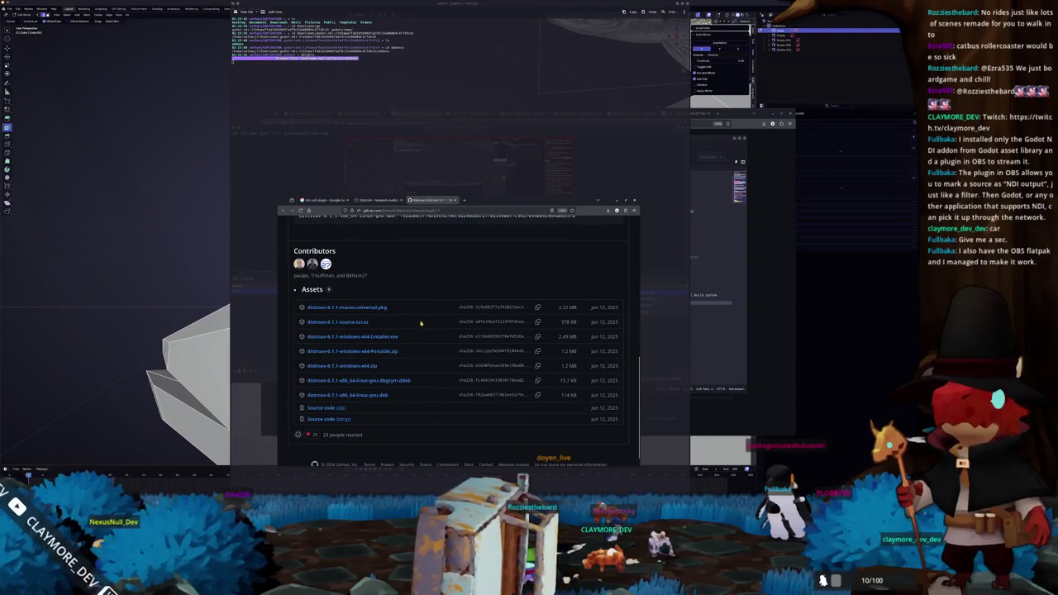
Step: Search 'how to install extensions in obs flatpak' in a new tab and open the OBS forum thread
{"action": "scroll", "coordinate": [418, 328], "scroll_direction": "up", "scroll_amount": 5}
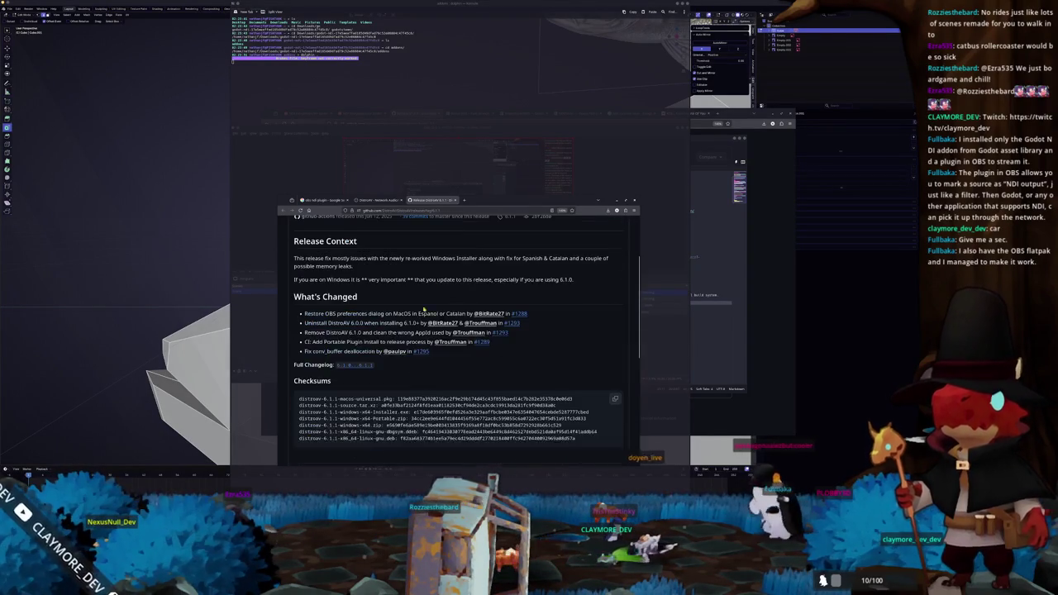
{"action": "key", "text": "ctrl+t"}
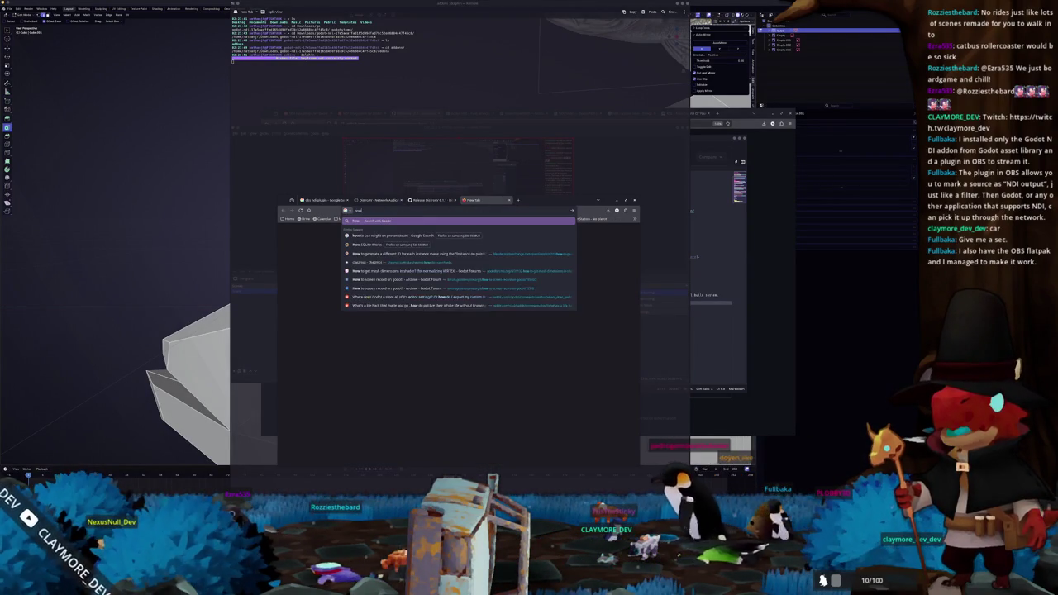
{"action": "type", "text": "how to install"}
{"action": "type", "text": "nd"}
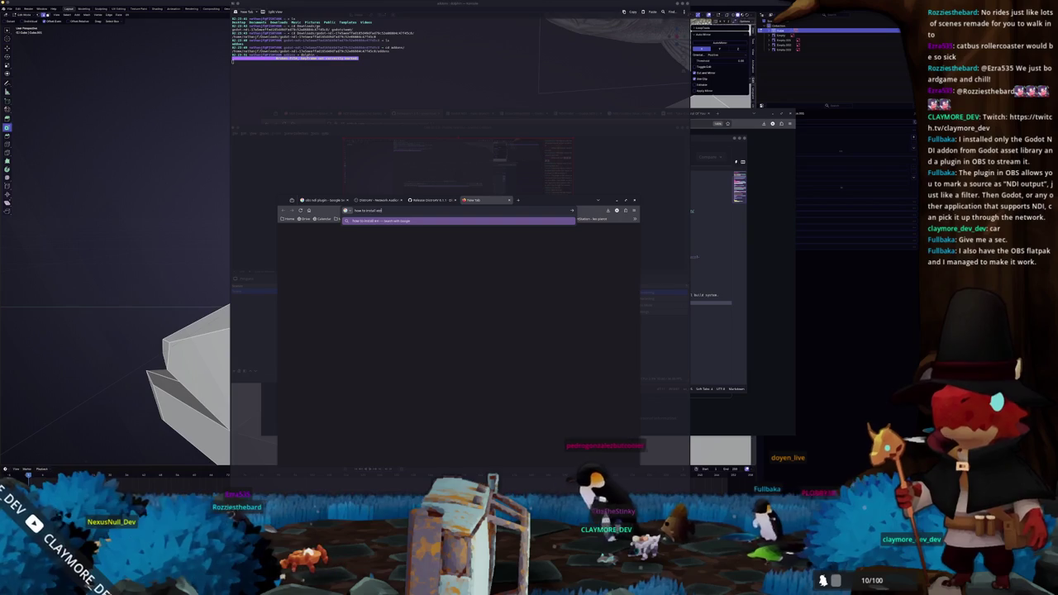
{"action": "type", "text": "tpak"}
{"action": "key", "text": "Return"}
{"action": "left_click", "coordinate": [369, 284]}
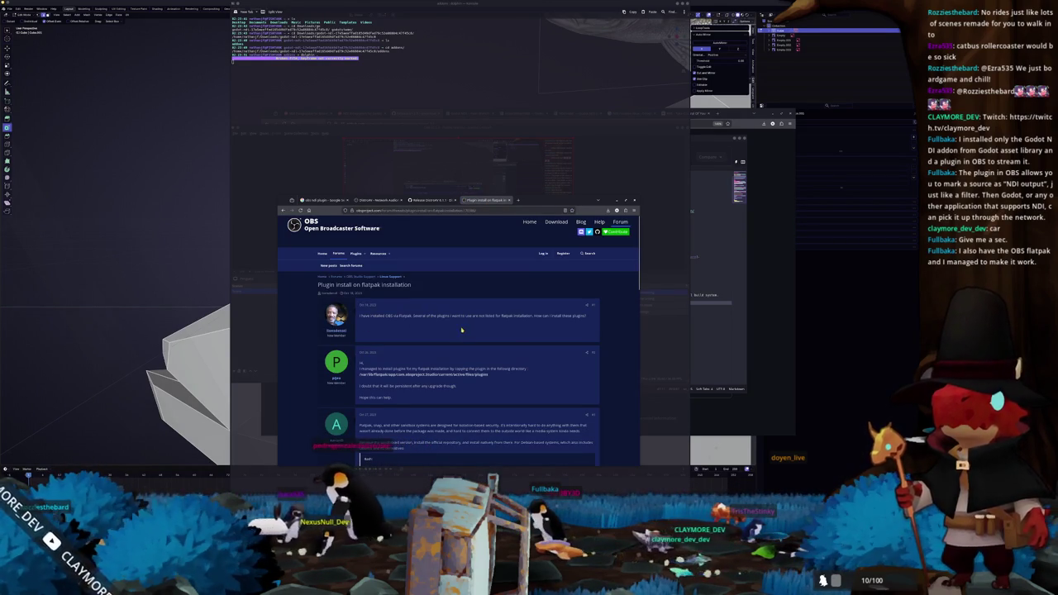
Step: Read the thread's flatpak plugins directory advice, then return to the DistroAV 6.1.1 release page
{"action": "scroll", "coordinate": [458, 334], "scroll_direction": "down", "scroll_amount": 1}
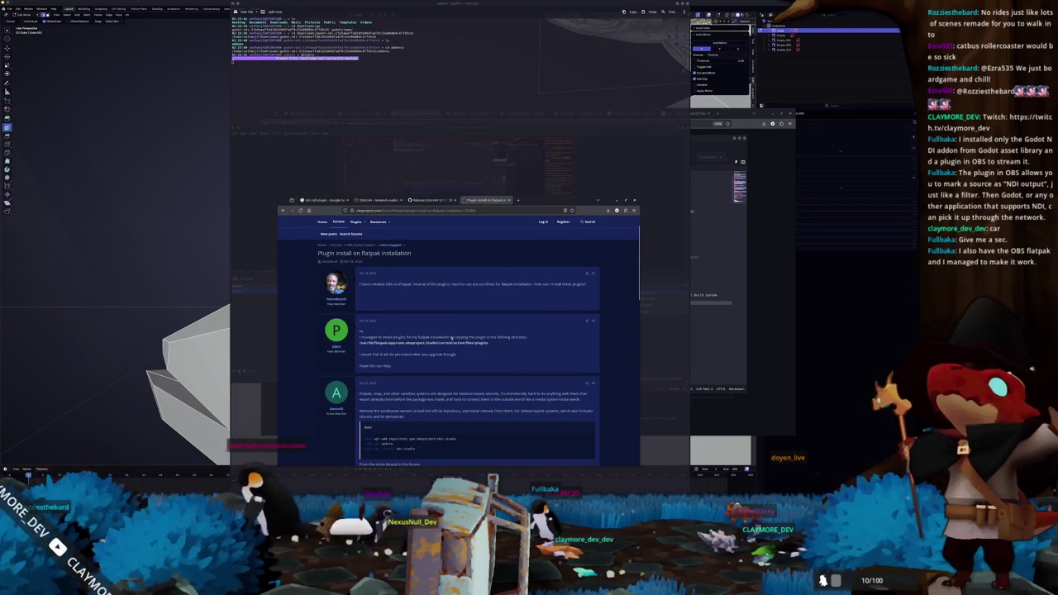
{"action": "mouse_move", "coordinate": [415, 342]}
{"action": "left_mouse_down"}
{"action": "mouse_move", "coordinate": [487, 342]}
{"action": "mouse_move", "coordinate": [360, 342]}
{"action": "left_mouse_up"}
{"action": "left_click", "coordinate": [386, 351]}
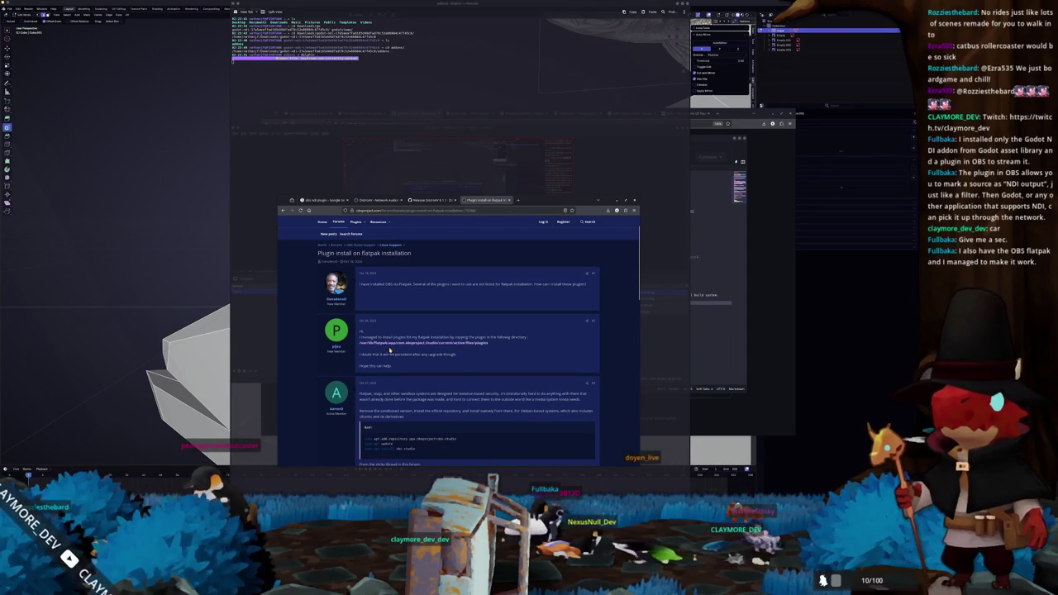
{"action": "scroll", "coordinate": [385, 350], "scroll_direction": "down", "scroll_amount": 3}
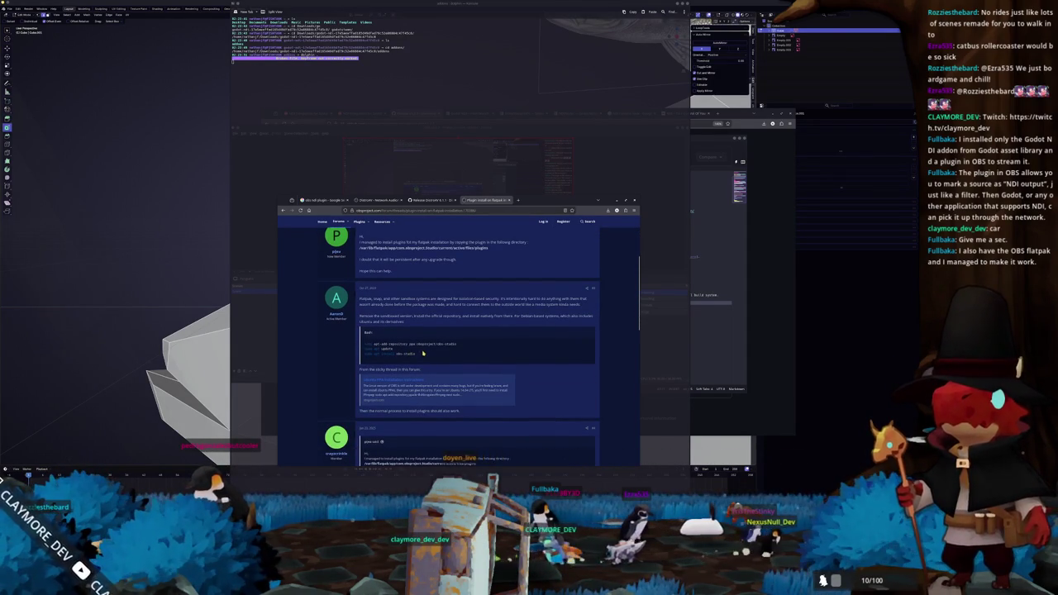
{"action": "scroll", "coordinate": [460, 346], "scroll_direction": "down", "scroll_amount": 4}
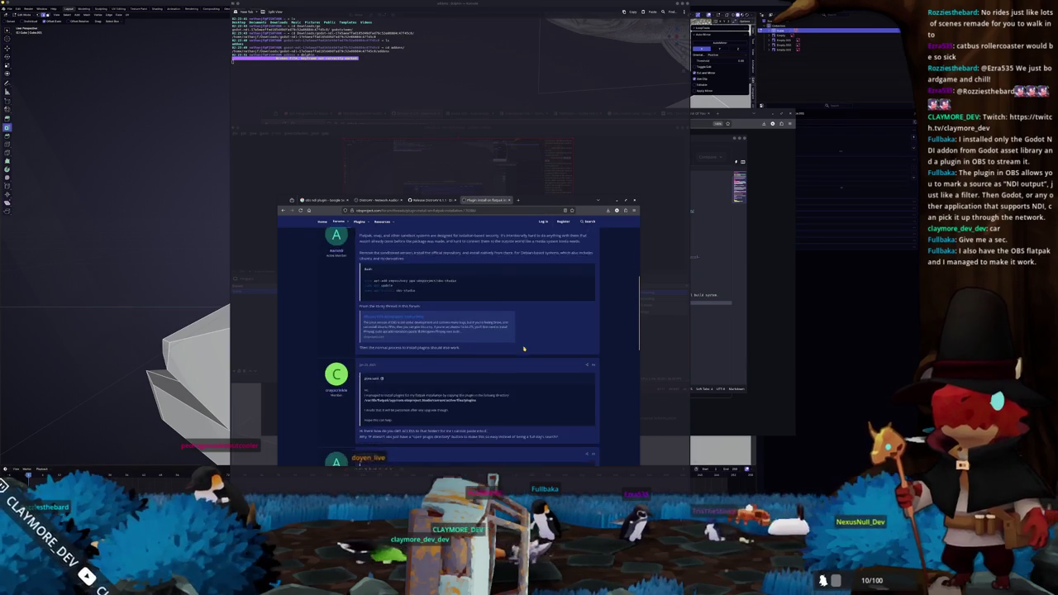
{"action": "scroll", "coordinate": [477, 346], "scroll_direction": "down", "scroll_amount": 4}
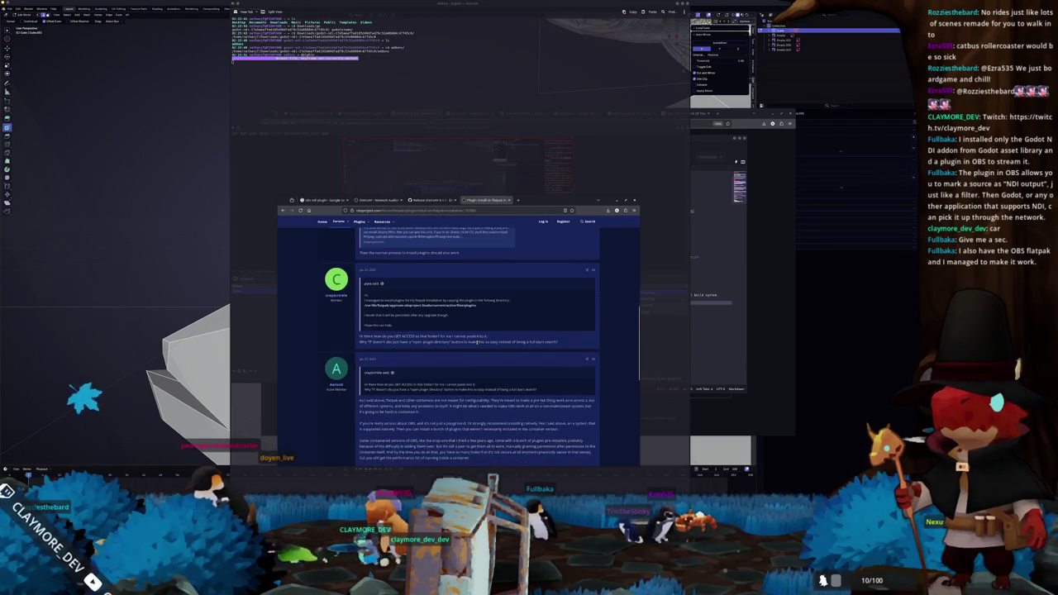
{"action": "scroll", "coordinate": [478, 345], "scroll_direction": "down", "scroll_amount": 5}
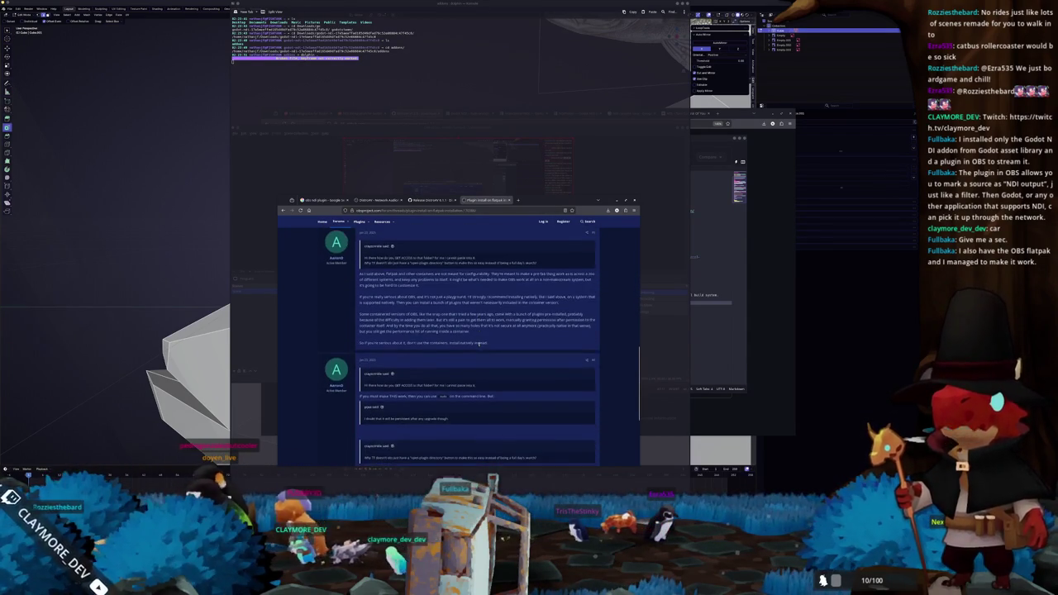
{"action": "scroll", "coordinate": [479, 347], "scroll_direction": "down", "scroll_amount": 1}
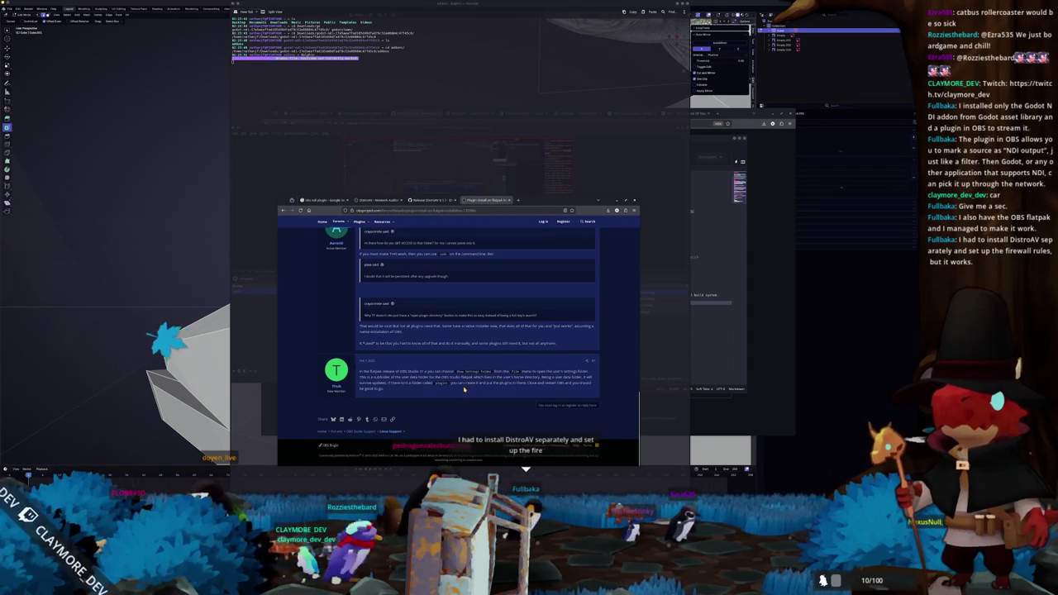
{"action": "scroll", "coordinate": [461, 388], "scroll_direction": "up", "scroll_amount": 3}
{"action": "scroll", "coordinate": [459, 388], "scroll_direction": "up", "scroll_amount": 5}
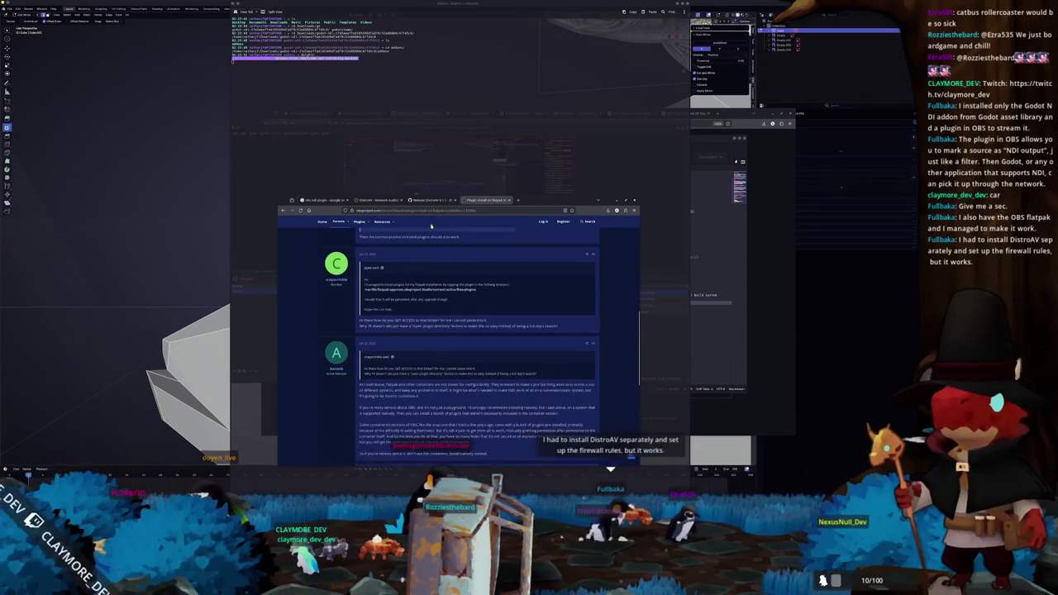
{"action": "left_click", "coordinate": [431, 200]}
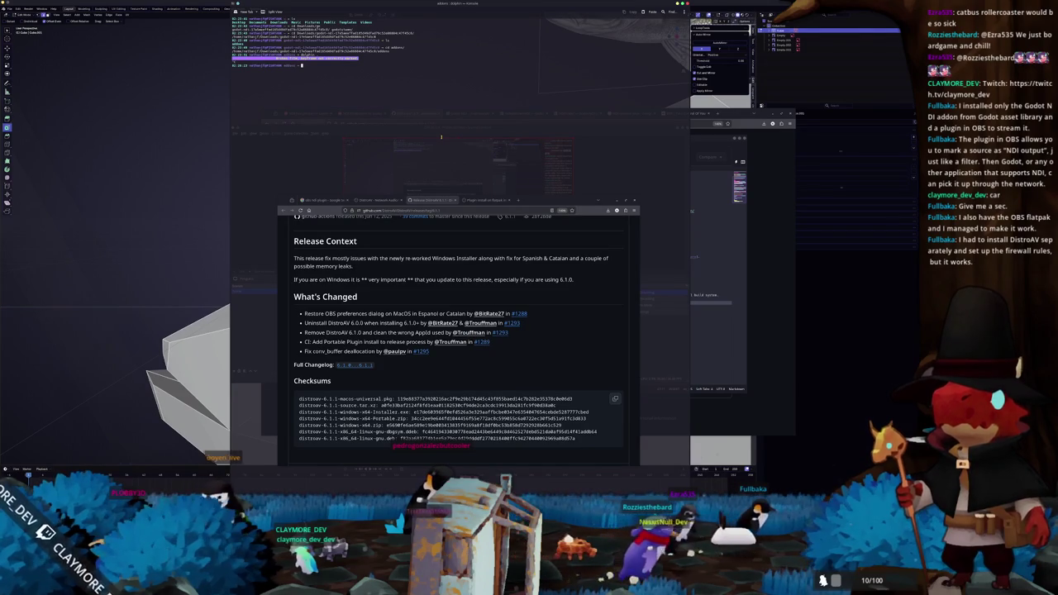
Step: Install the obs-studio package with sudo pacman, confirming the installation
{"action": "type", "text": "sudo pa"}
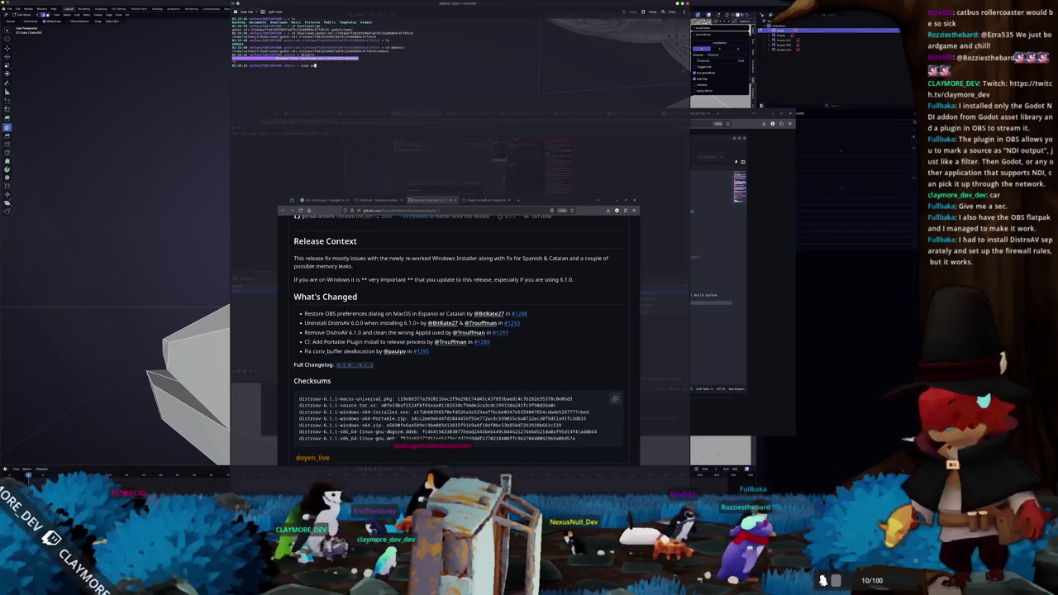
{"action": "type", "text": "cman -Ss obs"}
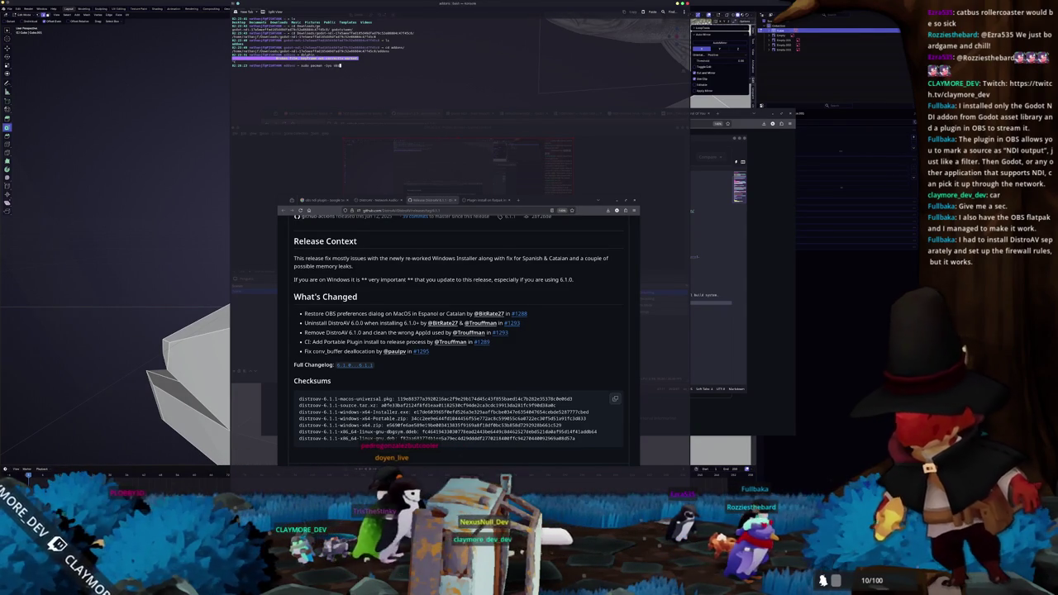
{"action": "type", "text": "-studio"}
{"action": "key", "text": "Return"}
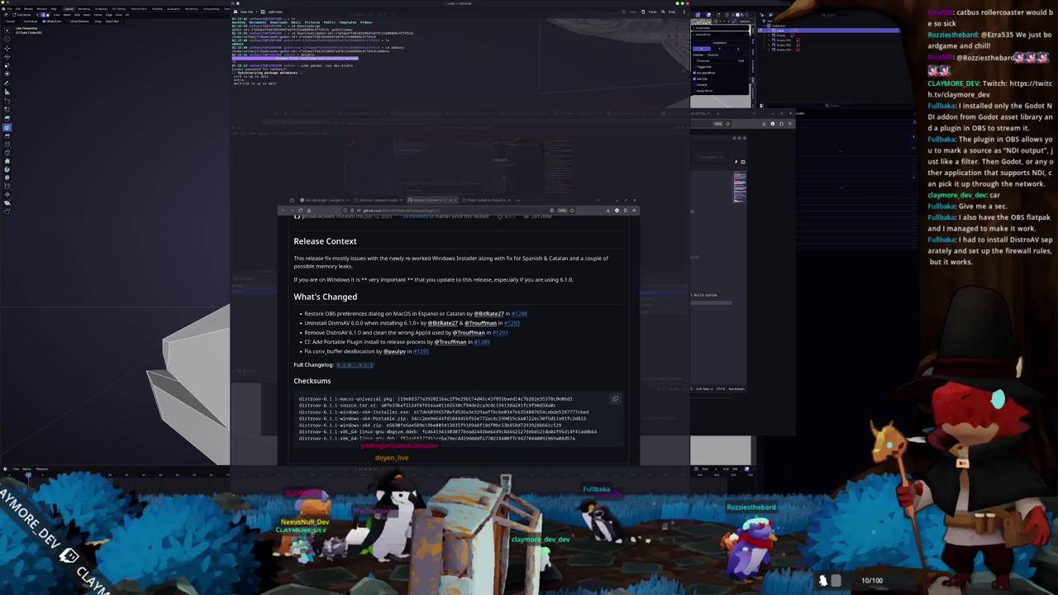
{"action": "key", "text": "Return"}
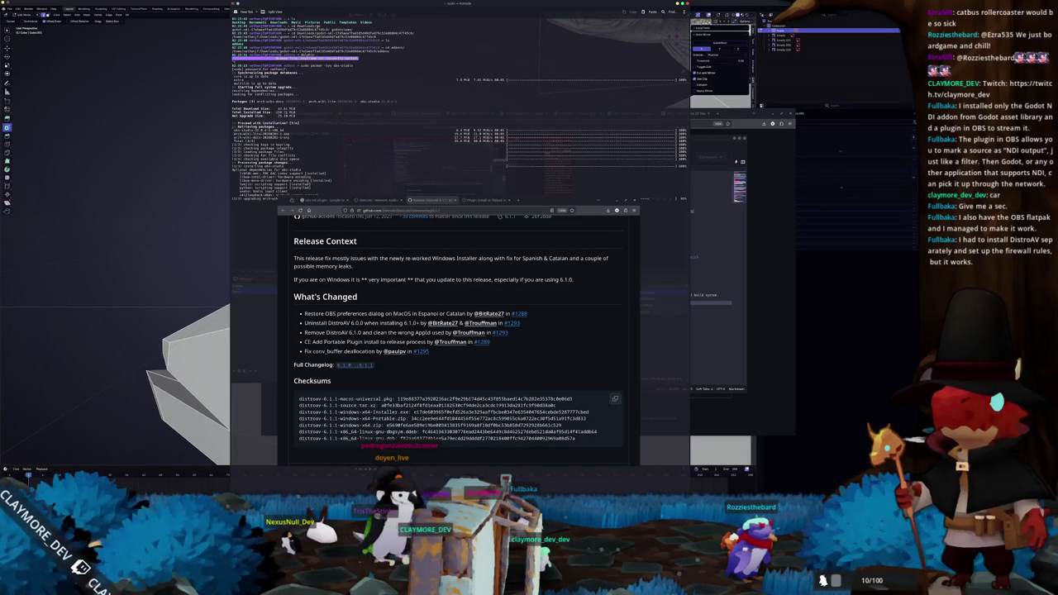
Step: Launch OBS from the terminal, starting it despite the already-running warning
{"action": "left_click_drag", "start_coordinate": [543, 202], "coordinate": [728, 202]}
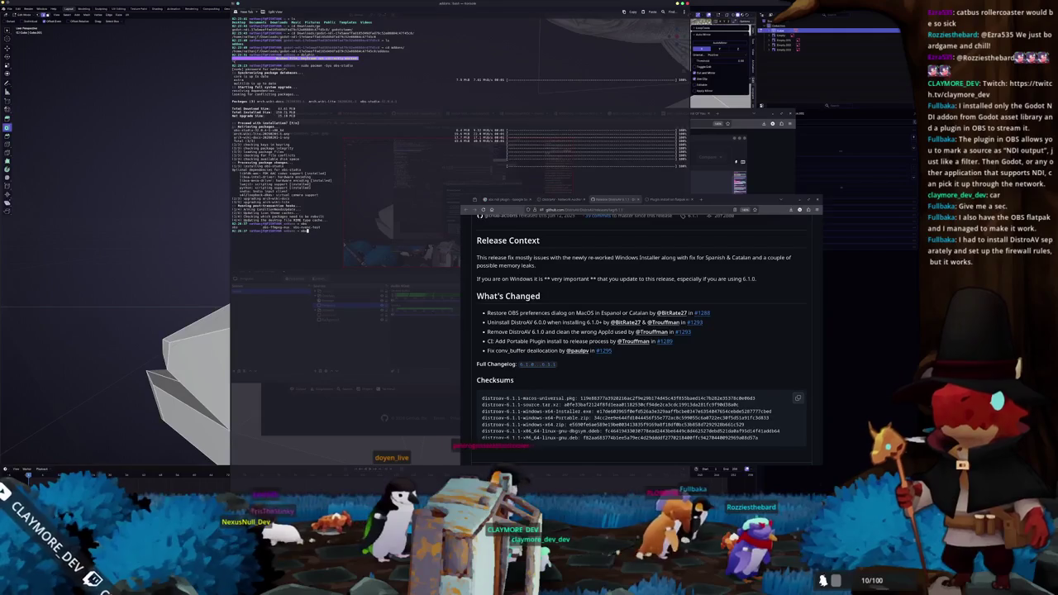
{"action": "key", "text": "Return"}
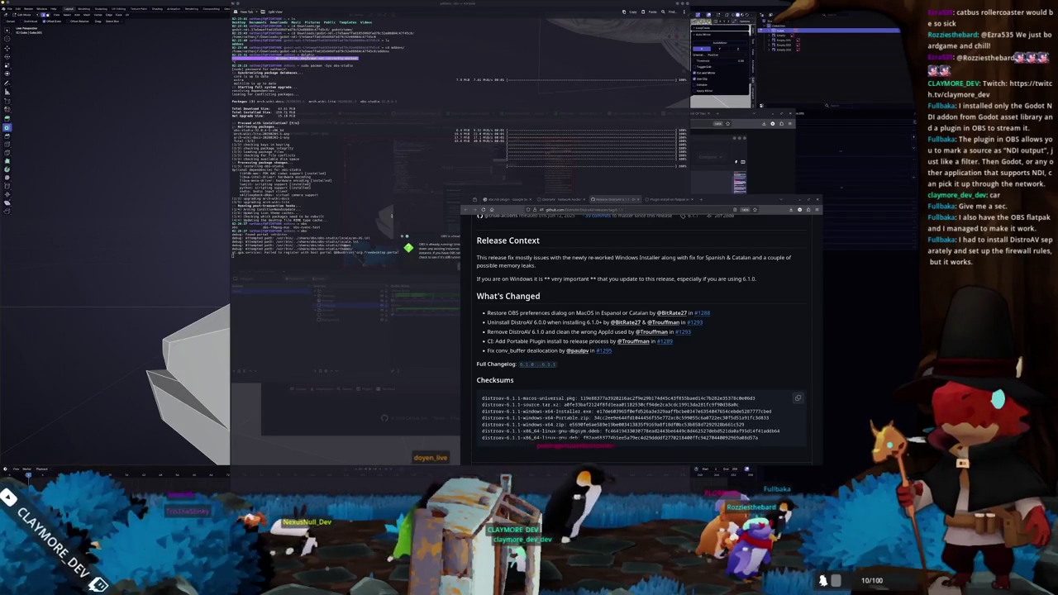
{"action": "left_click", "coordinate": [354, 268]}
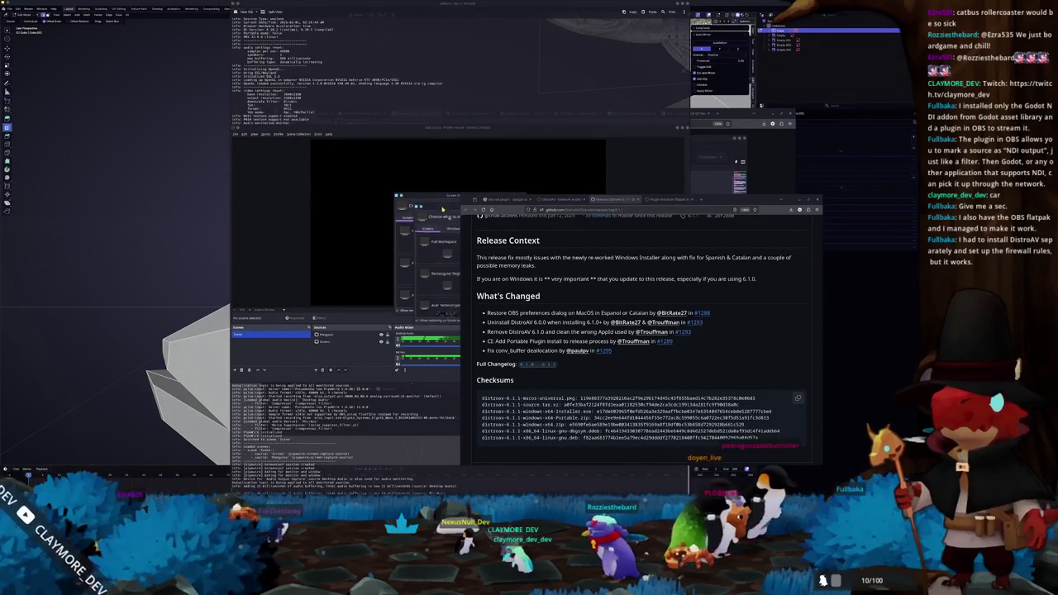
Step: Arrange the OBS window beside the browser and select the Screen source
{"action": "mouse_move", "coordinate": [487, 128]}
{"action": "left_mouse_down"}
{"action": "mouse_move", "coordinate": [384, 88]}
{"action": "mouse_move", "coordinate": [295, 81]}
{"action": "left_mouse_up"}
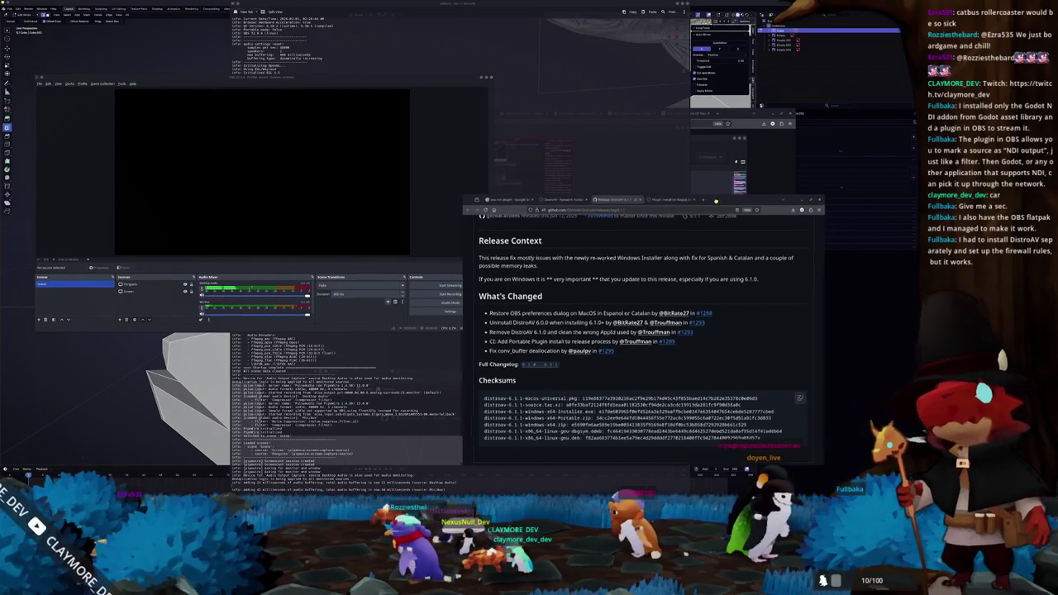
{"action": "left_click_drag", "start_coordinate": [562, 200], "coordinate": [621, 192]}
{"action": "left_click_drag", "start_coordinate": [426, 80], "coordinate": [453, 111]}
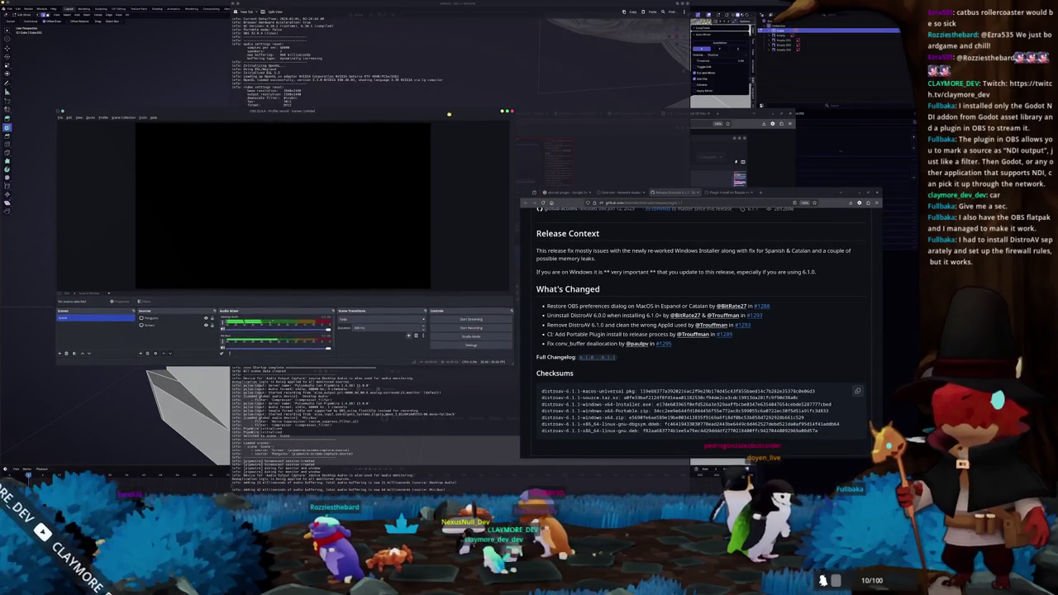
{"action": "left_click", "coordinate": [170, 324]}
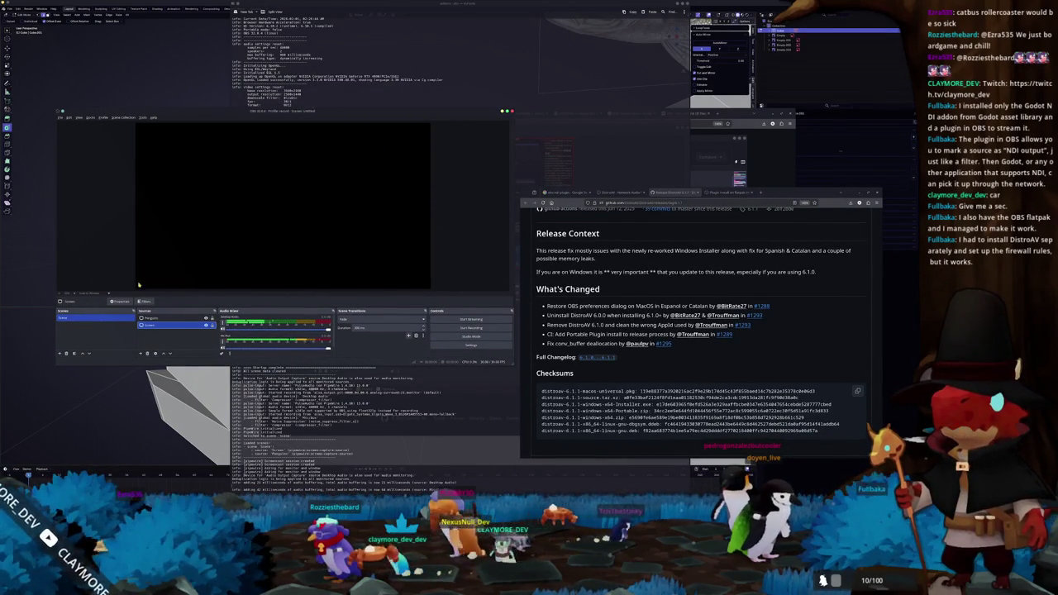
Step: Check the Plugin Manager, which lists no plugins, then open the DistroAV forum page's download link
{"action": "left_click", "coordinate": [134, 117]}
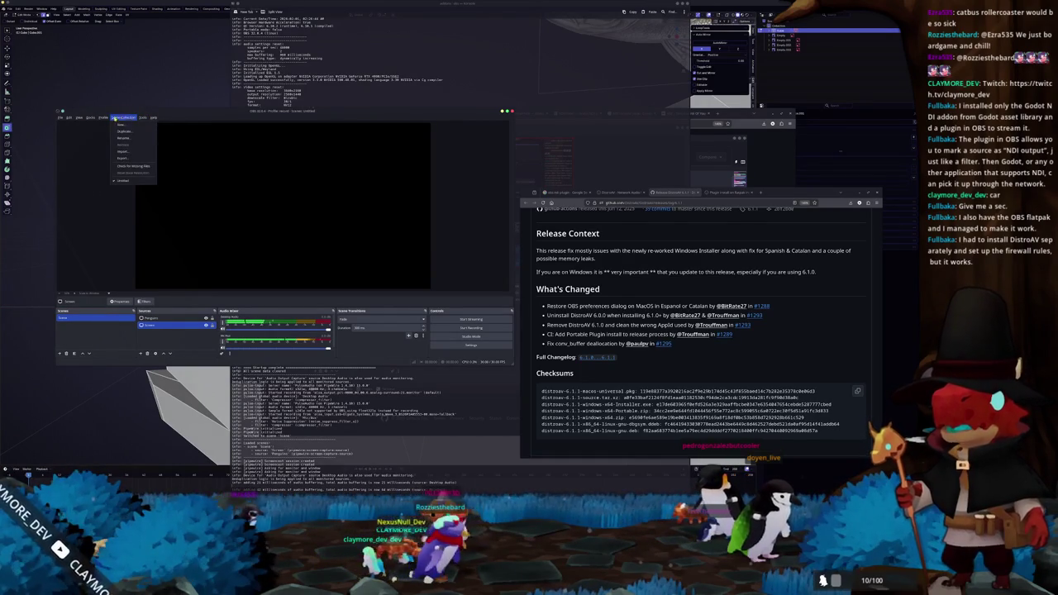
{"action": "mouse_move", "coordinate": [154, 118]}
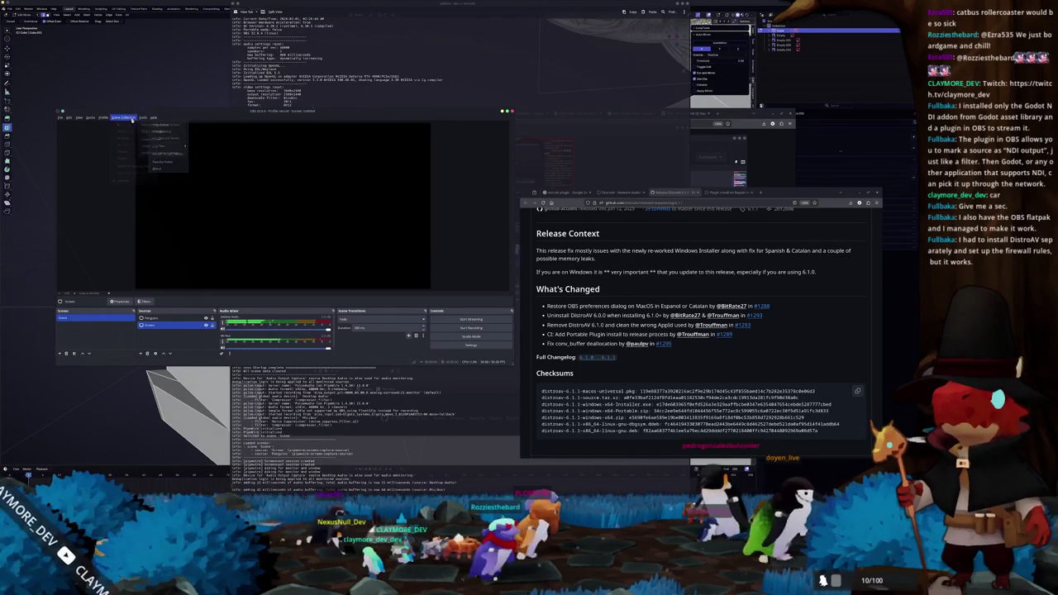
{"action": "mouse_move", "coordinate": [90, 118]}
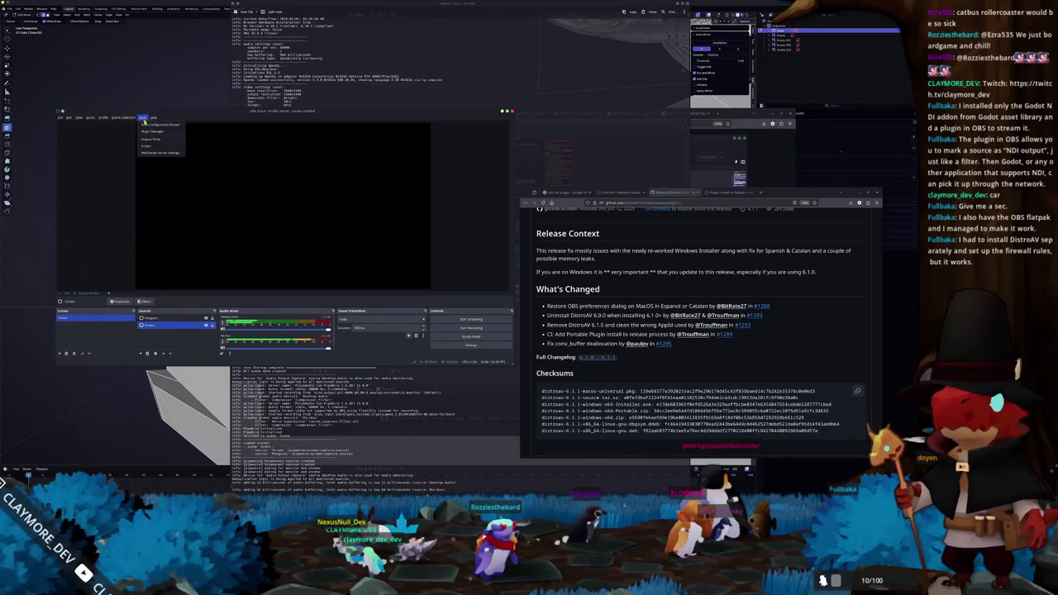
{"action": "left_click", "coordinate": [148, 131]}
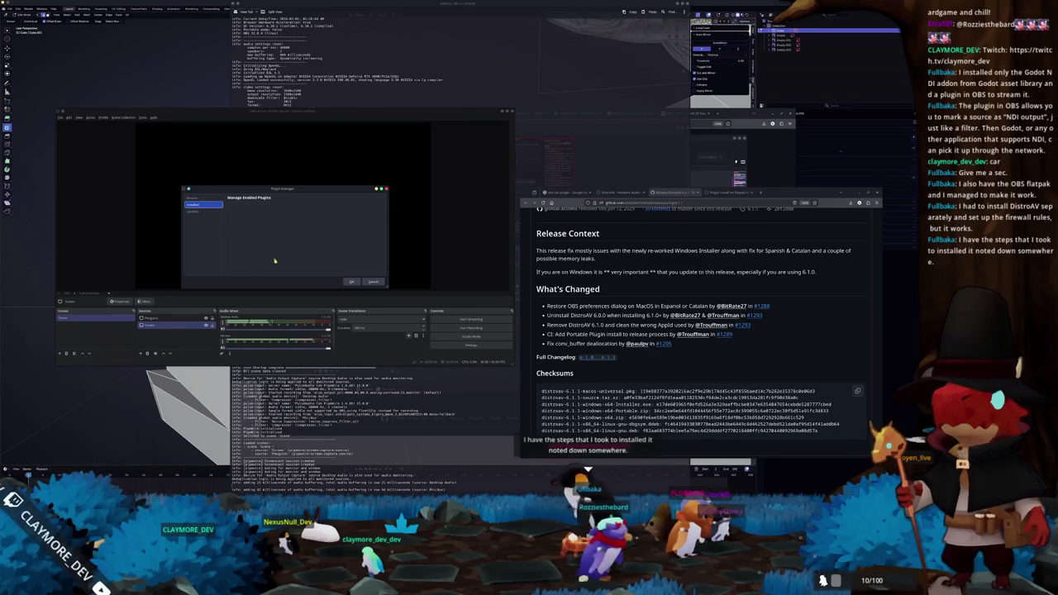
{"action": "left_click", "coordinate": [351, 282]}
{"action": "left_click", "coordinate": [622, 192]}
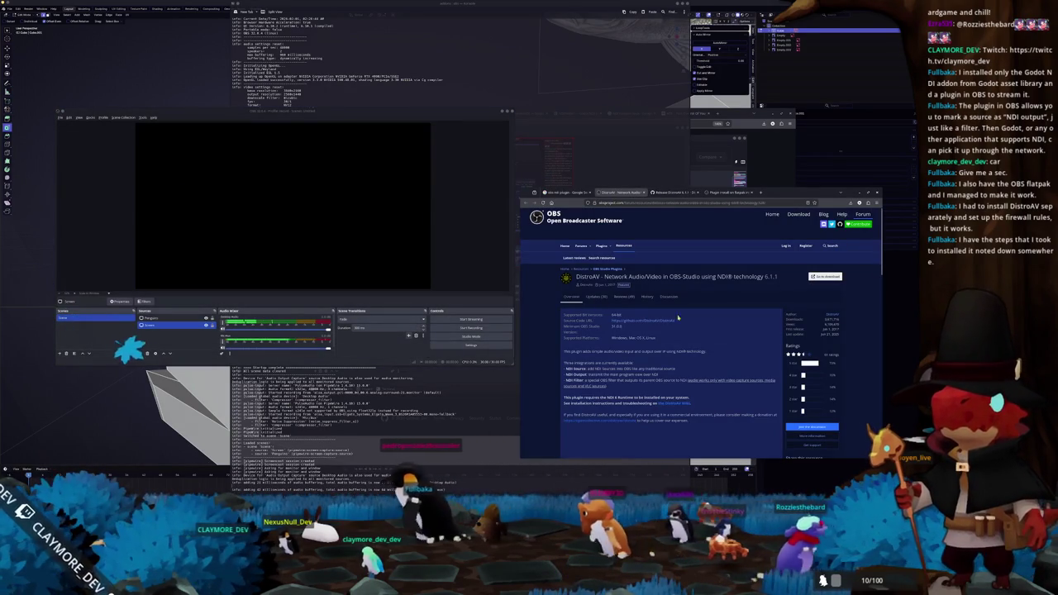
{"action": "left_click", "coordinate": [824, 276]}
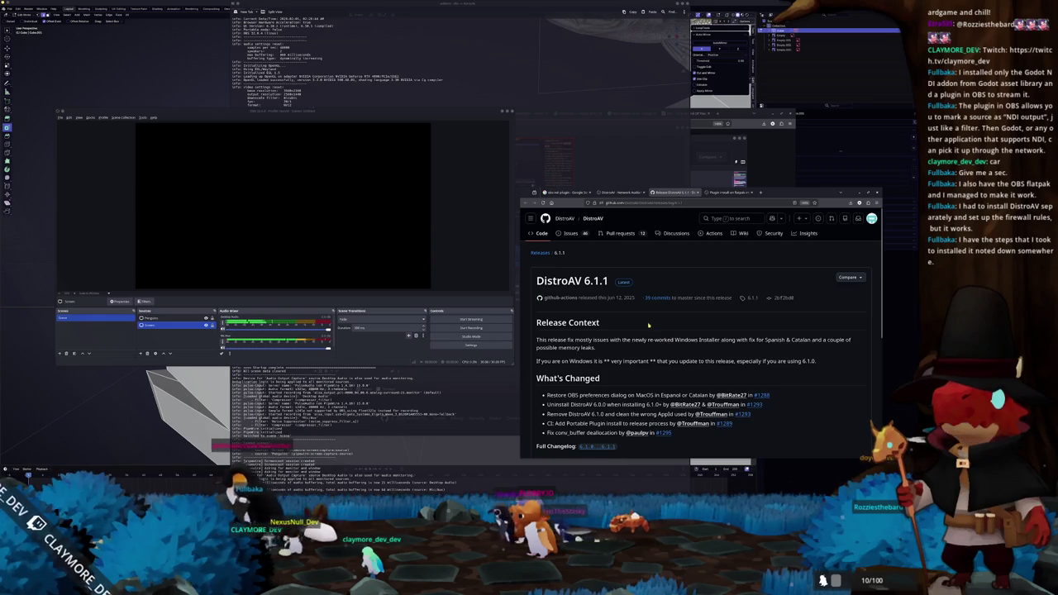
Step: Scroll the DistroAV README down to its Flatpak installation commands and close the OBS window
{"action": "scroll", "coordinate": [640, 330], "scroll_direction": "down", "scroll_amount": 2}
{"action": "scroll", "coordinate": [620, 322], "scroll_direction": "down", "scroll_amount": 1}
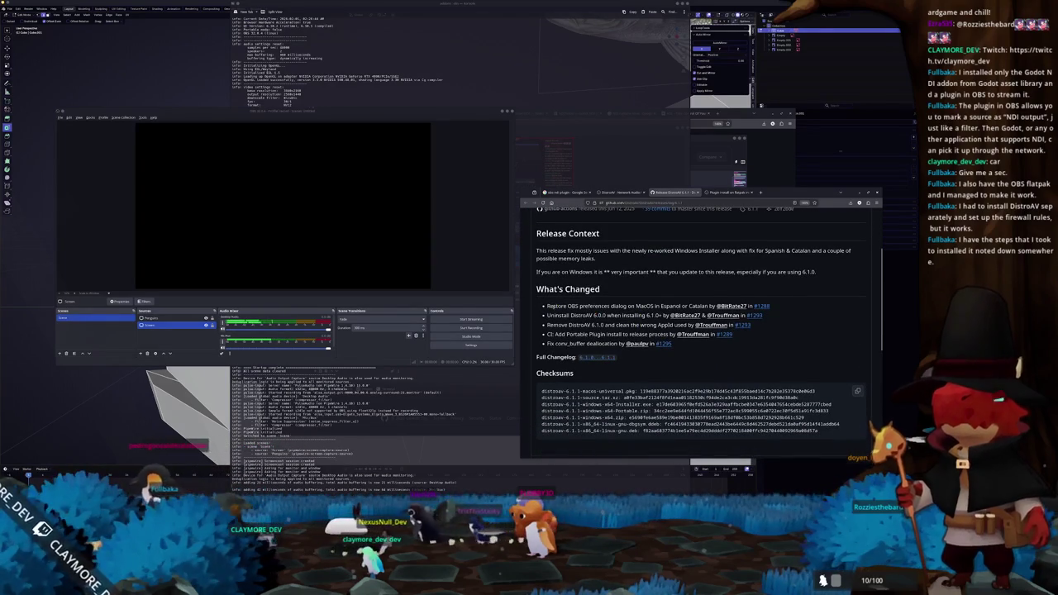
{"action": "scroll", "coordinate": [547, 334], "scroll_direction": "up", "scroll_amount": 2}
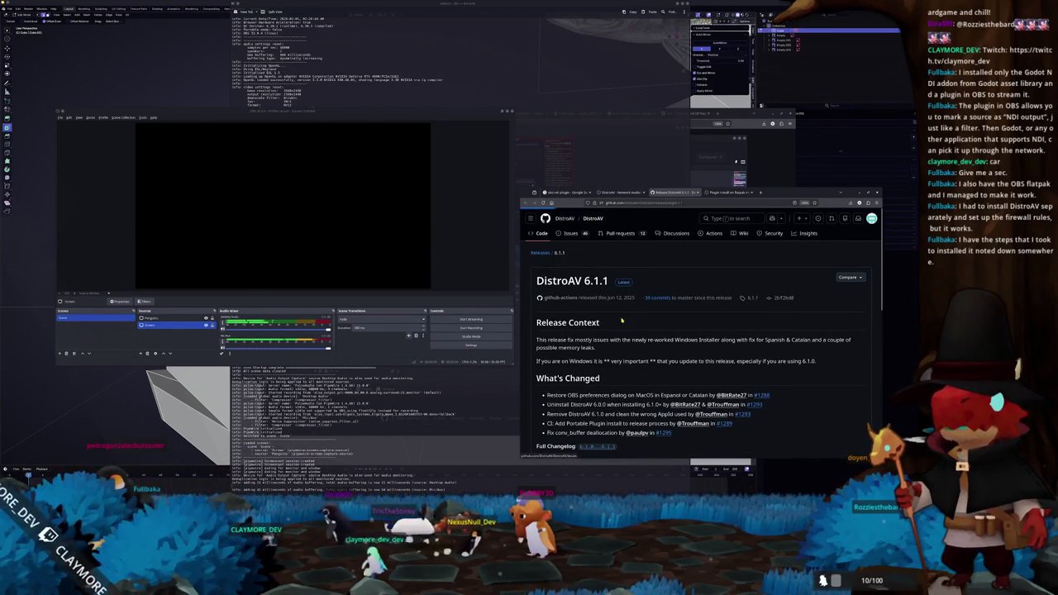
{"action": "scroll", "coordinate": [653, 326], "scroll_direction": "down", "scroll_amount": 10}
{"action": "scroll", "coordinate": [678, 329], "scroll_direction": "down", "scroll_amount": 1}
{"action": "scroll", "coordinate": [590, 307], "scroll_direction": "down", "scroll_amount": 6}
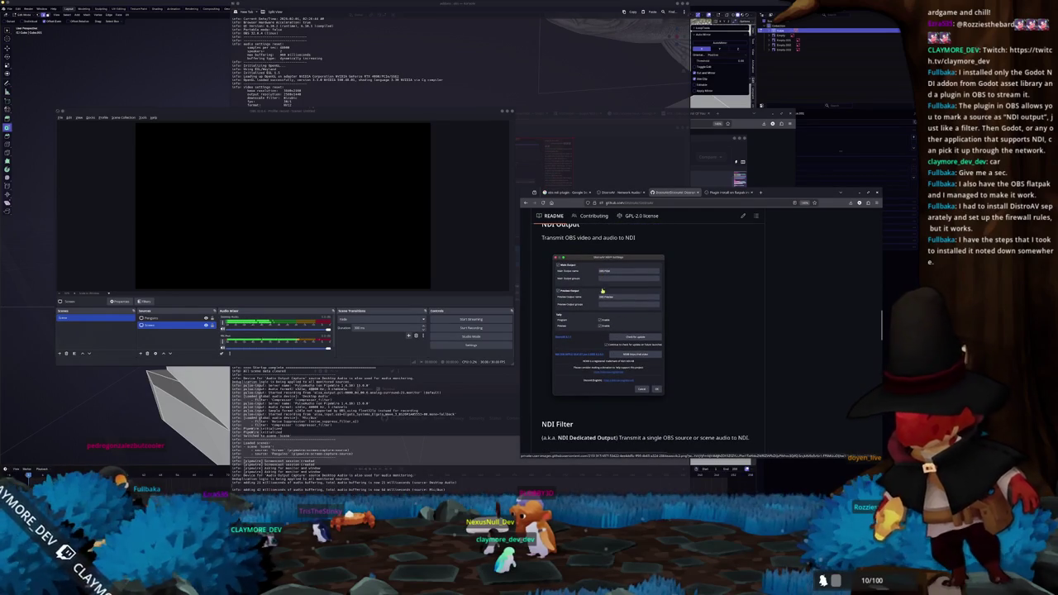
{"action": "scroll", "coordinate": [683, 328], "scroll_direction": "down", "scroll_amount": 3}
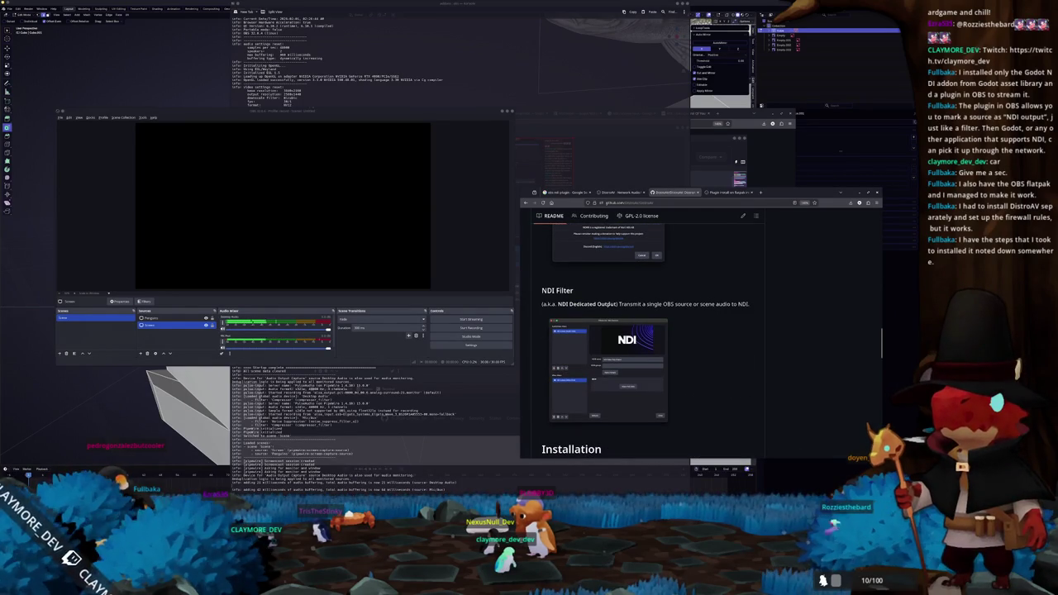
{"action": "scroll", "coordinate": [688, 323], "scroll_direction": "down", "scroll_amount": 4}
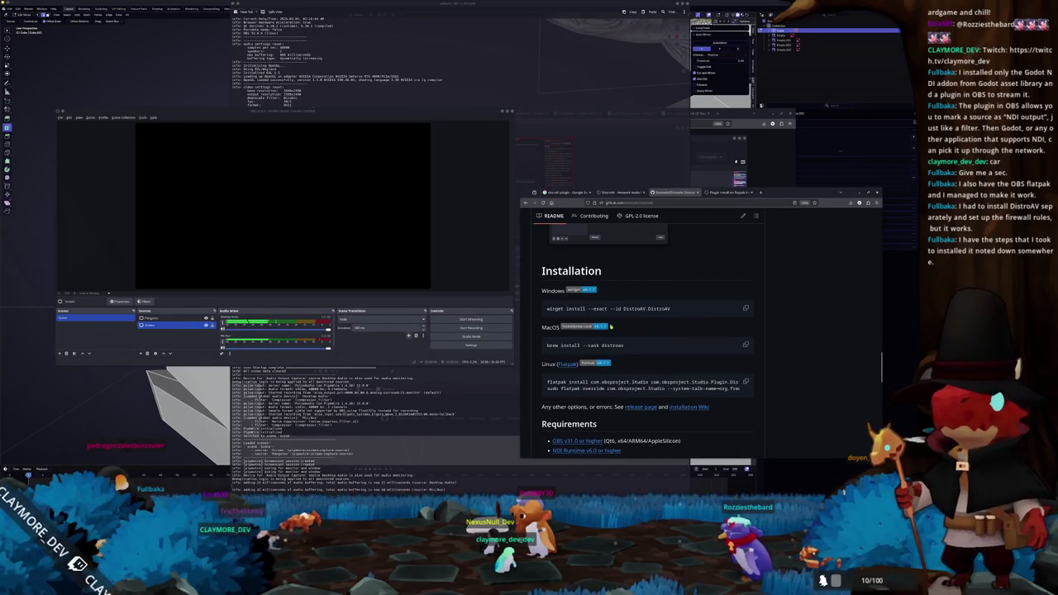
{"action": "scroll", "coordinate": [586, 361], "scroll_direction": "down", "scroll_amount": 1}
{"action": "left_click_drag", "start_coordinate": [560, 349], "coordinate": [720, 342]}
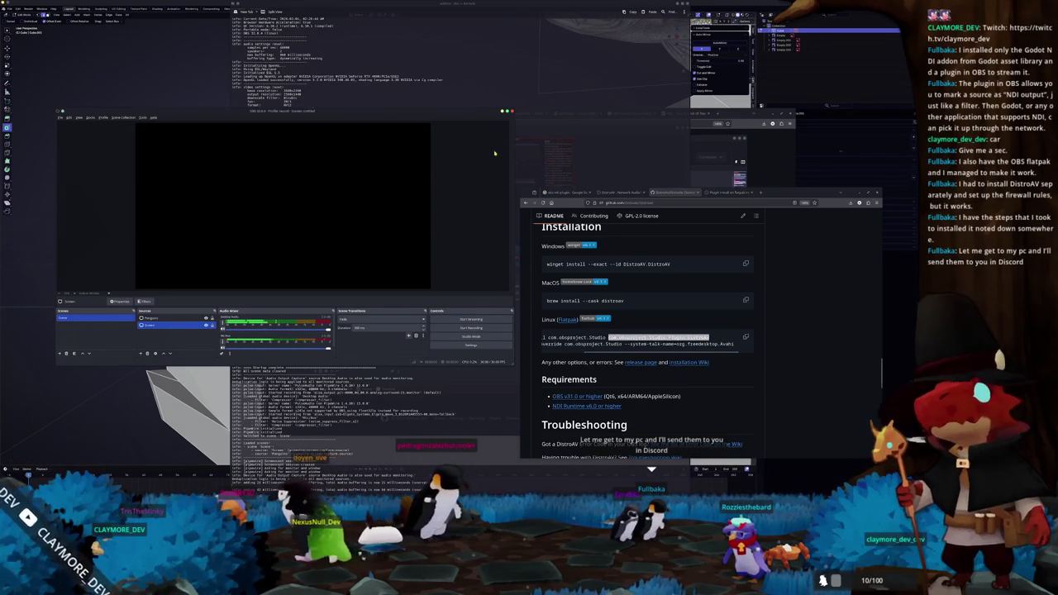
{"action": "left_click", "coordinate": [512, 110]}
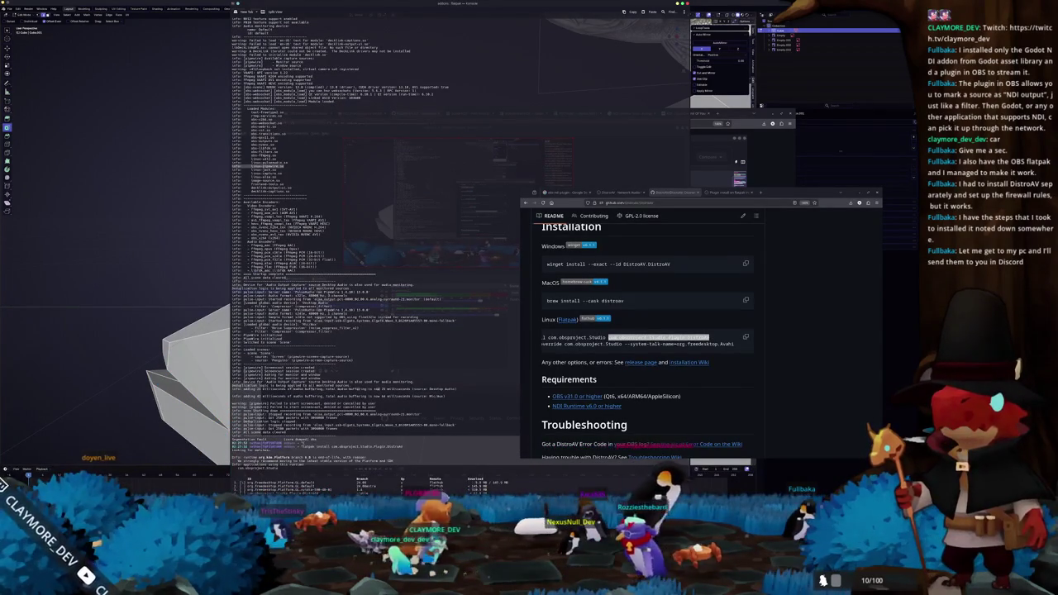
Step: Select the sudo flatpak override line and its --system-talk-name option in the README's Linux code block
{"action": "left_click_drag", "start_coordinate": [558, 343], "coordinate": [516, 348]}
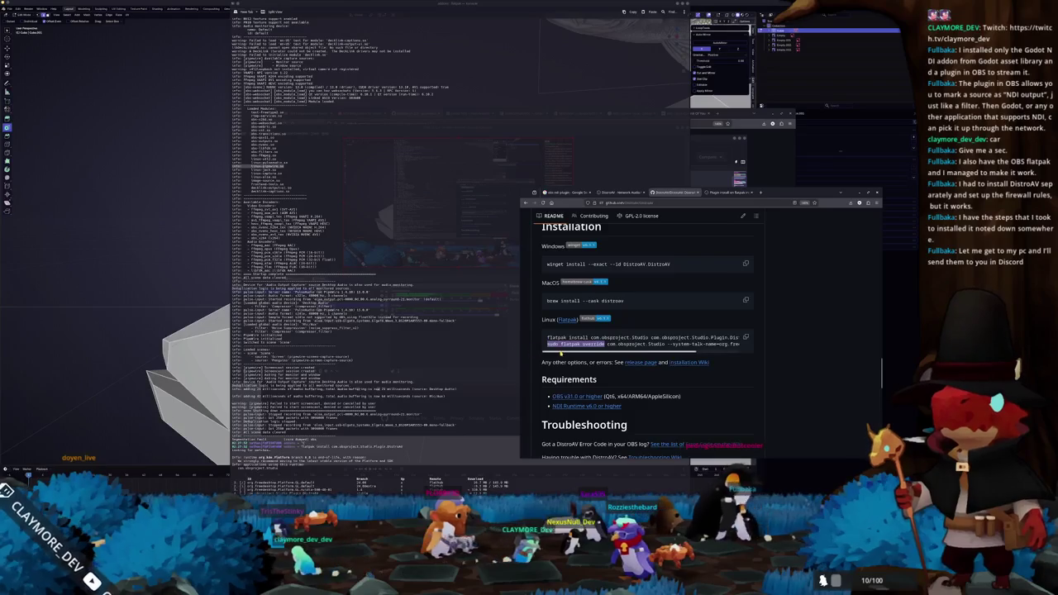
{"action": "scroll", "coordinate": [609, 351], "scroll_direction": "right", "scroll_amount": 3}
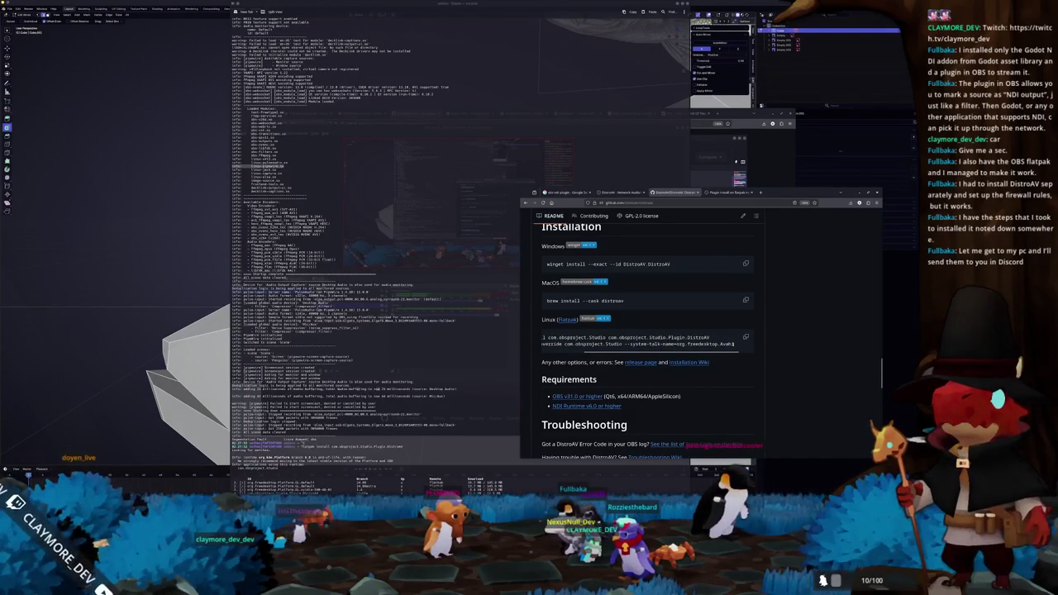
{"action": "triple_click", "coordinate": [613, 351]}
{"action": "scroll", "coordinate": [603, 351], "scroll_direction": "left", "scroll_amount": 2}
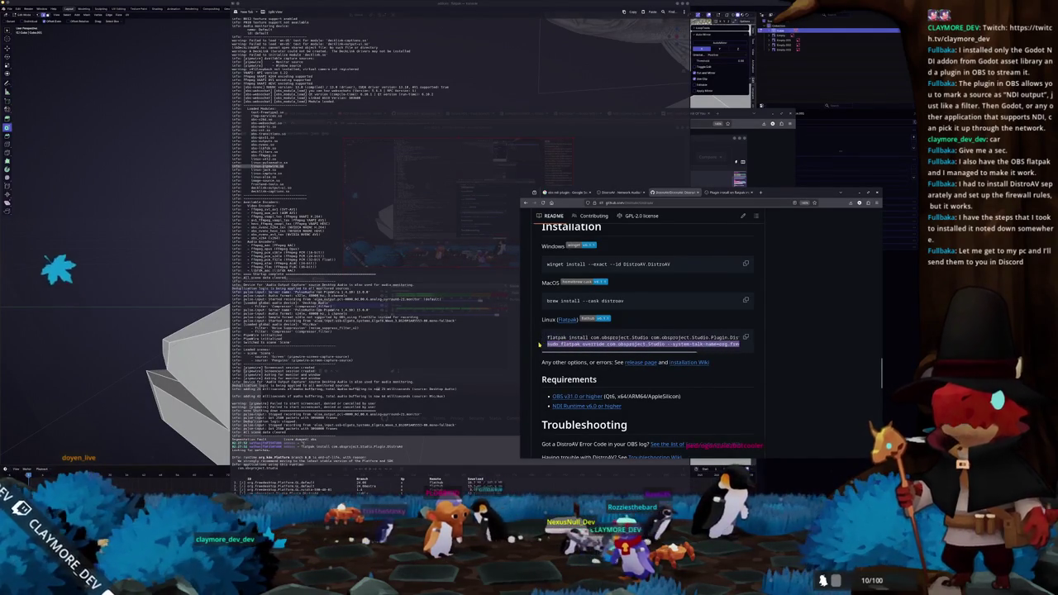
{"action": "scroll", "coordinate": [583, 353], "scroll_direction": "right", "scroll_amount": 3}
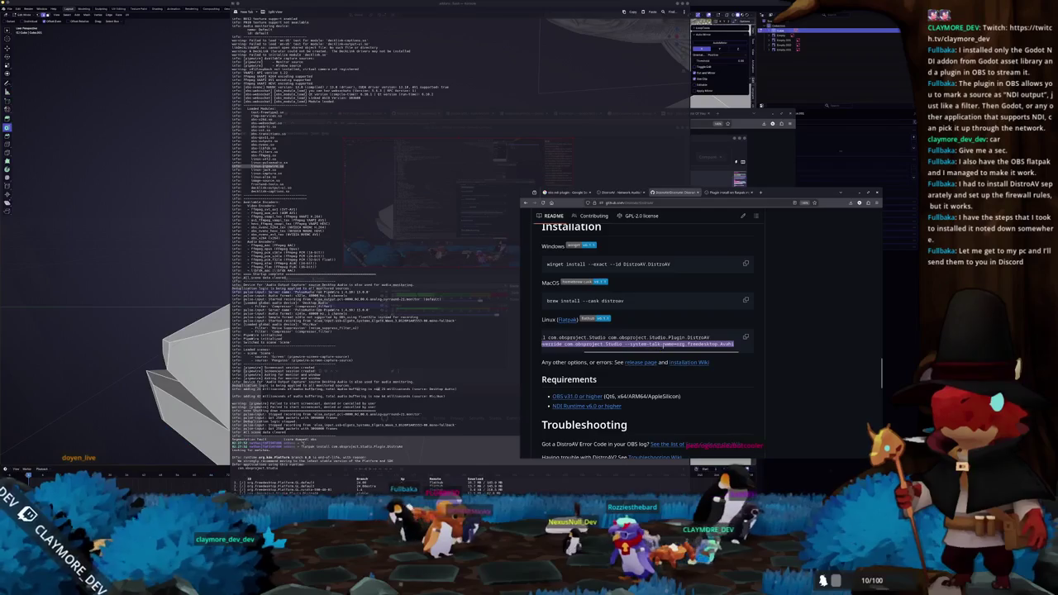
{"action": "left_click", "coordinate": [665, 343]}
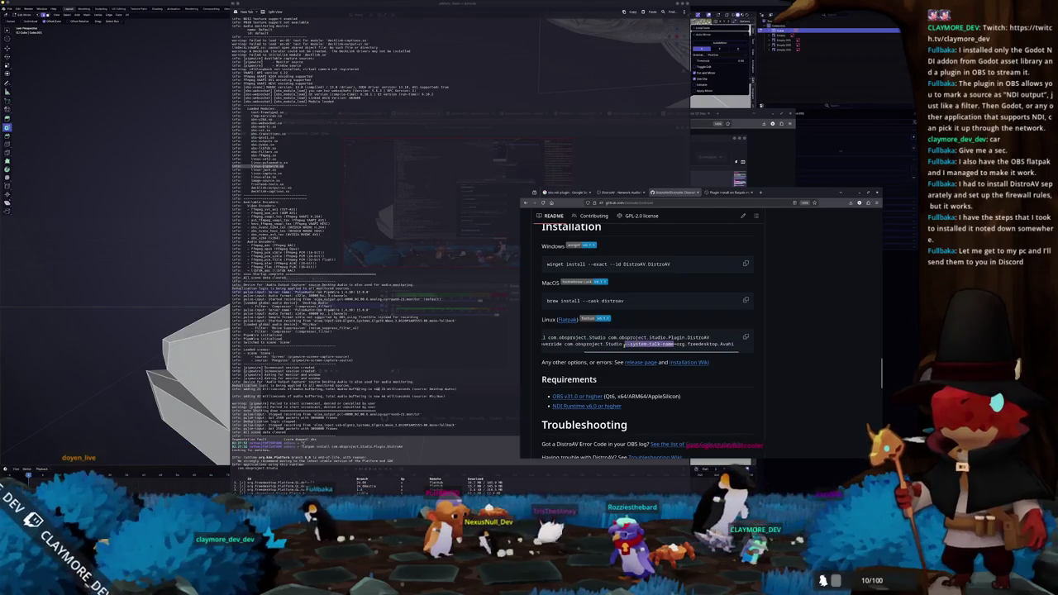
{"action": "scroll", "coordinate": [614, 352], "scroll_direction": "left", "scroll_amount": 2}
{"action": "scroll", "coordinate": [627, 352], "scroll_direction": "right", "scroll_amount": 2}
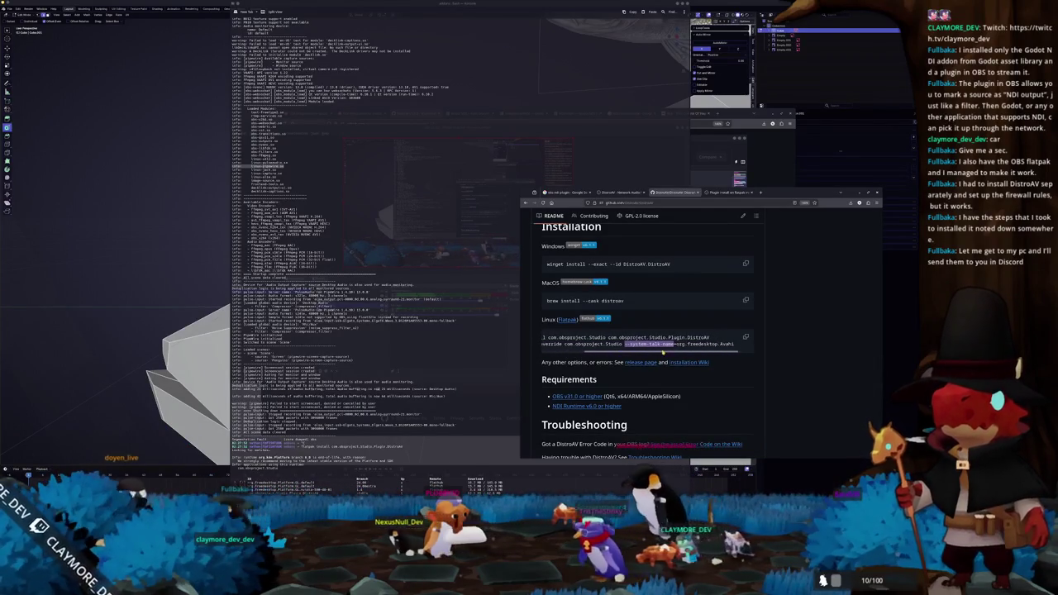
{"action": "scroll", "coordinate": [684, 352], "scroll_direction": "down", "scroll_amount": 2}
{"action": "scroll", "coordinate": [685, 347], "scroll_direction": "down", "scroll_amount": 1}
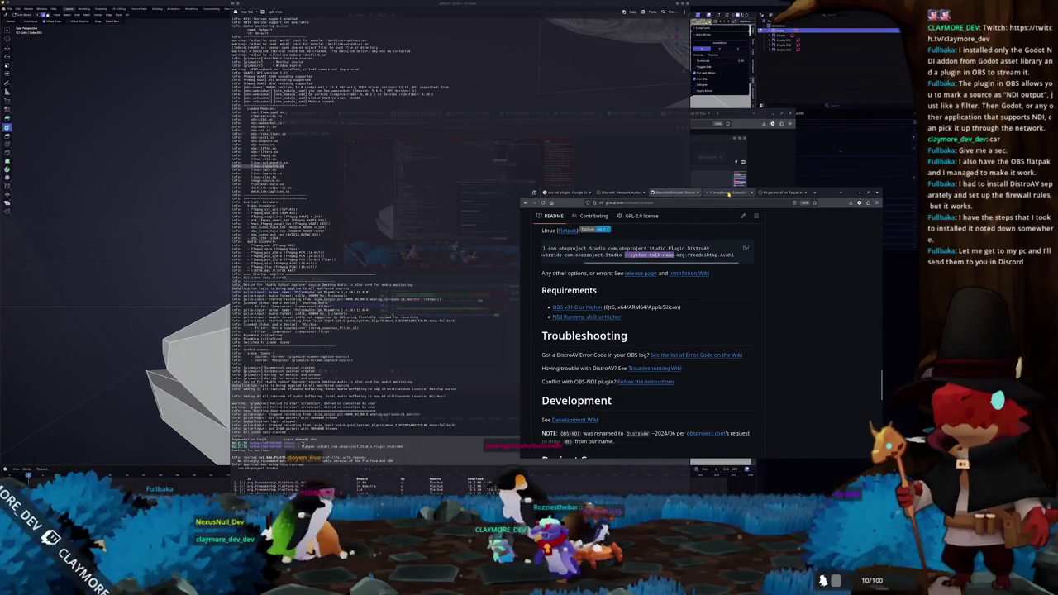
Step: Go to the wiki '1. Installation' page and highlight its Linux flatpak override command
{"action": "key", "text": "ctrl+Tab"}
{"action": "scroll", "coordinate": [678, 314], "scroll_direction": "down", "scroll_amount": 3}
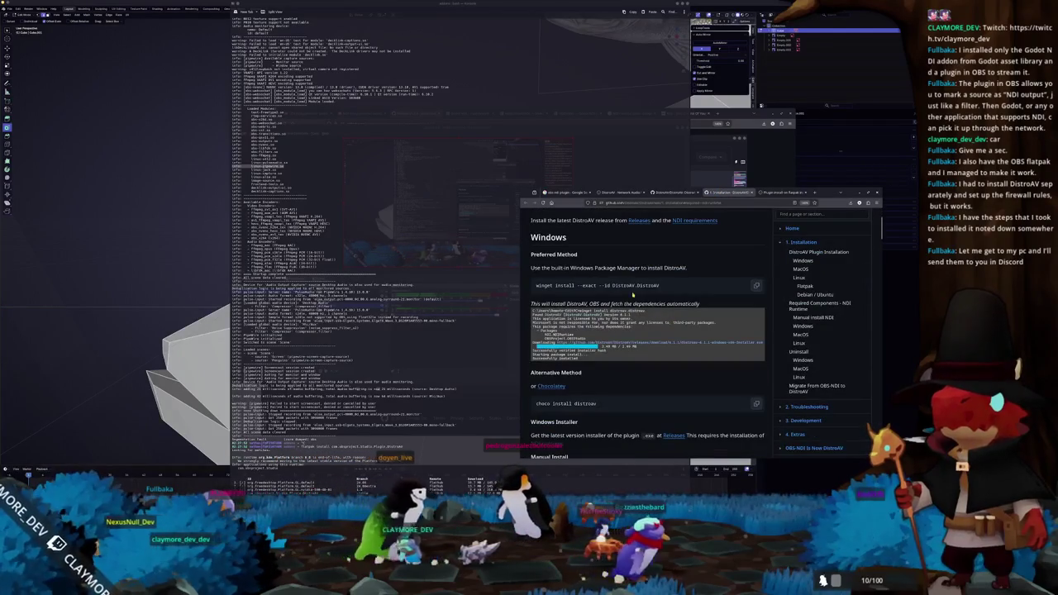
{"action": "scroll", "coordinate": [620, 320], "scroll_direction": "down", "scroll_amount": 2}
{"action": "scroll", "coordinate": [622, 322], "scroll_direction": "down", "scroll_amount": 5}
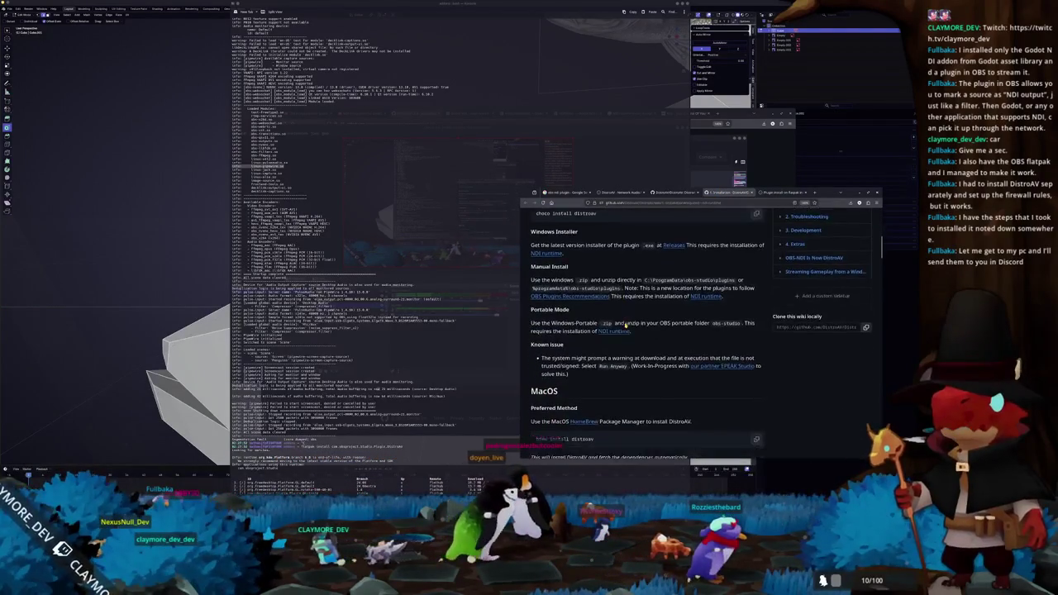
{"action": "scroll", "coordinate": [627, 329], "scroll_direction": "down", "scroll_amount": 7}
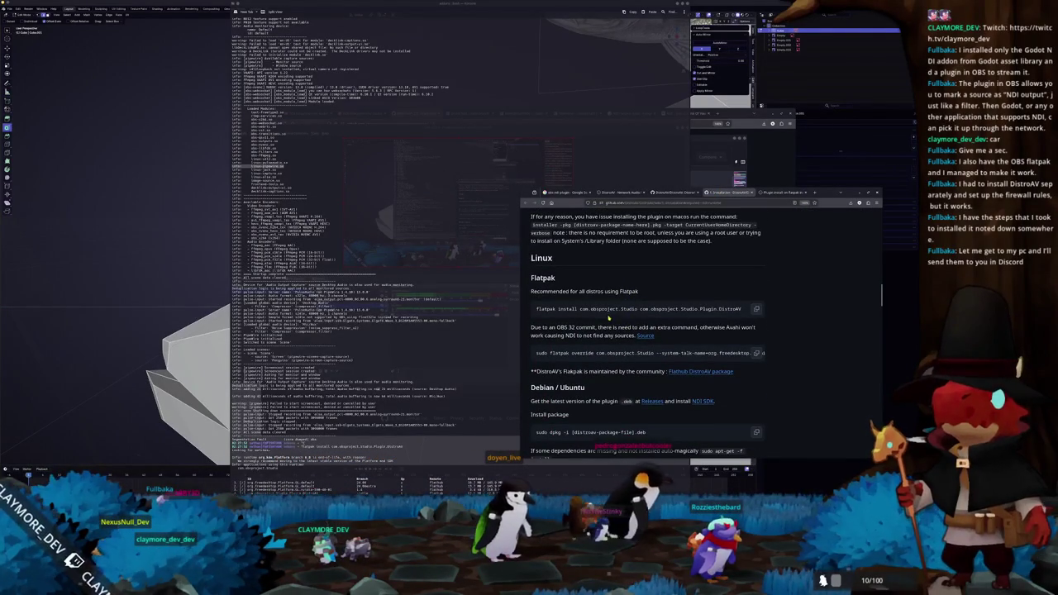
{"action": "scroll", "coordinate": [695, 317], "scroll_direction": "down", "scroll_amount": 1}
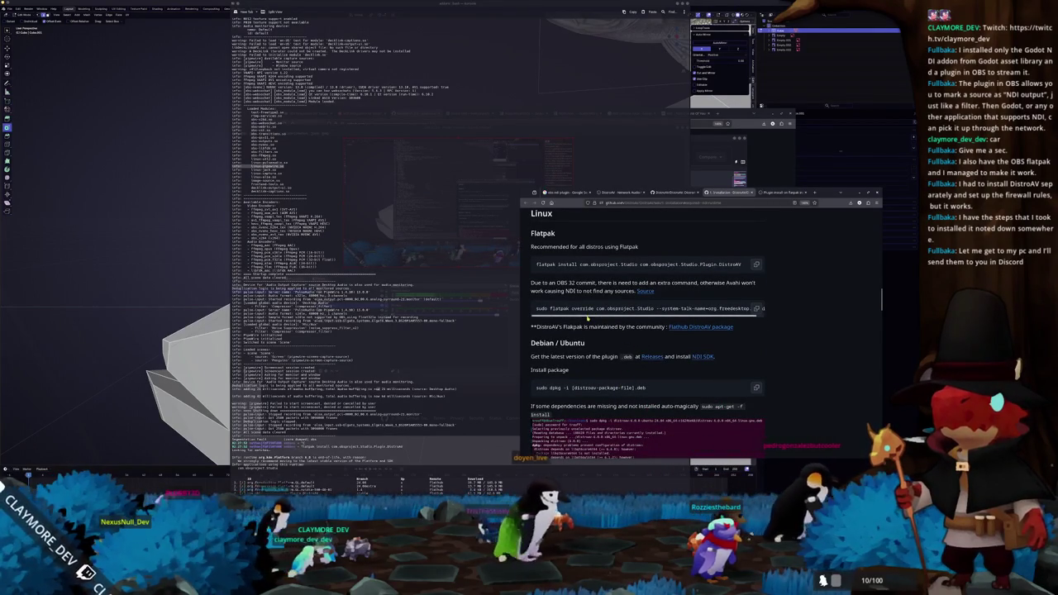
{"action": "left_click_drag", "start_coordinate": [764, 309], "coordinate": [571, 312]}
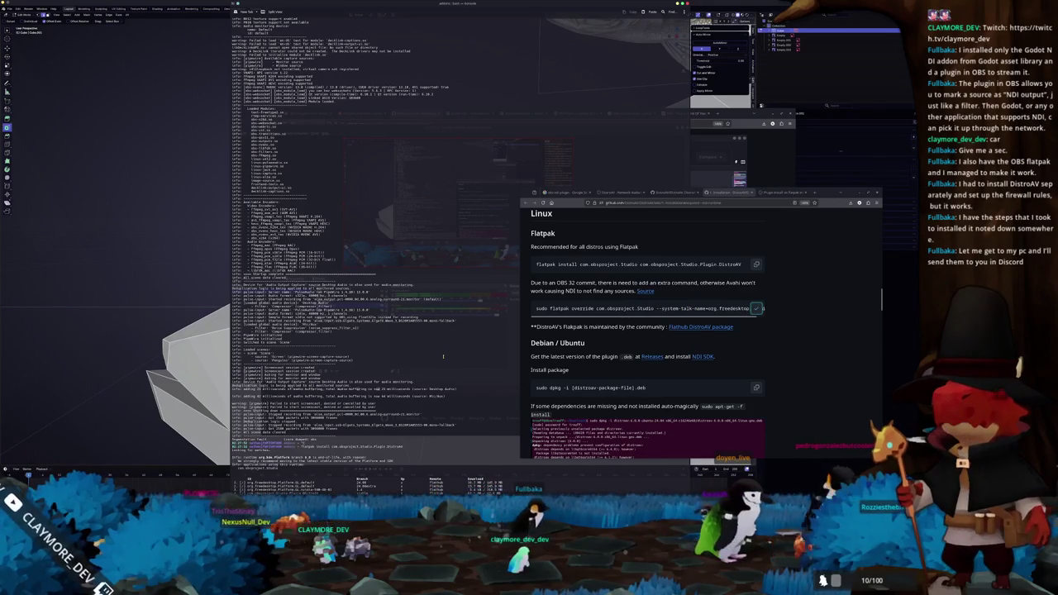
{"action": "scroll", "coordinate": [794, 317], "scroll_direction": "down", "scroll_amount": 5}
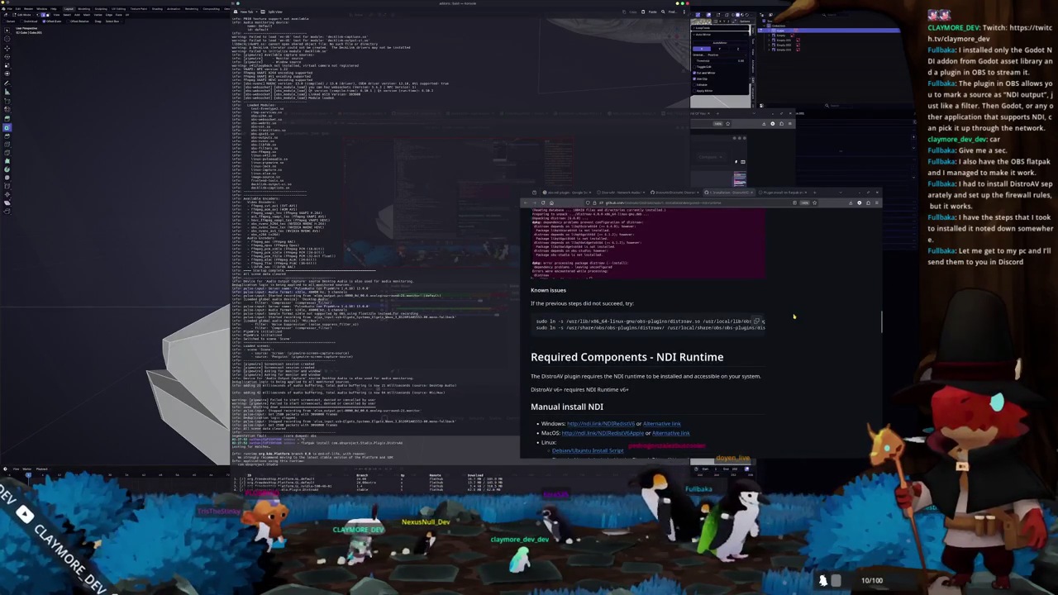
{"action": "scroll", "coordinate": [793, 316], "scroll_direction": "down", "scroll_amount": 3}
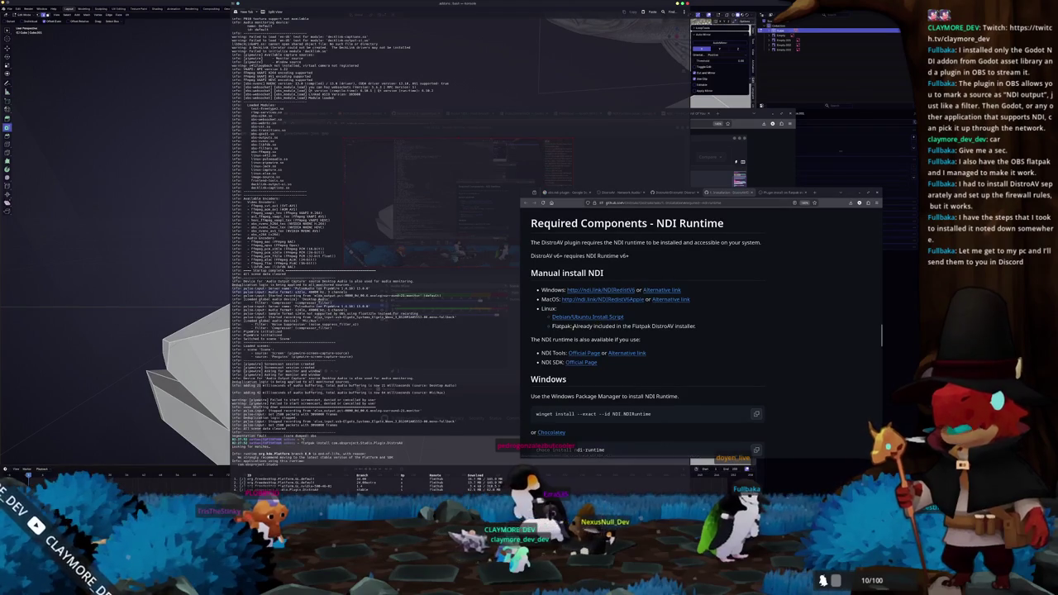
Step: Note that Flatpak already includes NDI, then read the Required Components and Uninstall sections
{"action": "left_click_drag", "start_coordinate": [572, 326], "coordinate": [661, 326]}
{"action": "left_click", "coordinate": [701, 326]}
{"action": "scroll", "coordinate": [702, 322], "scroll_direction": "down", "scroll_amount": 2}
{"action": "scroll", "coordinate": [703, 319], "scroll_direction": "down", "scroll_amount": 5}
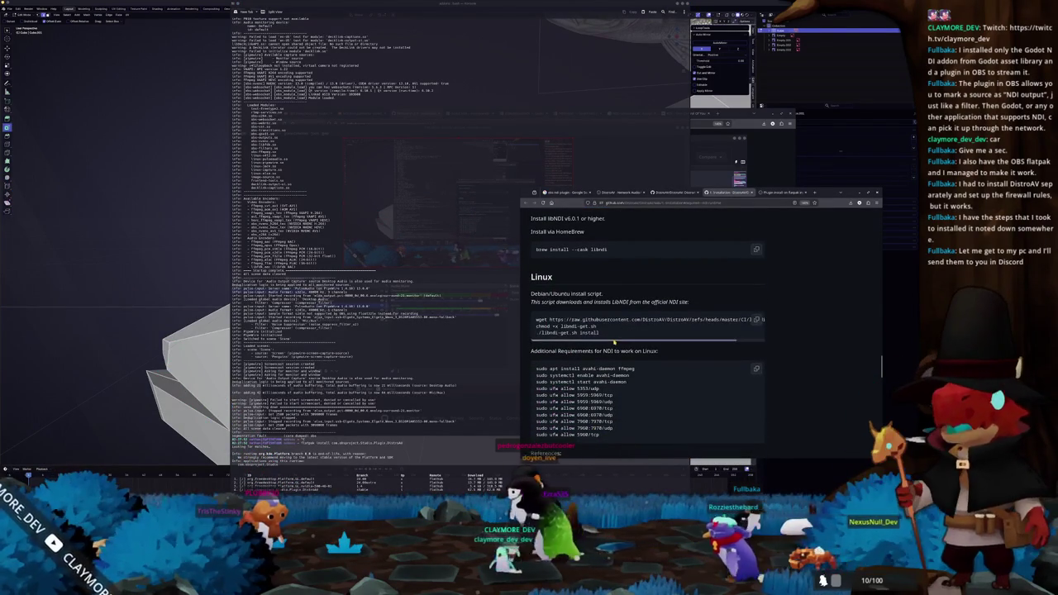
{"action": "scroll", "coordinate": [641, 333], "scroll_direction": "down", "scroll_amount": 1}
{"action": "scroll", "coordinate": [642, 336], "scroll_direction": "down", "scroll_amount": 10}
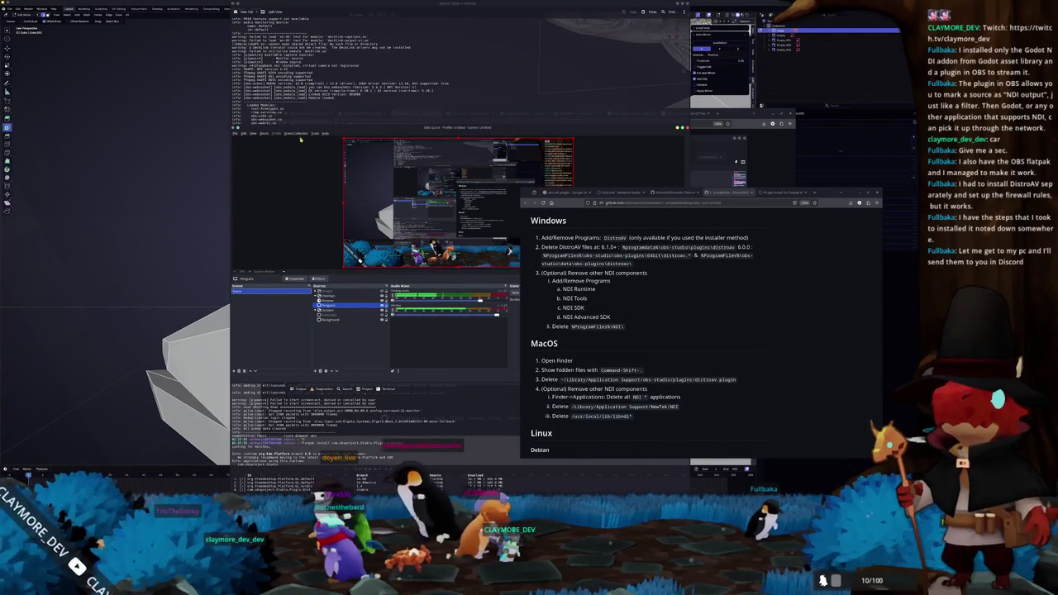
Step: Check OBS's Plugin Manager again from the Tools menu and close it
{"action": "left_click", "coordinate": [314, 133]}
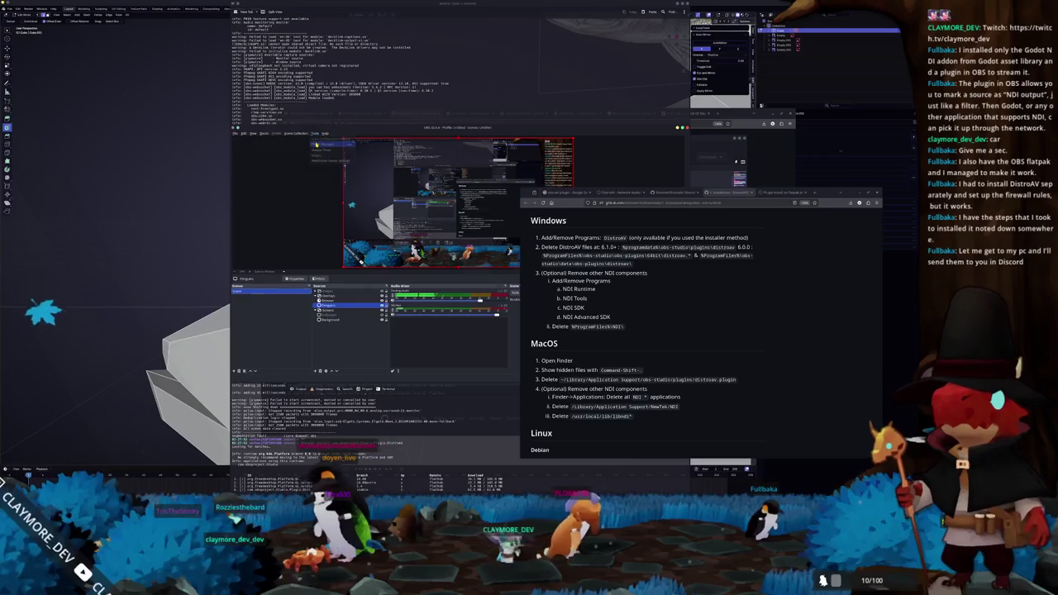
{"action": "left_click", "coordinate": [315, 142]}
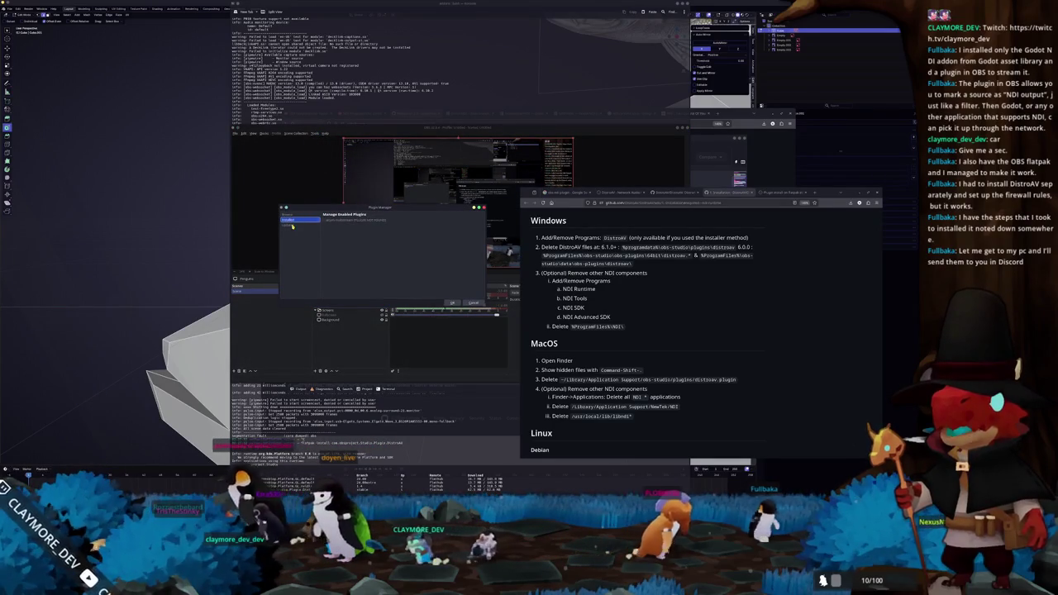
{"action": "left_click", "coordinate": [473, 302]}
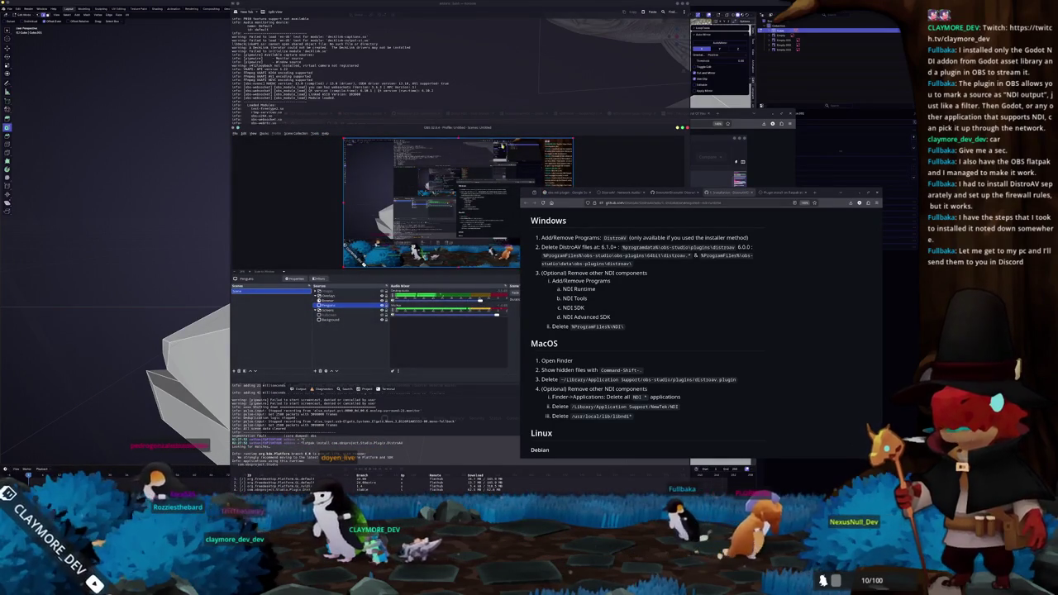
Step: Follow the wiki's 'OBS-NDI Is Now DistroAV' link, then bring the OBS terminal forward
{"action": "scroll", "coordinate": [672, 331], "scroll_direction": "down", "scroll_amount": 4}
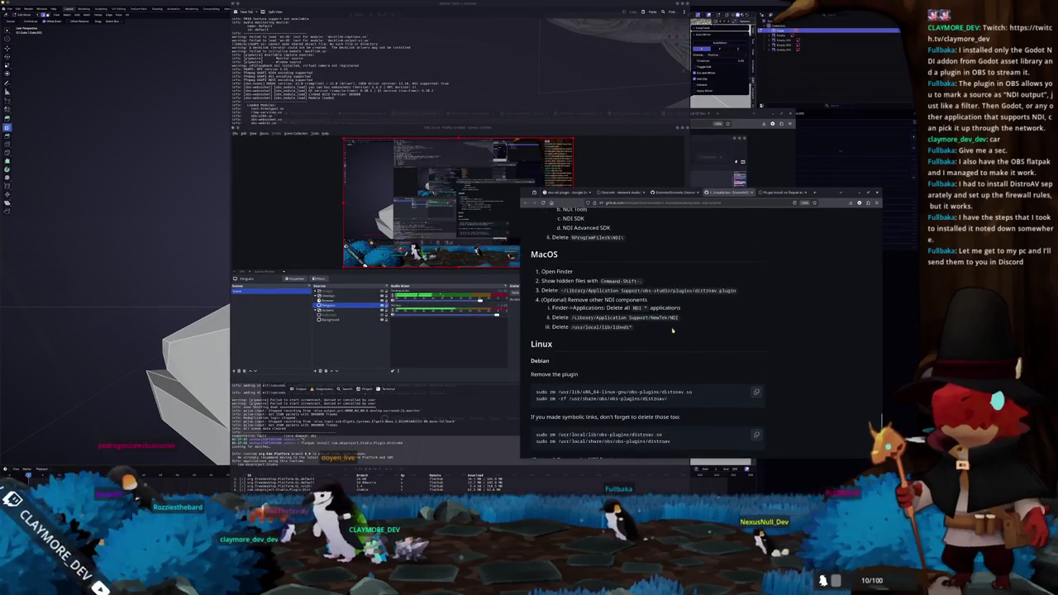
{"action": "scroll", "coordinate": [672, 328], "scroll_direction": "down", "scroll_amount": 4}
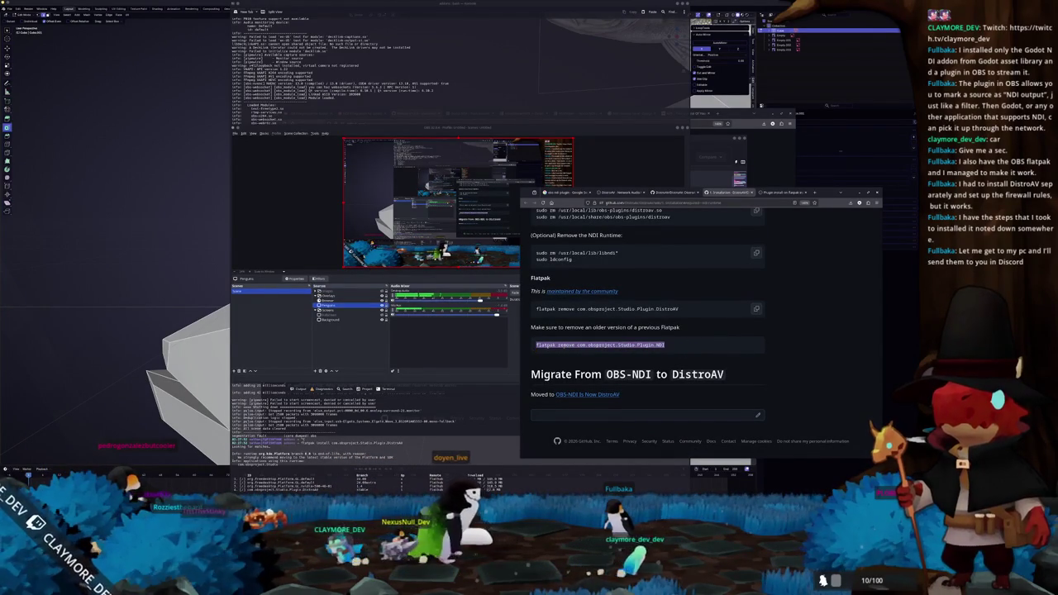
{"action": "left_click", "coordinate": [783, 333]}
{"action": "scroll", "coordinate": [752, 347], "scroll_direction": "up", "scroll_amount": 2}
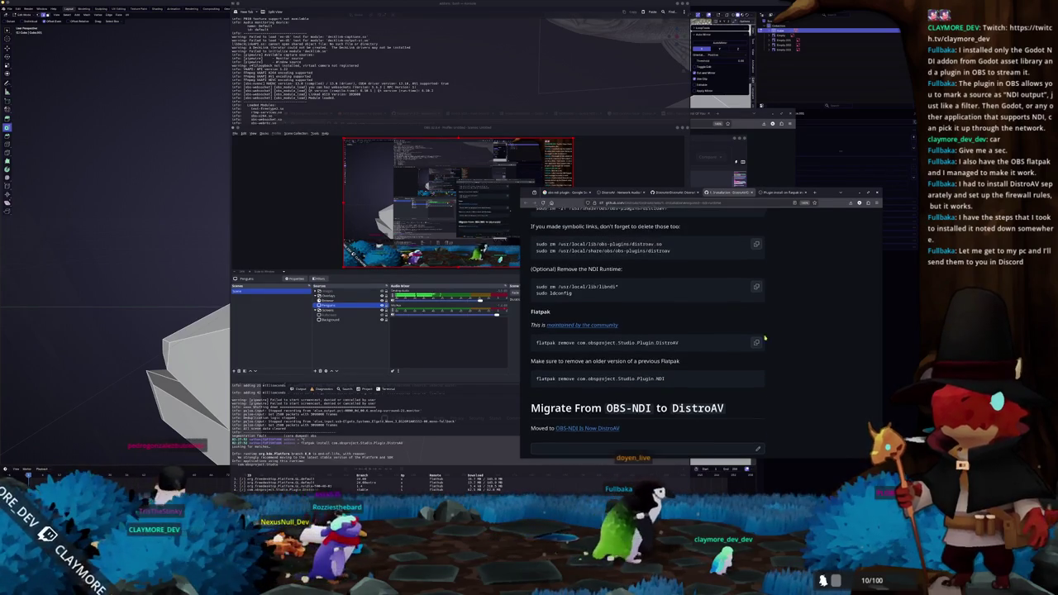
{"action": "scroll", "coordinate": [694, 381], "scroll_direction": "down", "scroll_amount": 2}
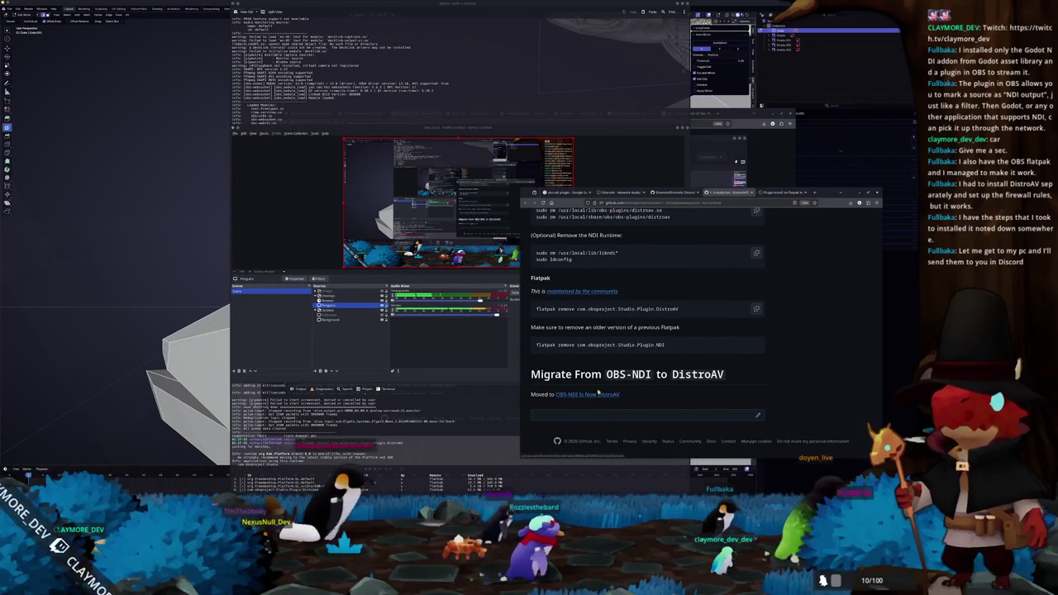
{"action": "left_click", "coordinate": [591, 395]}
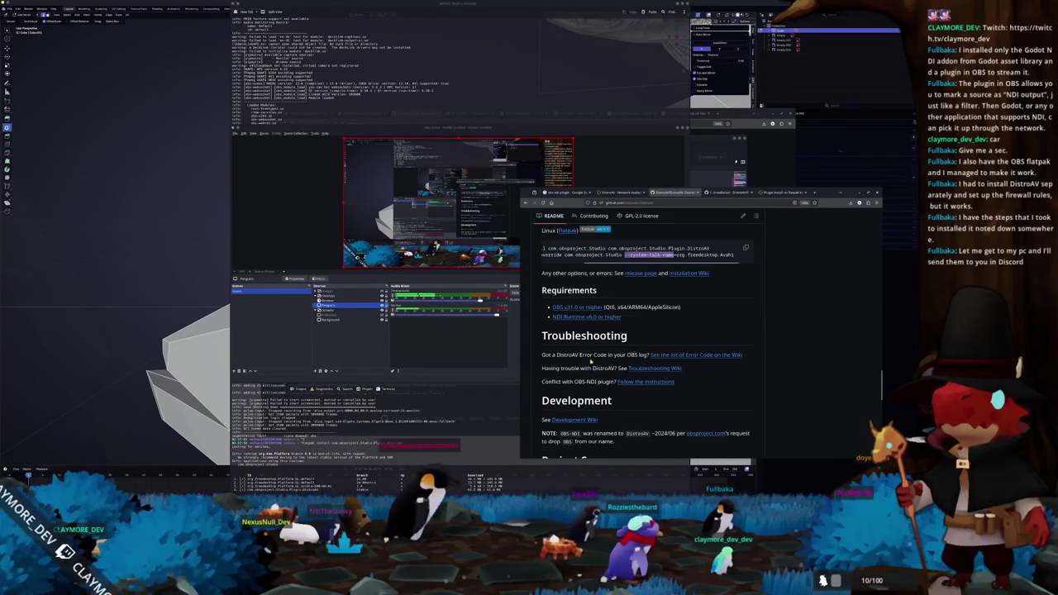
{"action": "scroll", "coordinate": [562, 369], "scroll_direction": "down", "scroll_amount": 8}
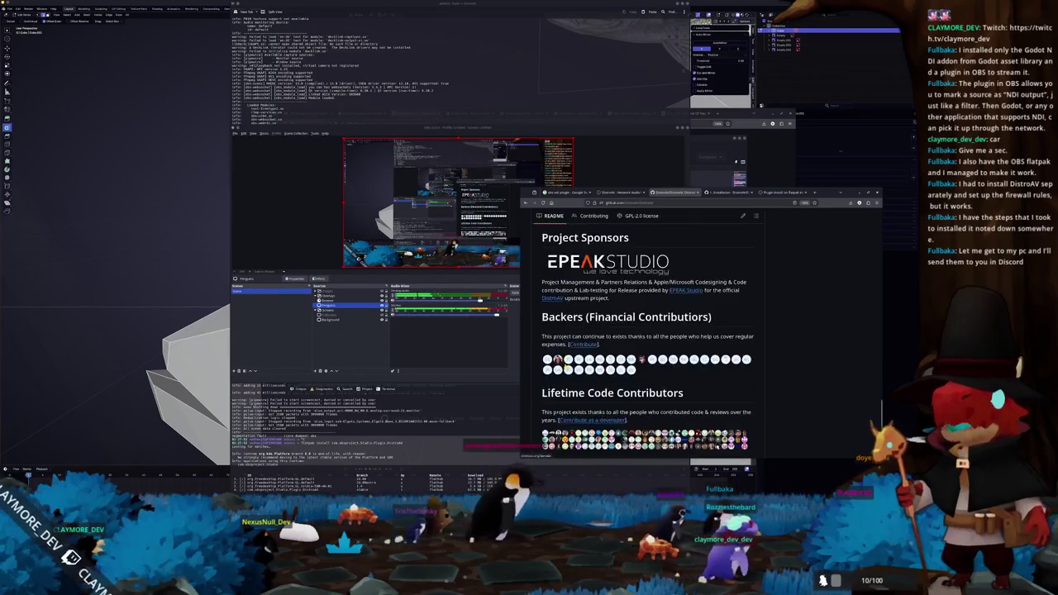
{"action": "scroll", "coordinate": [565, 363], "scroll_direction": "up", "scroll_amount": 2}
{"action": "left_click", "coordinate": [454, 450]}
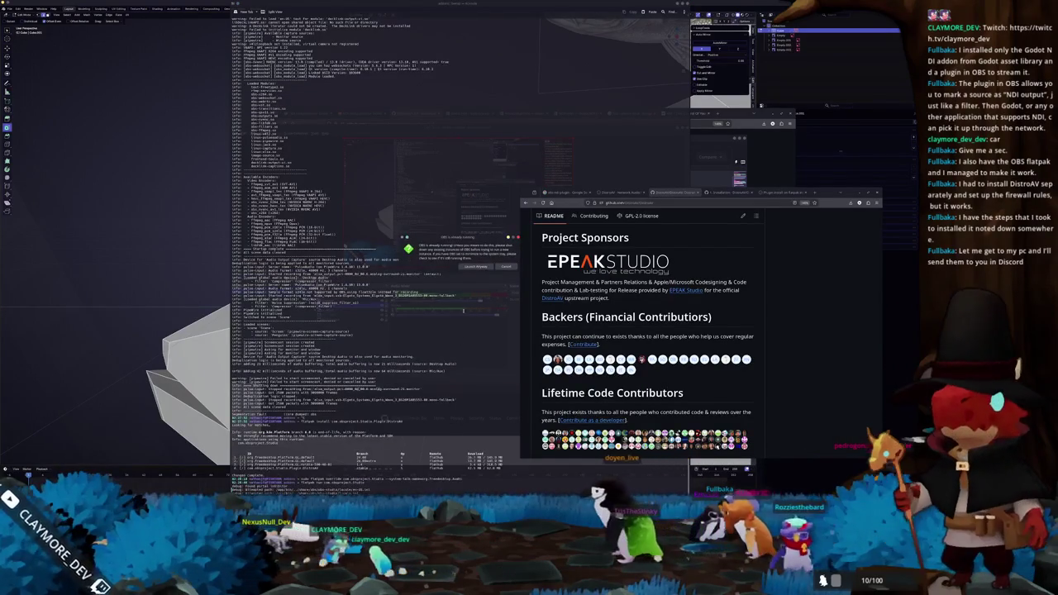
Step: Launch OBS past the already-running and crash warnings and confirm the screen to capture
{"action": "left_click", "coordinate": [477, 266]}
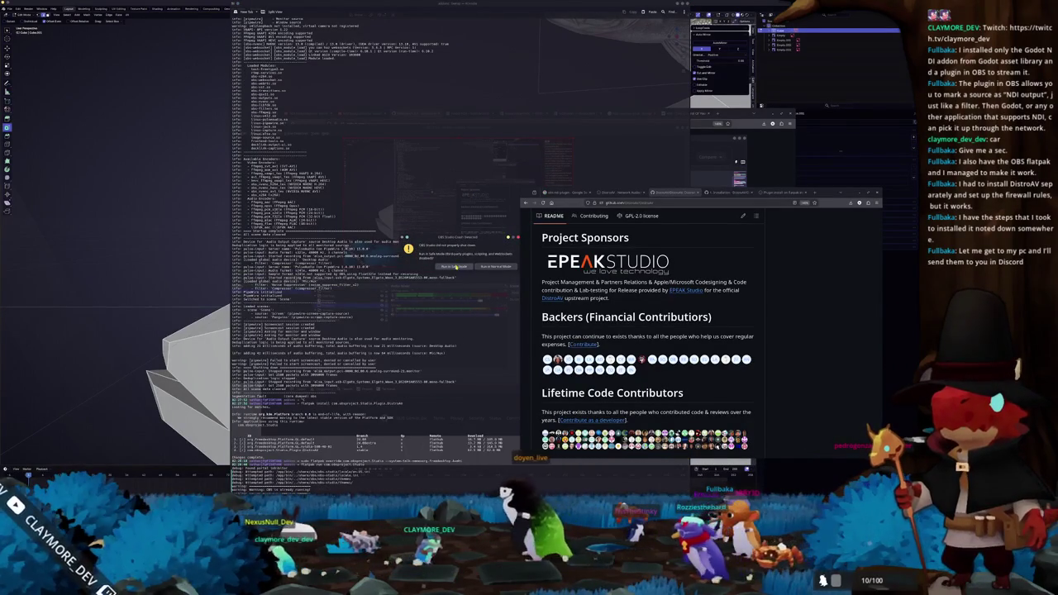
{"action": "left_click", "coordinate": [494, 267]}
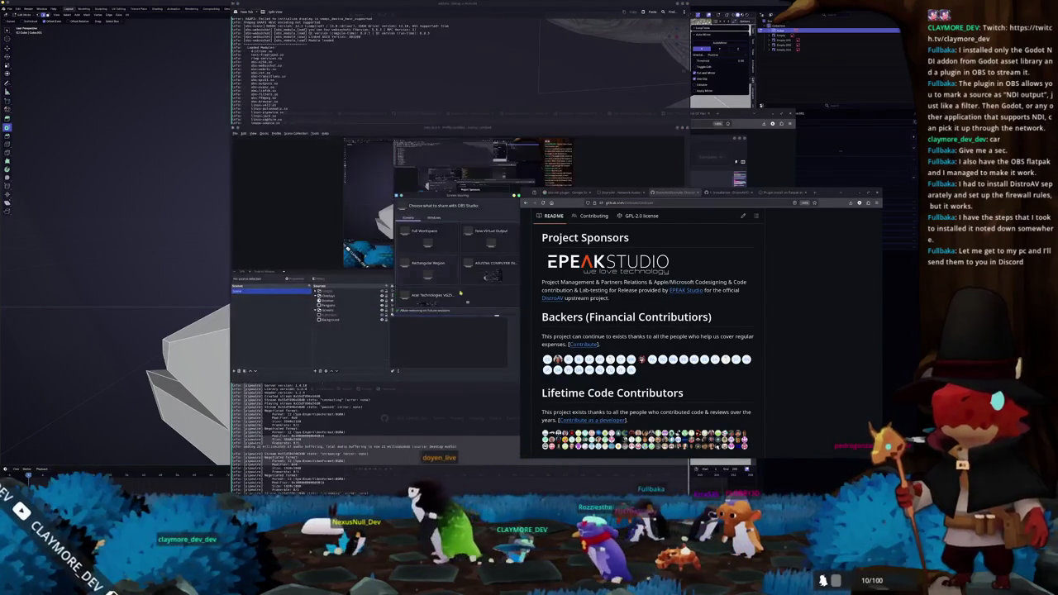
{"action": "left_click", "coordinate": [496, 315]}
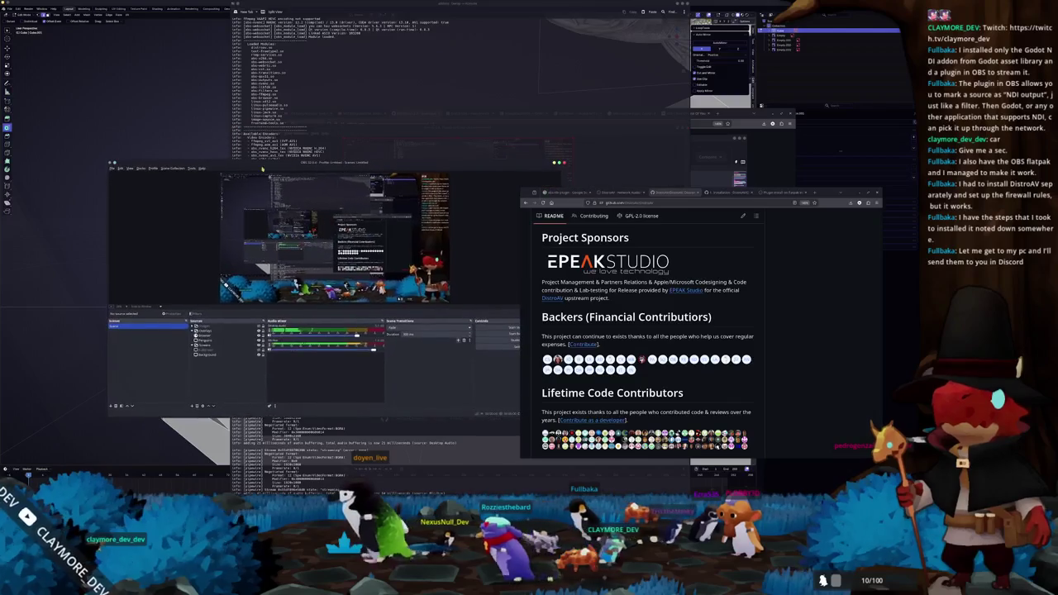
Step: Dismiss the auto-configuration wizard and review the enabled plugins in the Plugin Manager
{"action": "left_click", "coordinate": [192, 169]}
{"action": "left_click", "coordinate": [211, 176]}
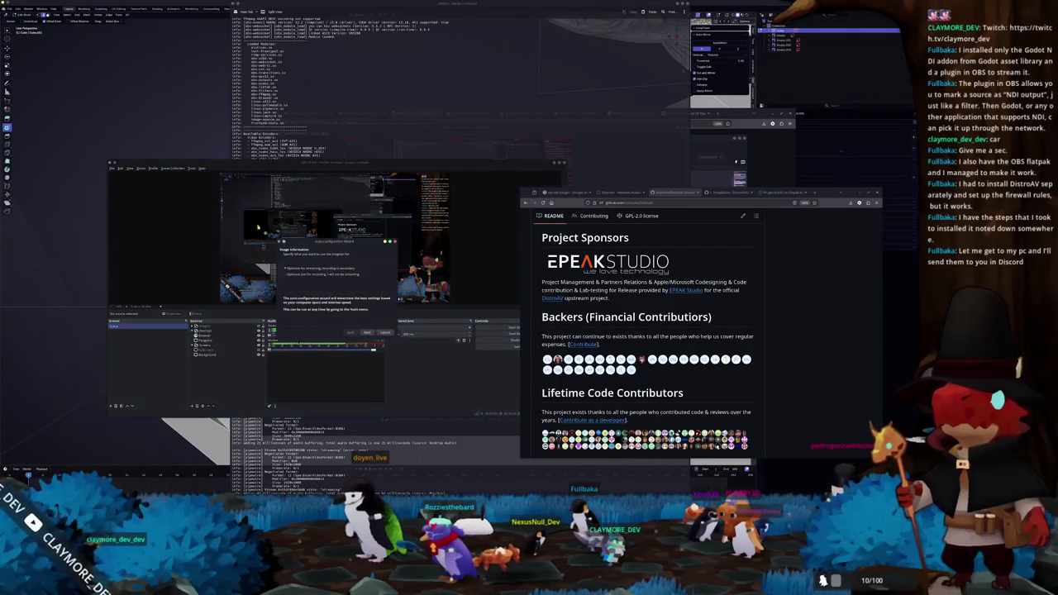
{"action": "key", "text": "Escape"}
{"action": "left_click", "coordinate": [192, 169]}
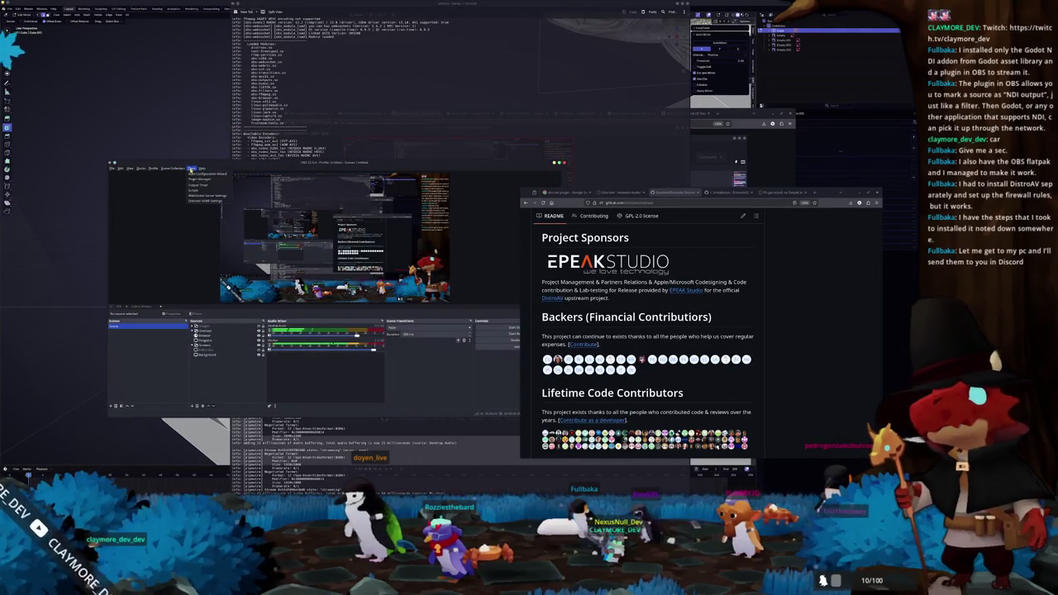
{"action": "left_click", "coordinate": [198, 180]}
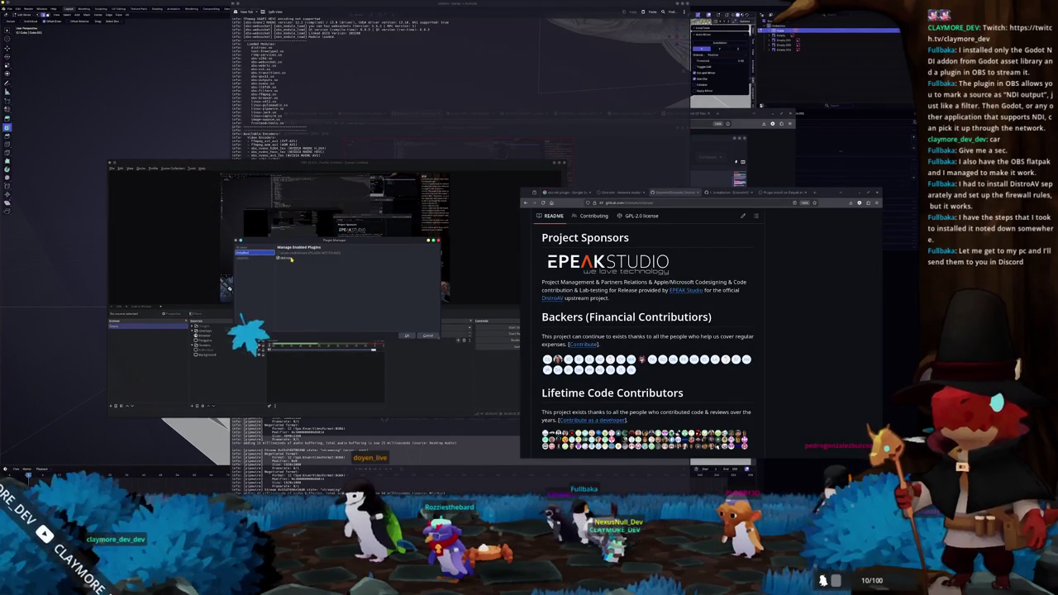
{"action": "left_click", "coordinate": [420, 334]}
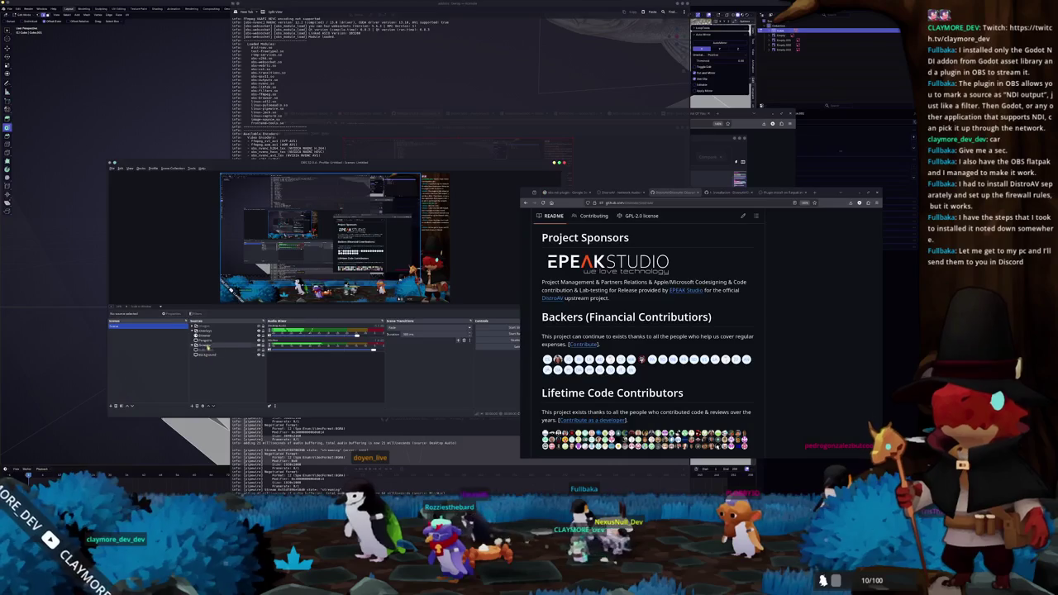
Step: Inspect the Background source's filters, then move OBS left and open DistroAV NDI Settings
{"action": "left_click", "coordinate": [222, 353]}
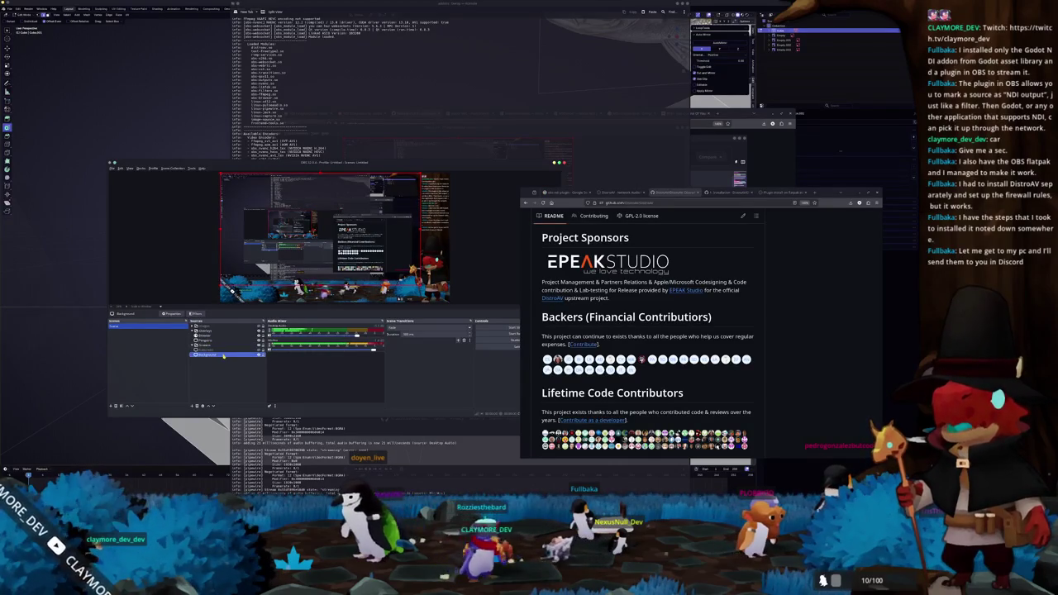
{"action": "right_click", "coordinate": [223, 355]}
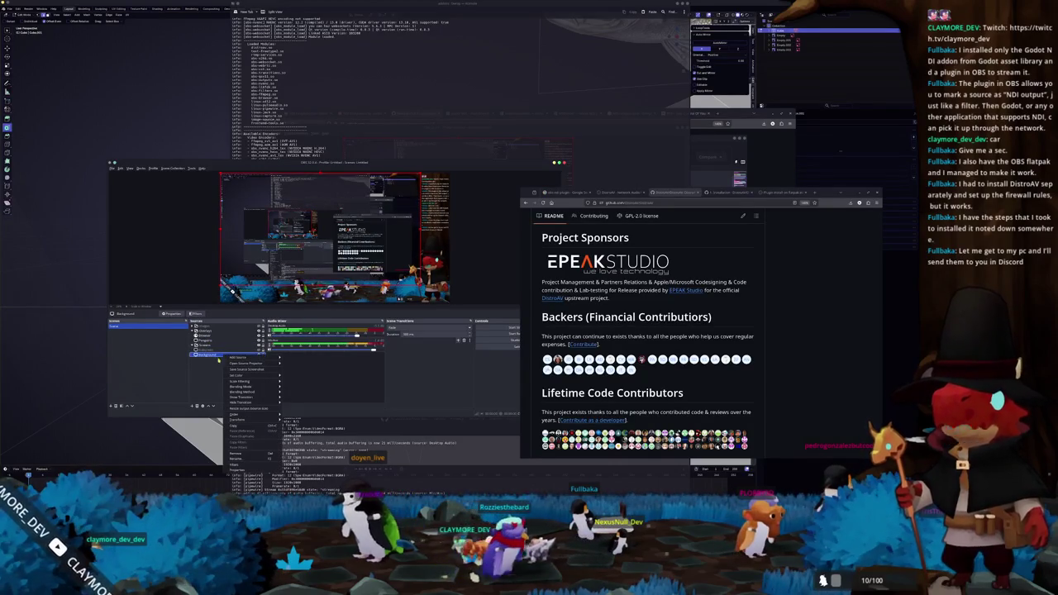
{"action": "left_click", "coordinate": [239, 465]}
{"action": "left_click", "coordinate": [239, 374]}
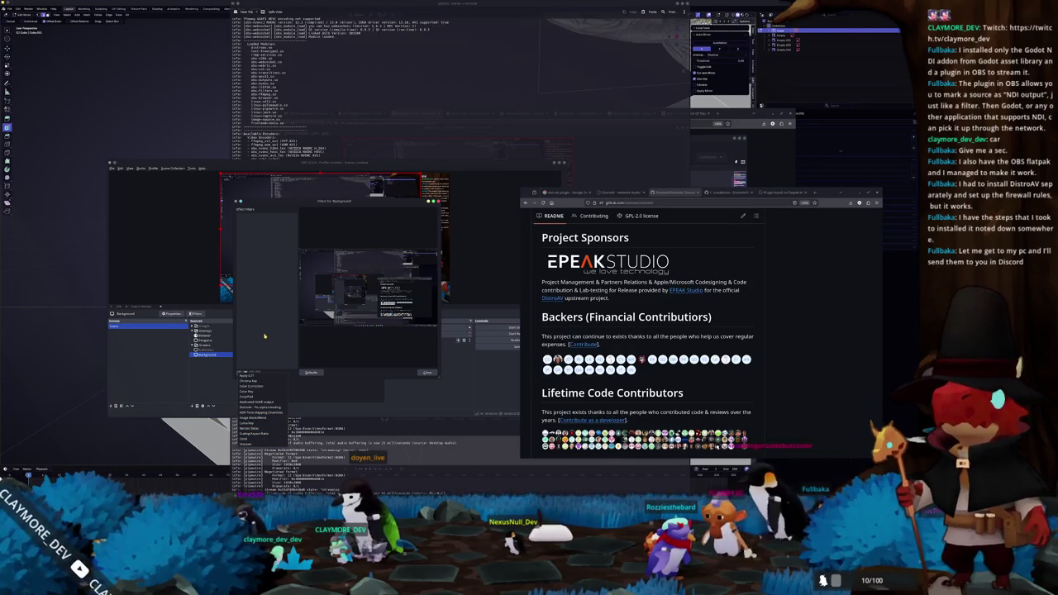
{"action": "key", "text": "Escape"}
{"action": "left_click", "coordinate": [429, 201]}
{"action": "left_click_drag", "start_coordinate": [485, 164], "coordinate": [415, 155]}
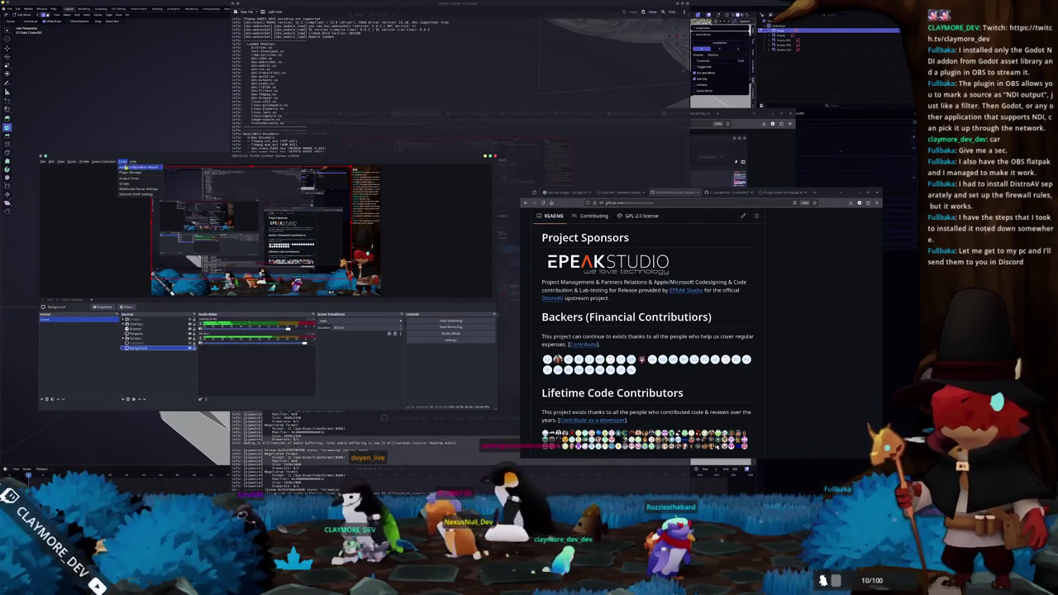
{"action": "left_click", "coordinate": [138, 194]}
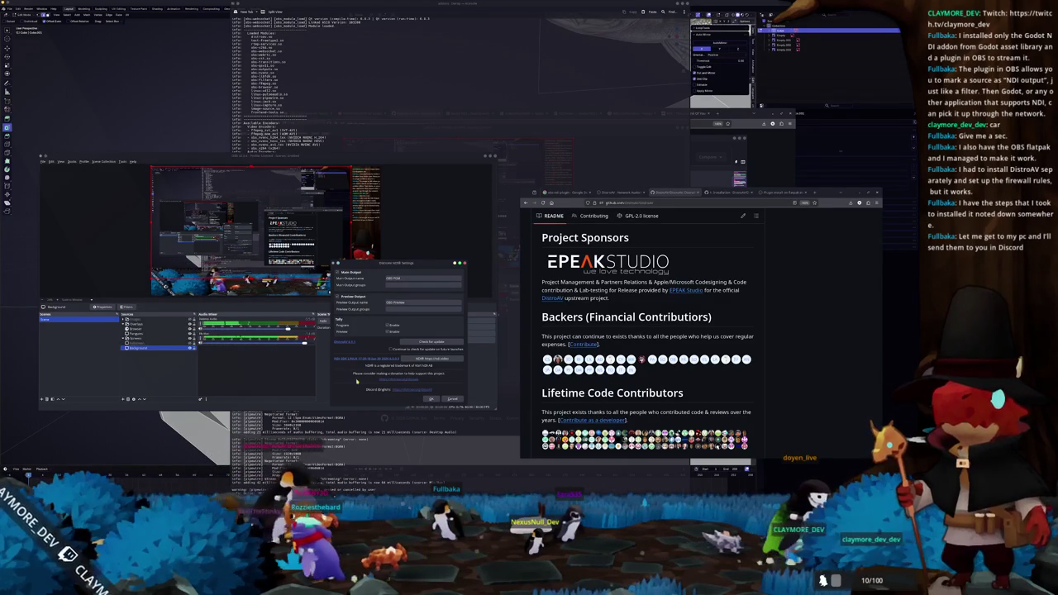
Step: Accept the DistroAV NDI settings with OK, check Background's context menu, then show the forum DistroAV page
{"action": "left_click", "coordinate": [429, 400]}
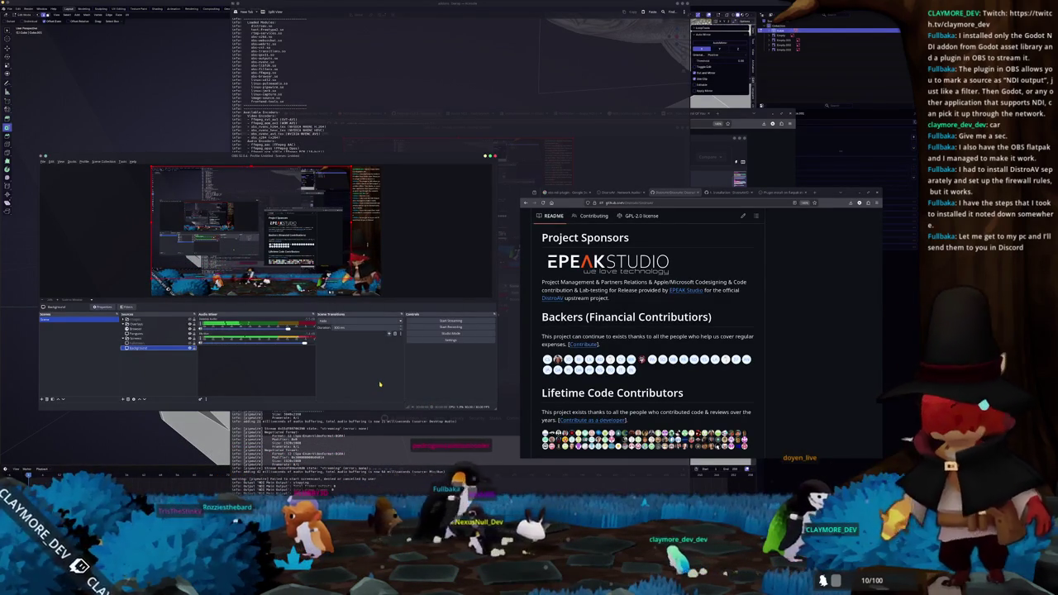
{"action": "left_click", "coordinate": [142, 348]}
{"action": "right_click", "coordinate": [142, 348]}
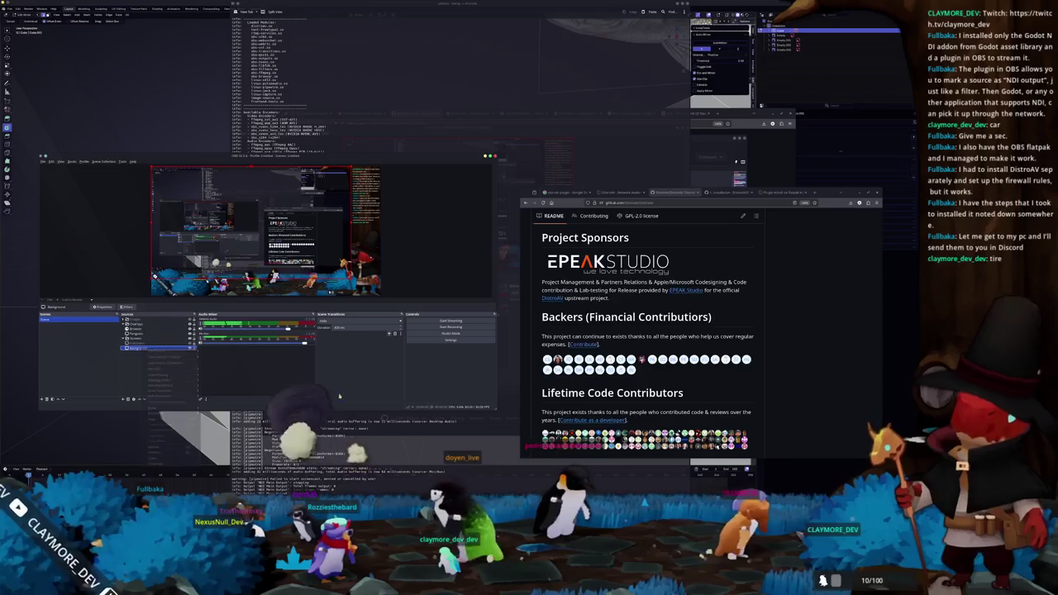
{"action": "key", "text": "Escape"}
{"action": "left_click", "coordinate": [621, 193]}
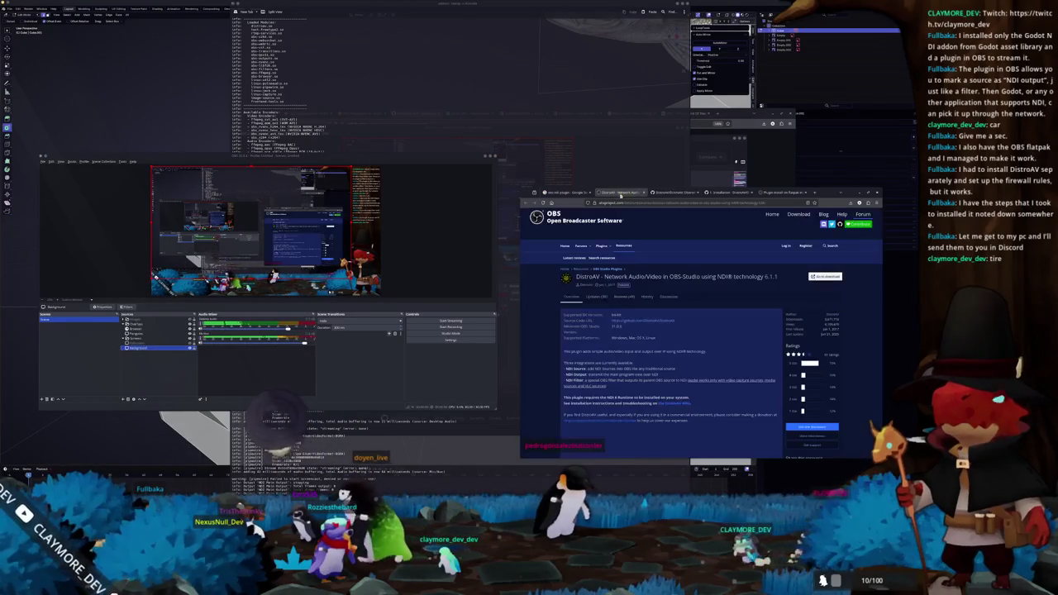
Step: Add a new NDI Source to the scene and accept its default properties
{"action": "scroll", "coordinate": [610, 314], "scroll_direction": "down", "scroll_amount": 2}
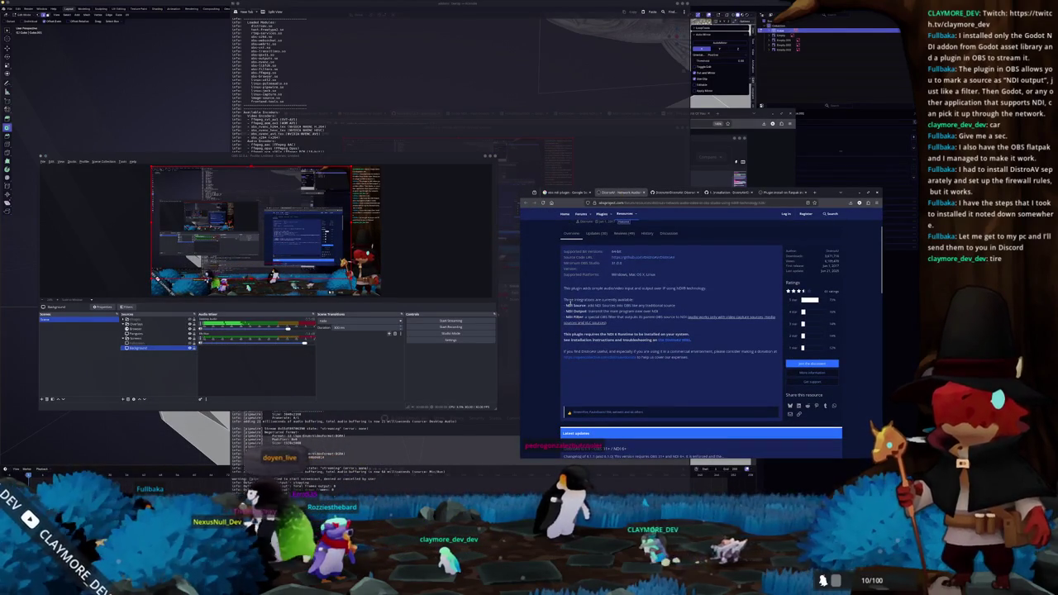
{"action": "left_click", "coordinate": [125, 399]}
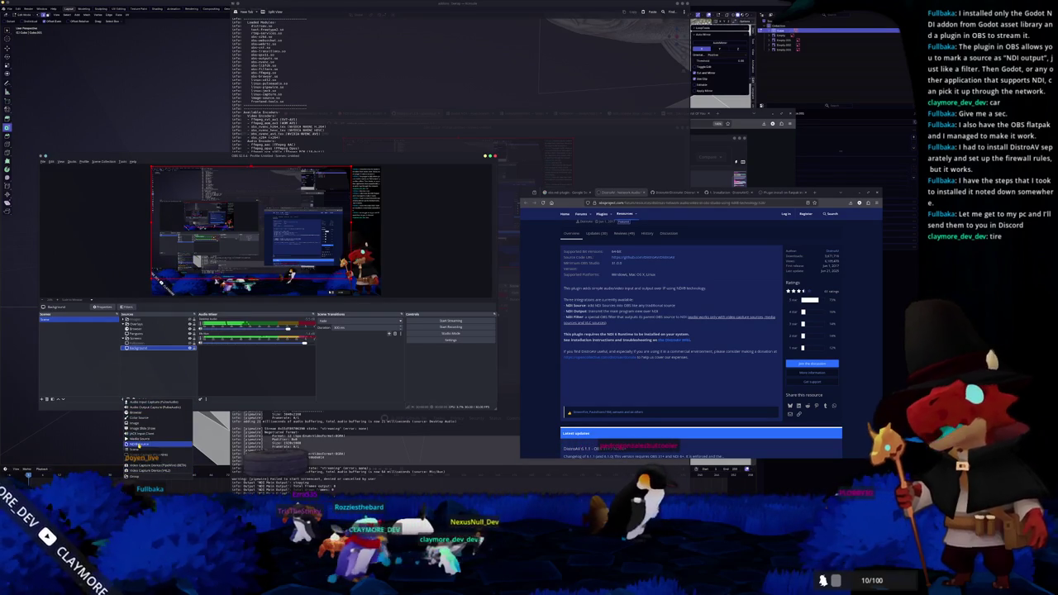
{"action": "left_click", "coordinate": [145, 443]}
{"action": "left_click", "coordinate": [275, 315]}
{"action": "type", "text": "Background"}
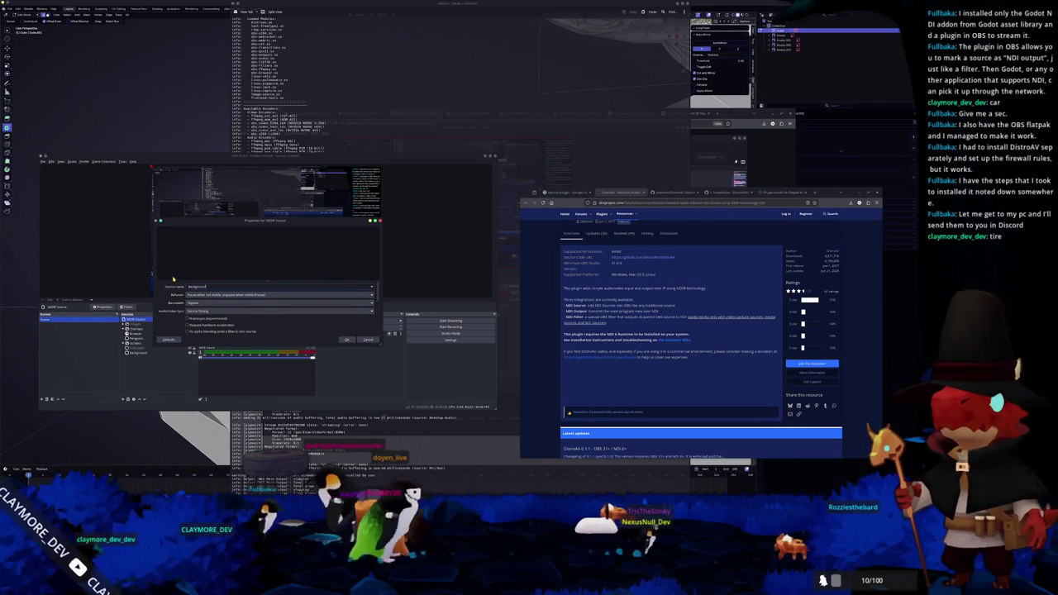
{"action": "key", "text": "Return"}
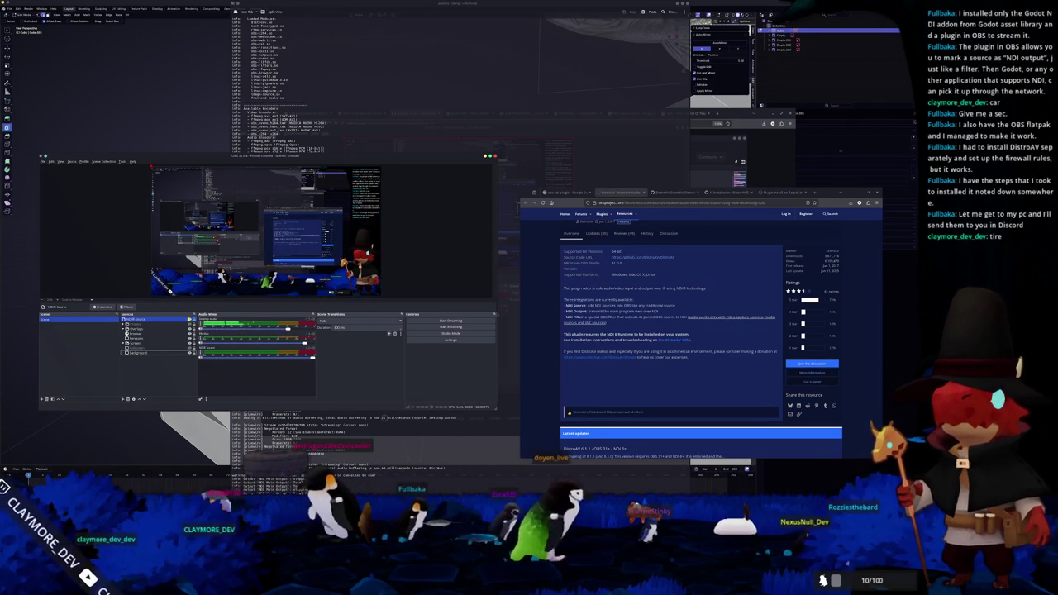
Step: Set the NDI Source's Behavior to the first option and confirm, then select Background
{"action": "double_click", "coordinate": [171, 319]}
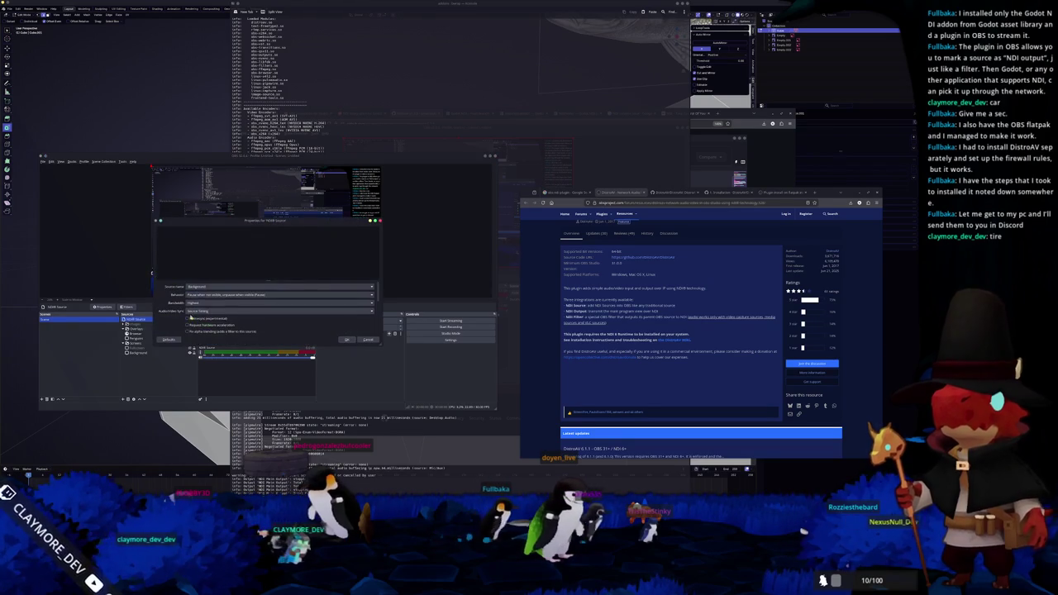
{"action": "left_click", "coordinate": [204, 295]}
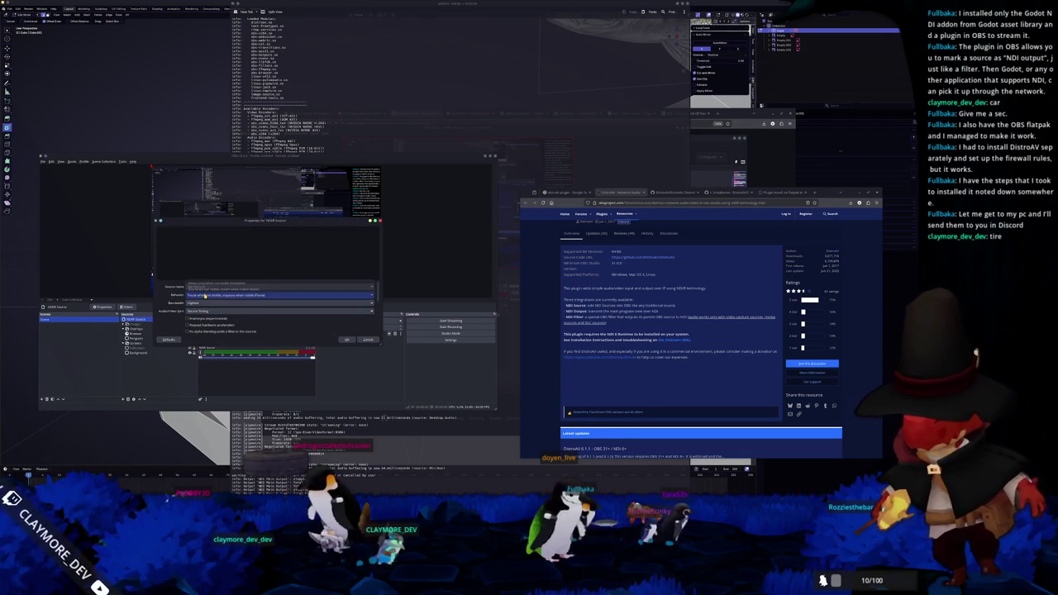
{"action": "left_click", "coordinate": [208, 283]}
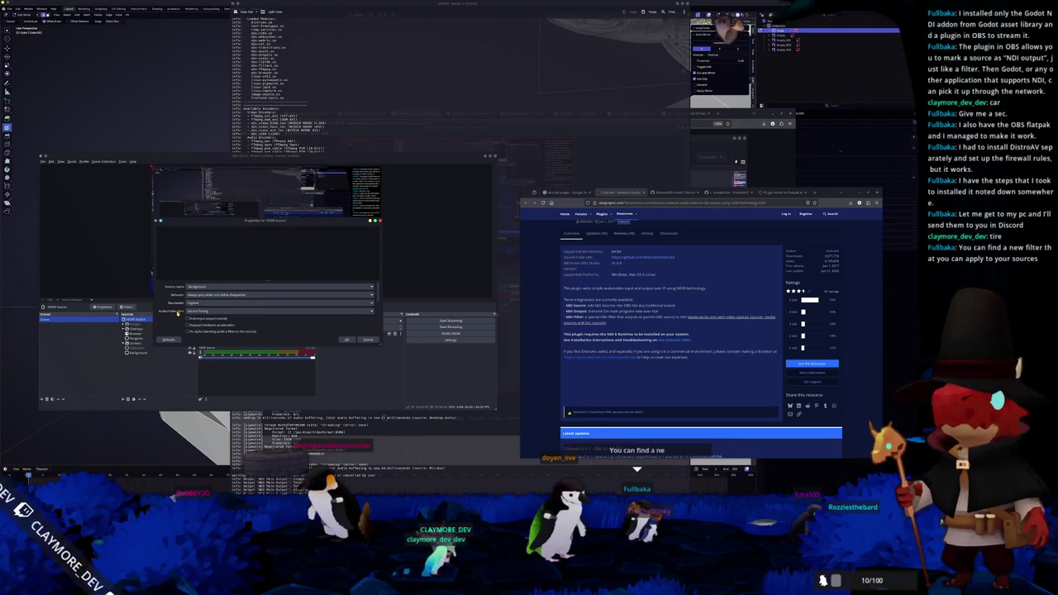
{"action": "scroll", "coordinate": [178, 313], "scroll_direction": "down", "scroll_amount": 2}
{"action": "scroll", "coordinate": [178, 313], "scroll_direction": "up", "scroll_amount": 2}
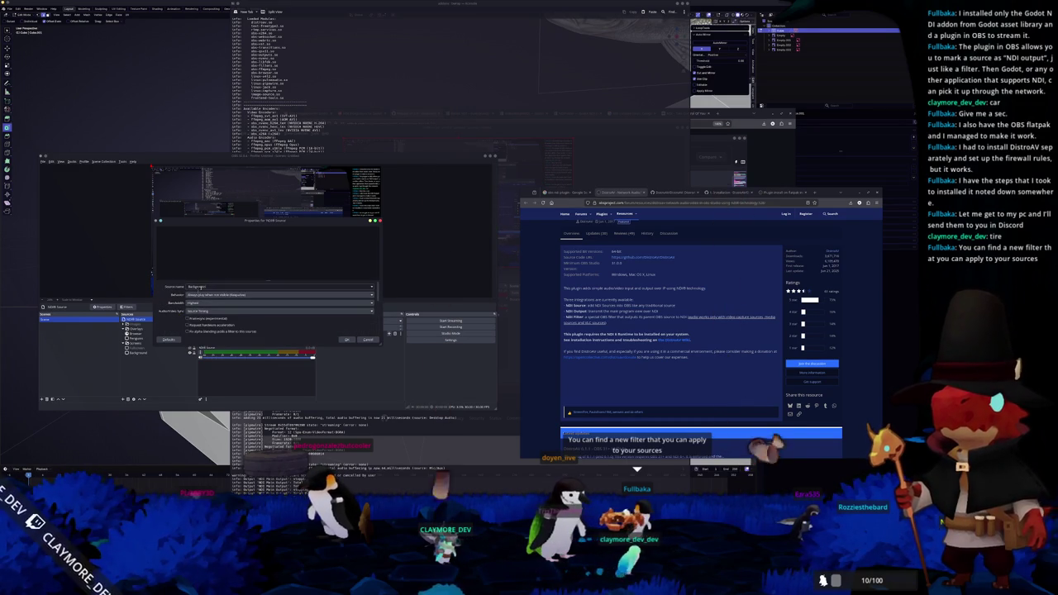
{"action": "left_click", "coordinate": [347, 340]}
{"action": "left_click", "coordinate": [135, 353]}
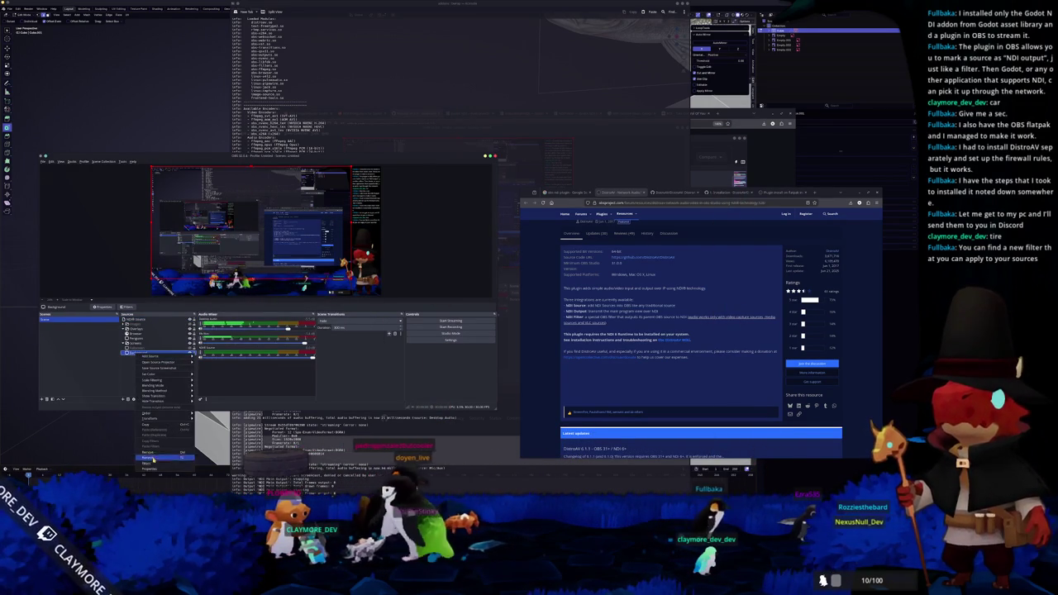
Step: Add a Dedicated NDI output filter to the Background source, name its output 'NDI', and apply
{"action": "left_click", "coordinate": [157, 460]}
{"action": "left_click", "coordinate": [171, 368]}
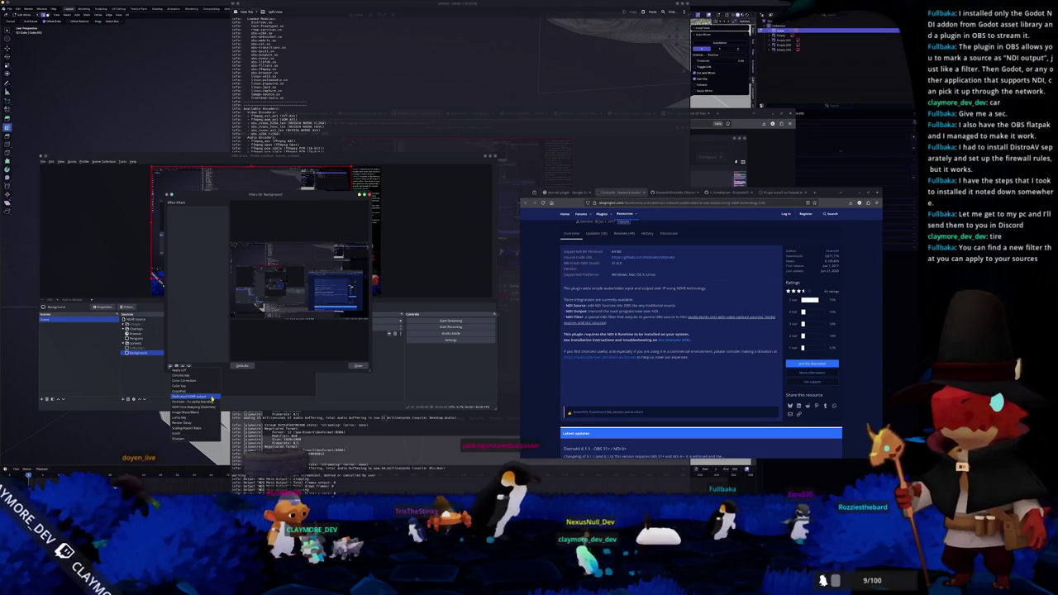
{"action": "left_click", "coordinate": [212, 397]}
{"action": "key", "text": "Return"}
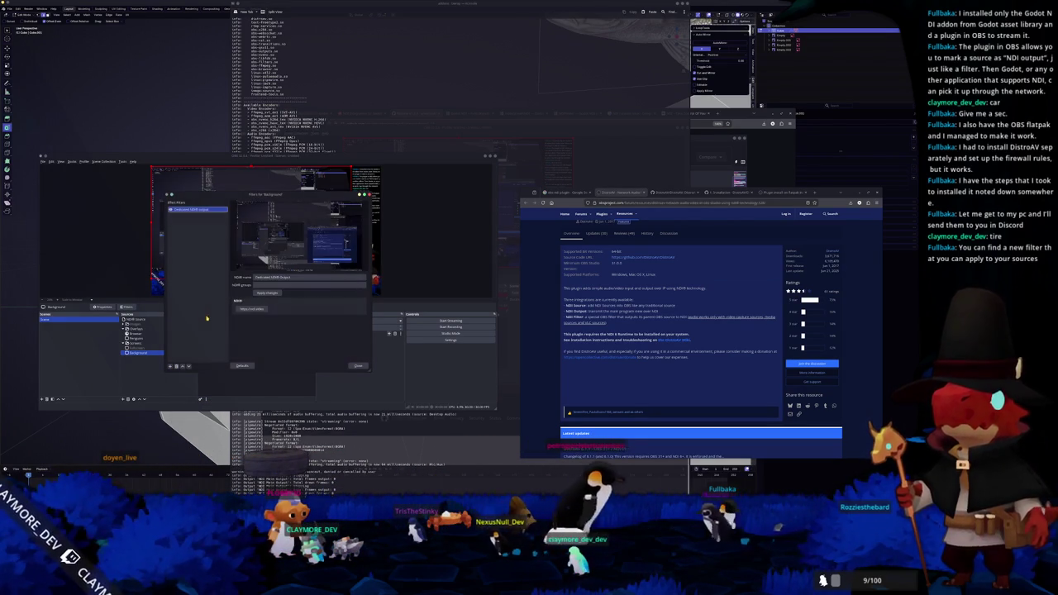
{"action": "triple_click", "coordinate": [295, 277]}
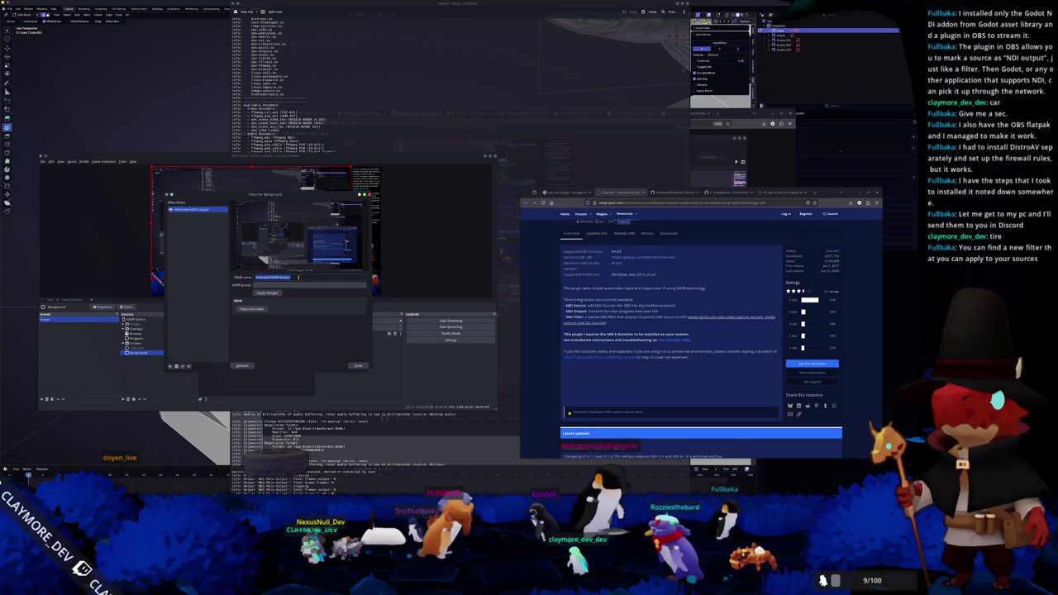
{"action": "type", "text": "NDI"}
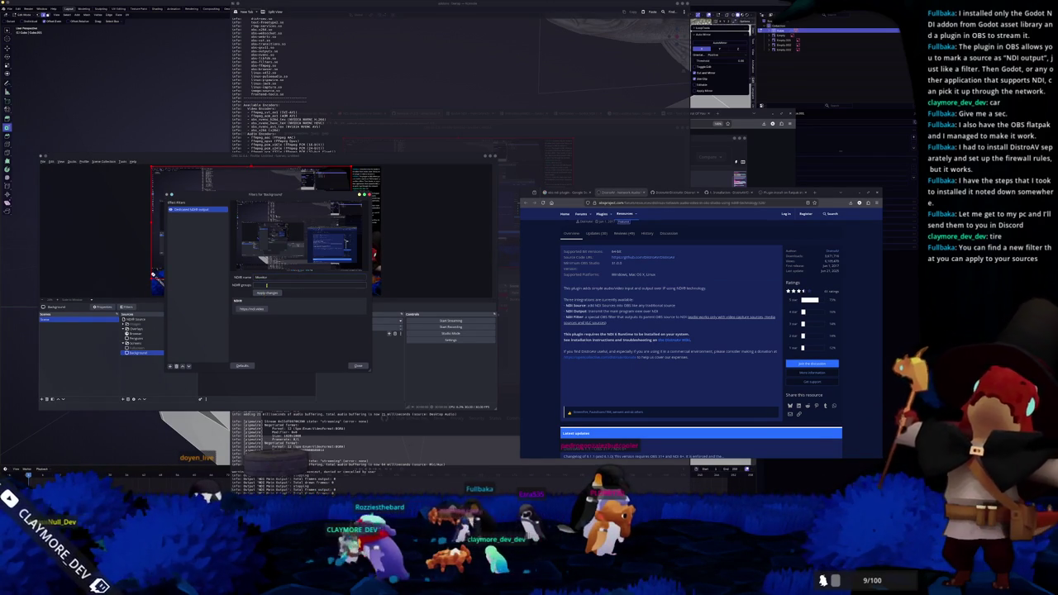
{"action": "left_click", "coordinate": [267, 293]}
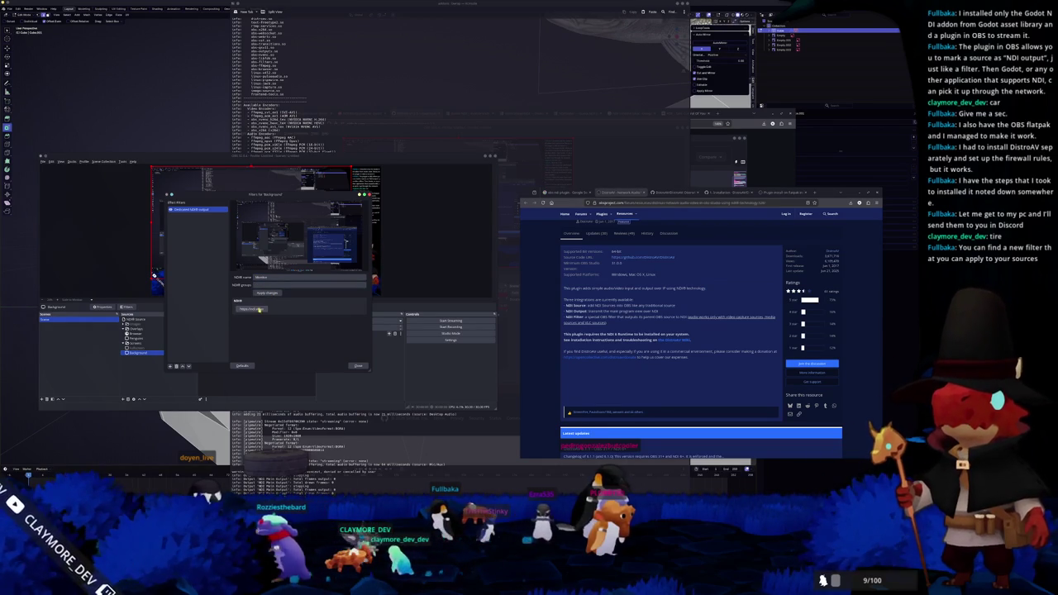
Step: Visit the NDI website, close the Background filters, and reopen the NDI Source properties
{"action": "left_click", "coordinate": [258, 309]}
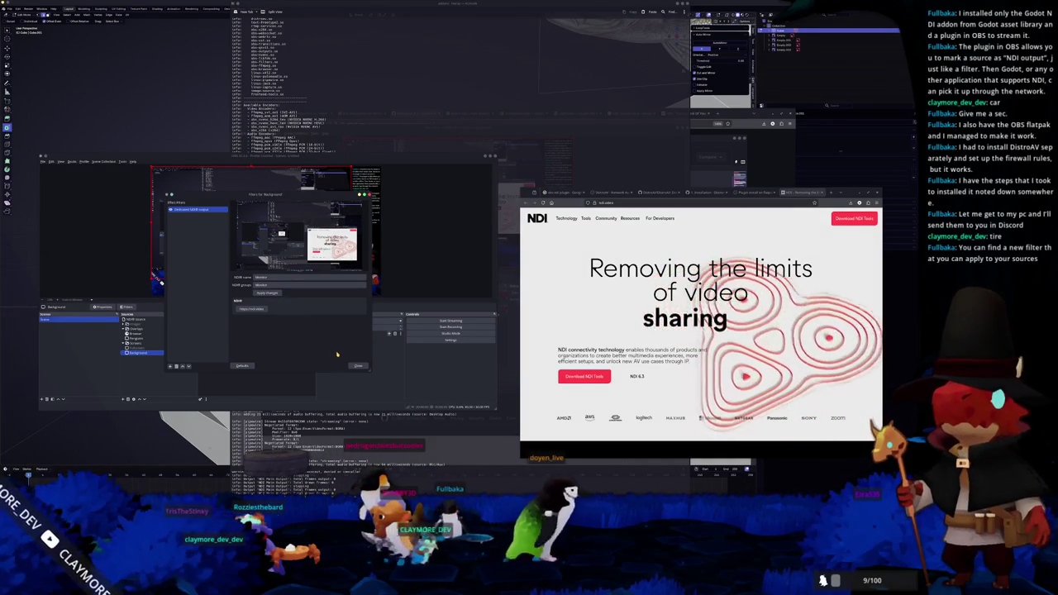
{"action": "left_click", "coordinate": [359, 366]}
{"action": "double_click", "coordinate": [140, 319]}
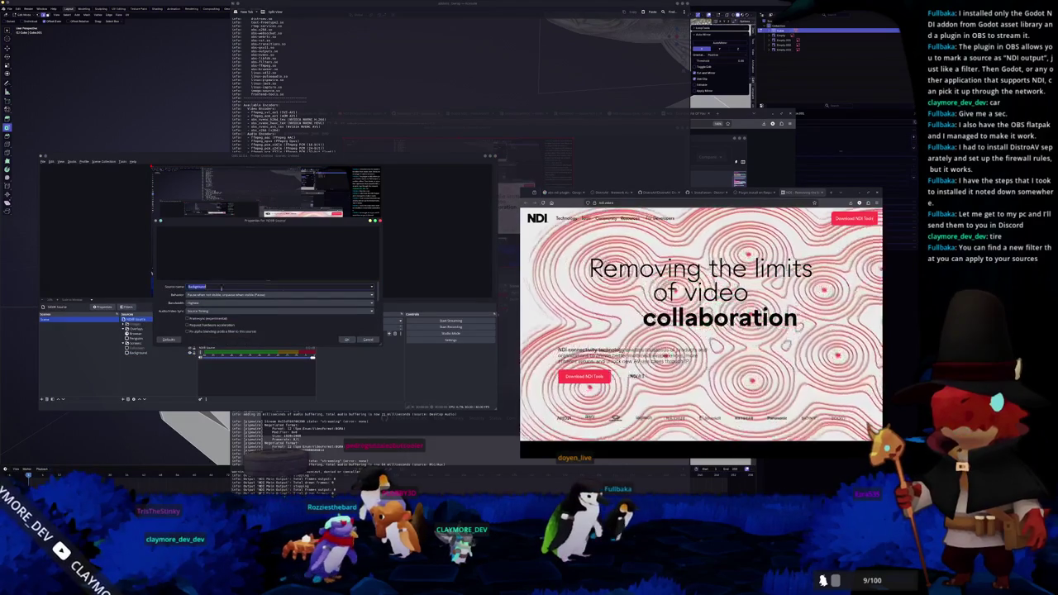
{"action": "left_click", "coordinate": [329, 286]}
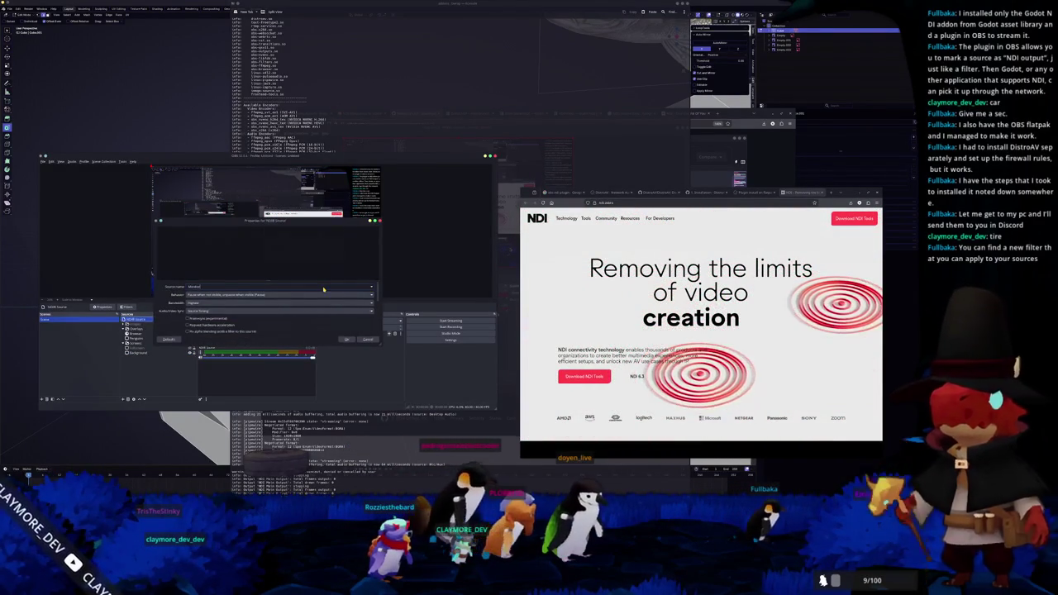
Step: Close and reopen the NDI Source properties to check the YUV Color Space choices, then close them
{"action": "key", "text": "Return"}
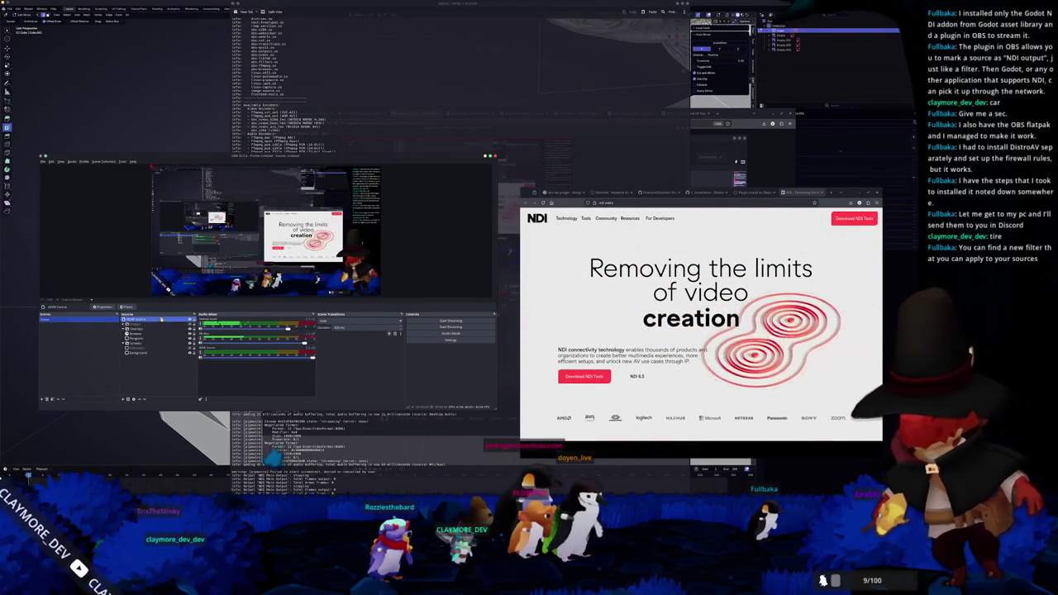
{"action": "double_click", "coordinate": [162, 318]}
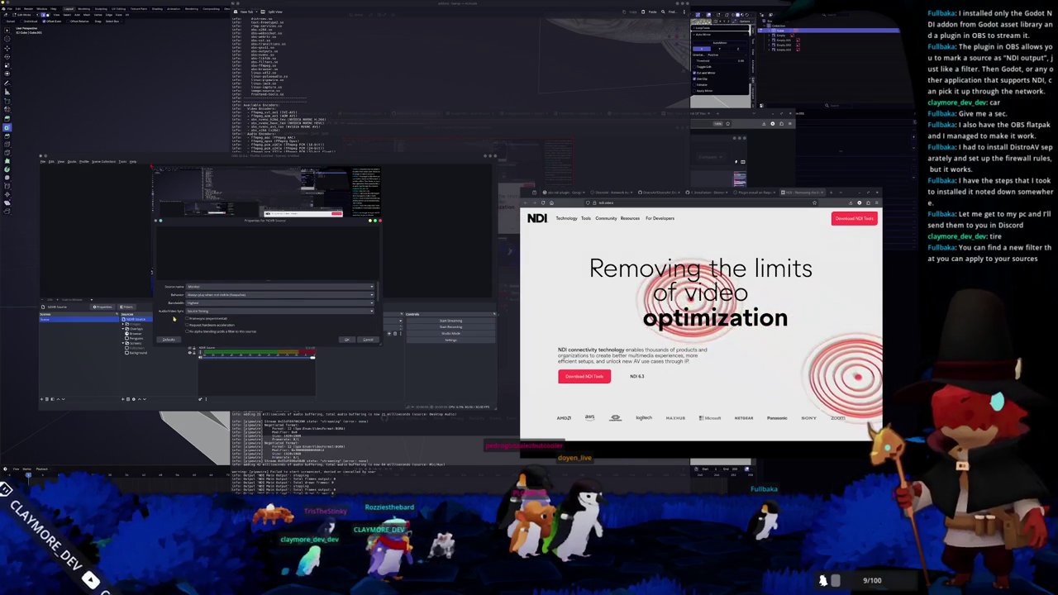
{"action": "scroll", "coordinate": [176, 314], "scroll_direction": "down", "scroll_amount": 2}
{"action": "scroll", "coordinate": [179, 317], "scroll_direction": "down", "scroll_amount": 3}
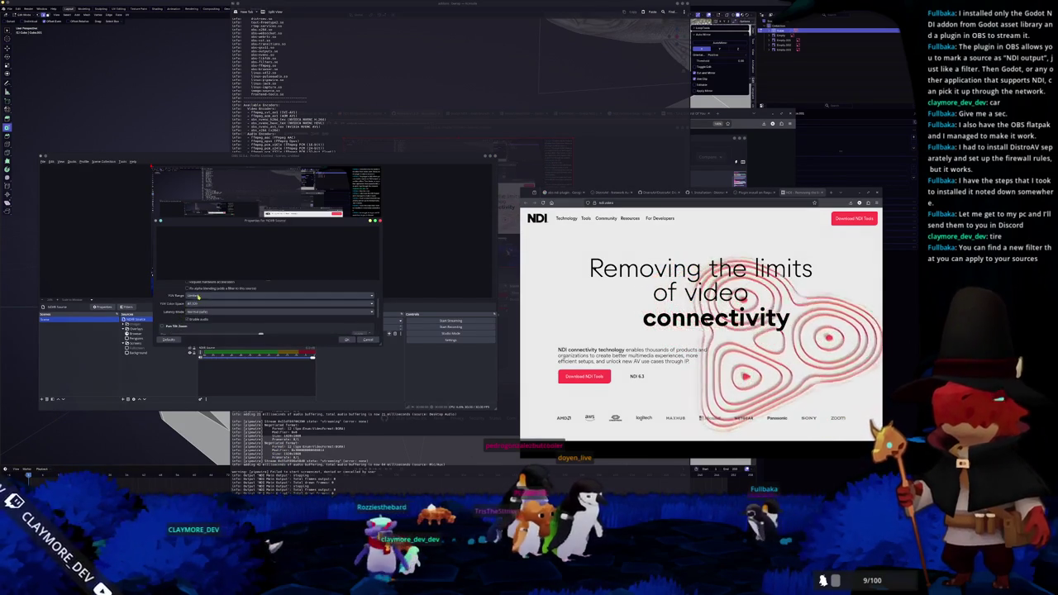
{"action": "left_click", "coordinate": [198, 301]}
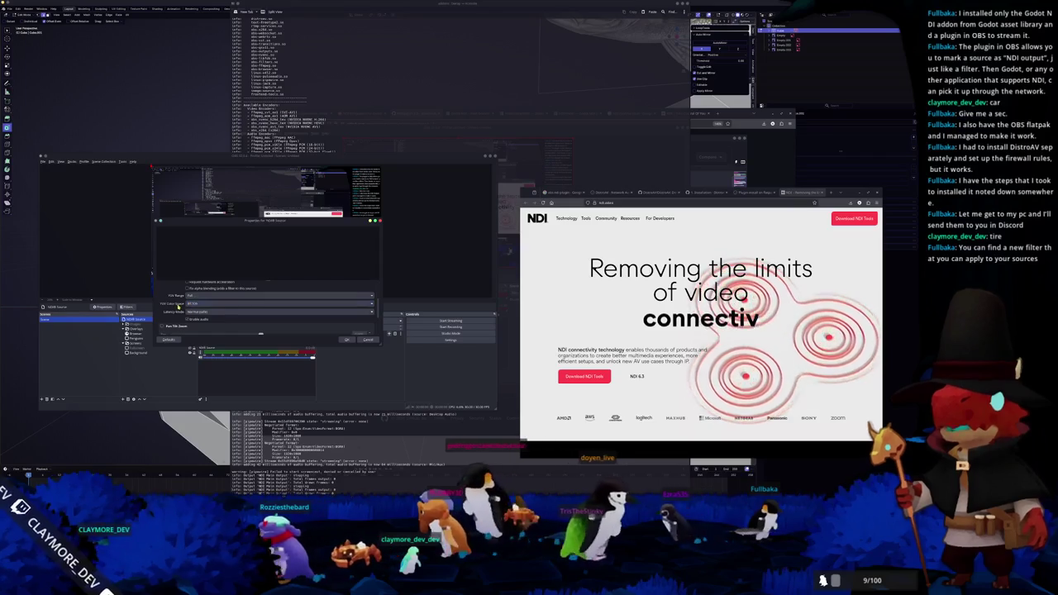
{"action": "left_click", "coordinate": [347, 340]}
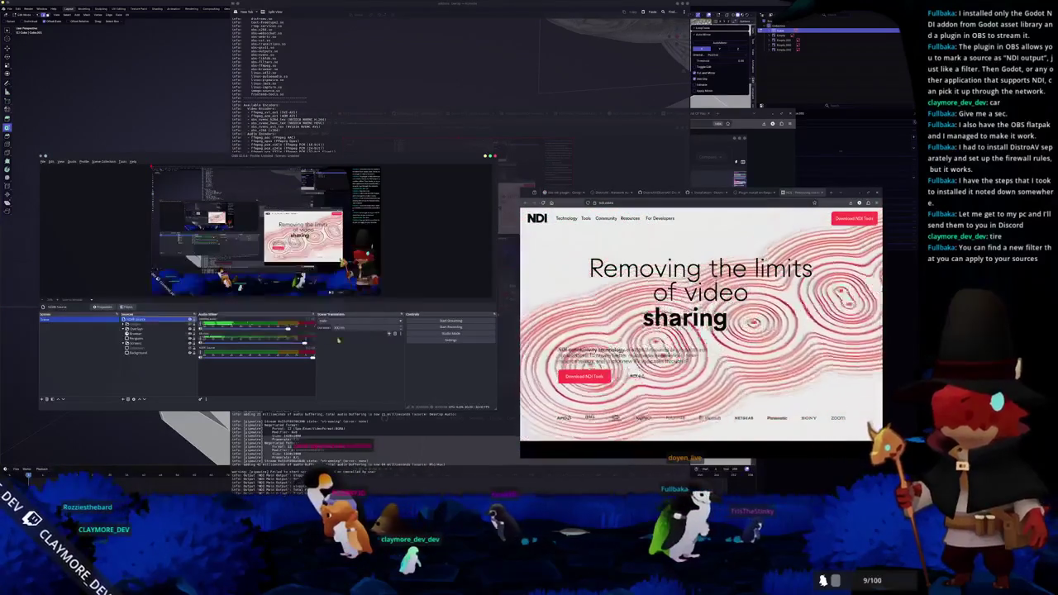
Step: Check the WebSocket Server Settings under Tools and close them again
{"action": "left_click", "coordinate": [151, 354]}
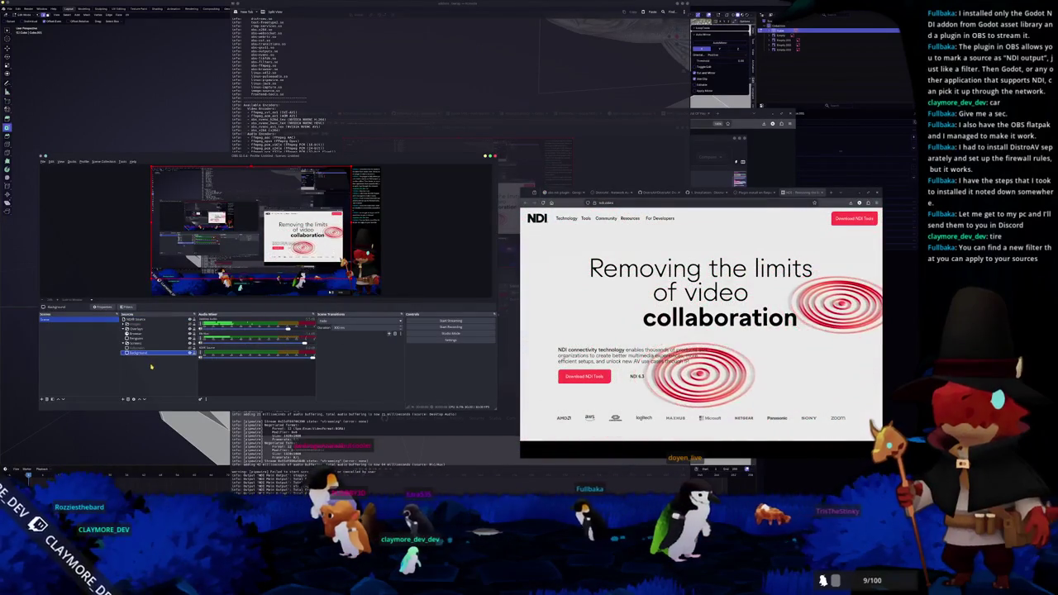
{"action": "left_click", "coordinate": [153, 364]}
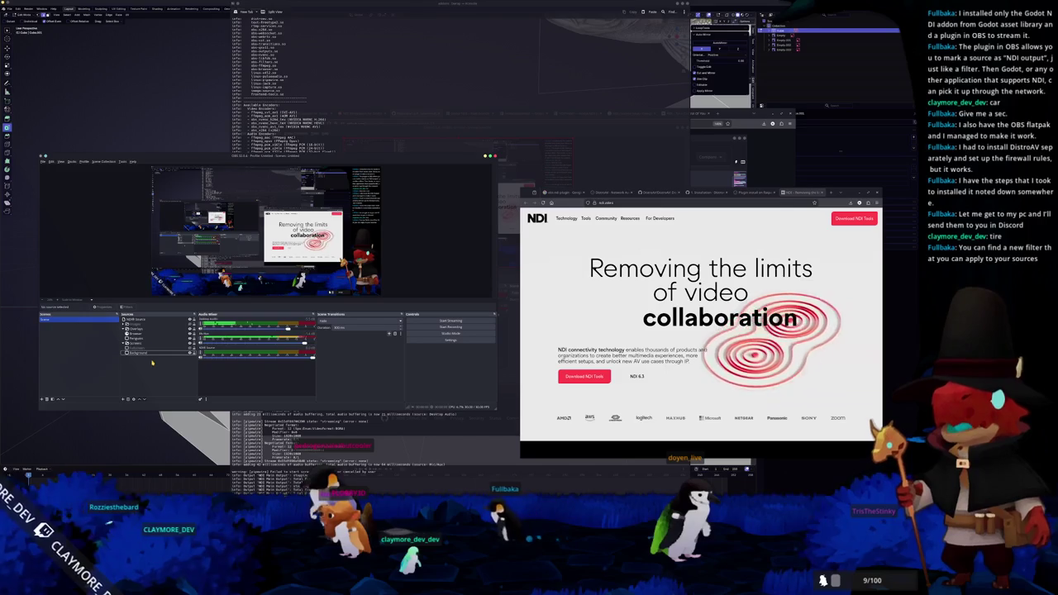
{"action": "left_click", "coordinate": [121, 161]}
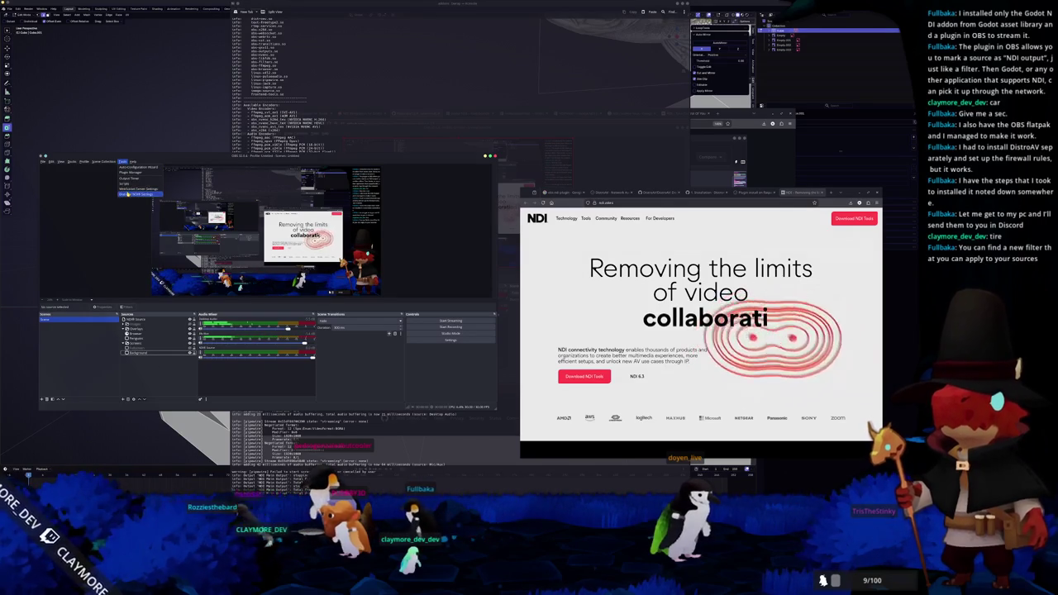
{"action": "left_click", "coordinate": [128, 189]}
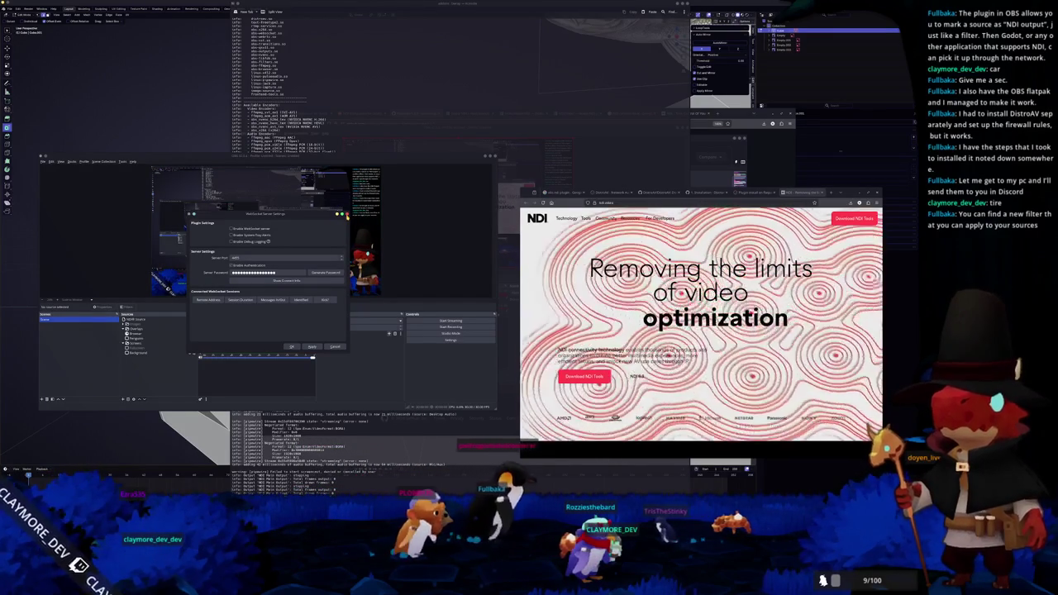
{"action": "left_click", "coordinate": [291, 346]}
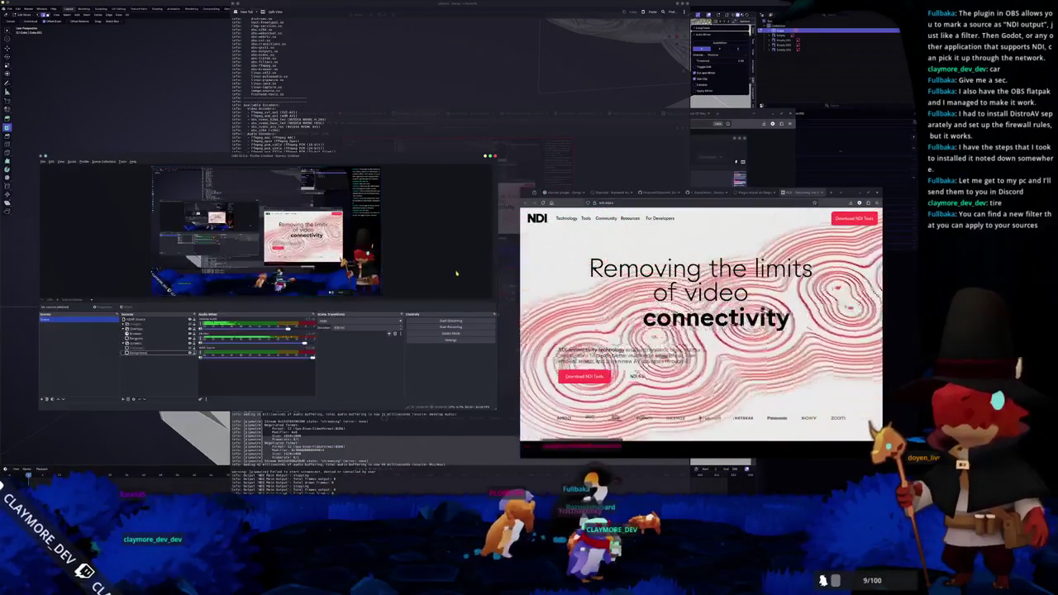
Step: Scroll the DistroAV GitHub README to the NDI Output section, closing the broken screenshot page
{"action": "left_click", "coordinate": [659, 193]}
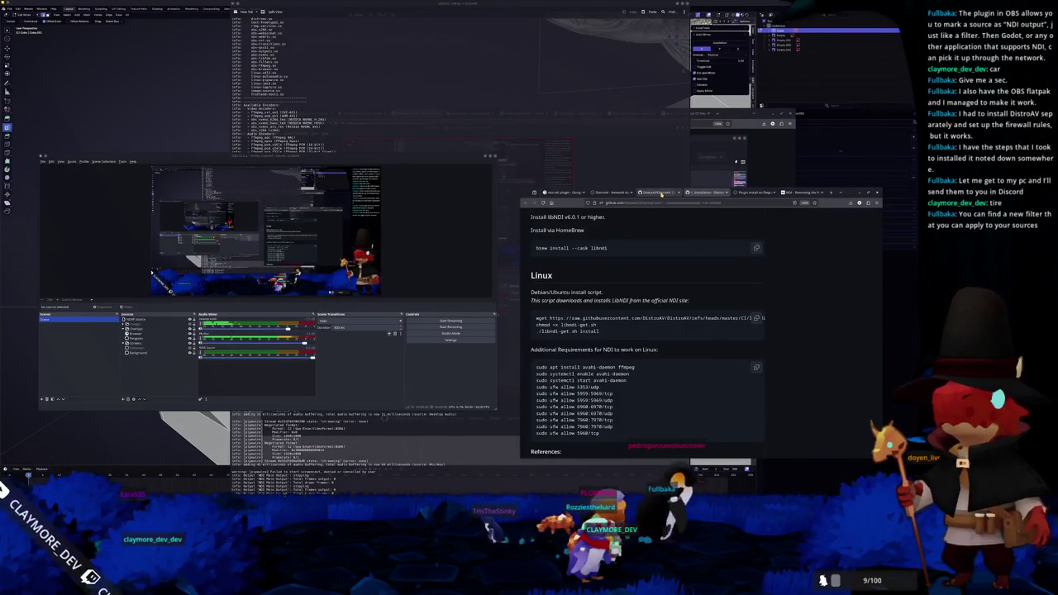
{"action": "left_click", "coordinate": [613, 193]}
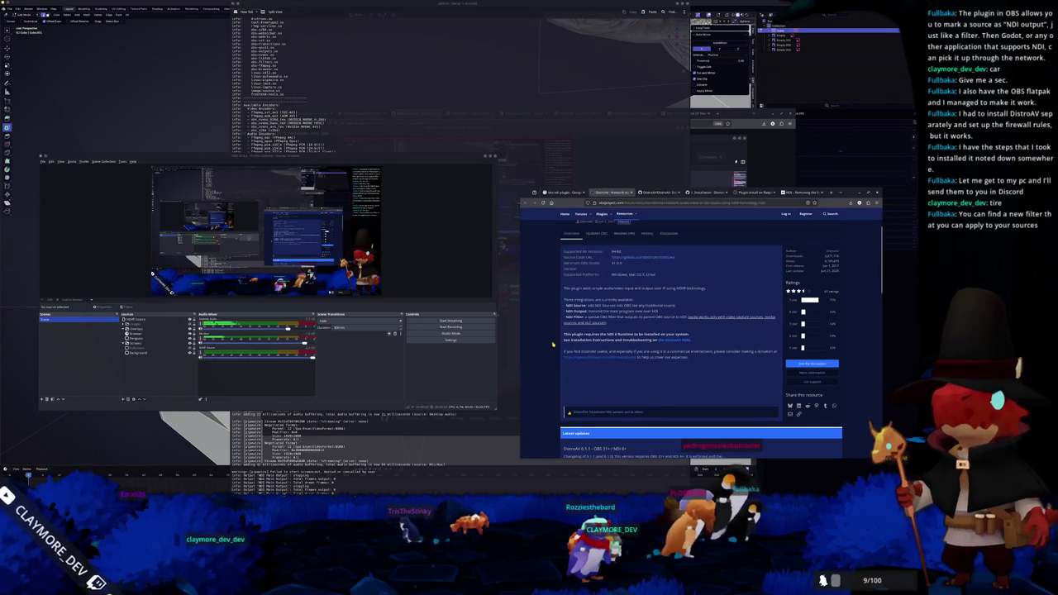
{"action": "scroll", "coordinate": [553, 344], "scroll_direction": "down", "scroll_amount": 2}
{"action": "left_click", "coordinate": [659, 192]}
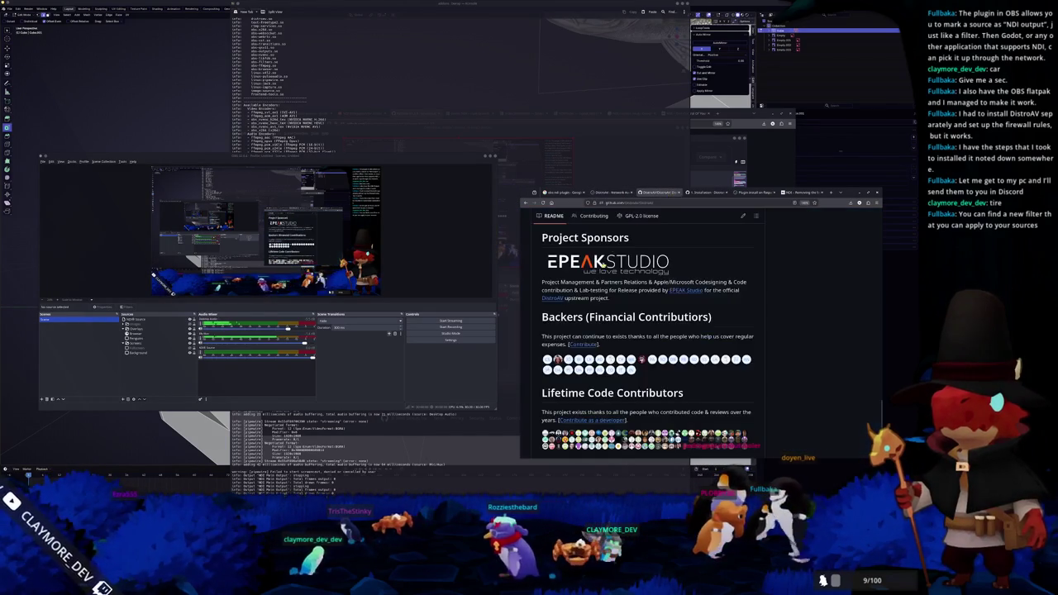
{"action": "scroll", "coordinate": [617, 295], "scroll_direction": "up", "scroll_amount": 10}
{"action": "scroll", "coordinate": [617, 295], "scroll_direction": "up", "scroll_amount": 10}
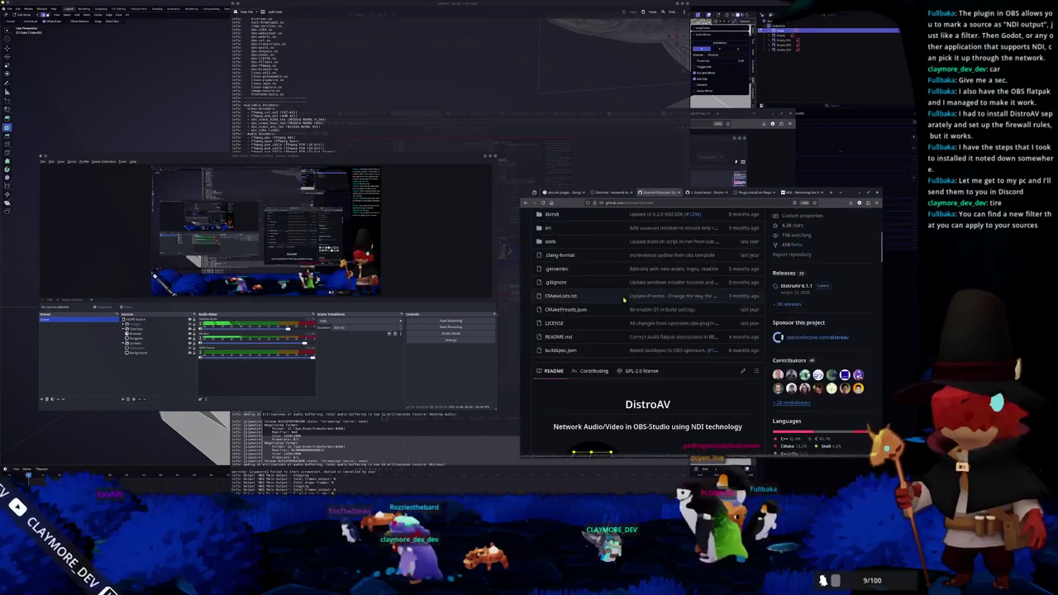
{"action": "scroll", "coordinate": [636, 307], "scroll_direction": "down", "scroll_amount": 5}
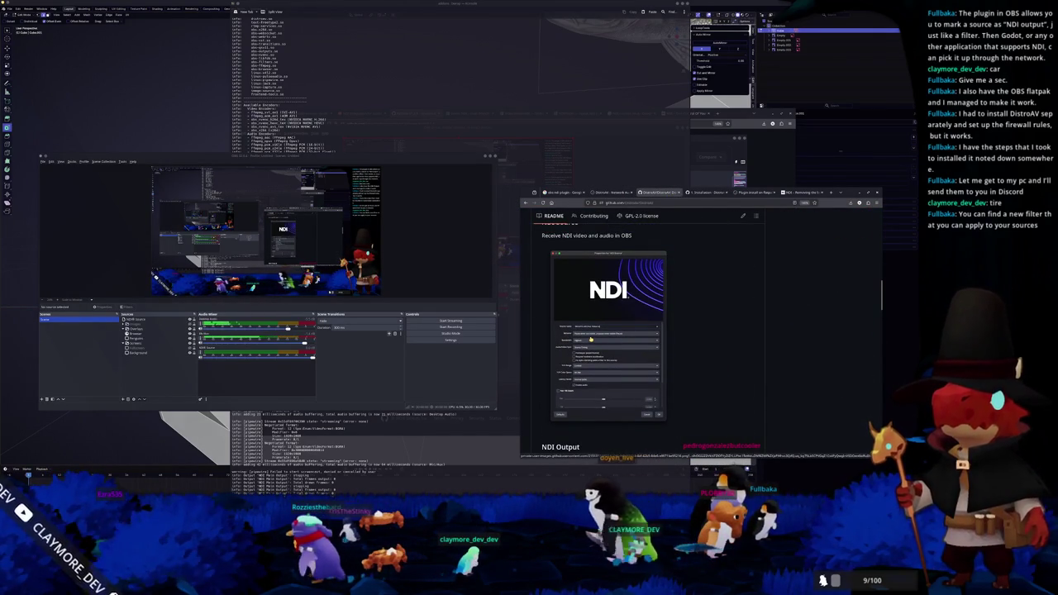
{"action": "left_click", "coordinate": [591, 338]}
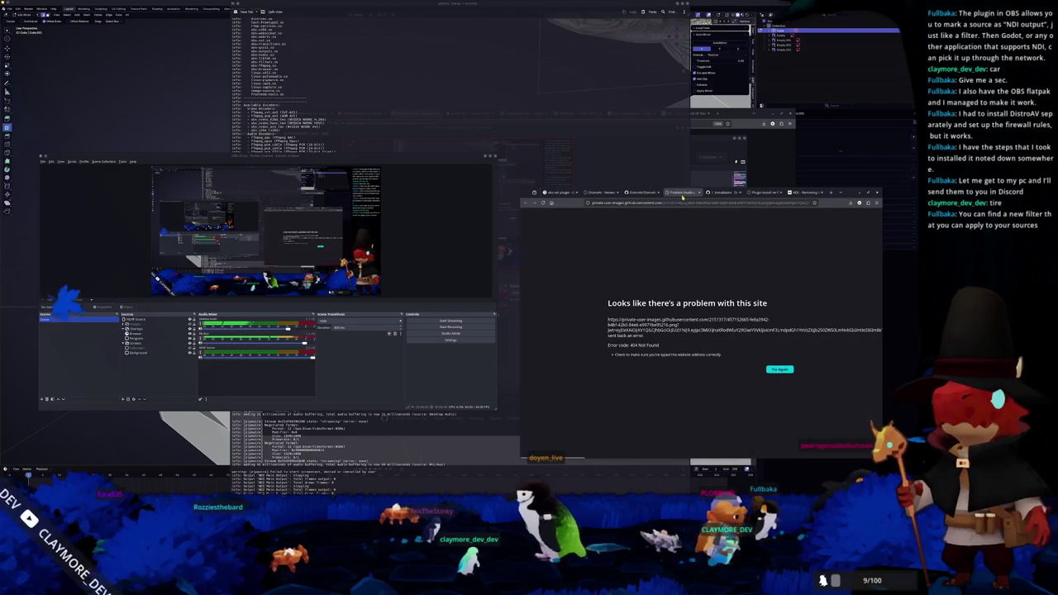
{"action": "key", "text": "ctrl+w"}
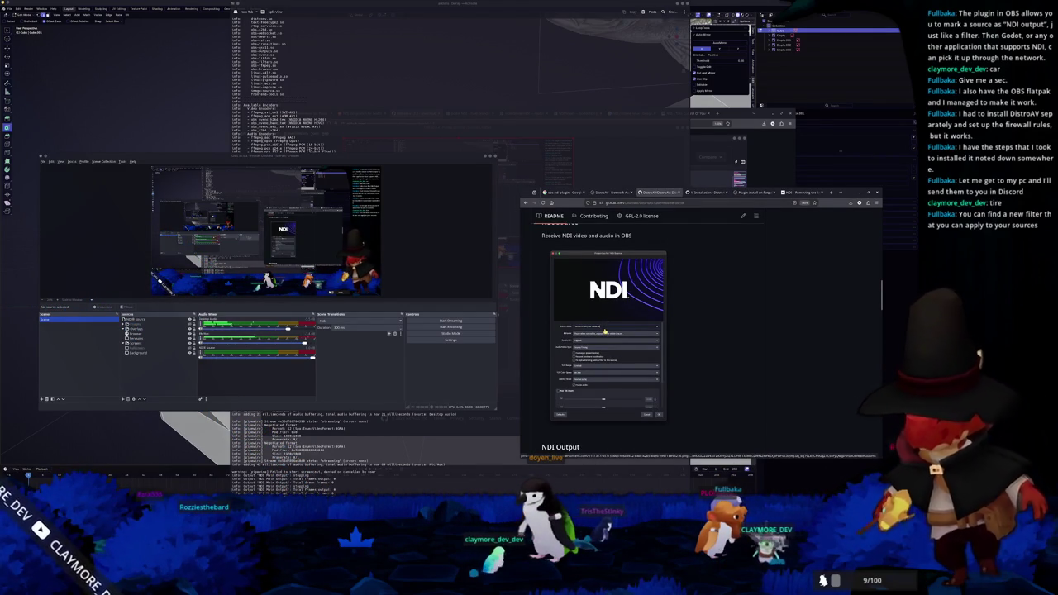
{"action": "scroll", "coordinate": [602, 335], "scroll_direction": "down", "scroll_amount": 1}
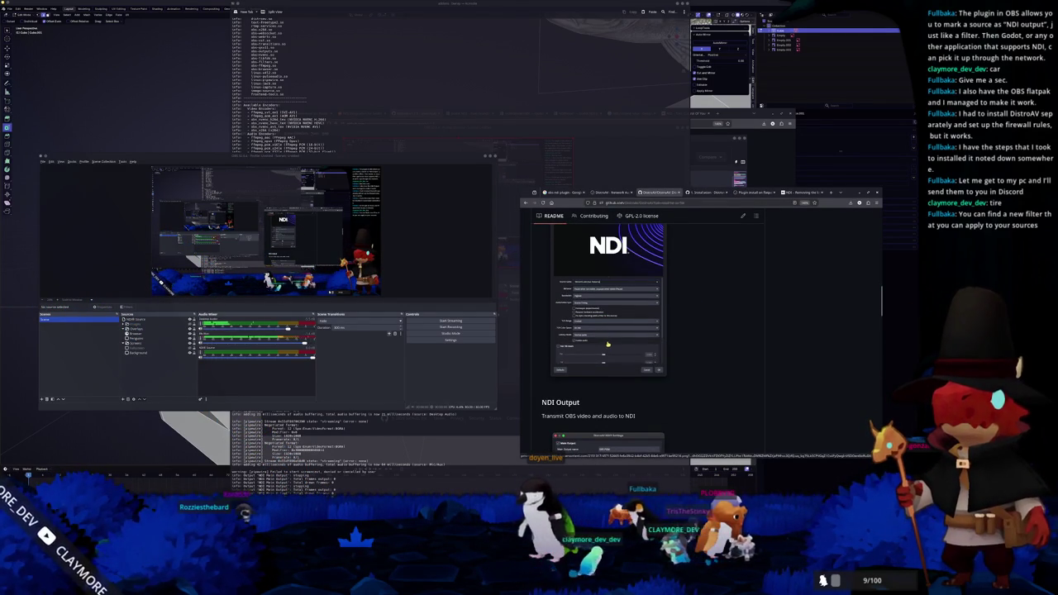
{"action": "scroll", "coordinate": [685, 345], "scroll_direction": "down", "scroll_amount": 3}
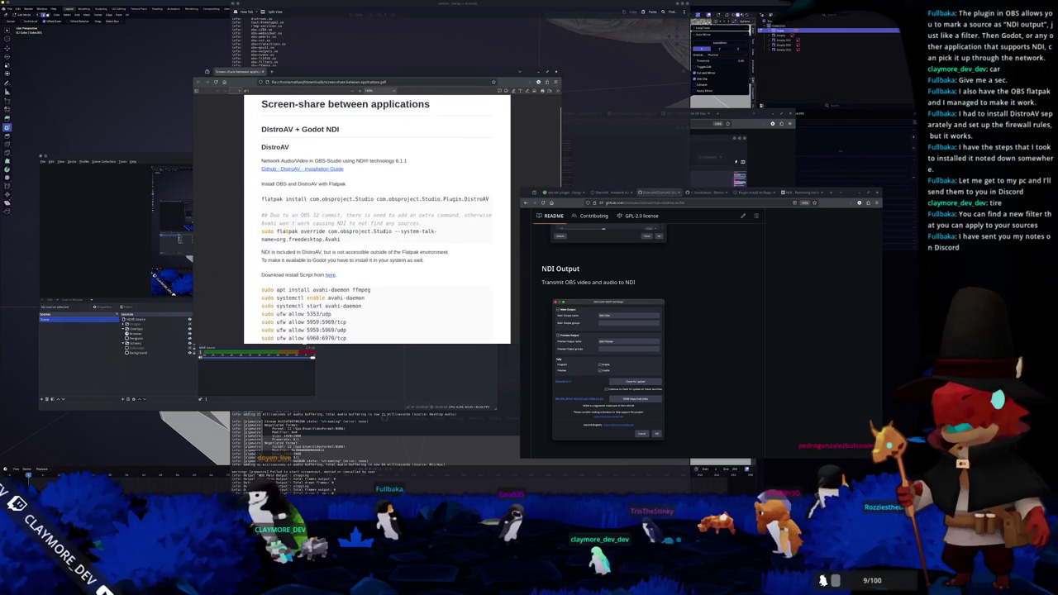
Step: Enlarge the PDF install notes and read down past the flatpak install command
{"action": "key", "text": "ctrl+plus"}
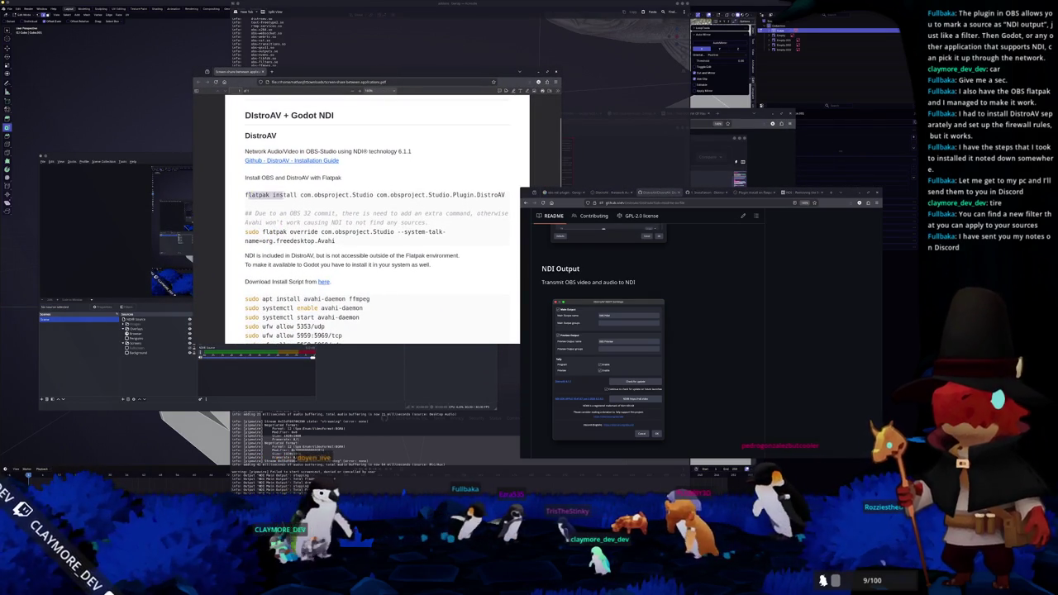
{"action": "left_click_drag", "start_coordinate": [245, 194], "coordinate": [506, 195]}
{"action": "left_click", "coordinate": [318, 213]}
{"action": "scroll", "coordinate": [372, 219], "scroll_direction": "down", "scroll_amount": 1}
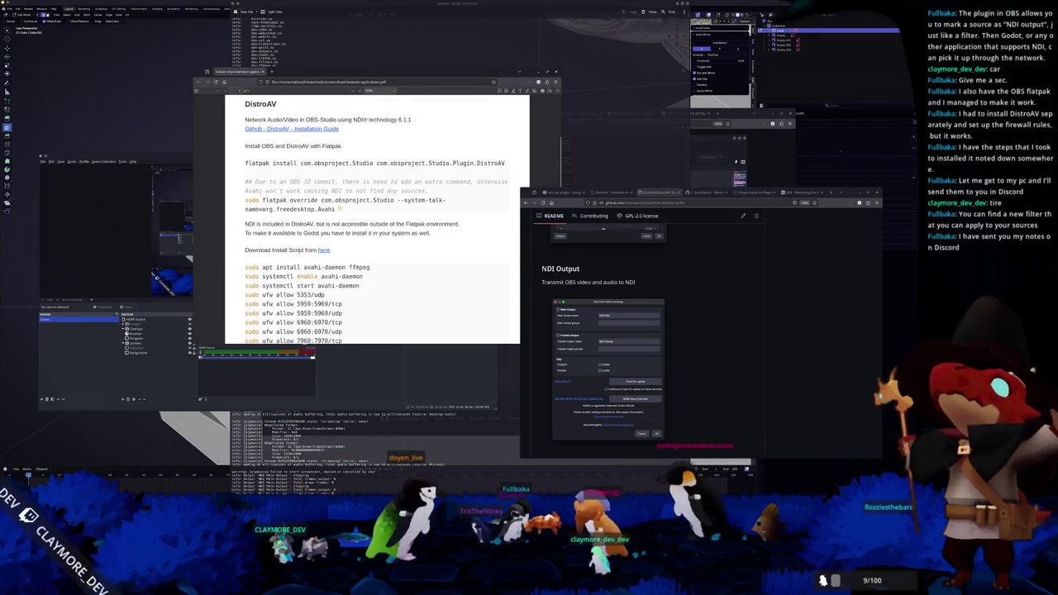
{"action": "scroll", "coordinate": [372, 219], "scroll_direction": "down", "scroll_amount": 2}
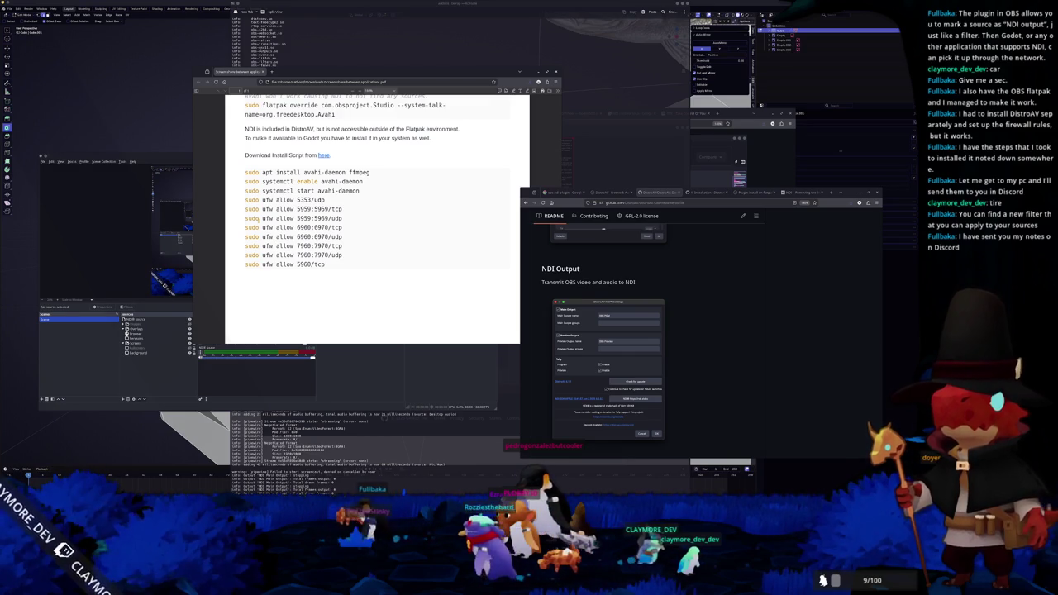
{"action": "scroll", "coordinate": [676, 336], "scroll_direction": "down", "scroll_amount": 10}
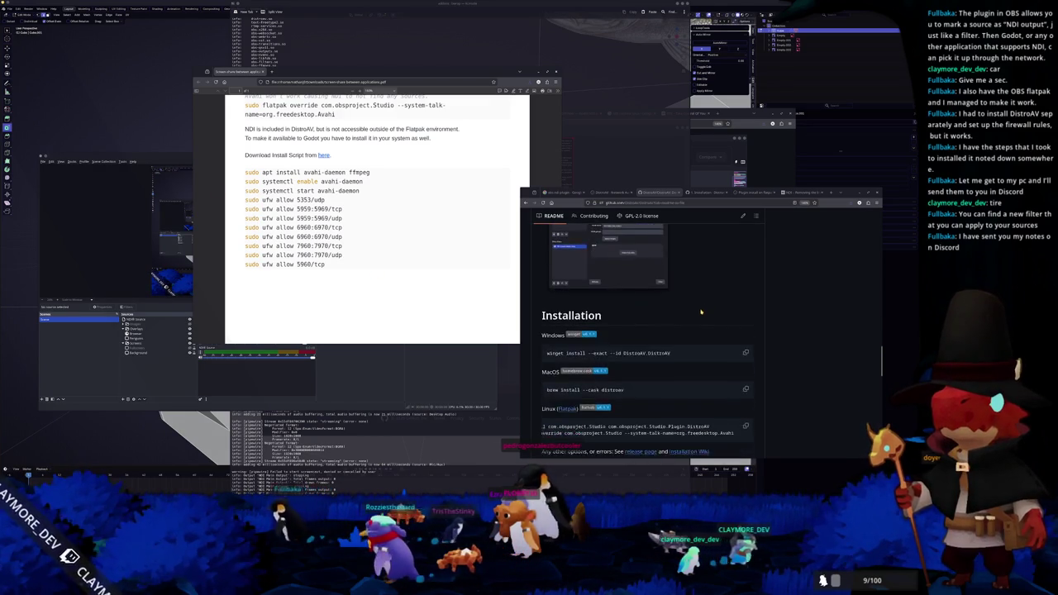
{"action": "scroll", "coordinate": [717, 323], "scroll_direction": "down", "scroll_amount": 3}
Step: Select the avahi-daemon install command on the DistroAV installation page, then raise the terminal
{"action": "left_click", "coordinate": [701, 192]}
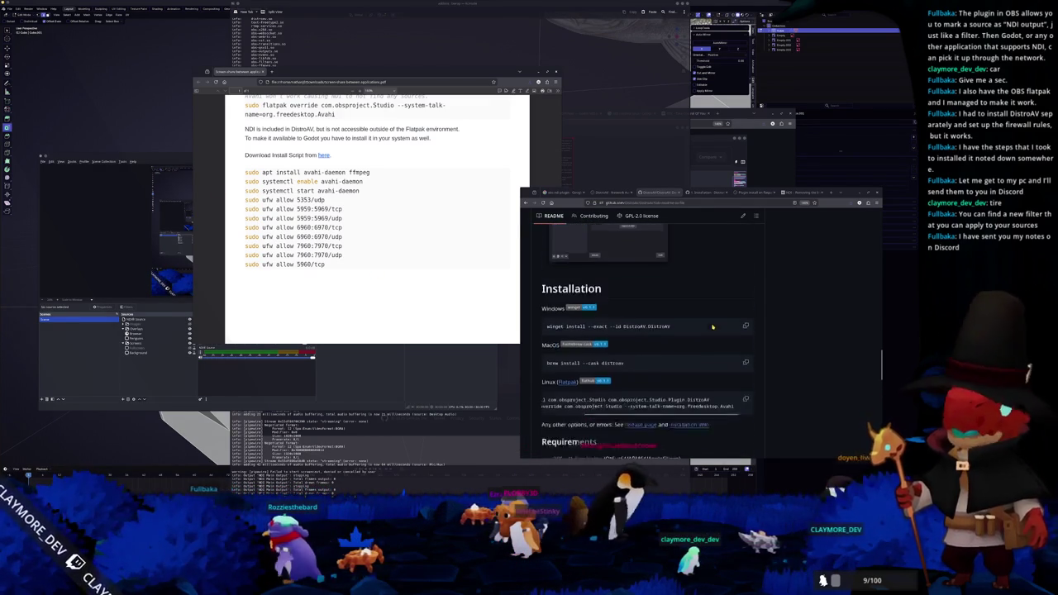
{"action": "scroll", "coordinate": [696, 214], "scroll_direction": "down", "scroll_amount": 5}
{"action": "scroll", "coordinate": [696, 216], "scroll_direction": "down", "scroll_amount": 1}
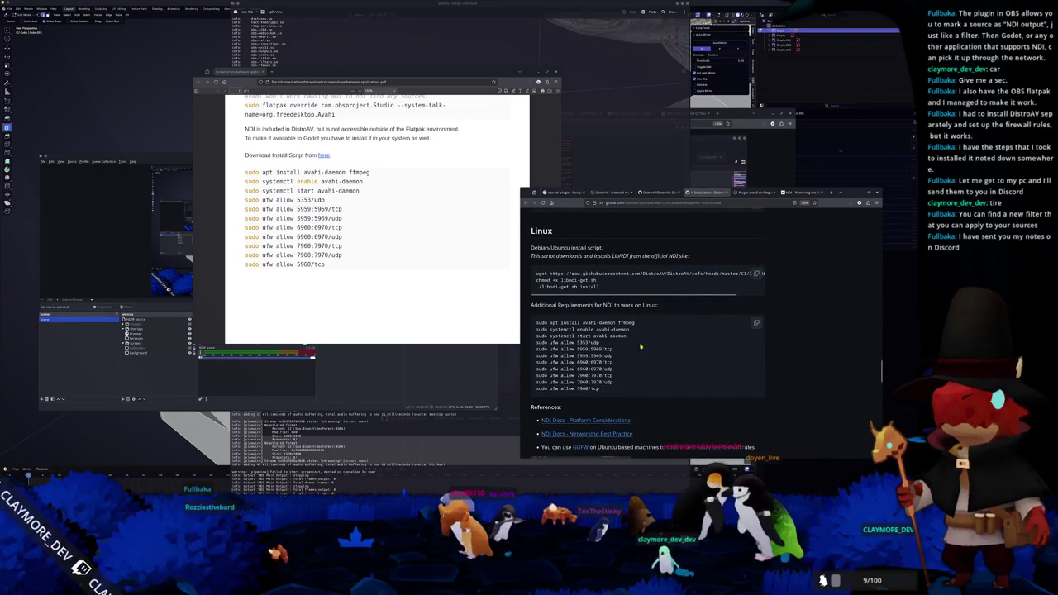
{"action": "scroll", "coordinate": [637, 353], "scroll_direction": "down", "scroll_amount": 1}
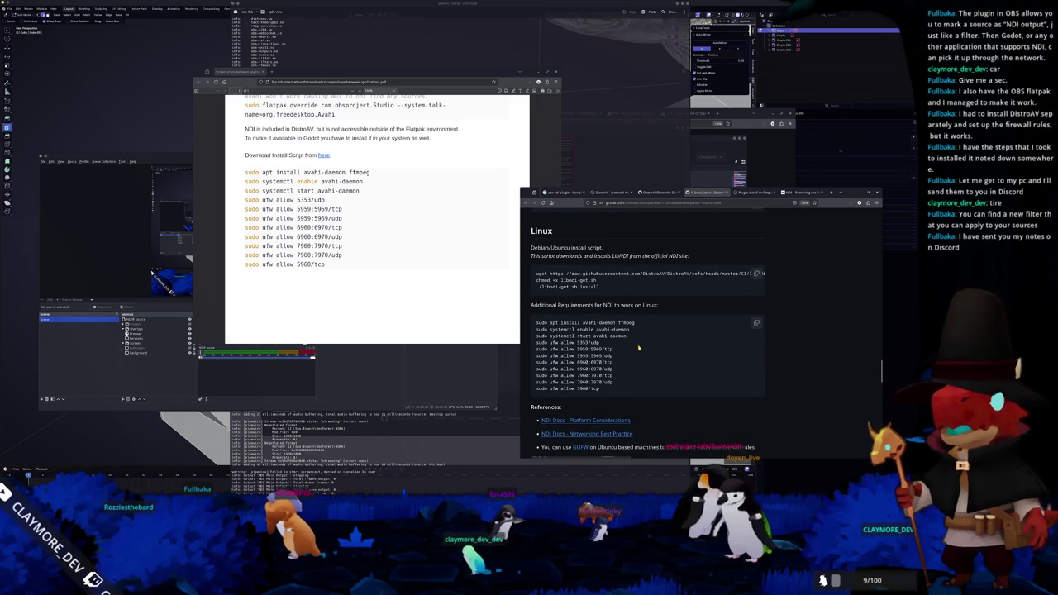
{"action": "triple_click", "coordinate": [595, 322]}
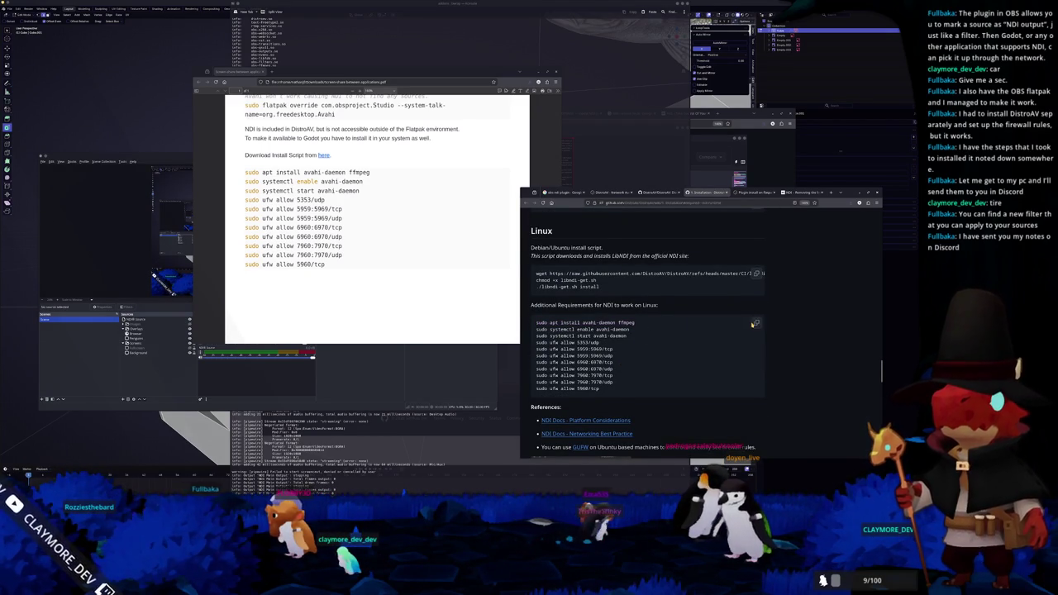
{"action": "left_click", "coordinate": [436, 459]}
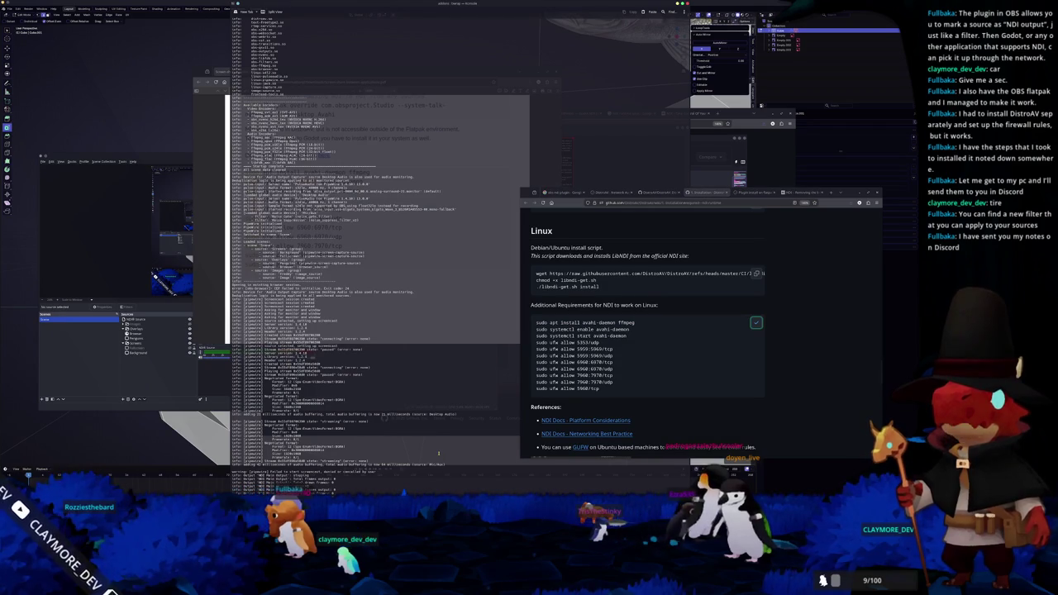
Step: Stop OBS and enable the avahi-daemon service with 'sudo systemctl enable avahi-daemon'
{"action": "key", "text": "ctrl+c"}
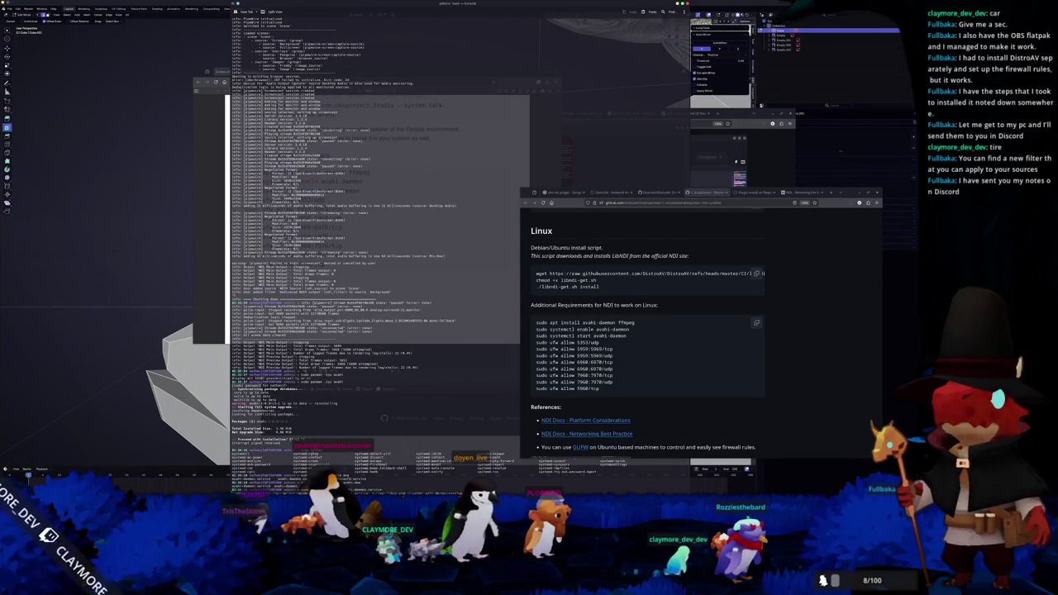
{"action": "key", "text": "Return"}
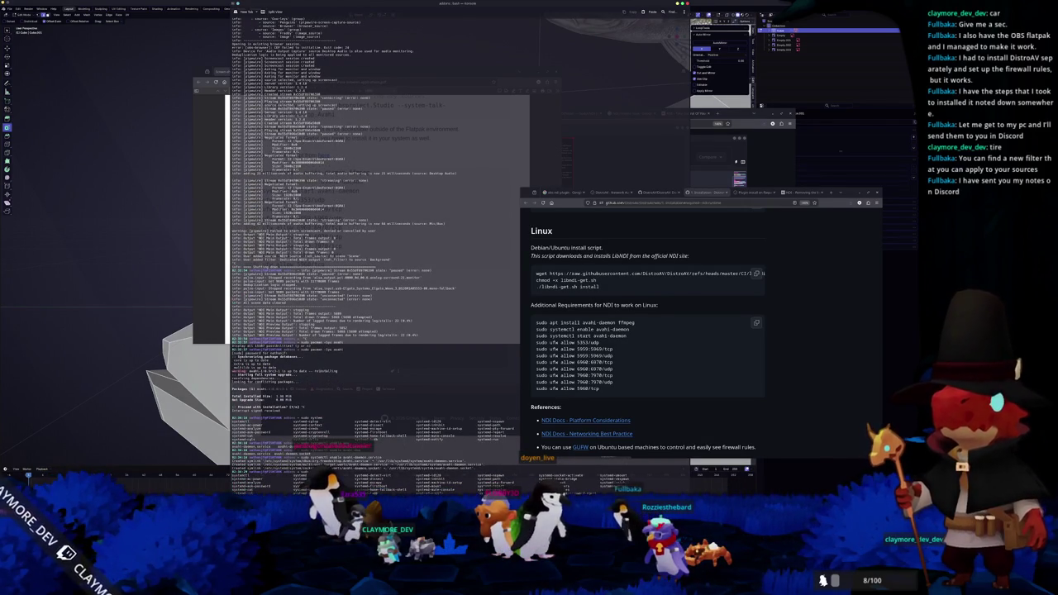
{"action": "key", "text": "Tab"}
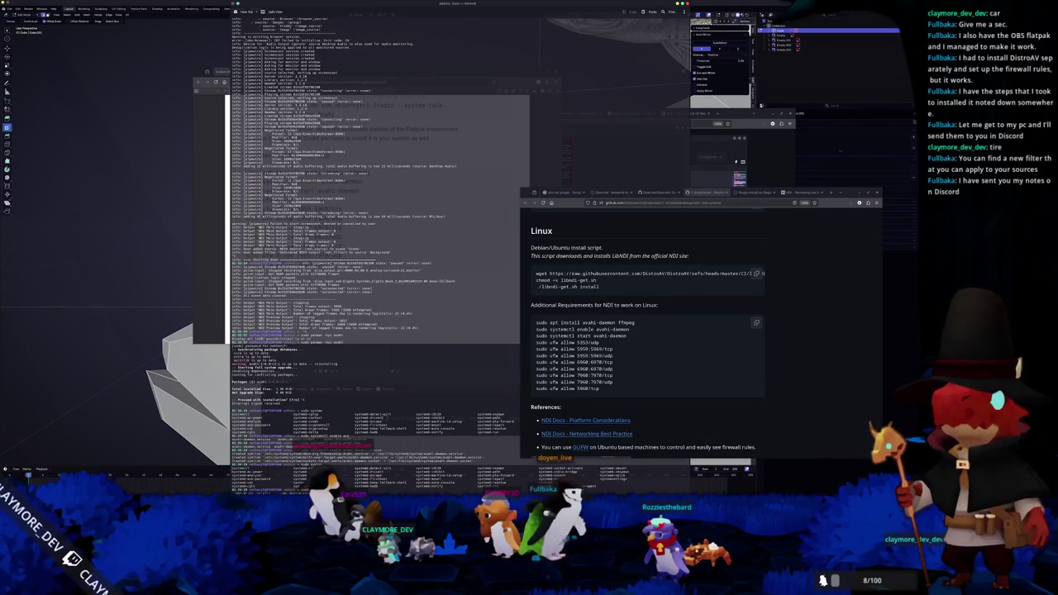
{"action": "key", "text": "Tab"}
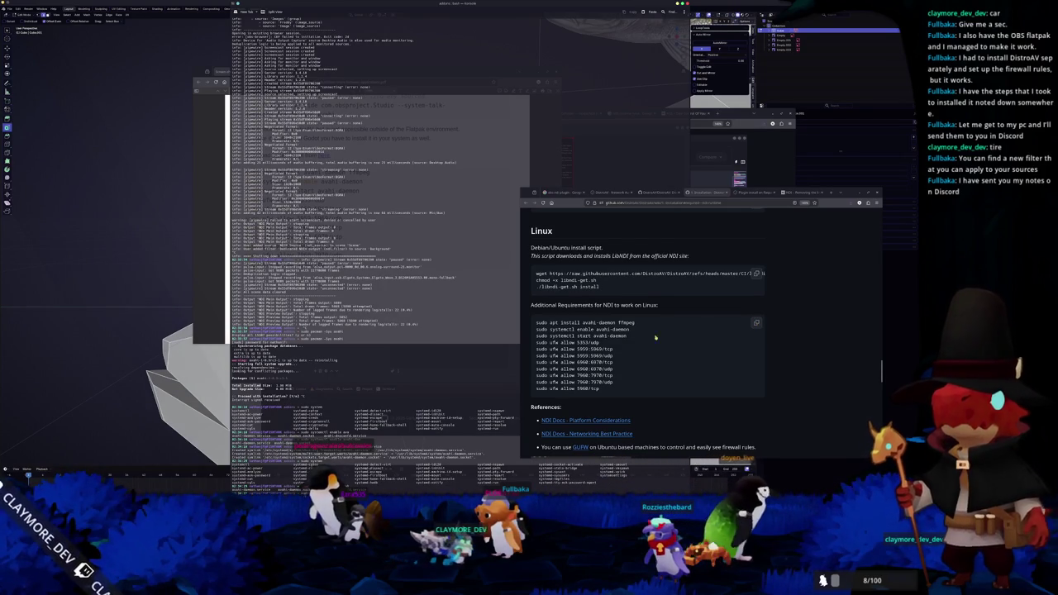
Step: Copy the DistroAV ufw port commands from GitHub and paste them into Konsole
{"action": "mouse_move", "coordinate": [536, 342]}
{"action": "left_mouse_down"}
{"action": "mouse_move", "coordinate": [590, 355]}
{"action": "mouse_move", "coordinate": [606, 389]}
{"action": "left_mouse_up"}
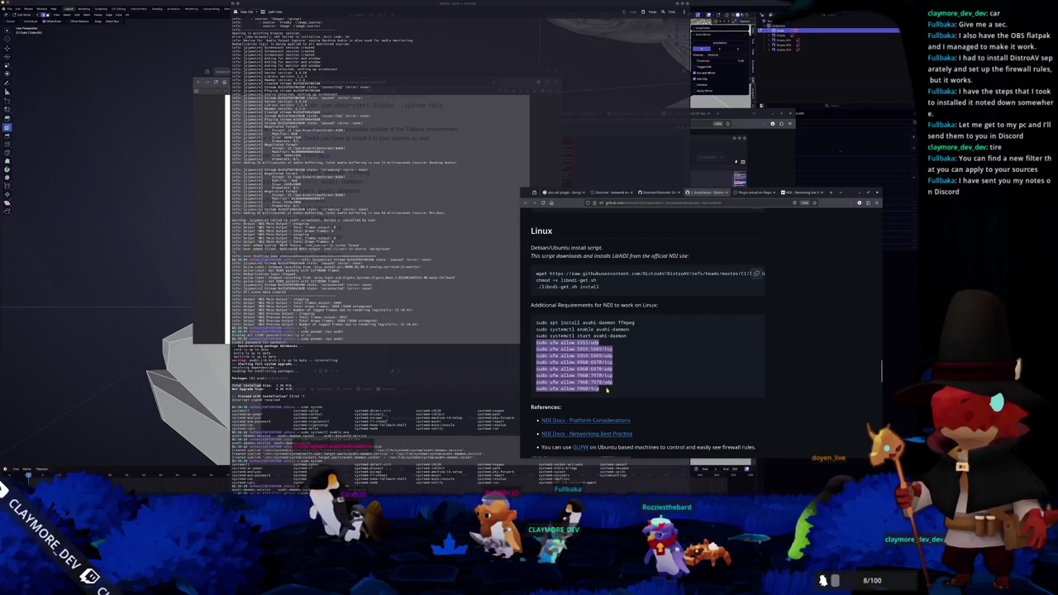
{"action": "right_click", "coordinate": [598, 379]}
{"action": "left_click", "coordinate": [615, 385]}
{"action": "left_click", "coordinate": [443, 463]}
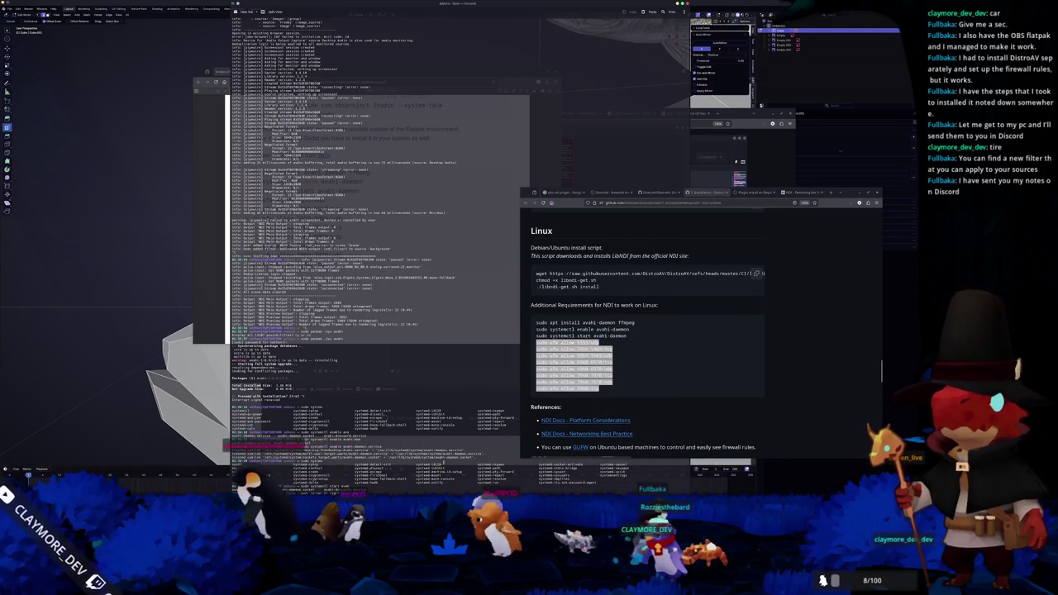
{"action": "key", "text": "ctrl+shift+v"}
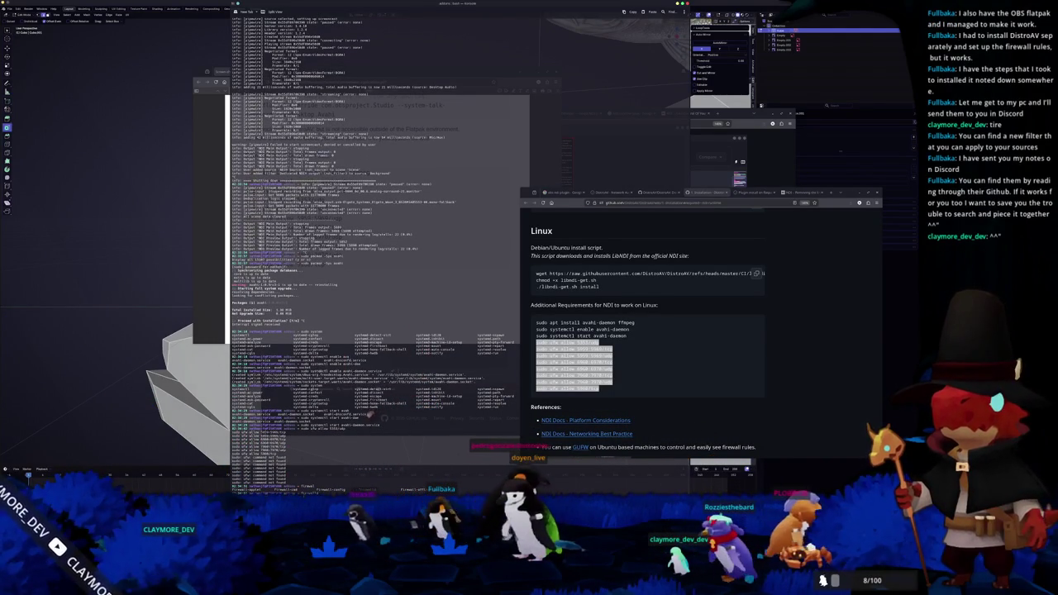
Step: Search Google for 'firewalld allow ports' in a spare tab
{"action": "left_click", "coordinate": [746, 193]}
{"action": "type", "text": "firewalld allow port"}
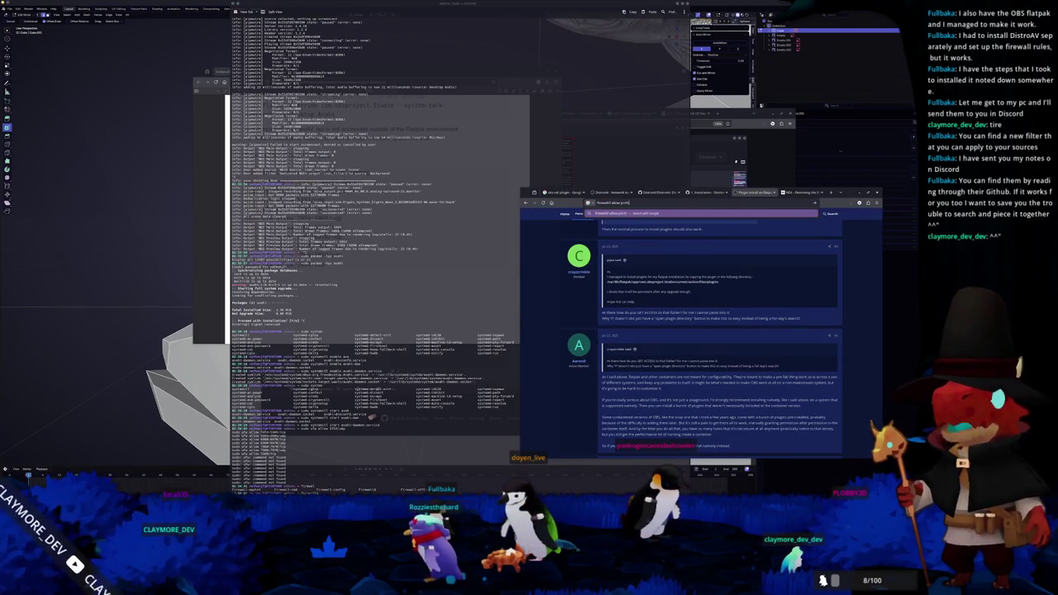
{"action": "type", "text": "s"}
{"action": "key", "text": "Return"}
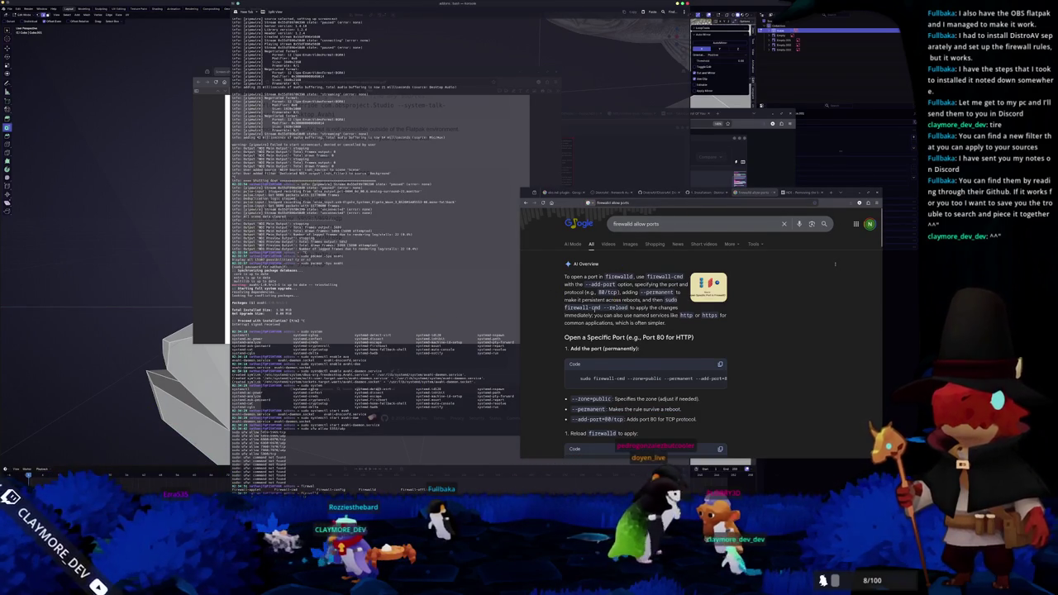
{"action": "scroll", "coordinate": [605, 305], "scroll_direction": "down", "scroll_amount": 1}
Step: Study the firewall-cmd port example in the results, then go back to the DistroAV installation page
{"action": "scroll", "coordinate": [658, 346], "scroll_direction": "right", "scroll_amount": 2}
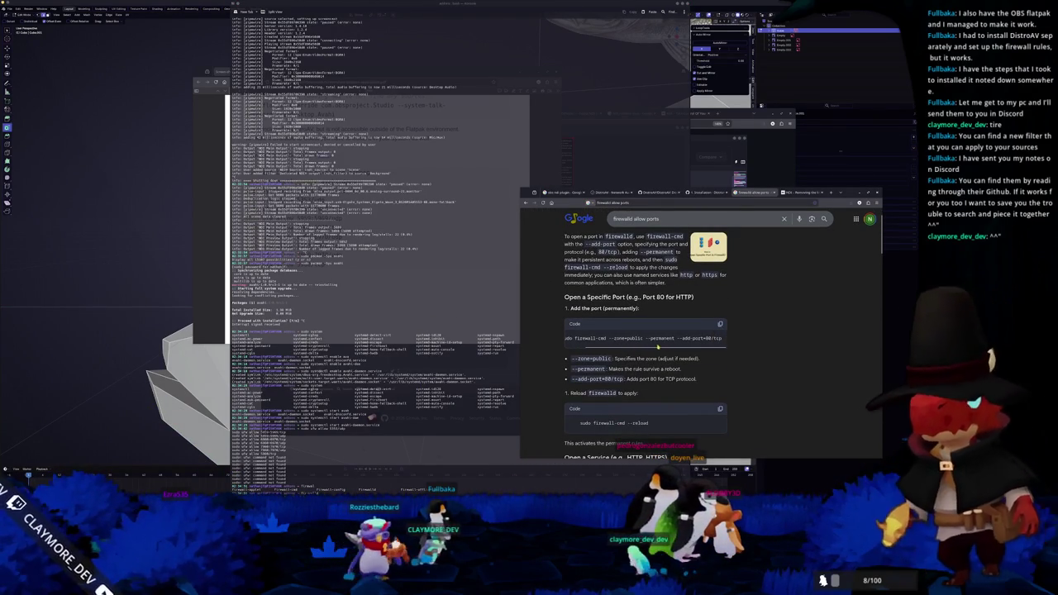
{"action": "left_click_drag", "start_coordinate": [659, 346], "coordinate": [604, 348]}
{"action": "scroll", "coordinate": [659, 348], "scroll_direction": "right", "scroll_amount": 1}
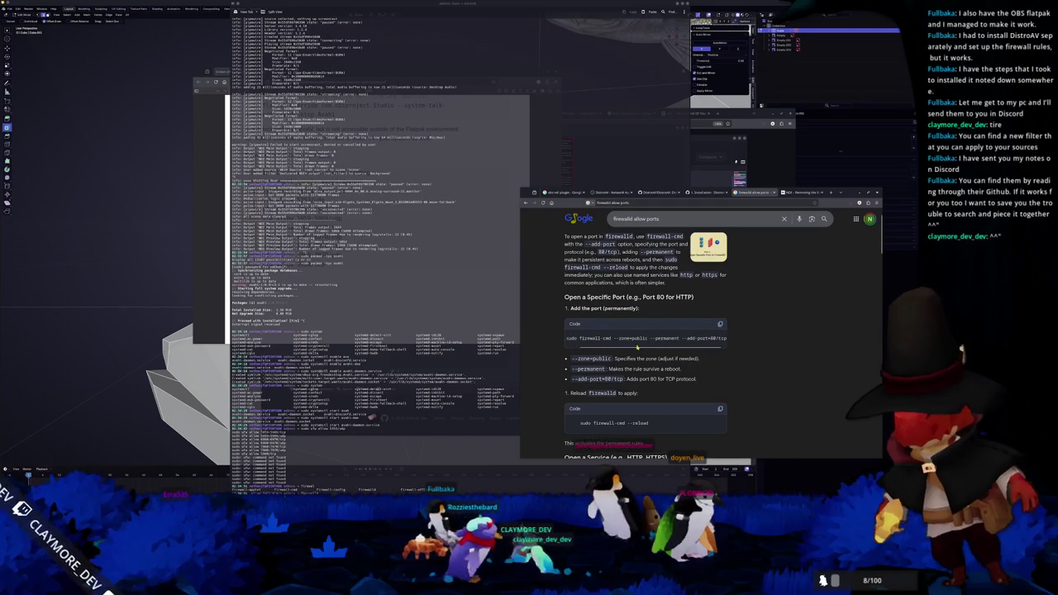
{"action": "left_click_drag", "start_coordinate": [635, 347], "coordinate": [662, 348]}
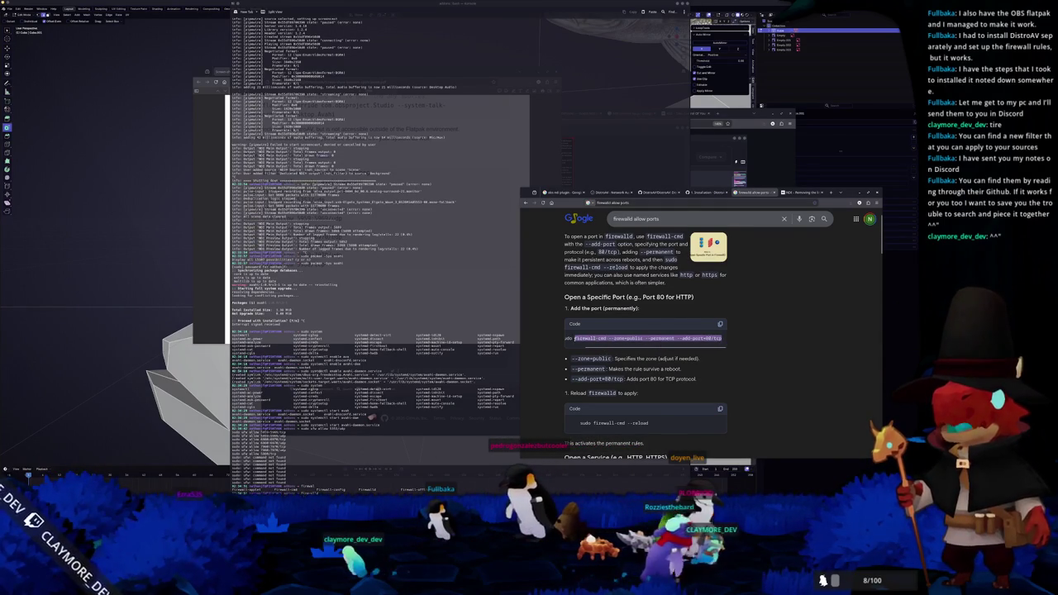
{"action": "left_click", "coordinate": [545, 343]}
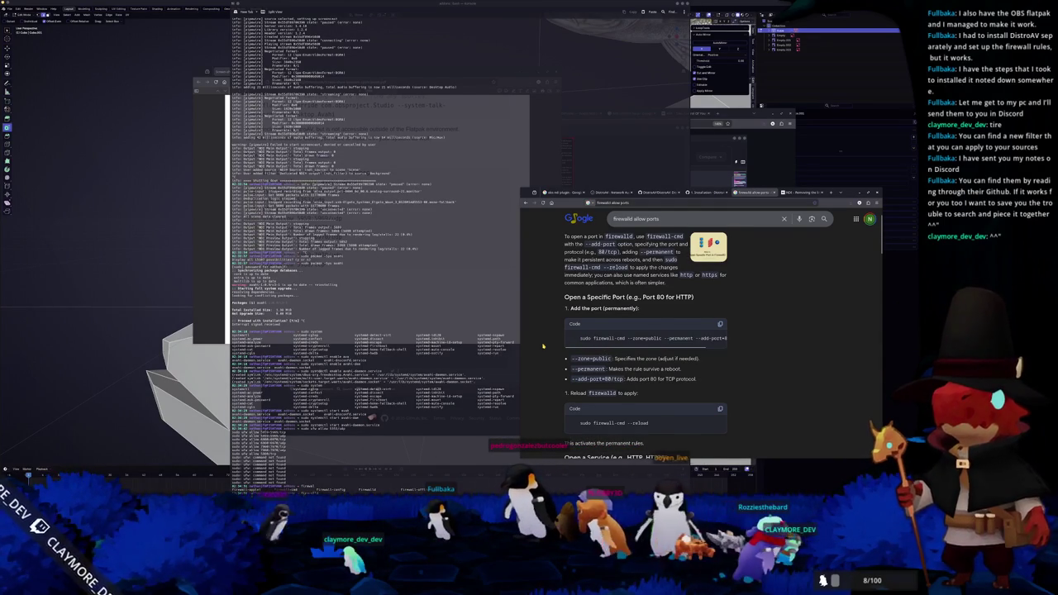
{"action": "scroll", "coordinate": [578, 314], "scroll_direction": "down", "scroll_amount": 1}
{"action": "left_click", "coordinate": [712, 193]}
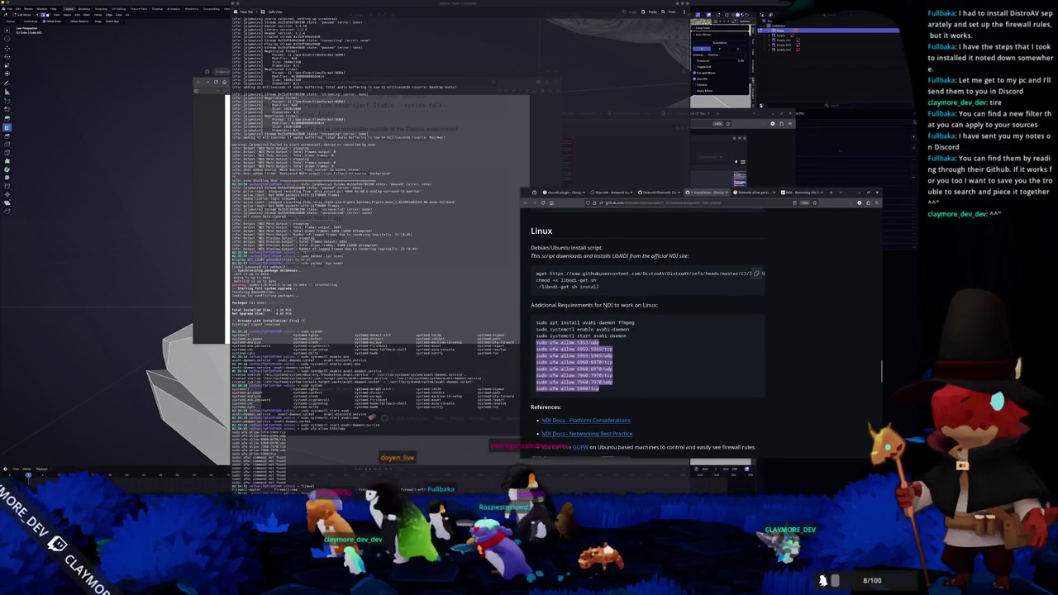
Step: Reselect all the ufw port commands on the DistroAV GitHub page
{"action": "key", "text": "alt+Tab"}
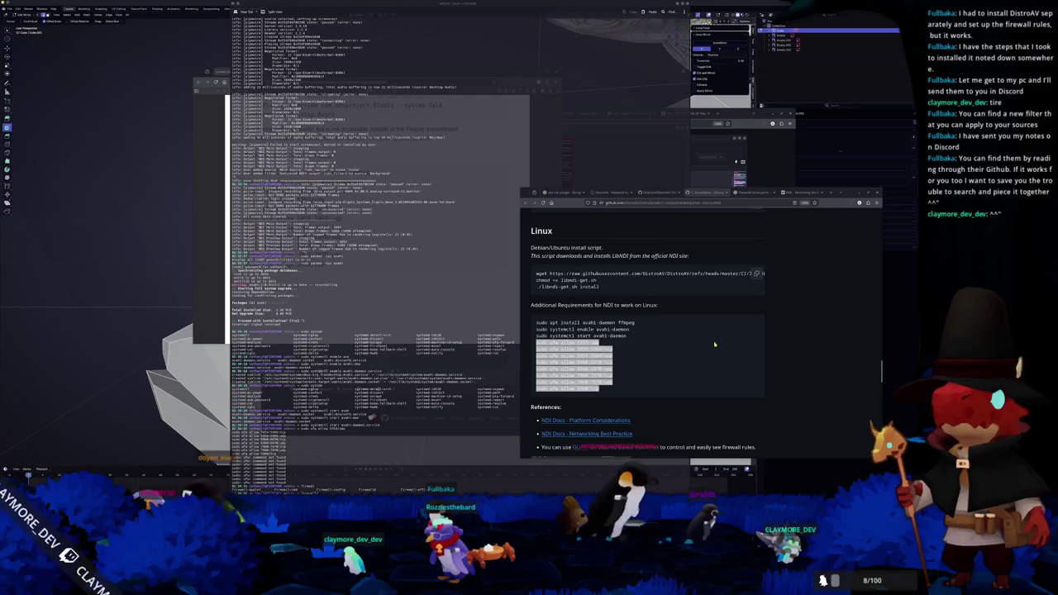
{"action": "left_click", "coordinate": [686, 338]}
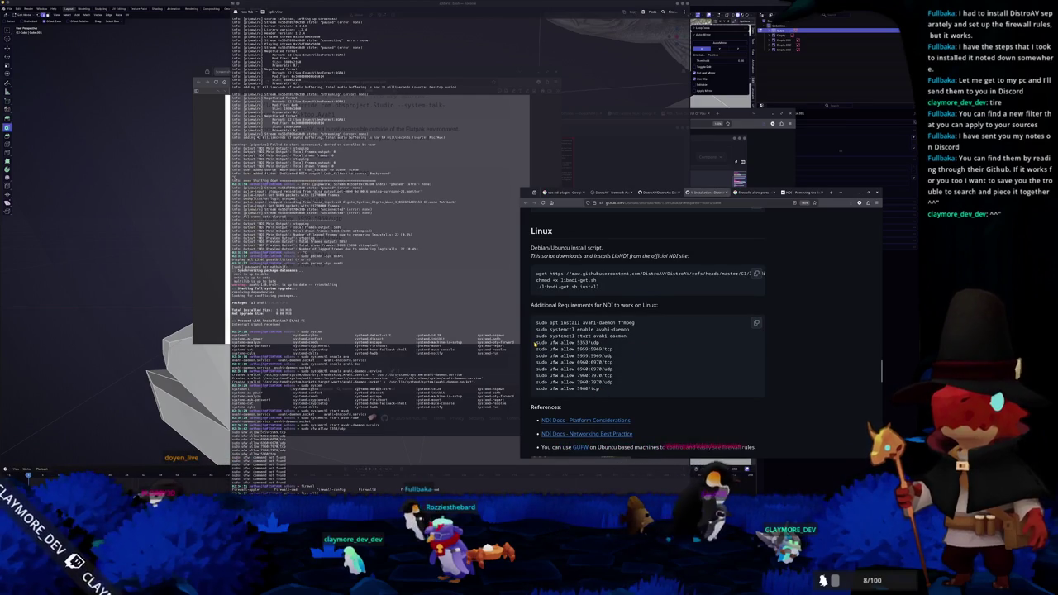
{"action": "mouse_move", "coordinate": [535, 342]}
{"action": "left_mouse_down"}
{"action": "mouse_move", "coordinate": [612, 370]}
{"action": "mouse_move", "coordinate": [607, 391]}
{"action": "left_mouse_up"}
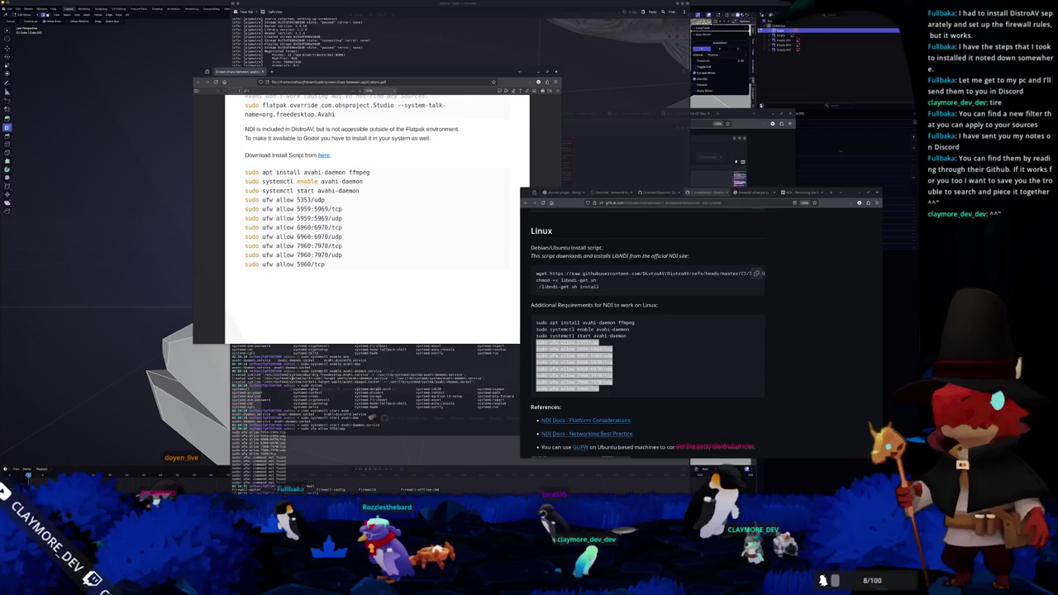
Step: Search Google for 'ufw linux' and read the expanded AI Overview on UFW
{"action": "left_click", "coordinate": [802, 191]}
{"action": "key", "text": "ctrl+l"}
{"action": "type", "text": "ufw linux"}
{"action": "key", "text": "Return"}
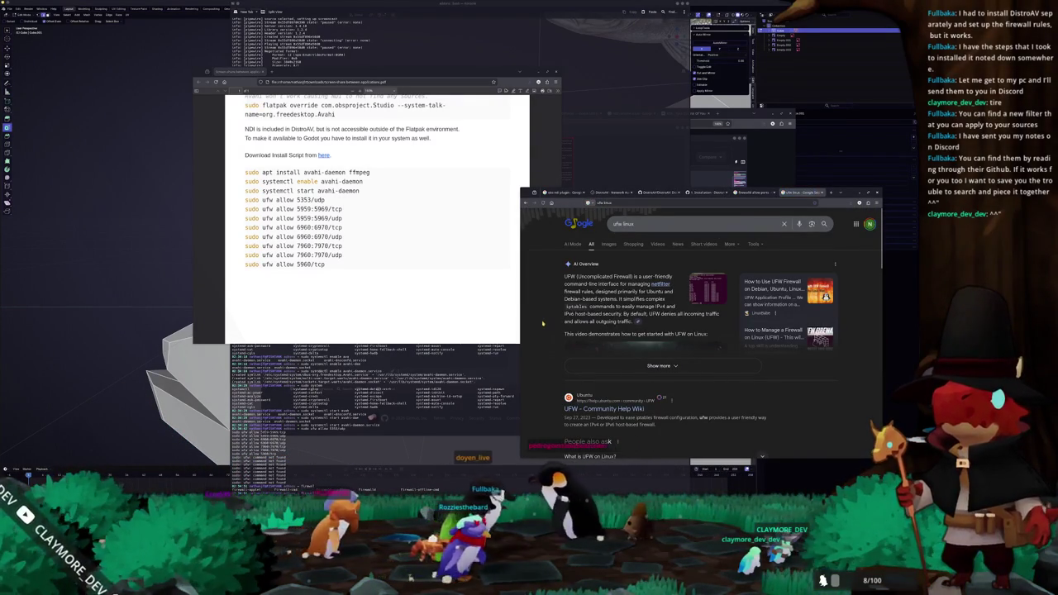
{"action": "left_click", "coordinate": [594, 372]}
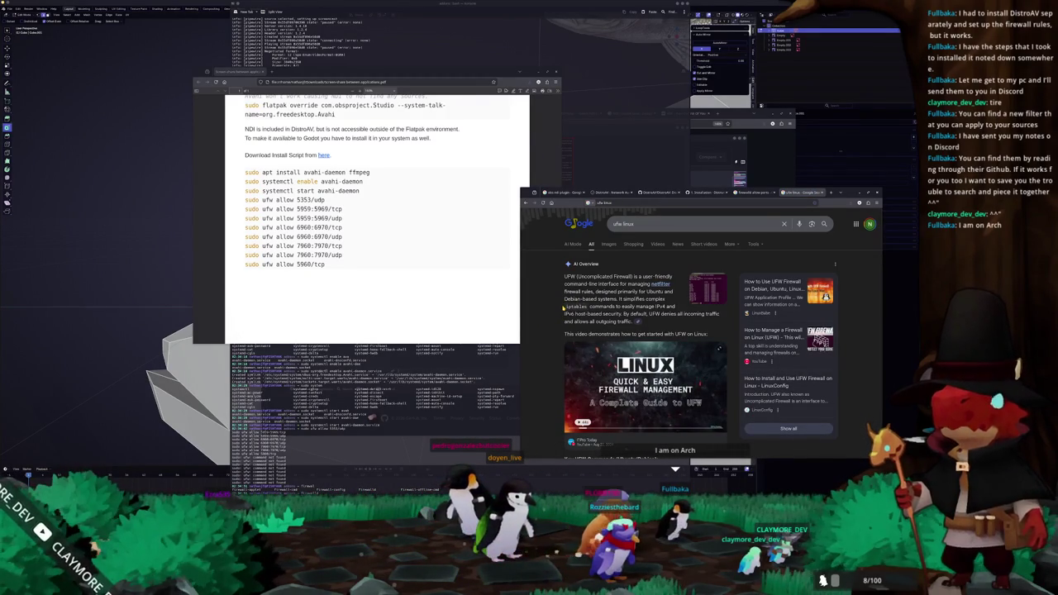
{"action": "scroll", "coordinate": [562, 308], "scroll_direction": "down", "scroll_amount": 5}
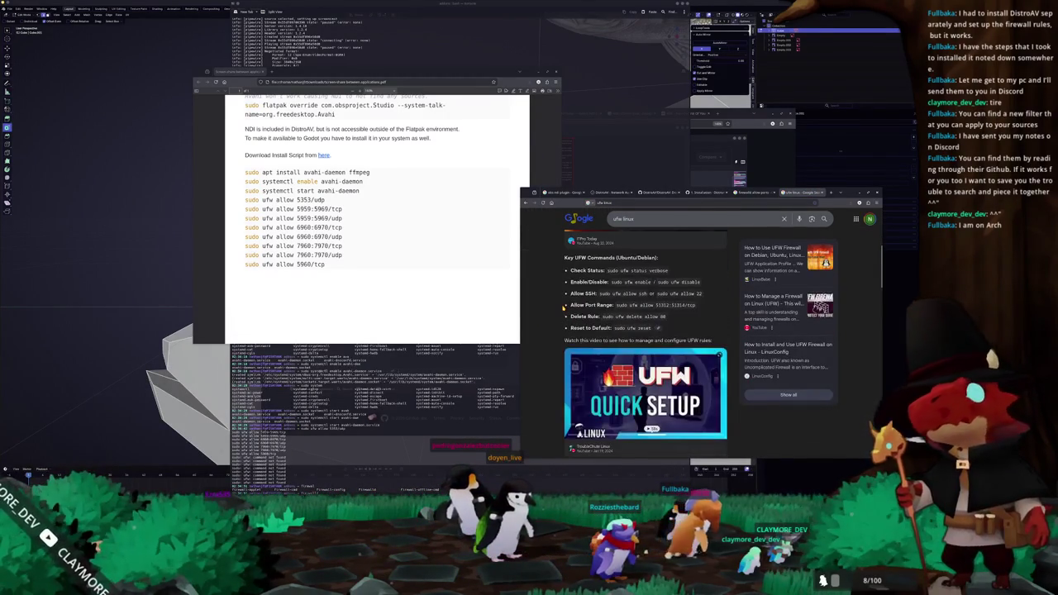
{"action": "scroll", "coordinate": [556, 313], "scroll_direction": "down", "scroll_amount": 5}
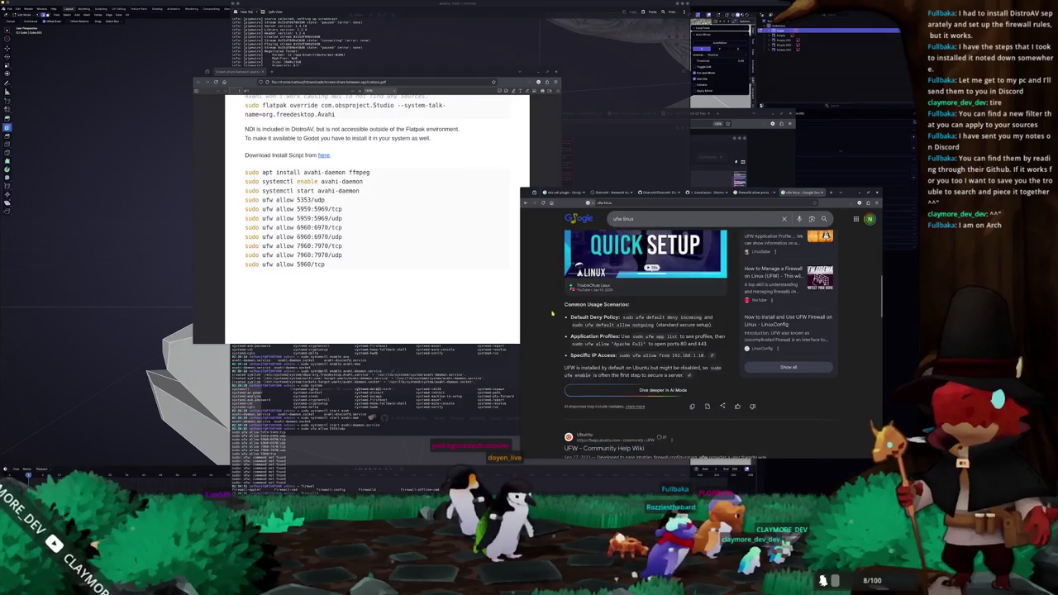
{"action": "scroll", "coordinate": [552, 314], "scroll_direction": "down", "scroll_amount": 8}
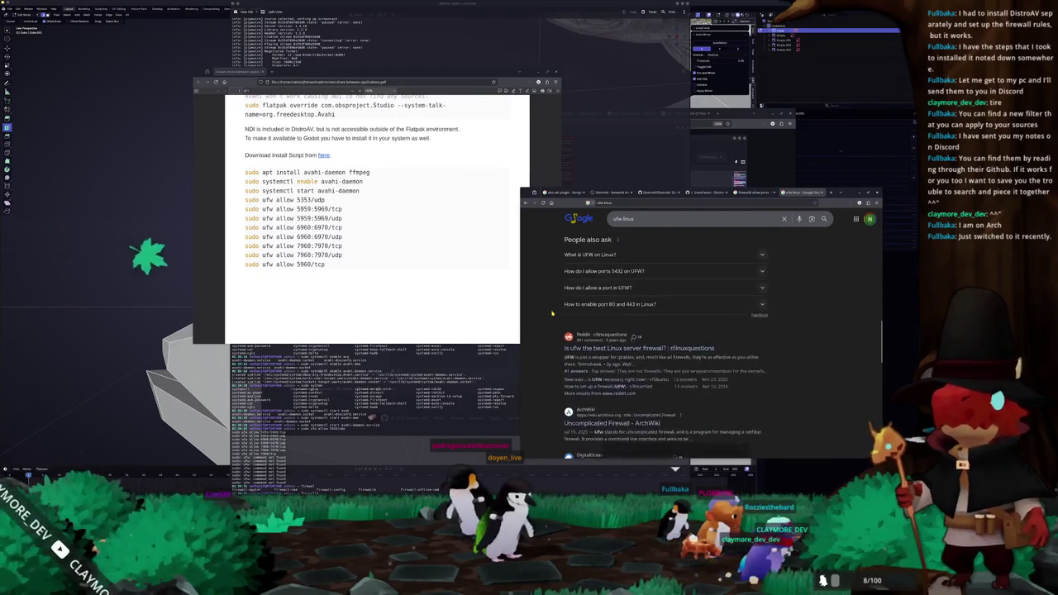
{"action": "scroll", "coordinate": [552, 313], "scroll_direction": "up", "scroll_amount": 15}
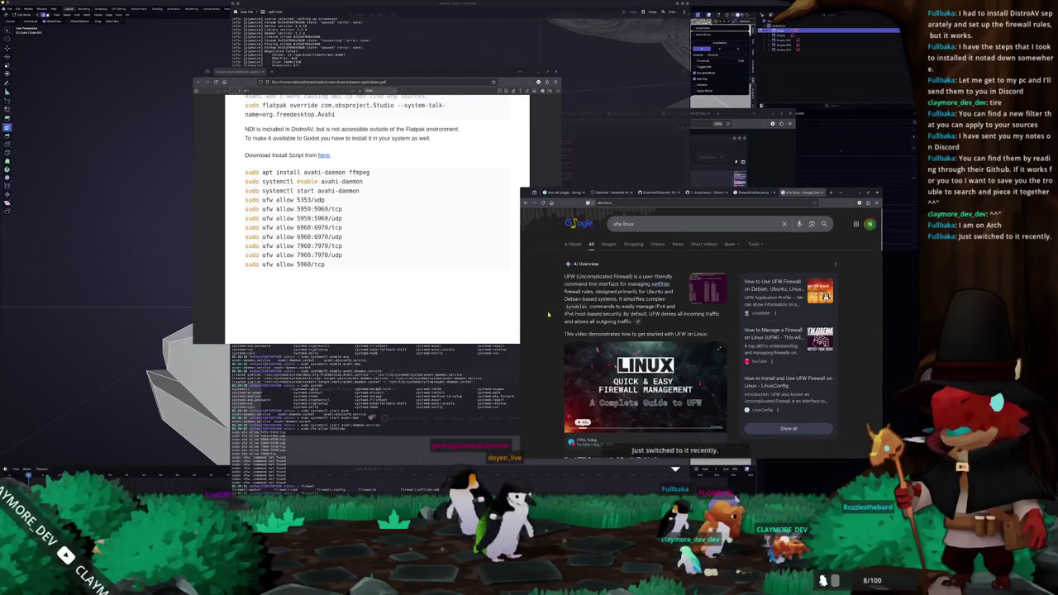
Step: Compare with the PDF notes by selecting 'ufw' there, then bring the terminal back
{"action": "left_click_drag", "start_coordinate": [246, 96], "coordinate": [245, 209]}
{"action": "left_click", "coordinate": [271, 224]}
{"action": "double_click", "coordinate": [266, 200]}
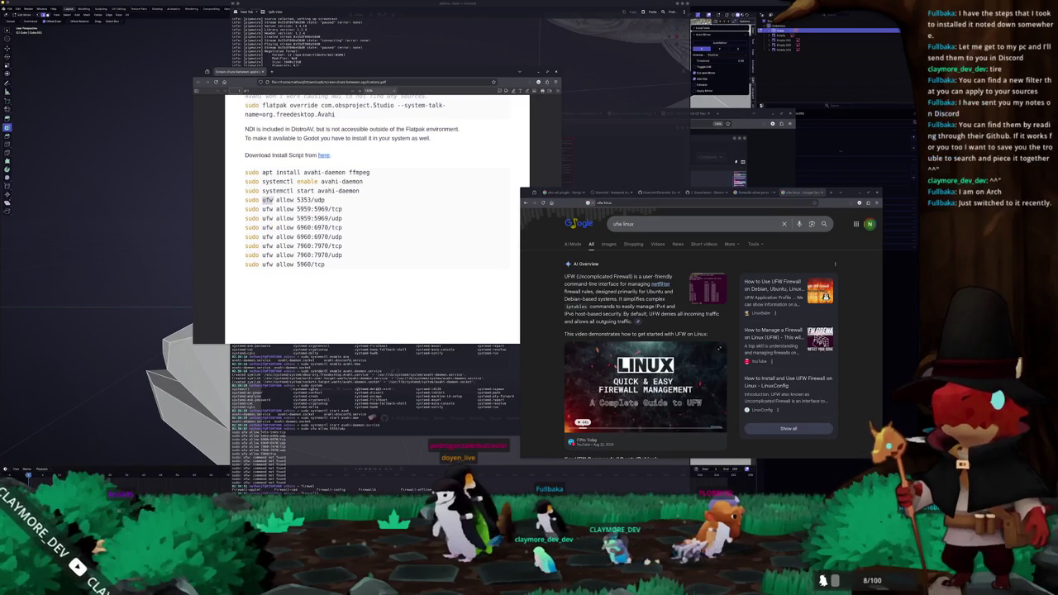
{"action": "left_click", "coordinate": [309, 273]}
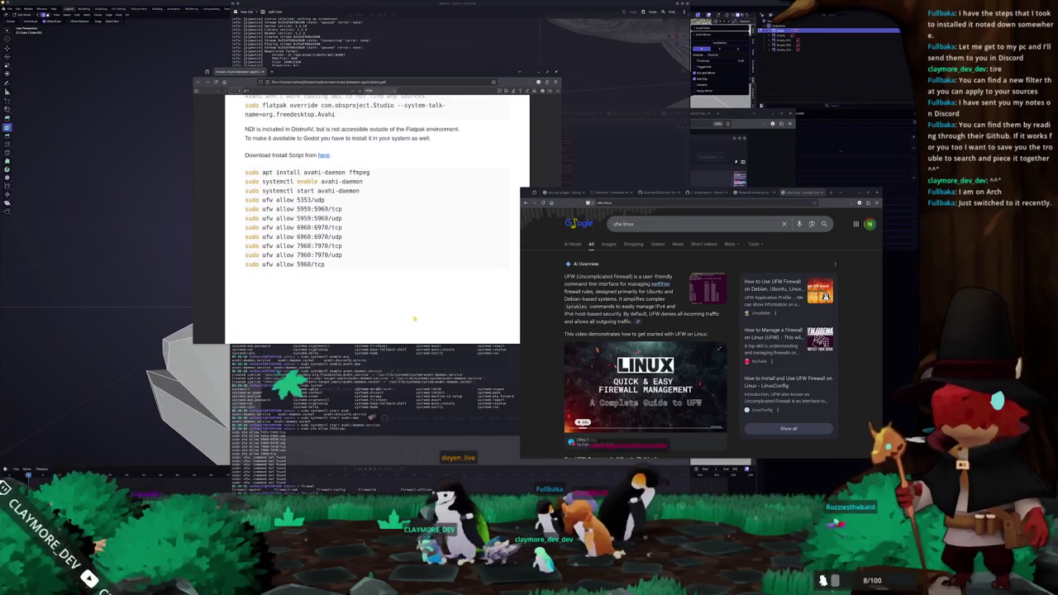
{"action": "left_click", "coordinate": [390, 382]}
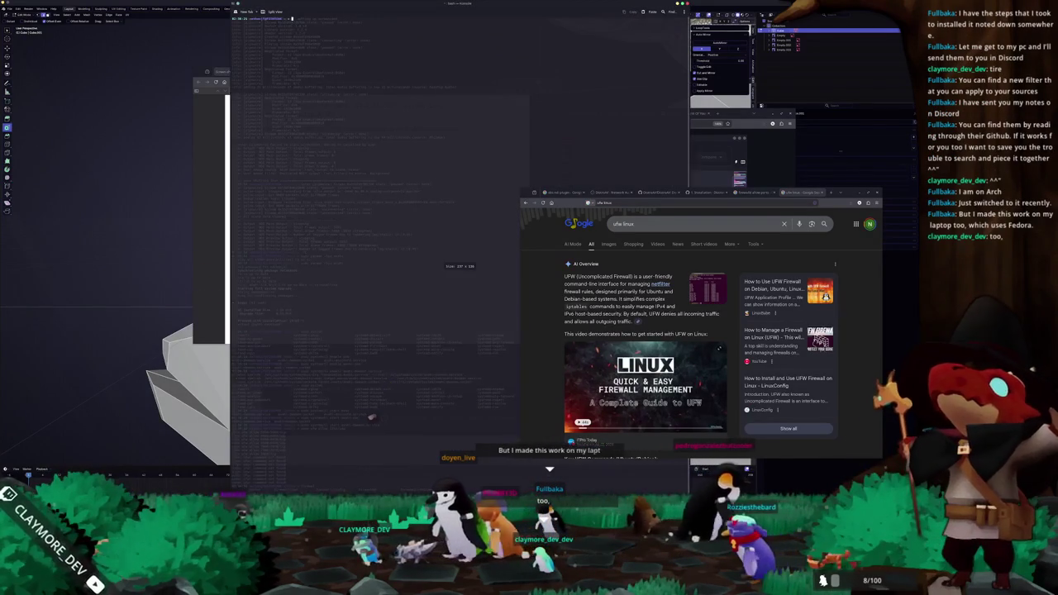
Step: Paste the guide's ufw allow lines, down to 5960/tcp, into a new nano buffer
{"action": "key", "text": "ctrl+shift+n"}
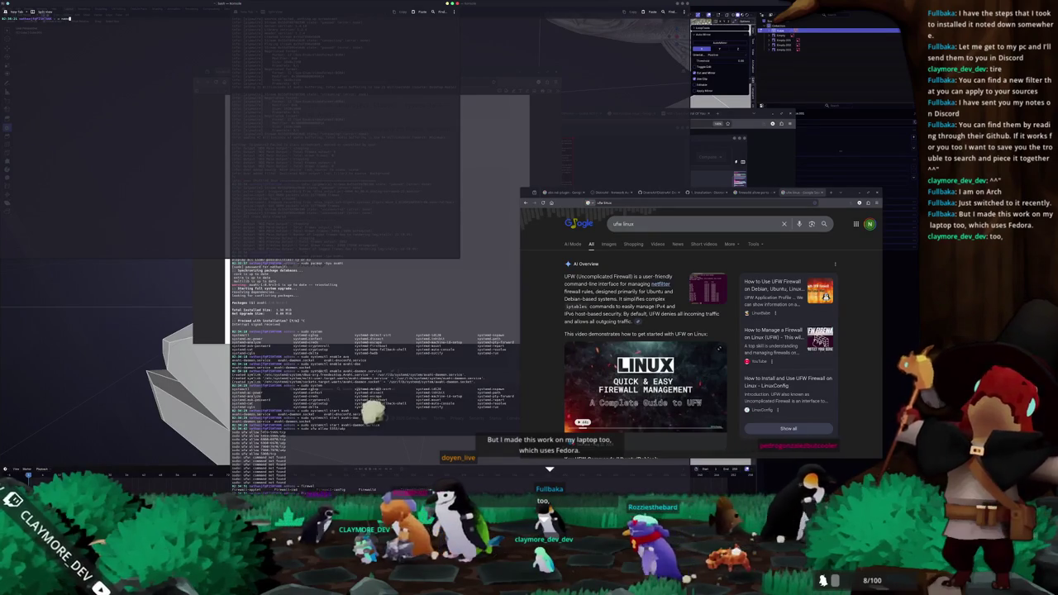
{"action": "key", "text": "Return"}
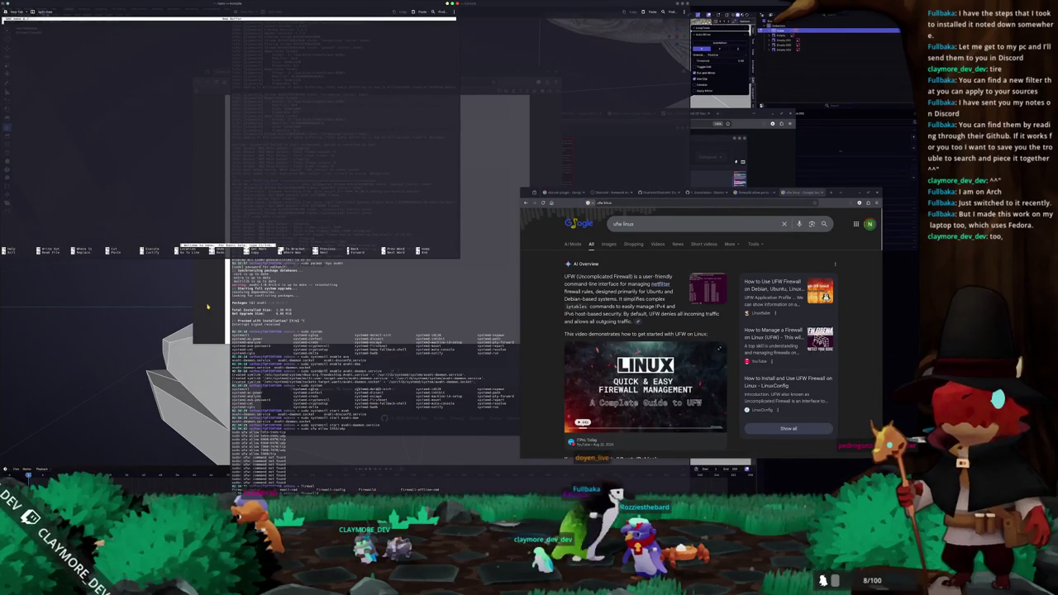
{"action": "left_click", "coordinate": [216, 309]}
{"action": "left_click_drag", "start_coordinate": [325, 265], "coordinate": [245, 99]}
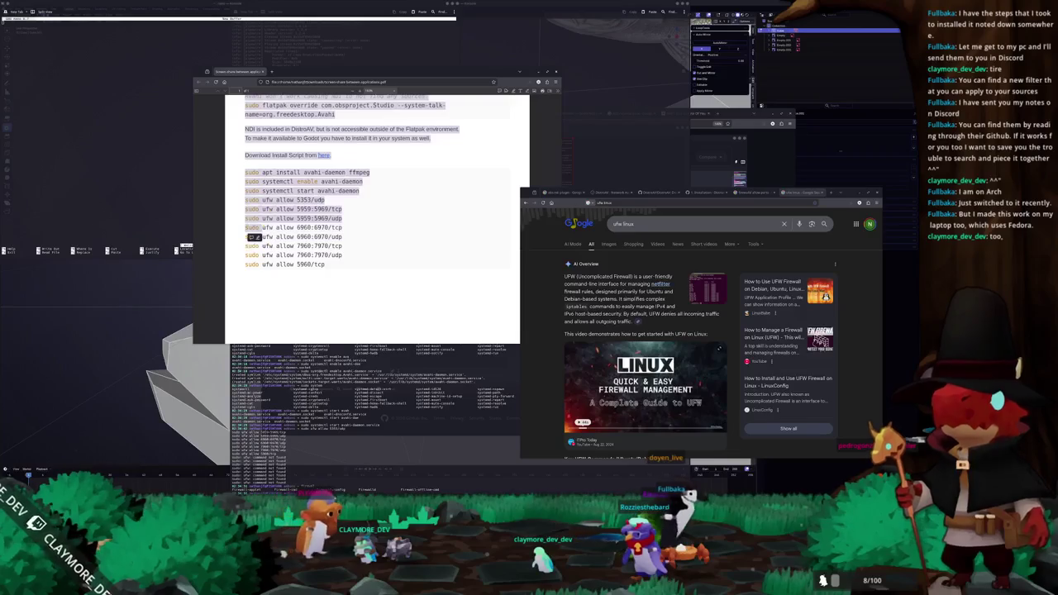
{"action": "left_click", "coordinate": [246, 200]}
{"action": "mouse_move", "coordinate": [278, 209]}
{"action": "left_mouse_down"}
{"action": "mouse_move", "coordinate": [342, 256]}
{"action": "mouse_move", "coordinate": [328, 266]}
{"action": "left_mouse_up"}
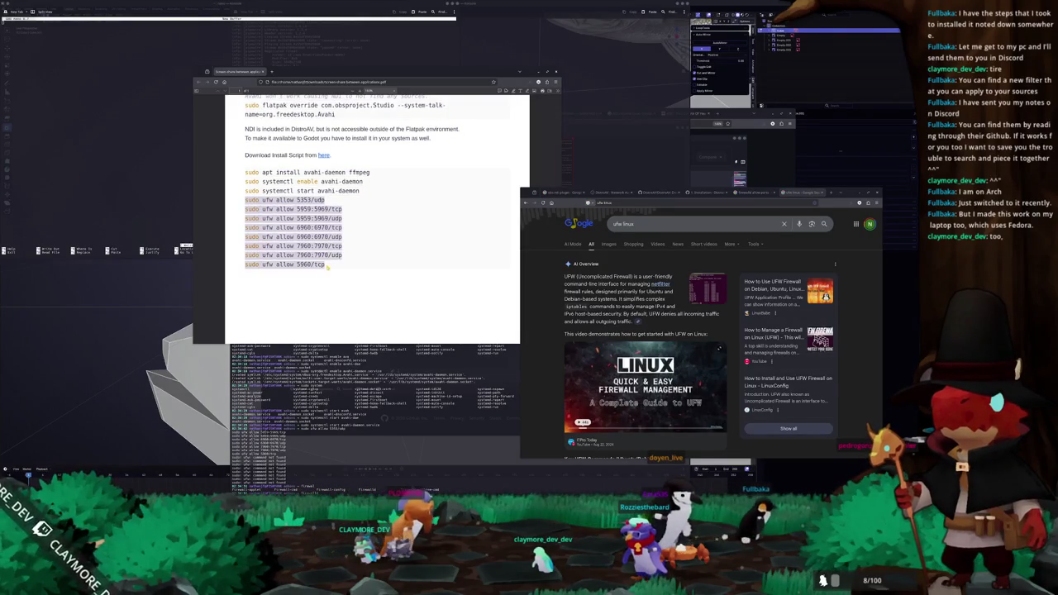
{"action": "left_click", "coordinate": [176, 164]}
{"action": "key", "text": "ctrl+shift+v"}
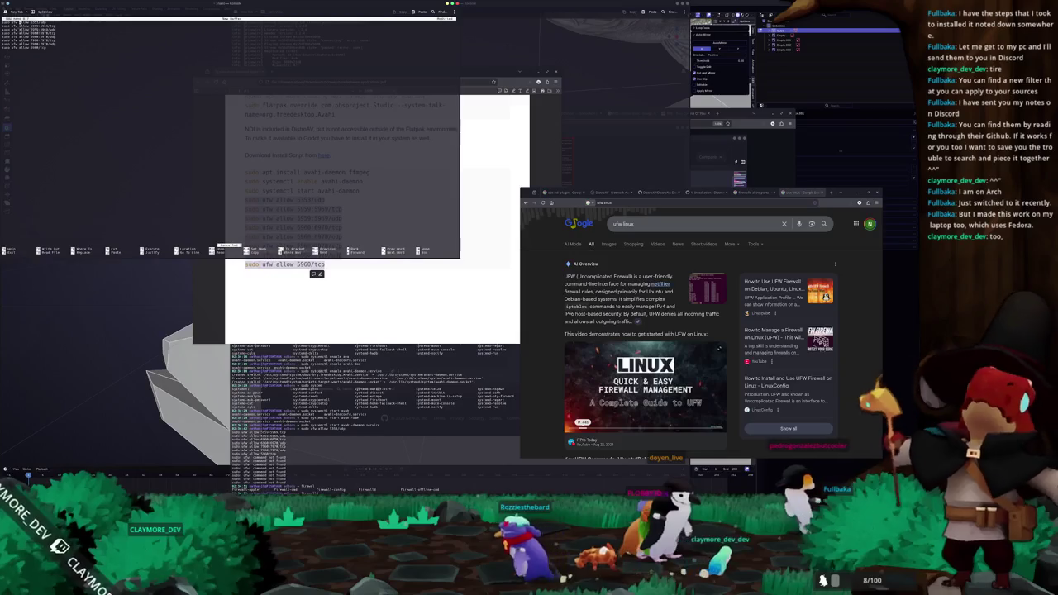
Step: Save the nano file and launch Visual Studio Code on the folder with 'code .'
{"action": "key", "text": "ctrl+x"}
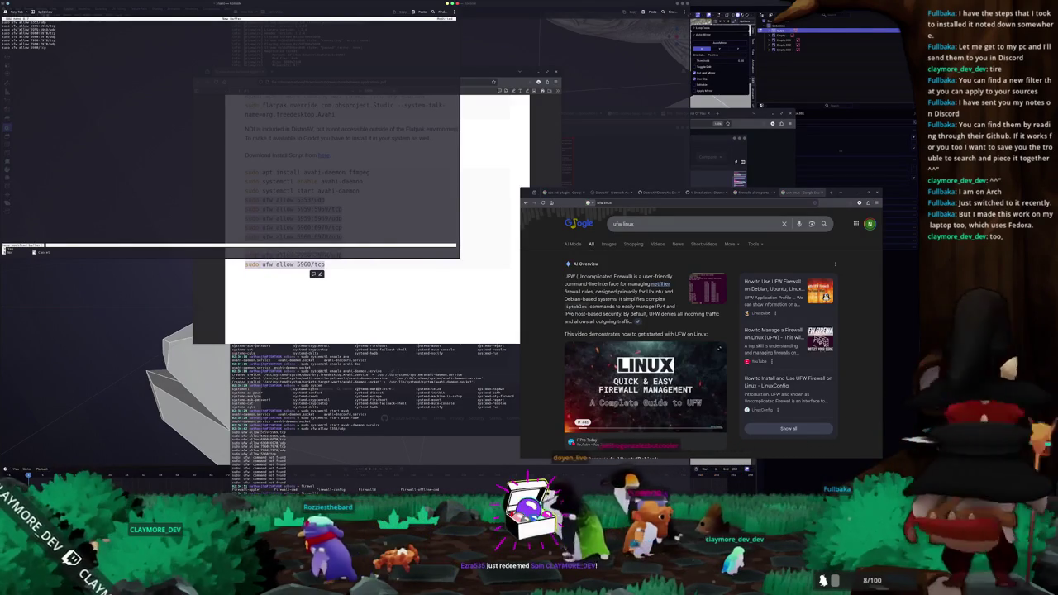
{"action": "key", "text": "y"}
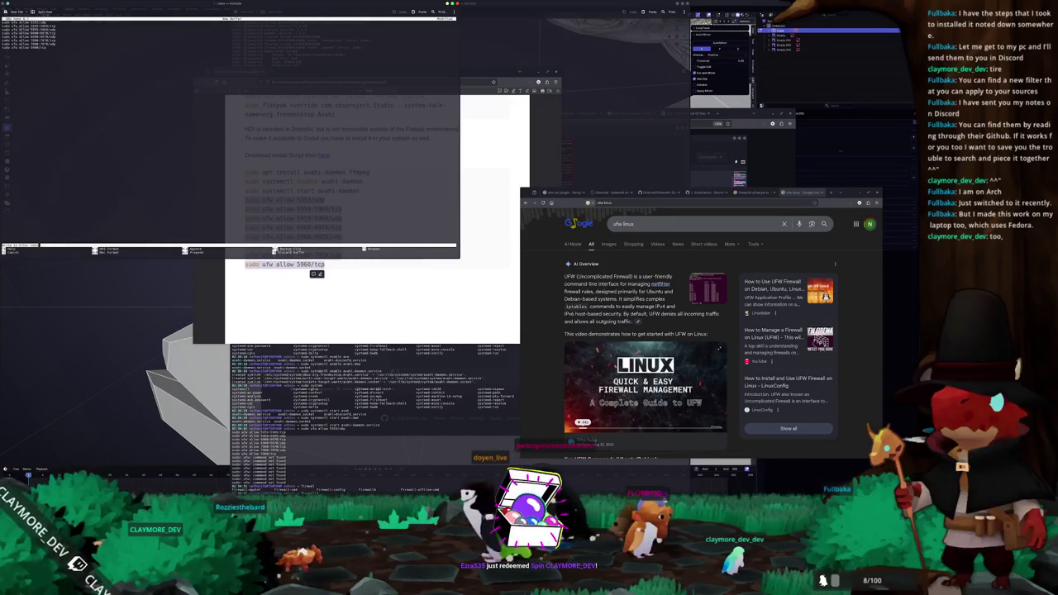
{"action": "key", "text": "Return"}
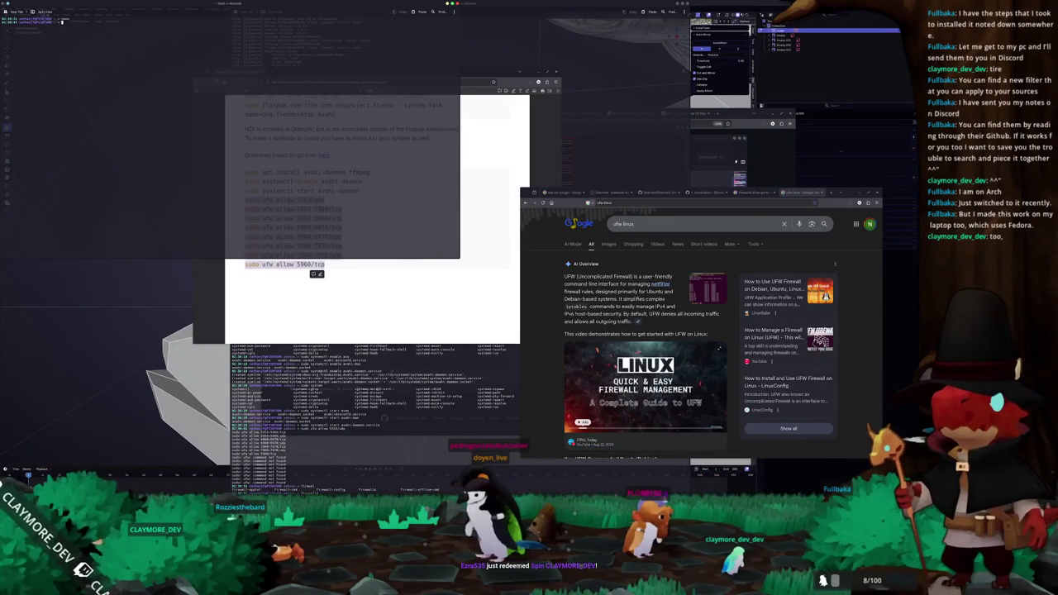
{"action": "key", "text": "Return"}
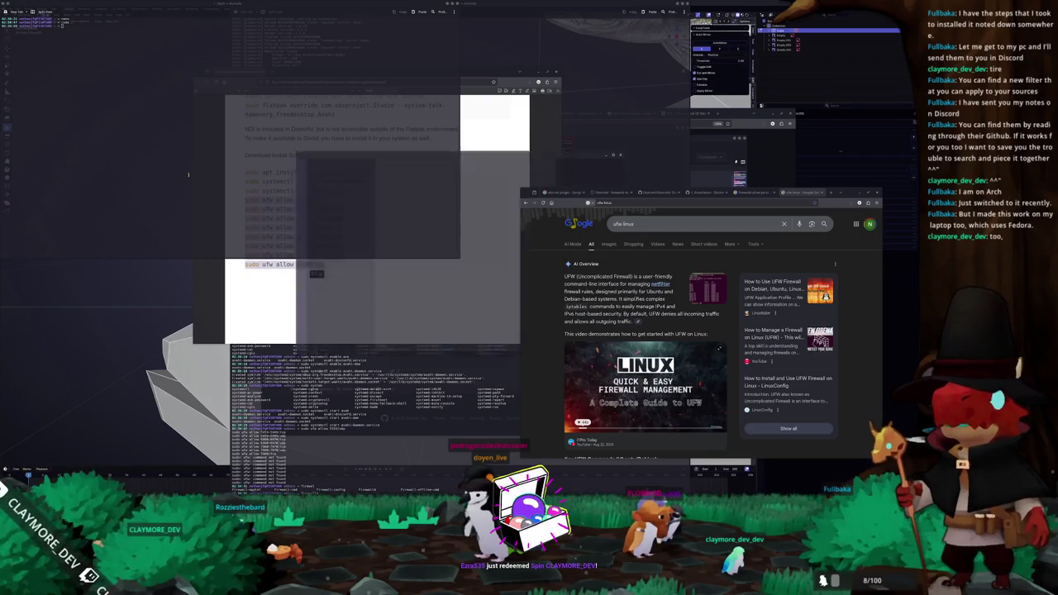
{"action": "left_click_drag", "start_coordinate": [420, 134], "coordinate": [405, 134]}
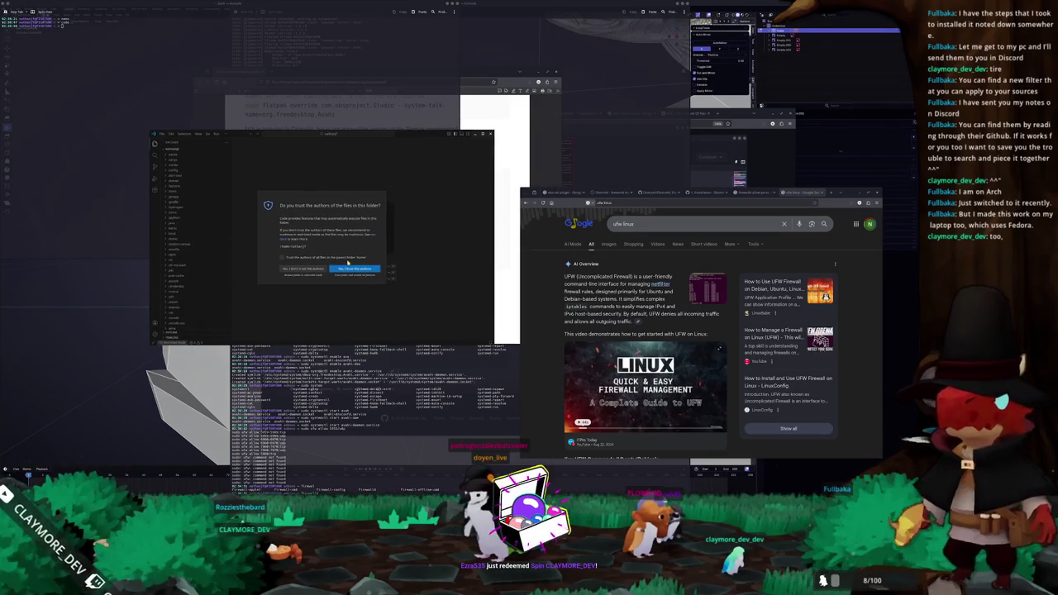
Step: Trust the folder's authors and open the saved ufw rules file
{"action": "left_click", "coordinate": [355, 269]}
{"action": "scroll", "coordinate": [199, 286], "scroll_direction": "down", "scroll_amount": 5}
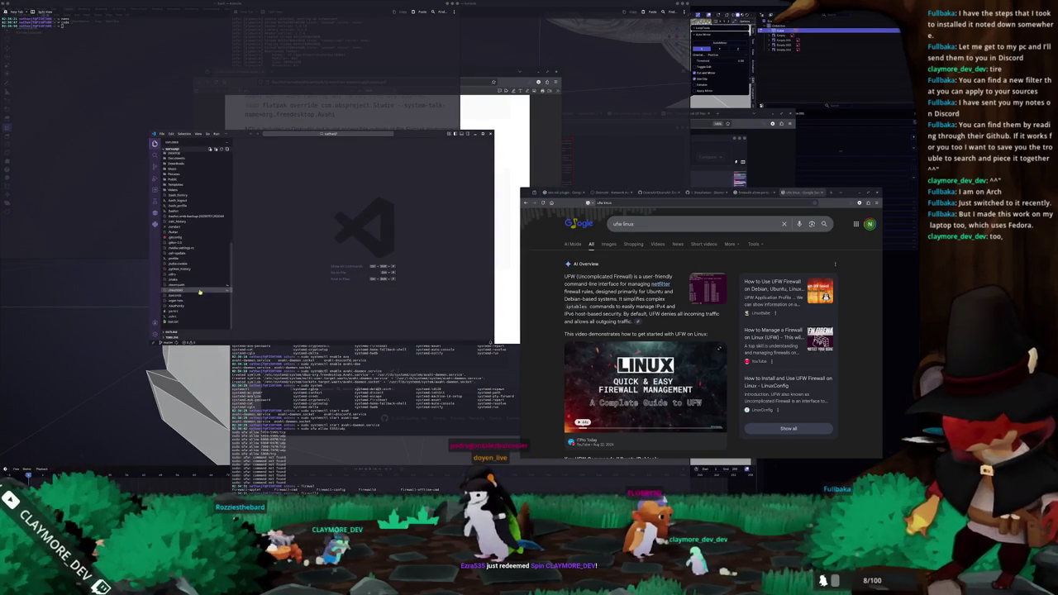
{"action": "left_click", "coordinate": [177, 321]}
Step: Begin rewriting line 1's 'ufw' as 'firewall-cmd --zone=public --permanent' for 5353/udp
{"action": "left_click", "coordinate": [284, 204]}
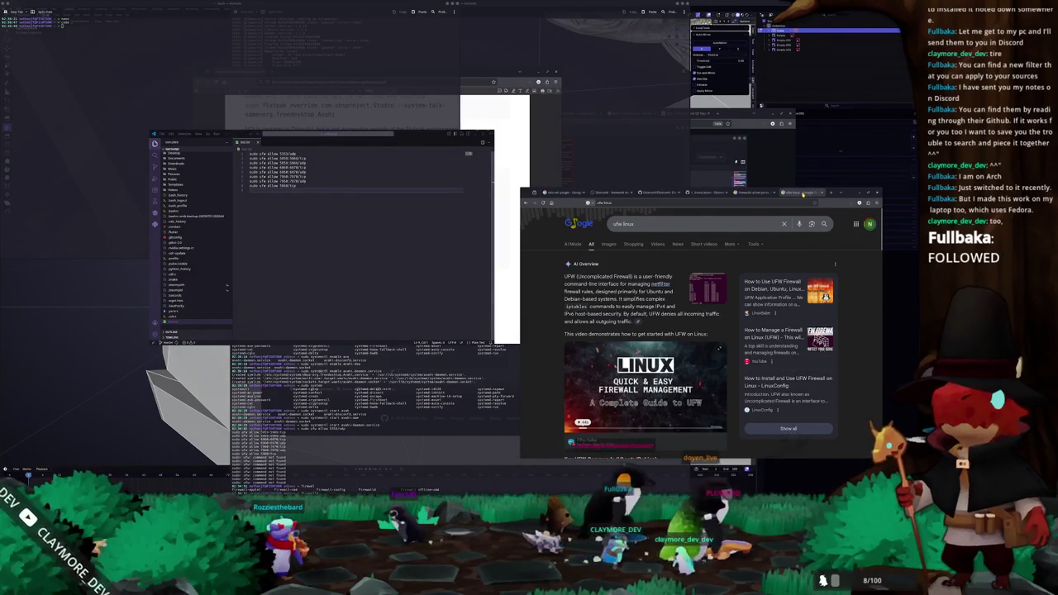
{"action": "key", "text": "ctrl+w"}
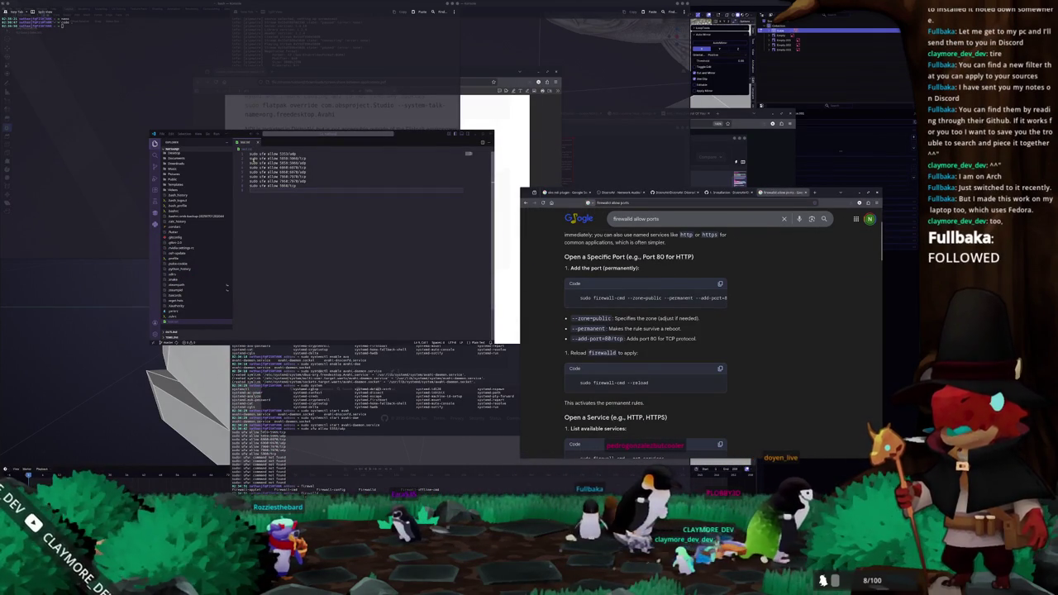
{"action": "left_click", "coordinate": [282, 177]}
{"action": "key", "text": "ctrl+a"}
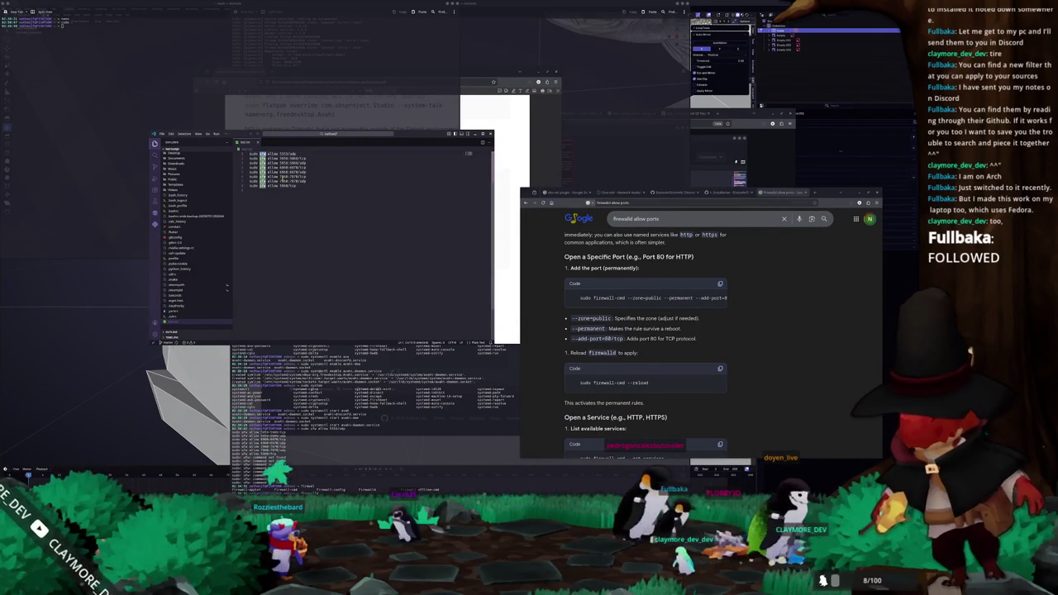
{"action": "type", "text": "rew"}
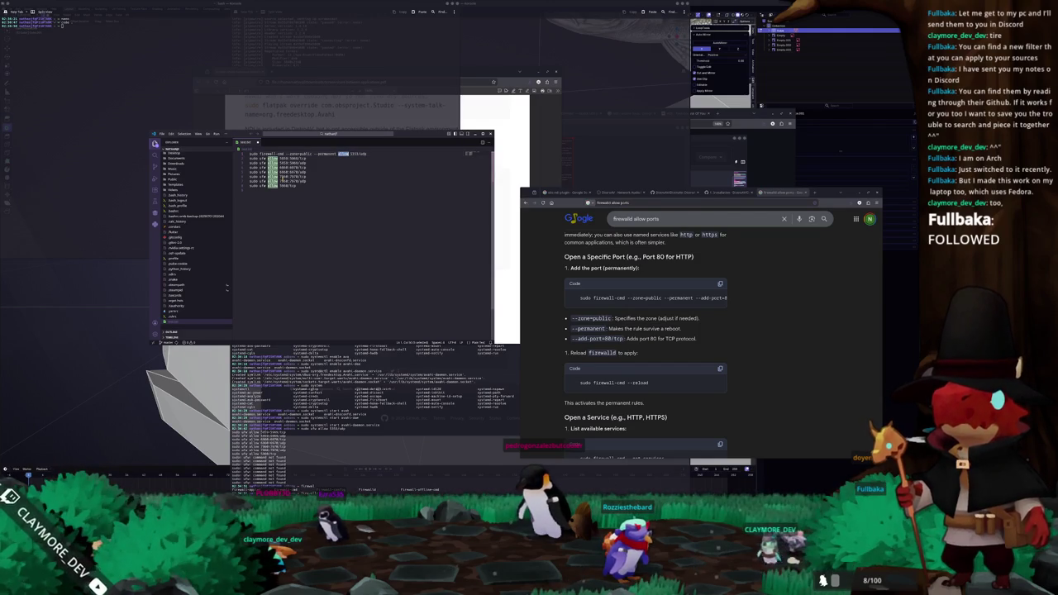
{"action": "key", "text": "BackSpace"}
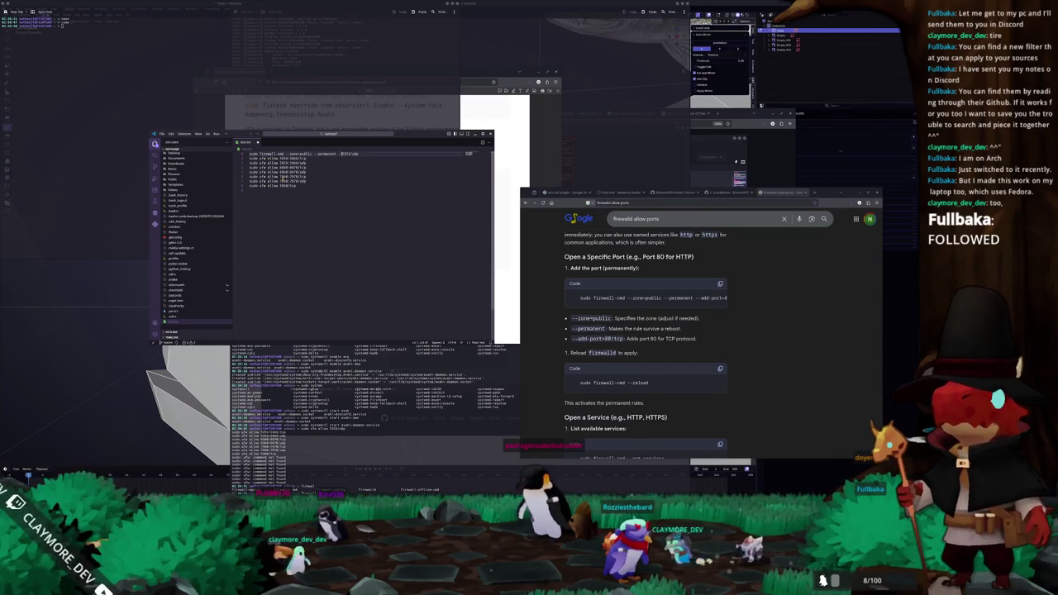
Step: Complete the first rule's firewall-cmd prefix with --add-port=
{"action": "type", "text": "add-port="}
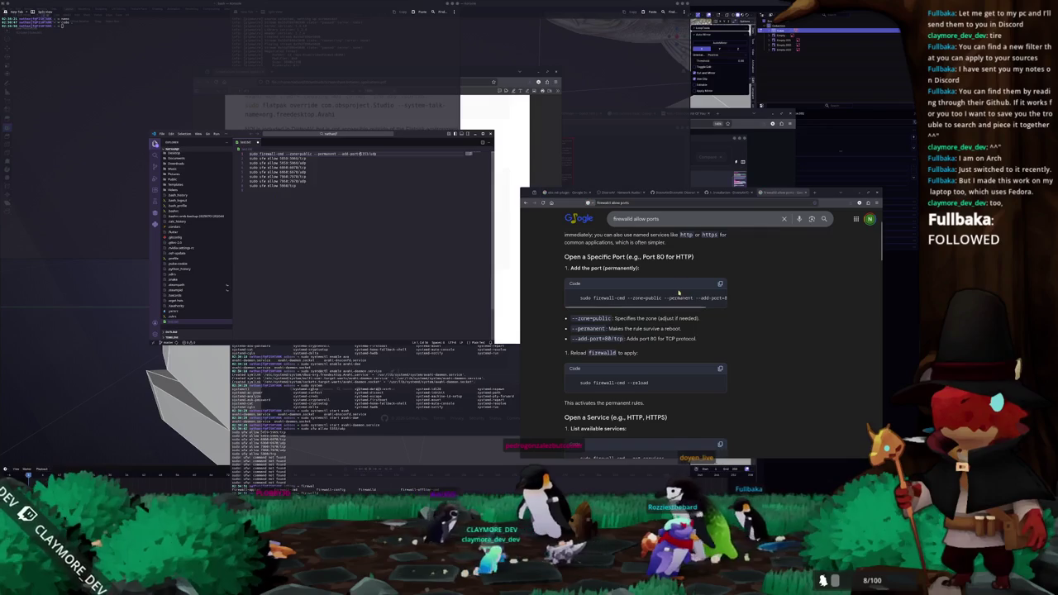
{"action": "scroll", "coordinate": [720, 303], "scroll_direction": "right", "scroll_amount": 2}
{"action": "left_click_drag", "start_coordinate": [720, 306], "coordinate": [651, 308]}
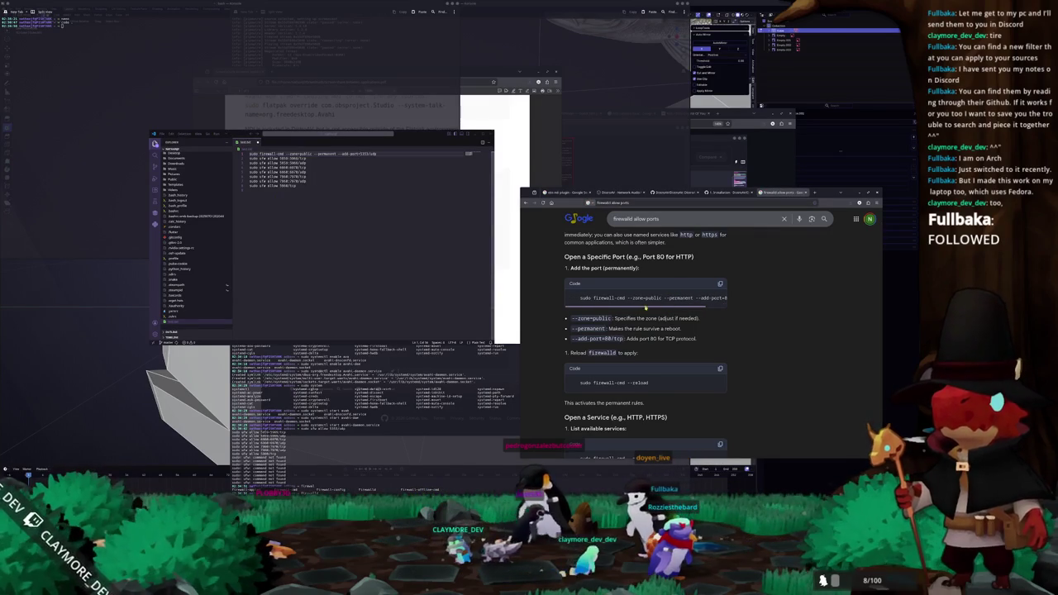
{"action": "scroll", "coordinate": [612, 310], "scroll_direction": "down", "scroll_amount": 3}
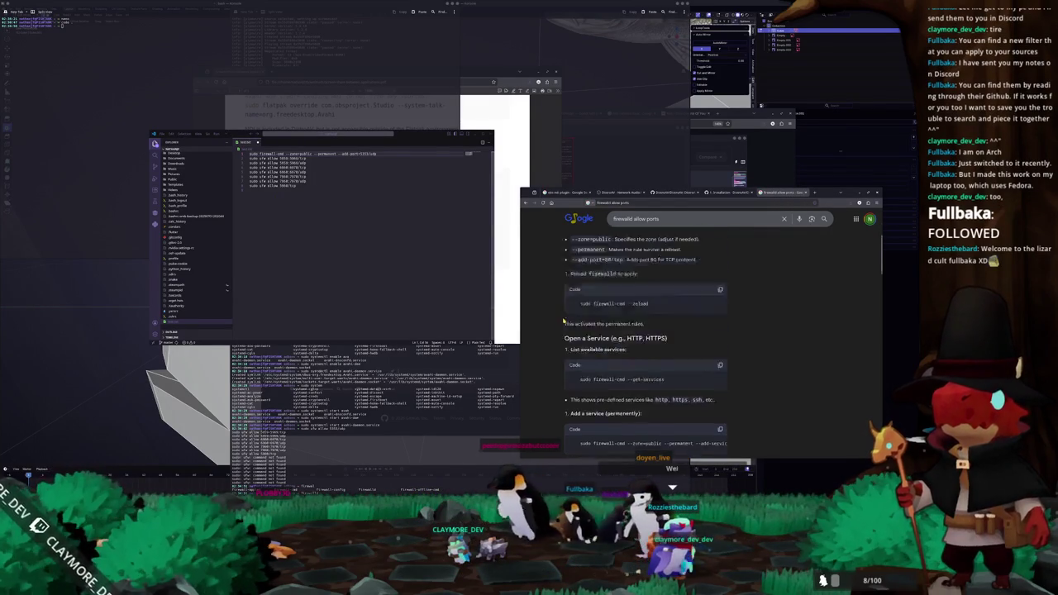
{"action": "scroll", "coordinate": [554, 314], "scroll_direction": "up", "scroll_amount": 3}
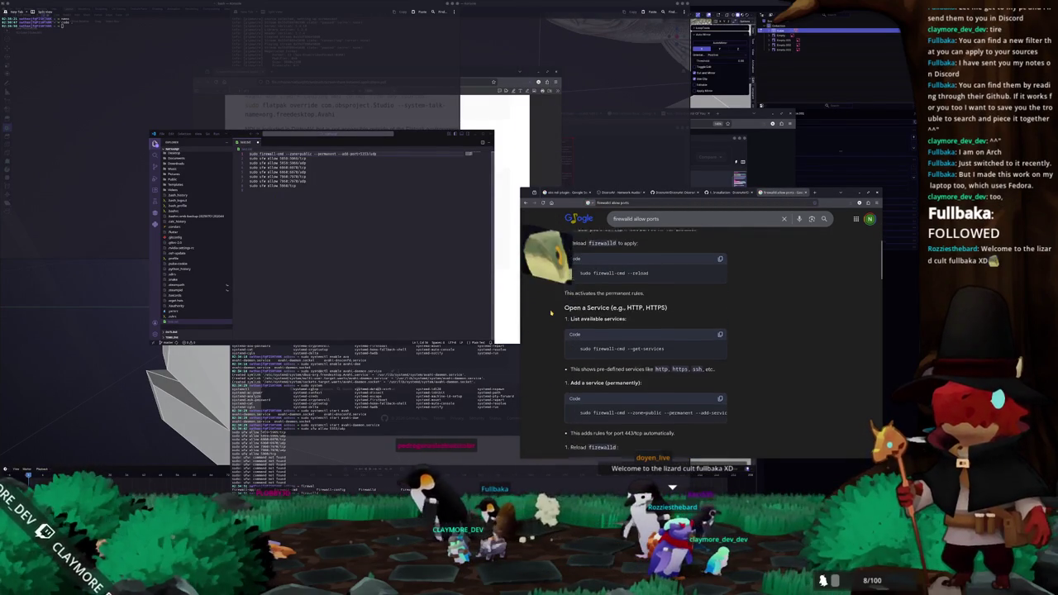
{"action": "scroll", "coordinate": [550, 312], "scroll_direction": "down", "scroll_amount": 1}
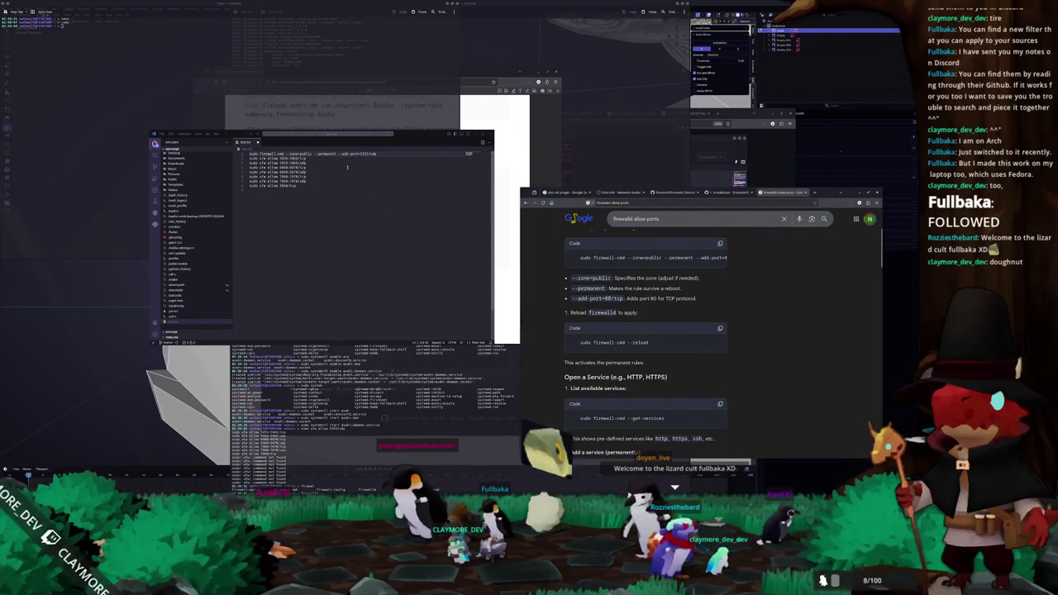
Step: Copy the firewall-cmd prefix and replace 'ufw allow' with it on lines 2 to 4
{"action": "key", "text": "shift+Home"}
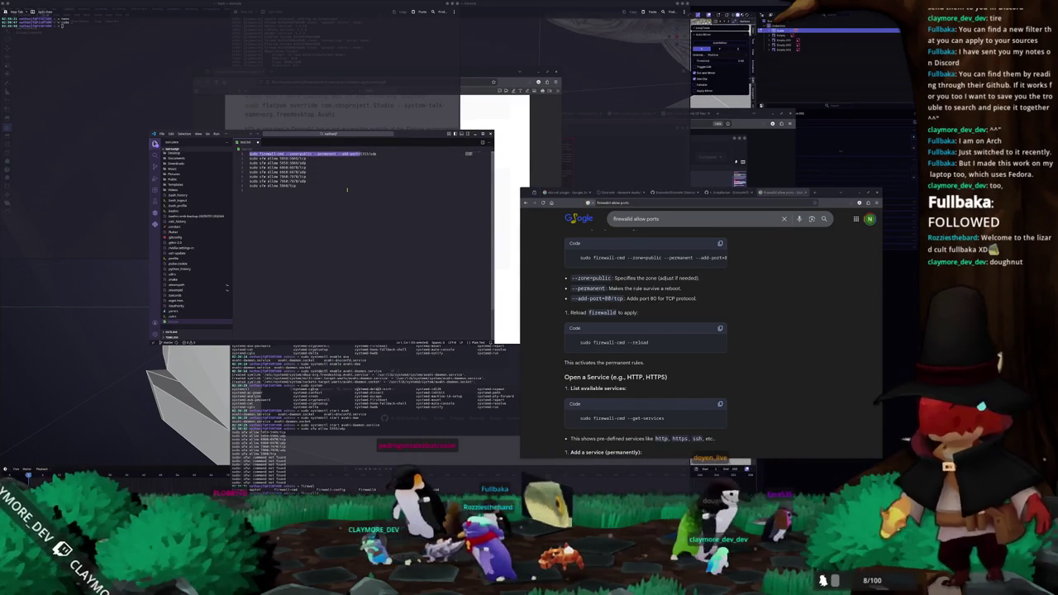
{"action": "key", "text": "ctrl+c"}
{"action": "key", "text": "Down"}
{"action": "key", "text": "ctrl+v"}
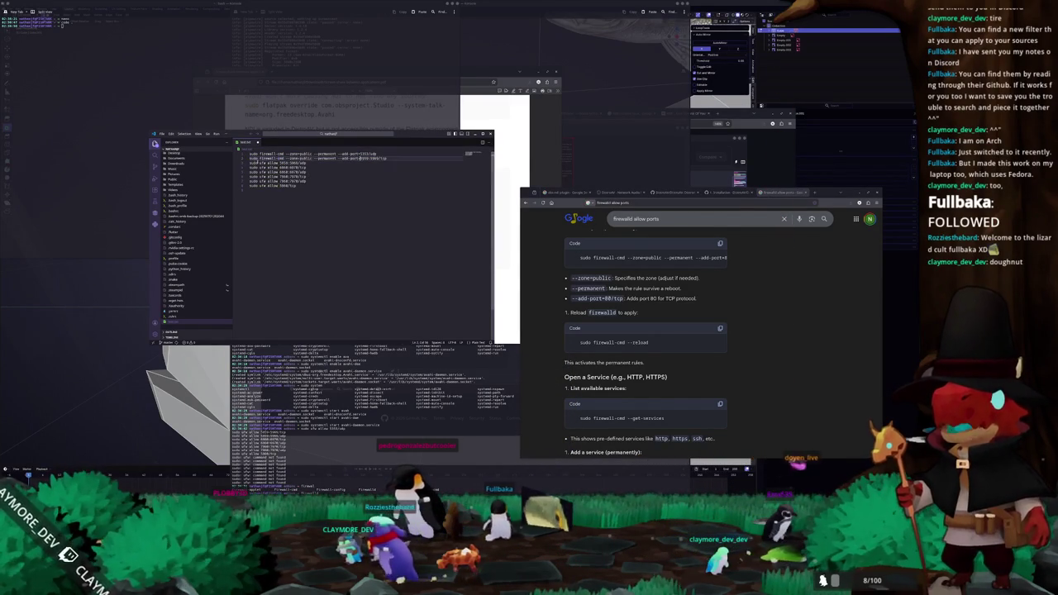
{"action": "key", "text": "Down"}
{"action": "key", "text": "Home"}
{"action": "key", "text": "ctrl+shift+Right"}
{"action": "key", "text": "ctrl+shift+Right"}
{"action": "key", "text": "ctrl+shift+Right"}
{"action": "key", "text": "ctrl+v"}
{"action": "key", "text": "Down"}
{"action": "key", "text": "Home"}
{"action": "key", "text": "ctrl+shift+Right"}
{"action": "key", "text": "ctrl+shift+Right"}
{"action": "key", "text": "ctrl+shift+Right"}
{"action": "key", "text": "ctrl+v"}
Step: Replace 'ufw allow' with the firewall-cmd prefix on the remaining lines 5 to 8
{"action": "key", "text": "Down"}
{"action": "key", "text": "Home"}
{"action": "key", "text": "ctrl+shift+Right"}
{"action": "key", "text": "ctrl+shift+Right"}
{"action": "key", "text": "ctrl+shift+Right"}
{"action": "key", "text": "ctrl+v"}
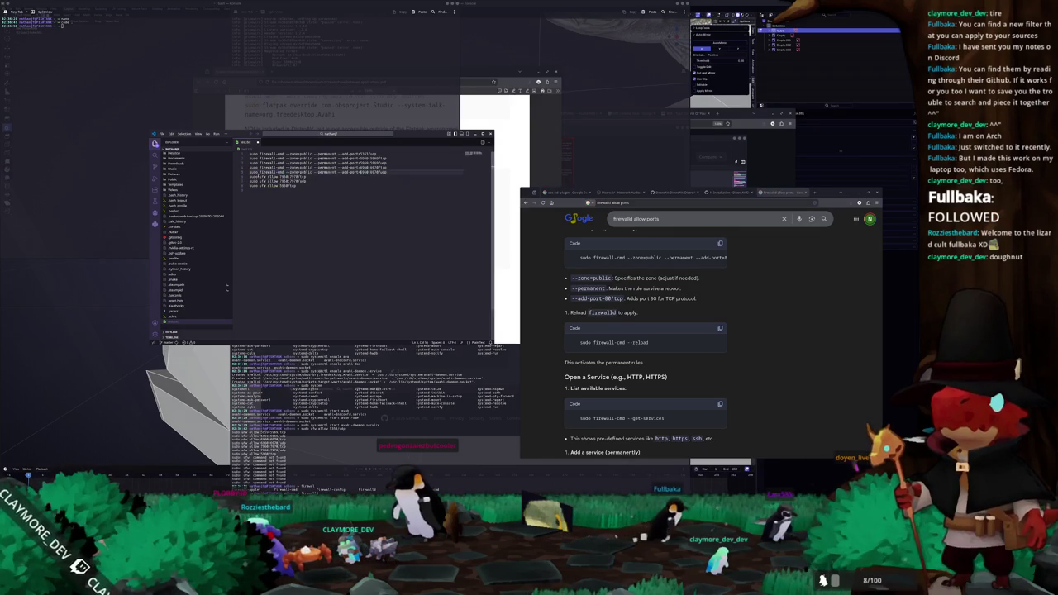
{"action": "key", "text": "Down"}
{"action": "key", "text": "Home"}
{"action": "key", "text": "ctrl+shift+Right"}
{"action": "key", "text": "ctrl+shift+Right"}
{"action": "key", "text": "ctrl+shift+Right"}
{"action": "key", "text": "ctrl+v"}
{"action": "key", "text": "Down"}
{"action": "key", "text": "Home"}
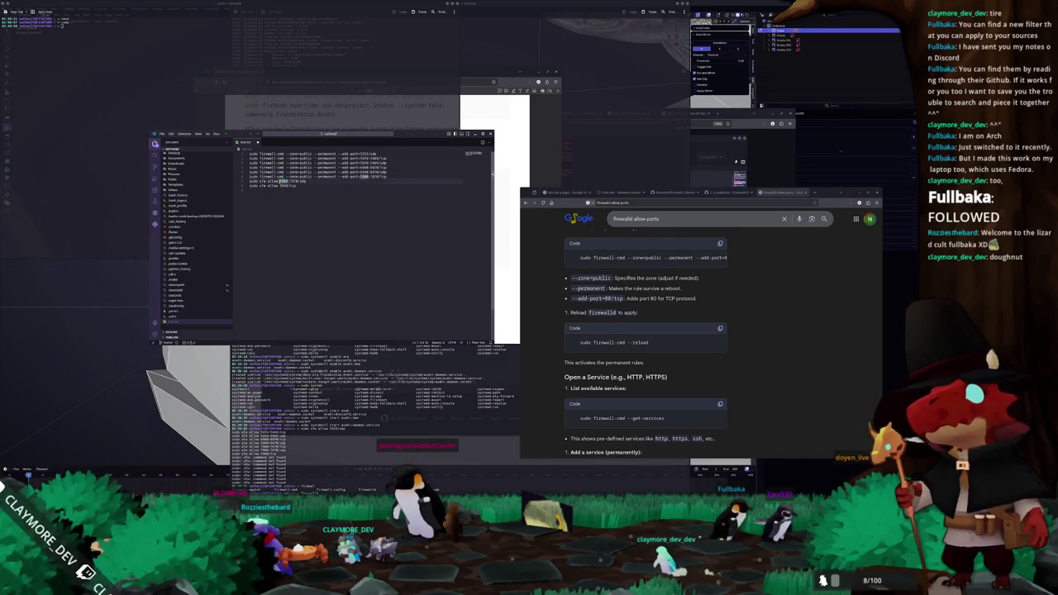
{"action": "key", "text": "ctrl+shift+Right"}
{"action": "key", "text": "ctrl+shift+Right"}
{"action": "key", "text": "ctrl+shift+Right"}
{"action": "key", "text": "ctrl+v"}
{"action": "key", "text": "Down"}
{"action": "key", "text": "Home"}
{"action": "key", "text": "ctrl+shift+Right"}
{"action": "key", "text": "ctrl+shift+Right"}
{"action": "key", "text": "ctrl+shift+Right"}
{"action": "key", "text": "ctrl+v"}
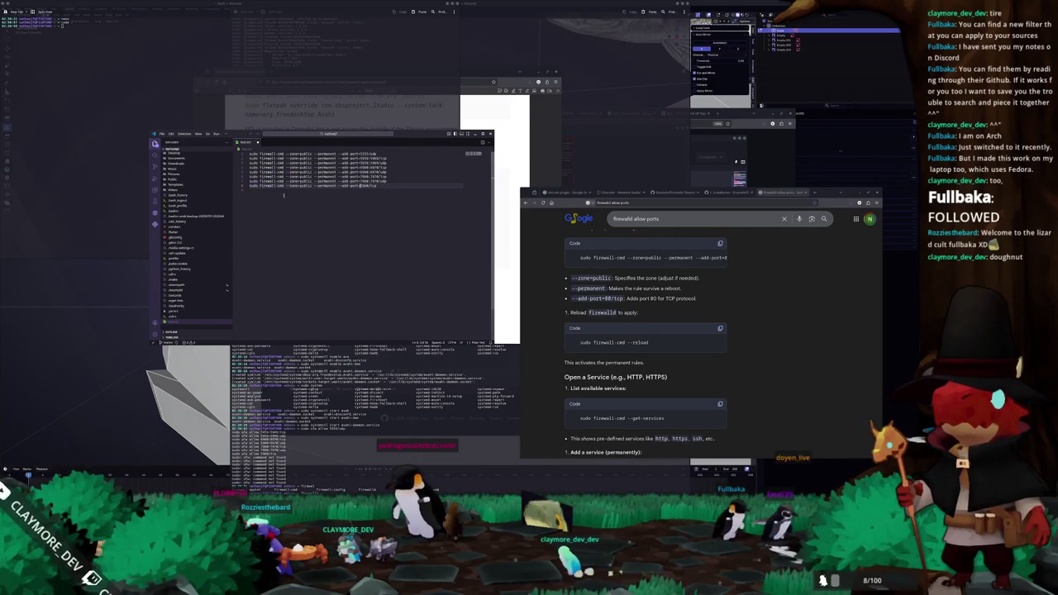
Step: Copy all eight firewall-cmd lines and paste them into Konsole
{"action": "key", "text": "shift+Up"}
{"action": "key", "text": "shift+Up"}
{"action": "key", "text": "shift+Up"}
{"action": "key", "text": "shift+Home"}
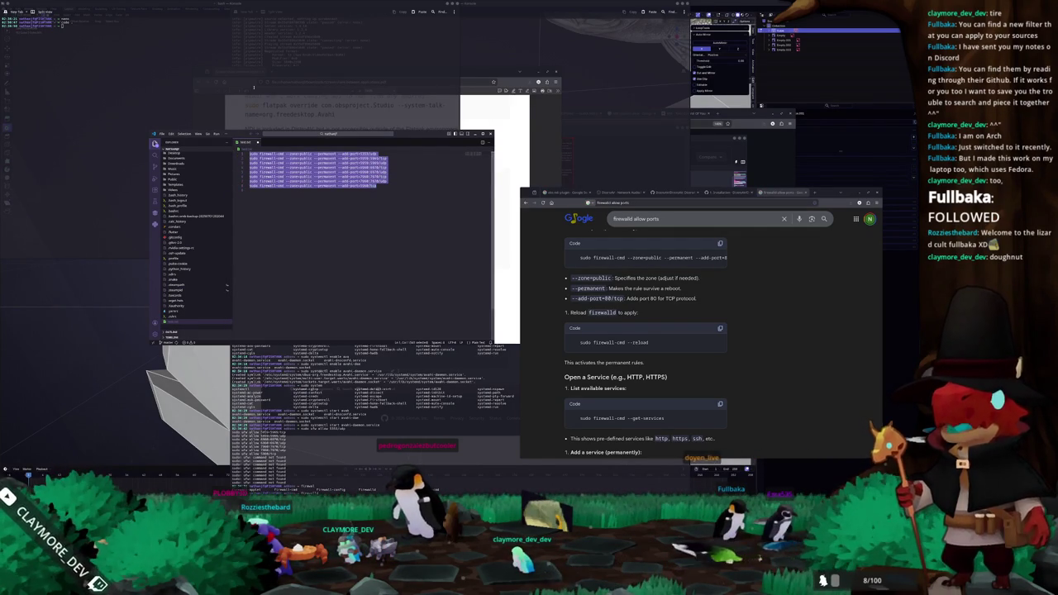
{"action": "key", "text": "ctrl+c"}
{"action": "key", "text": "alt+Tab"}
{"action": "key", "text": "ctrl+shift+v"}
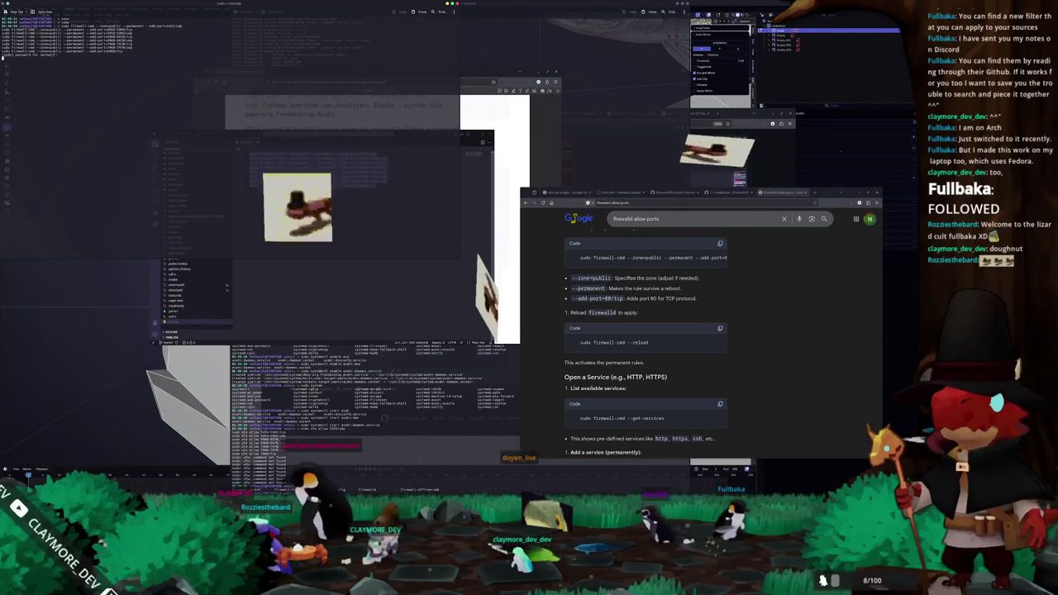
Step: Authenticate with sudo so the pasted firewall-cmd rules run
{"action": "key", "text": "Return"}
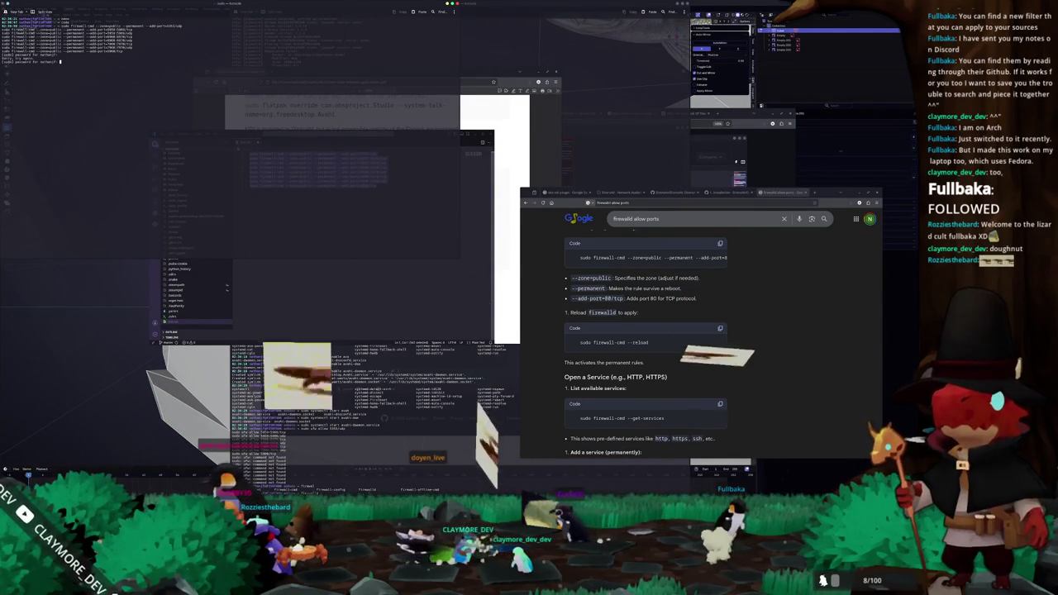
{"action": "key", "text": "Return"}
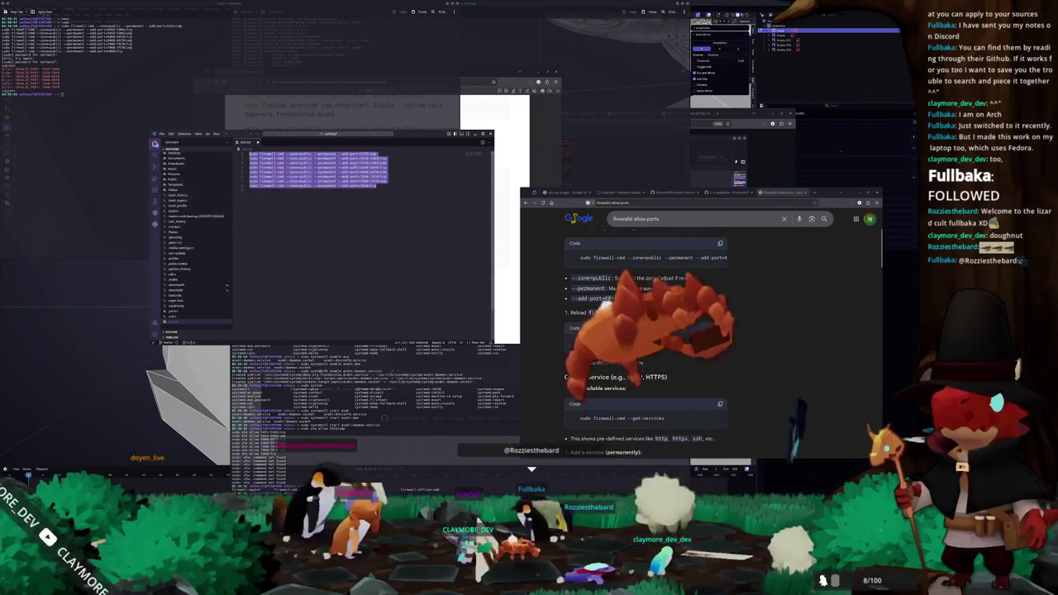
{"action": "left_click", "coordinate": [406, 199]}
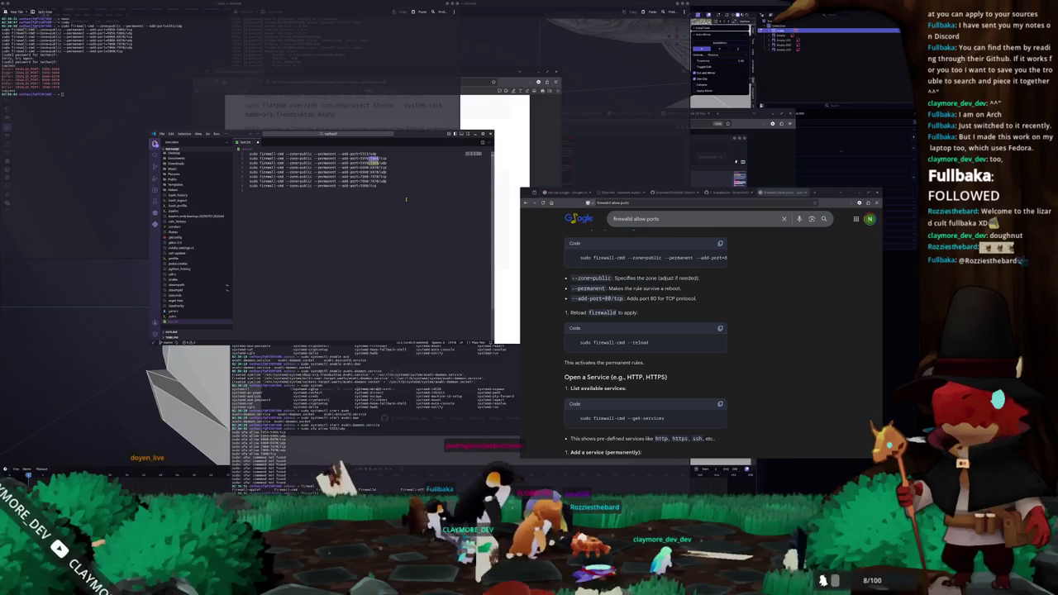
Step: Copy the revised firewall-cmd --permanent --add-port rules and run them in Konsole
{"action": "key", "text": "Down"}
{"action": "key", "text": "Down"}
{"action": "key", "text": "Down"}
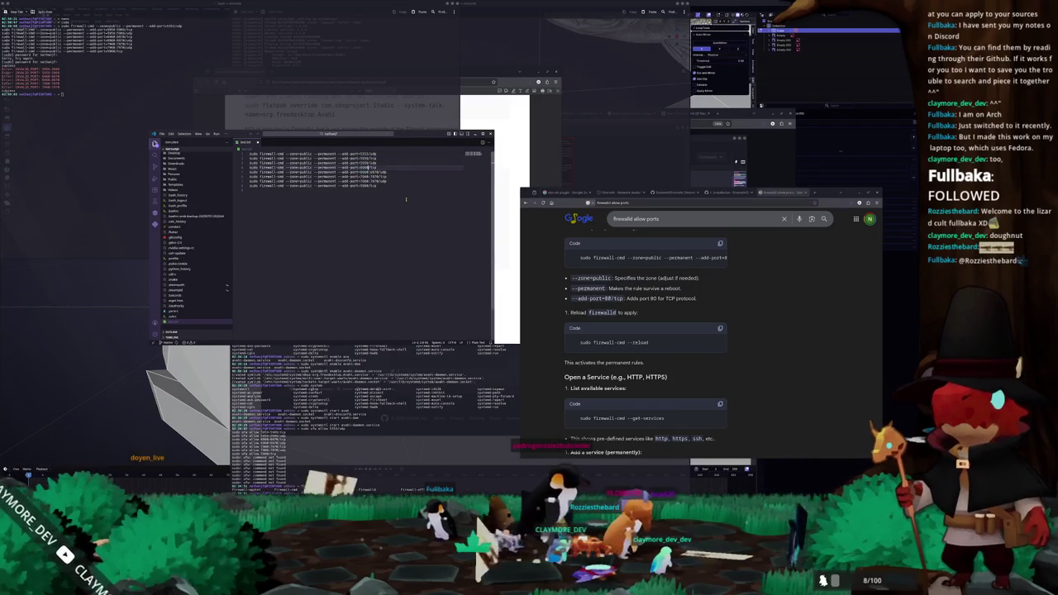
{"action": "key", "text": "Down"}
{"action": "key", "text": "Down"}
{"action": "key", "text": "Down"}
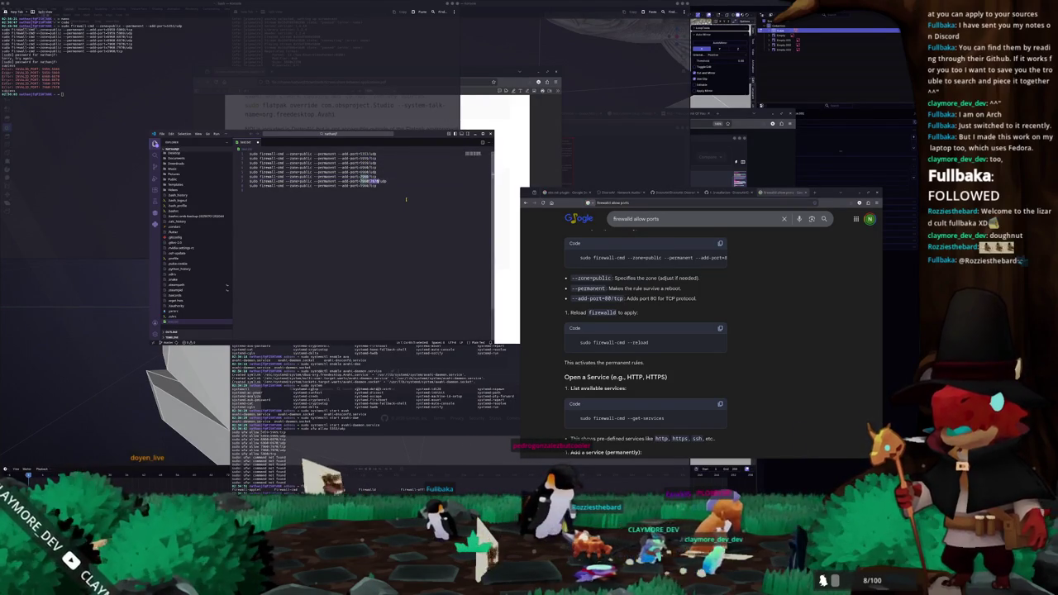
{"action": "key", "text": "Down"}
{"action": "key", "text": "ctrl+a"}
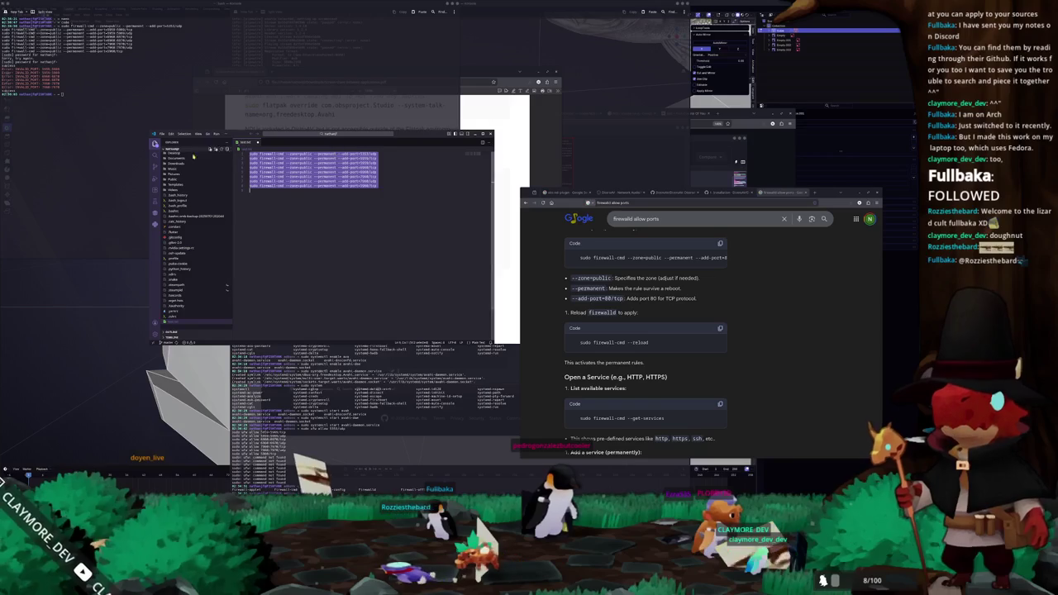
{"action": "key", "text": "ctrl+c"}
{"action": "key", "text": "ctrl+q"}
{"action": "key", "text": "ctrl+shift+v"}
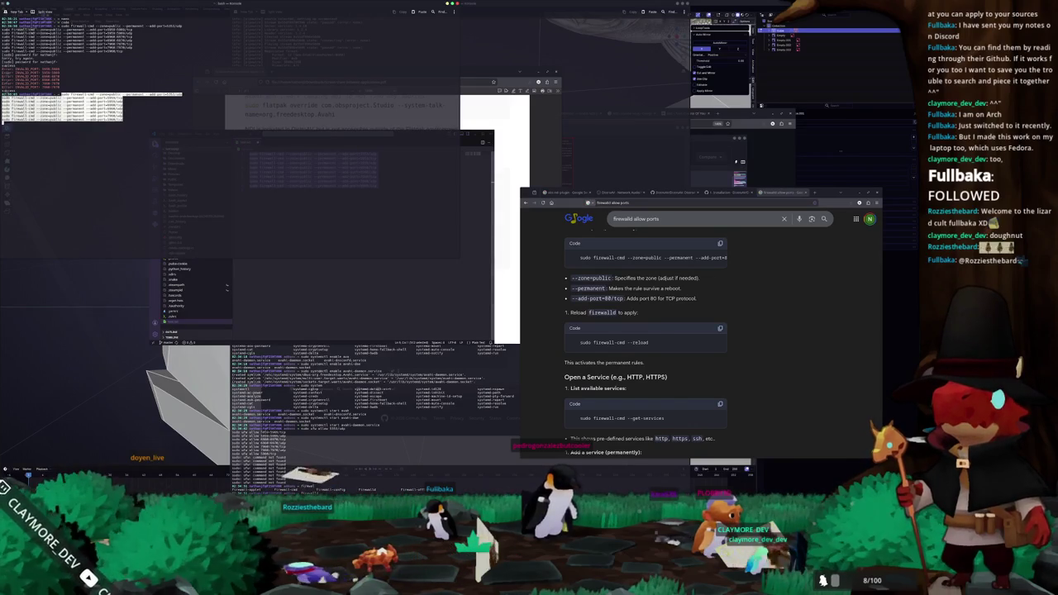
{"action": "key", "text": "Return"}
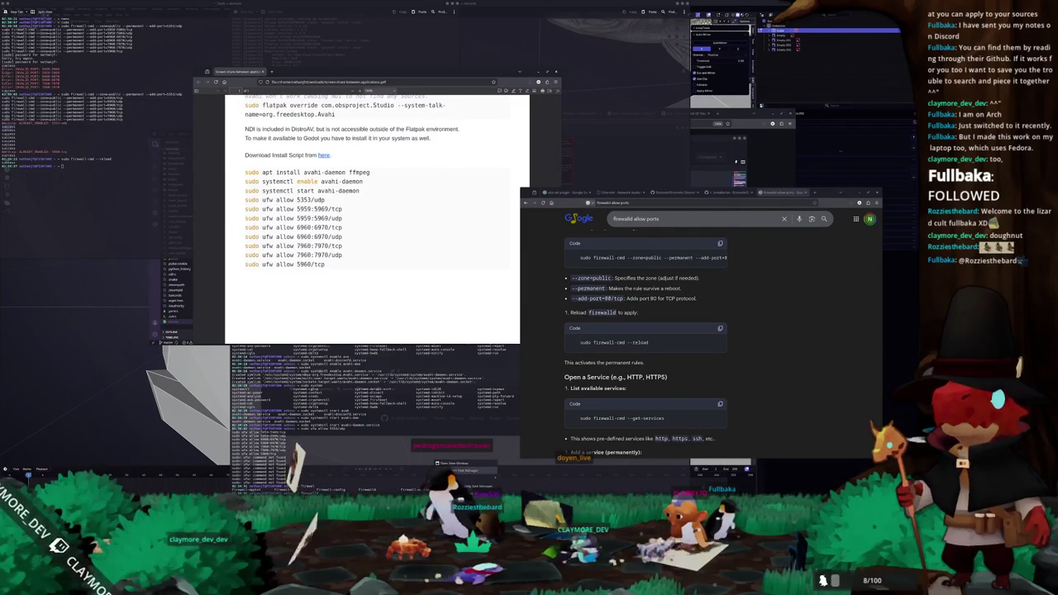
Step: Restart OBS past the already-running warning, share the monitor, and review the NDI Source properties
{"action": "left_click", "coordinate": [478, 267]}
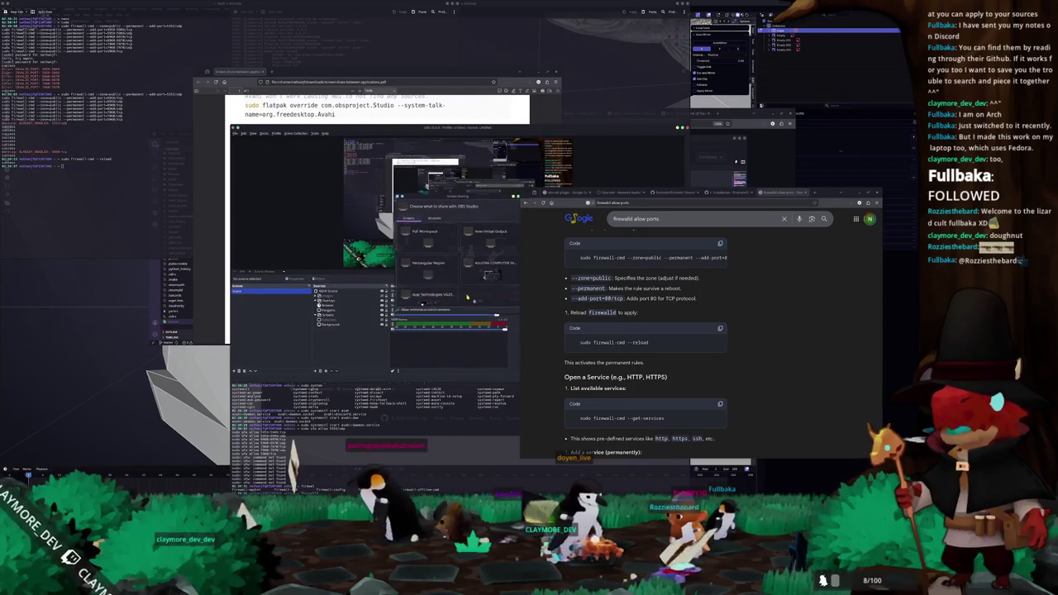
{"action": "double_click", "coordinate": [433, 295]}
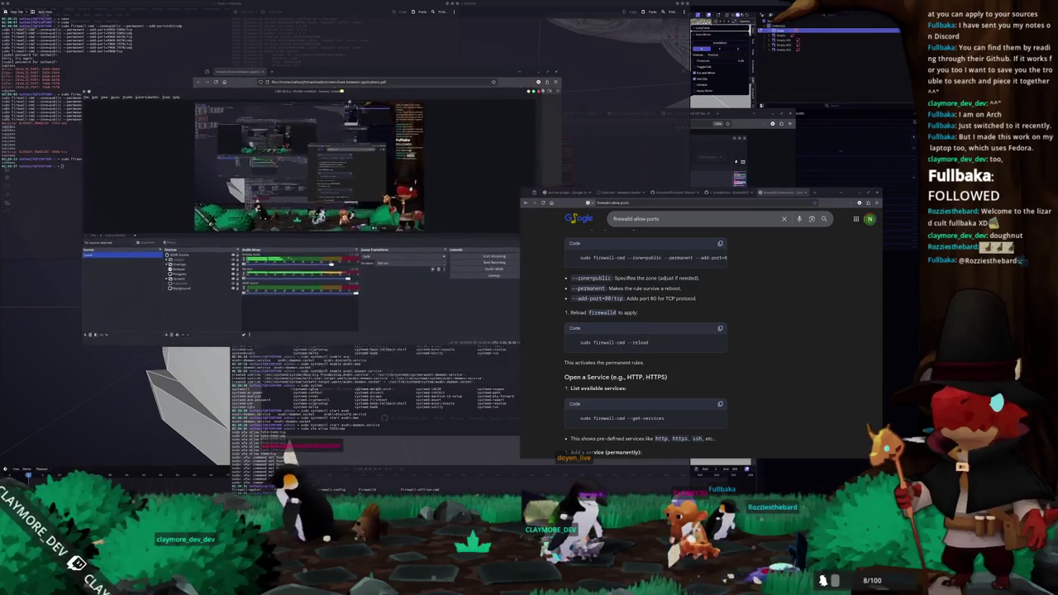
{"action": "double_click", "coordinate": [165, 271]}
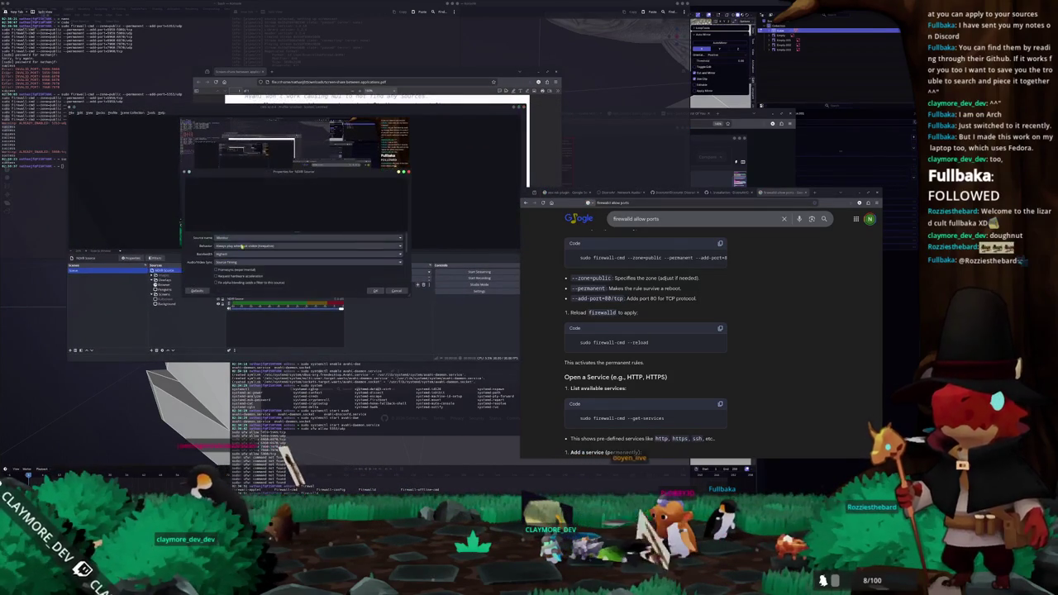
{"action": "scroll", "coordinate": [207, 258], "scroll_direction": "down", "scroll_amount": 5}
{"action": "scroll", "coordinate": [204, 257], "scroll_direction": "up", "scroll_amount": 3}
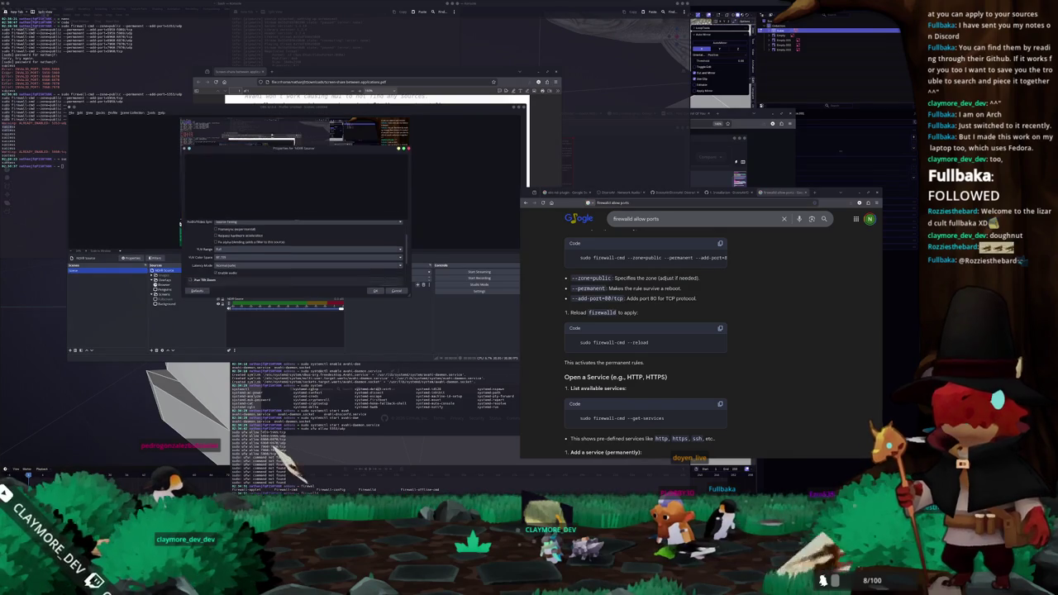
{"action": "scroll", "coordinate": [247, 281], "scroll_direction": "up", "scroll_amount": 2}
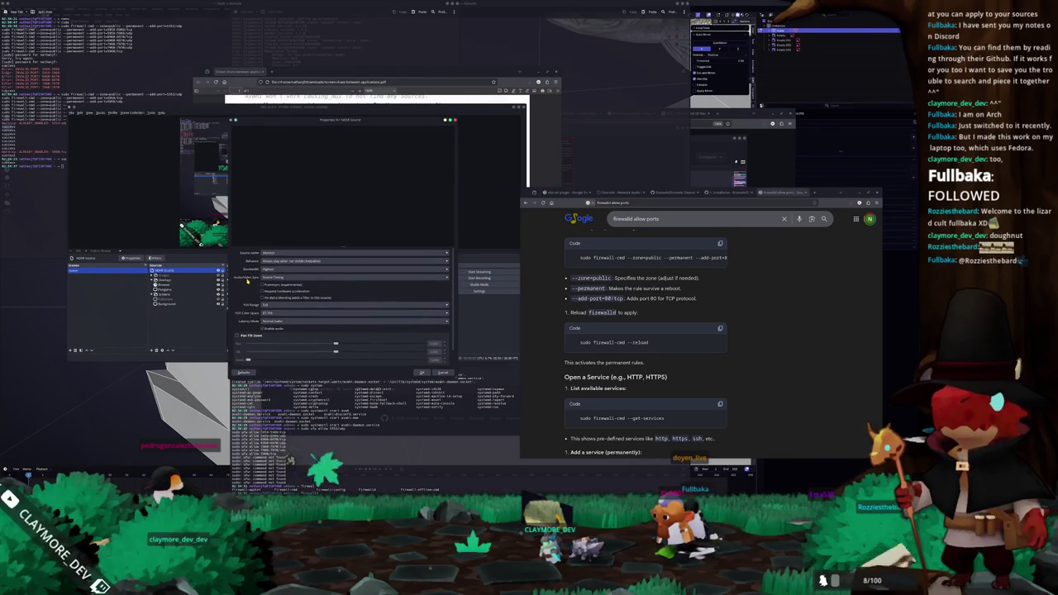
{"action": "scroll", "coordinate": [264, 347], "scroll_direction": "down", "scroll_amount": 2}
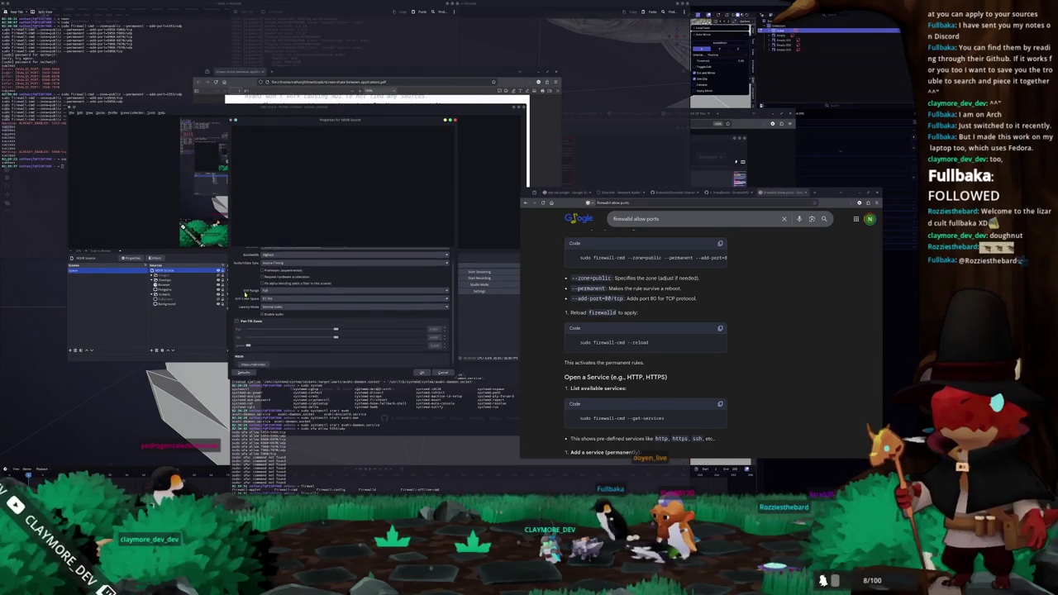
{"action": "left_click", "coordinate": [420, 373]}
{"action": "left_click", "coordinate": [190, 303]}
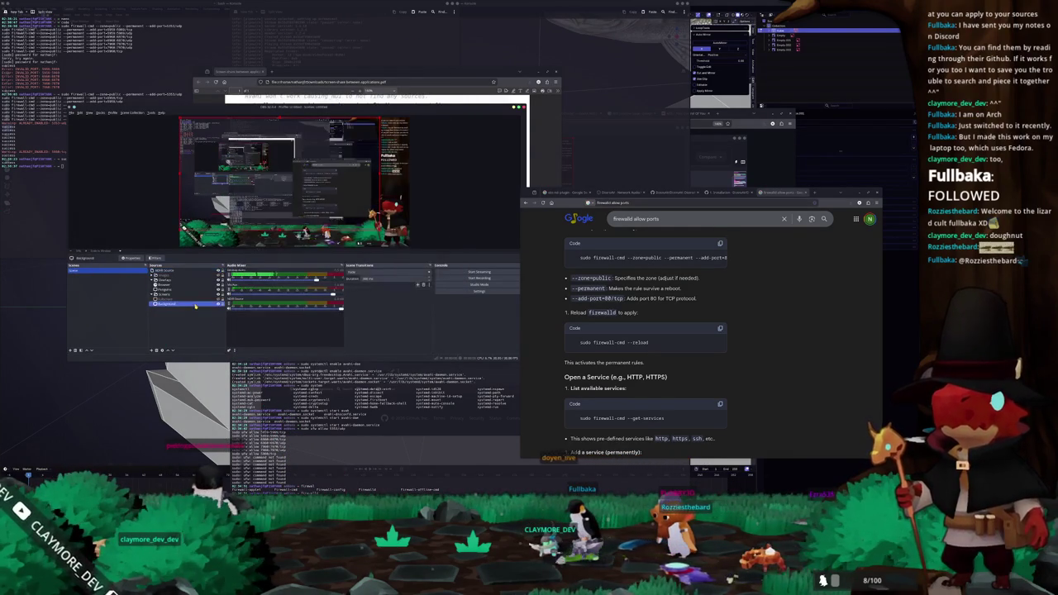
Step: Select the Background and NDI Source entries and open their context menus
{"action": "right_click", "coordinate": [196, 303]}
{"action": "left_click", "coordinate": [205, 417]}
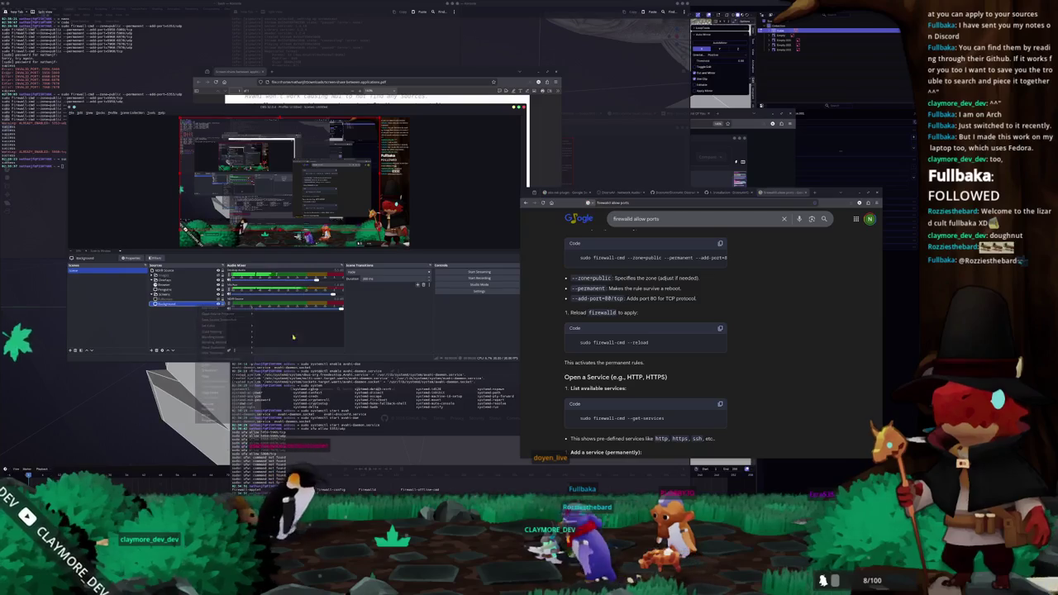
{"action": "left_click", "coordinate": [207, 270]}
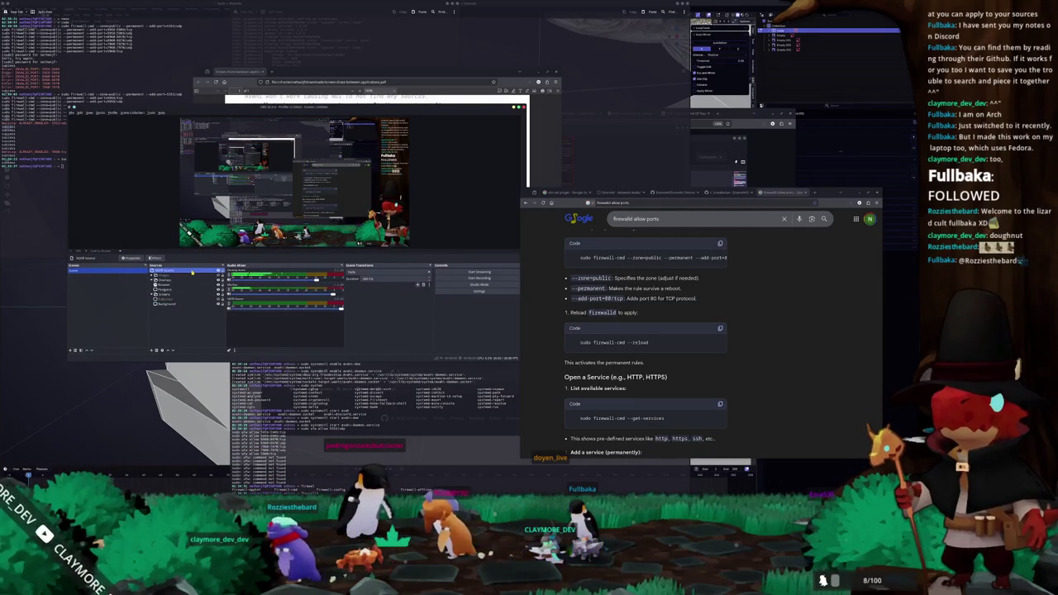
{"action": "left_click", "coordinate": [185, 304]}
{"action": "left_click", "coordinate": [184, 327]}
{"action": "right_click", "coordinate": [185, 327]}
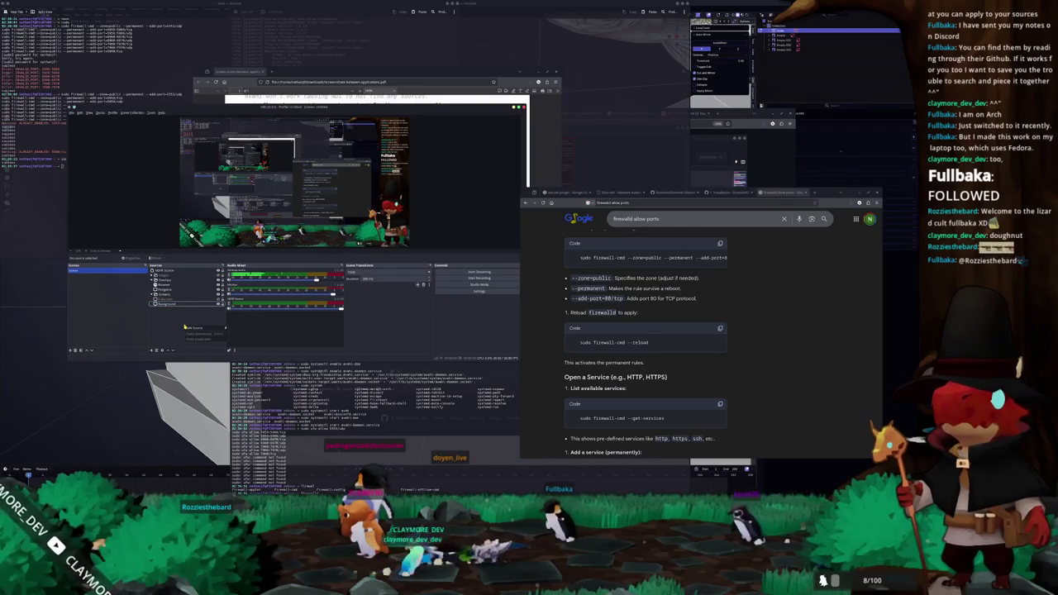
{"action": "key", "text": "Escape"}
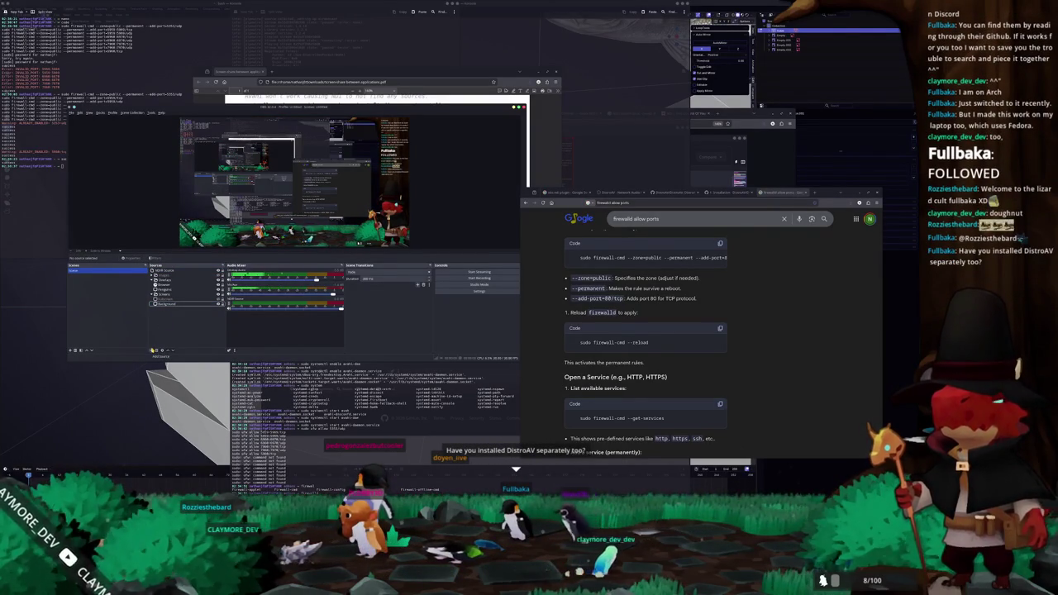
Step: Move OBS aside, bring the PDF install notes forward and show the DistroAV page
{"action": "left_click_drag", "start_coordinate": [300, 115], "coordinate": [262, 196]}
{"action": "mouse_move", "coordinate": [384, 83]}
{"action": "left_mouse_down"}
{"action": "mouse_move", "coordinate": [491, 53]}
{"action": "mouse_move", "coordinate": [409, 71]}
{"action": "left_mouse_up"}
{"action": "left_click", "coordinate": [615, 191]}
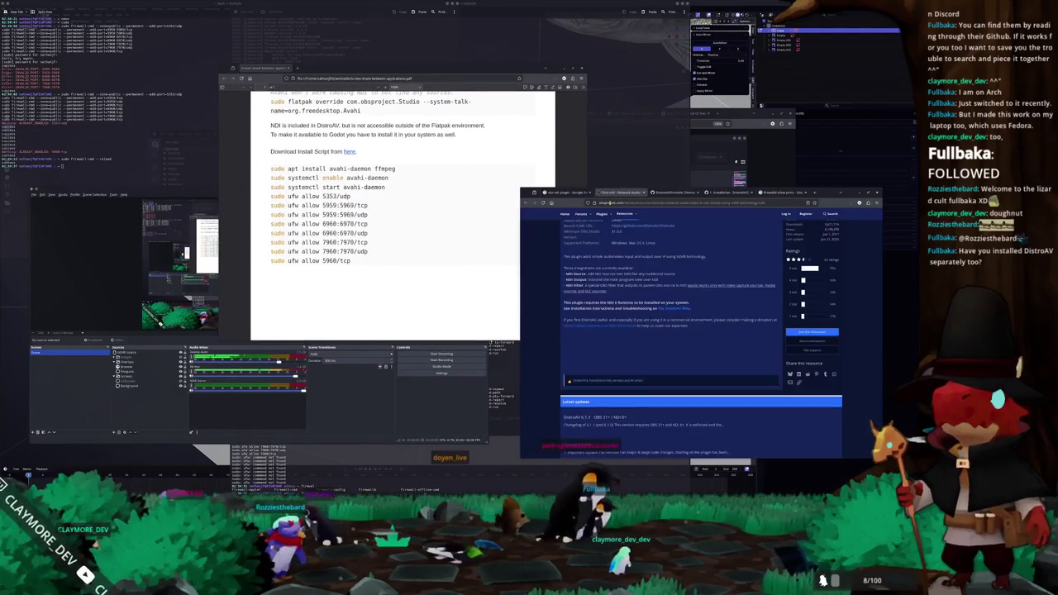
Step: Read the DistroAV GitHub Installation section, then download the install script linked in the PDF
{"action": "scroll", "coordinate": [554, 336], "scroll_direction": "up", "scroll_amount": 2}
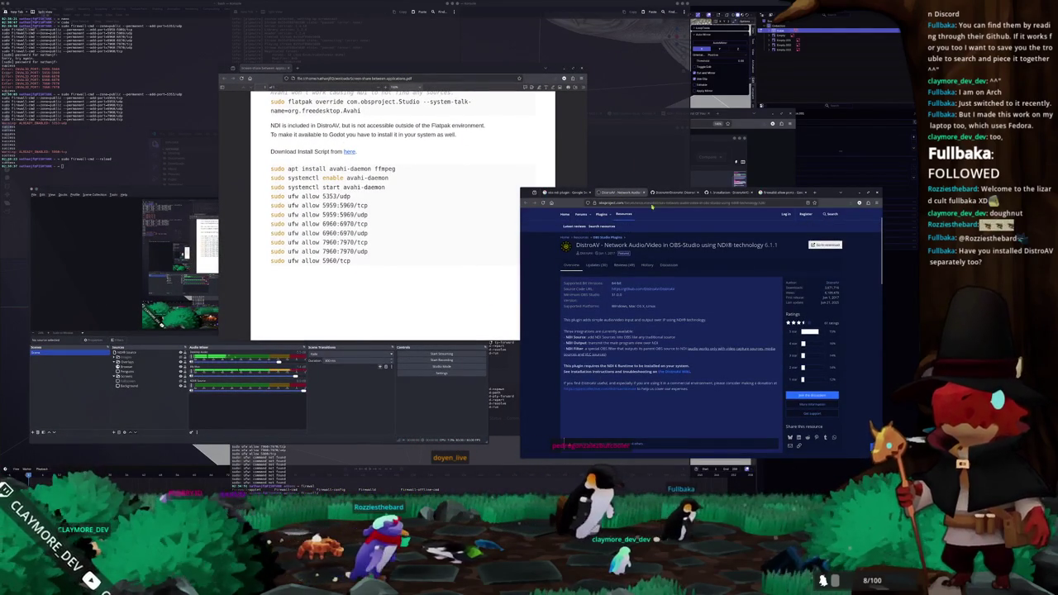
{"action": "left_click", "coordinate": [672, 194]}
{"action": "scroll", "coordinate": [655, 326], "scroll_direction": "down", "scroll_amount": 1}
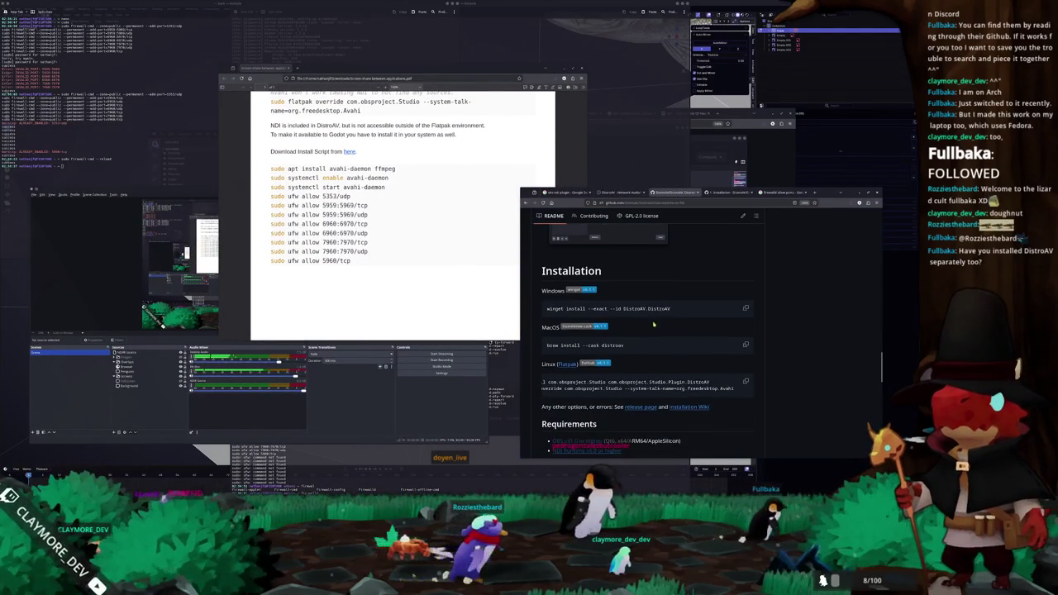
{"action": "scroll", "coordinate": [633, 336], "scroll_direction": "down", "scroll_amount": 1}
{"action": "mouse_move", "coordinate": [600, 351]}
{"action": "left_mouse_down"}
{"action": "mouse_move", "coordinate": [583, 351]}
{"action": "mouse_move", "coordinate": [620, 351]}
{"action": "mouse_move", "coordinate": [574, 351]}
{"action": "left_mouse_up"}
{"action": "scroll", "coordinate": [372, 213], "scroll_direction": "up", "scroll_amount": 3}
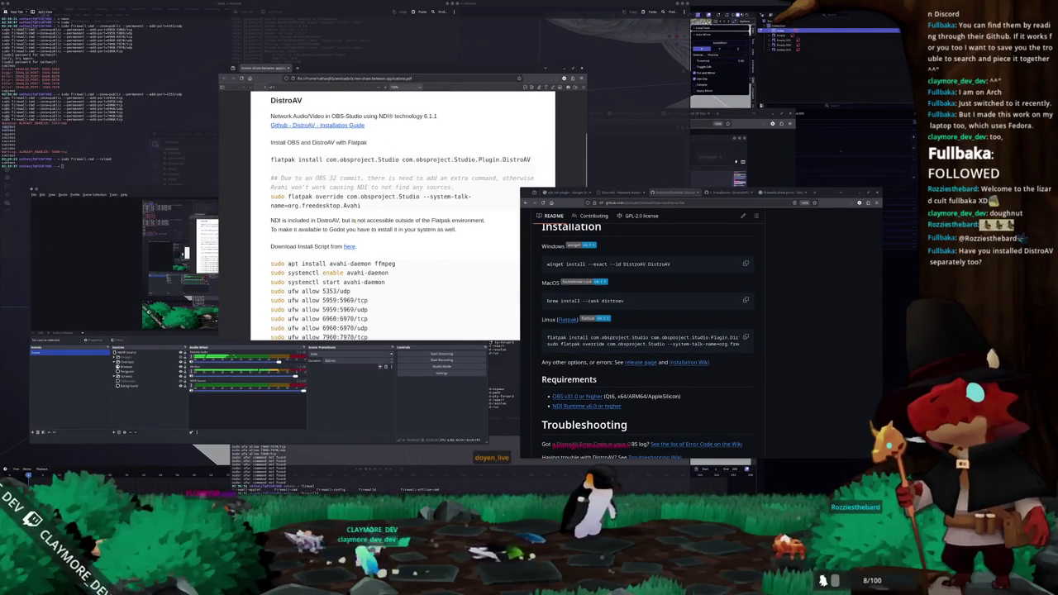
{"action": "scroll", "coordinate": [463, 229], "scroll_direction": "down", "scroll_amount": 1}
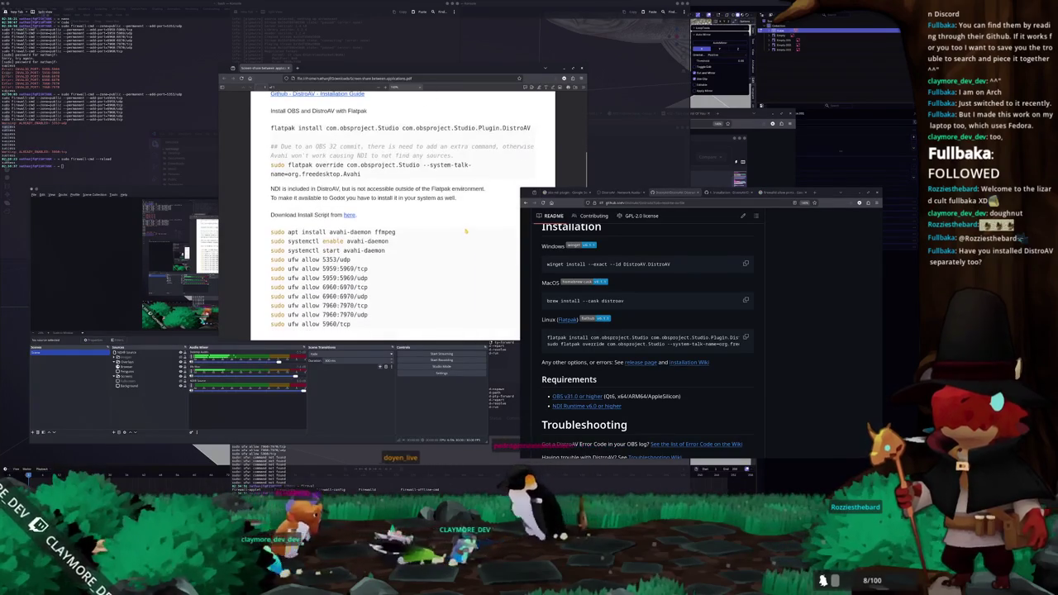
{"action": "scroll", "coordinate": [438, 223], "scroll_direction": "down", "scroll_amount": 2}
{"action": "scroll", "coordinate": [417, 215], "scroll_direction": "up", "scroll_amount": 2}
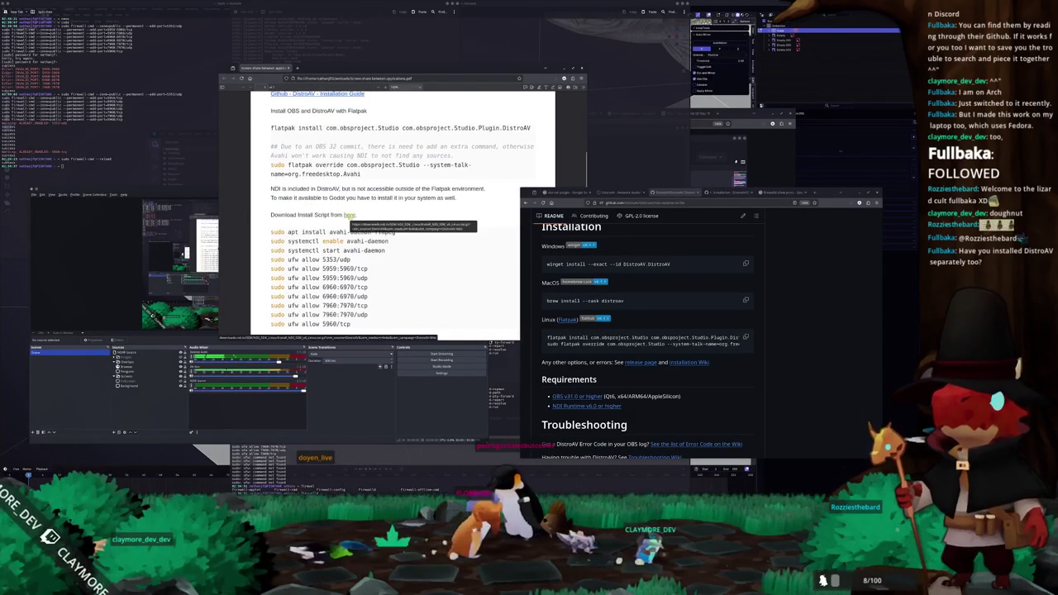
{"action": "left_click", "coordinate": [348, 215]}
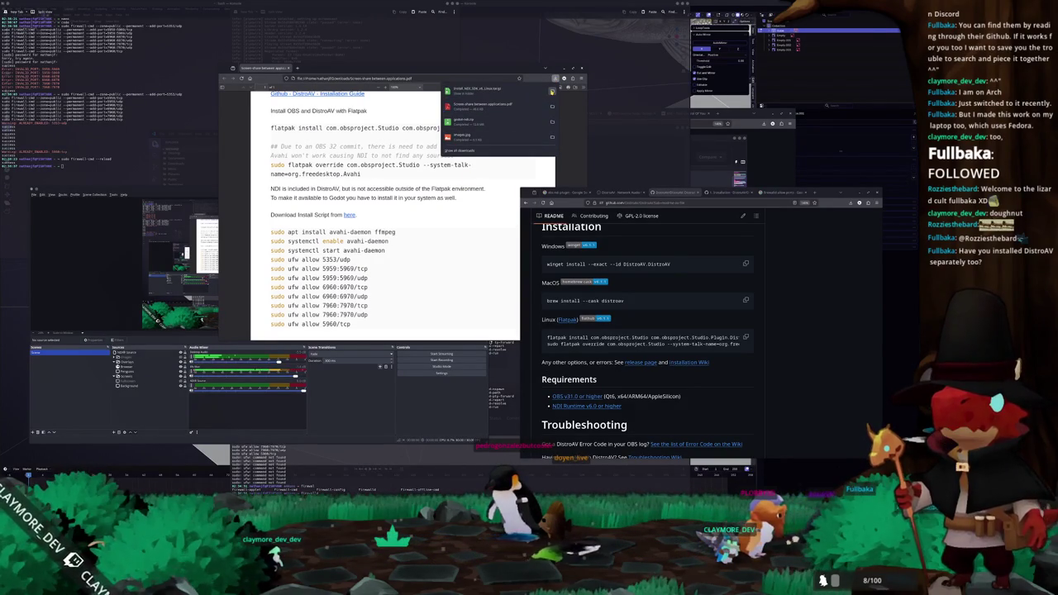
Step: Open the downloaded NDI SDK archive from Downloads and arrange windows to read its license
{"action": "left_click", "coordinate": [551, 91]}
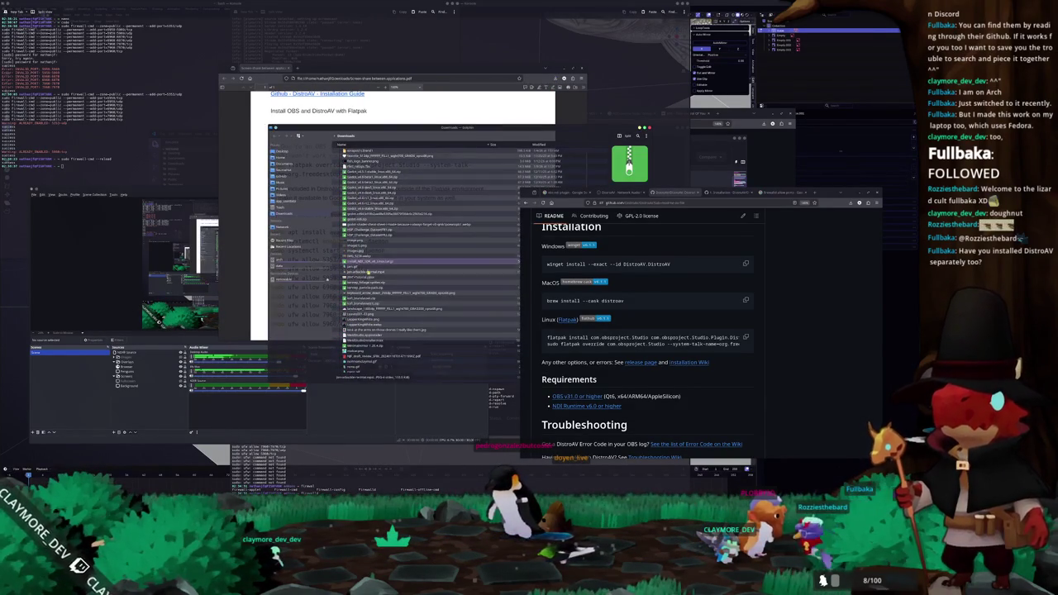
{"action": "double_click", "coordinate": [370, 261]}
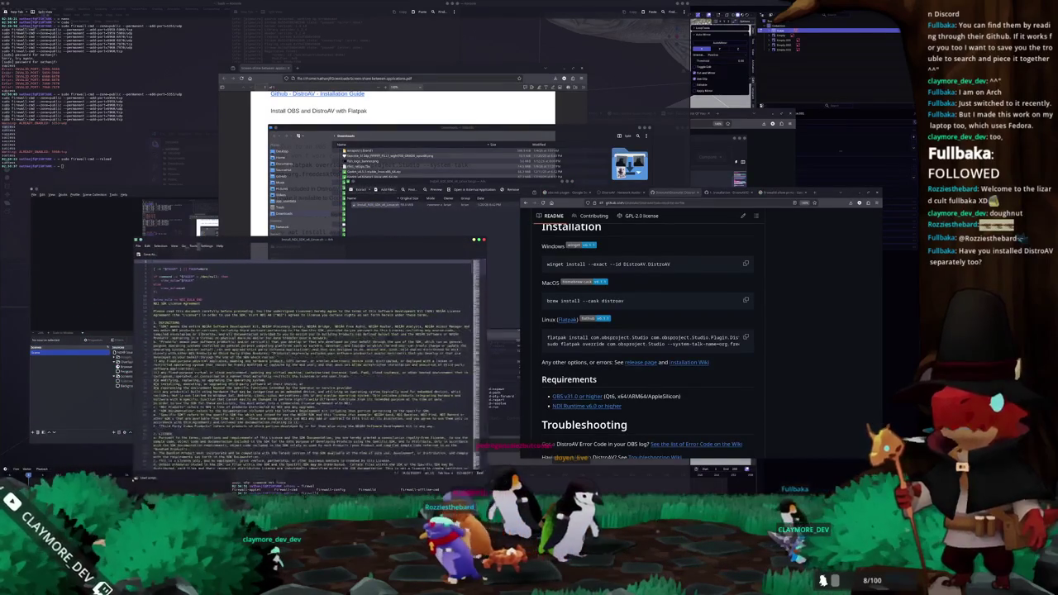
{"action": "mouse_move", "coordinate": [242, 245]}
{"action": "left_mouse_down"}
{"action": "mouse_move", "coordinate": [314, 207]}
{"action": "mouse_move", "coordinate": [388, 141]}
{"action": "mouse_move", "coordinate": [450, 127]}
{"action": "left_mouse_up"}
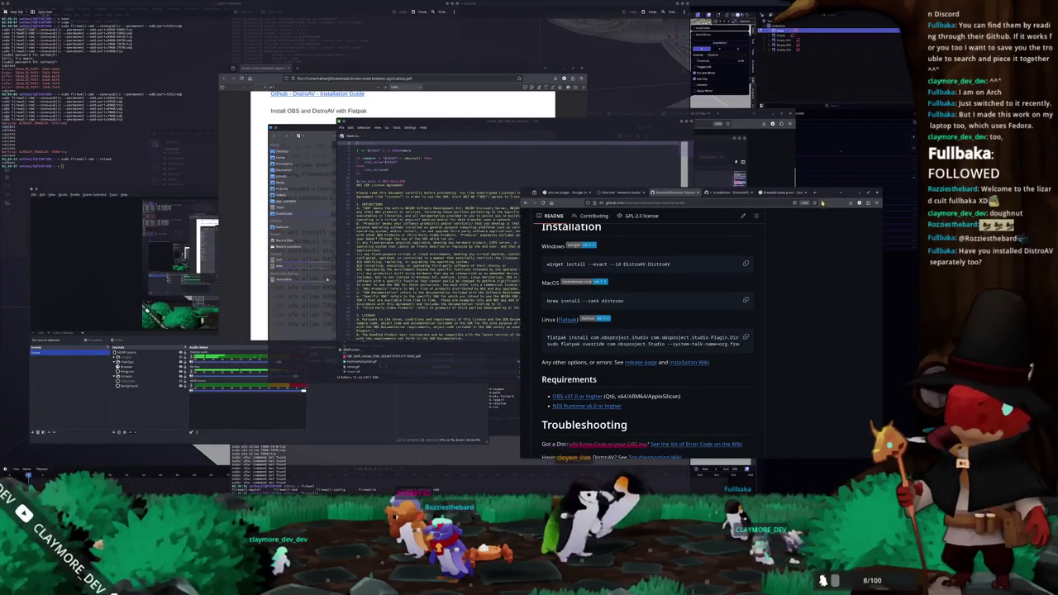
{"action": "left_click_drag", "start_coordinate": [662, 192], "coordinate": [722, 209]}
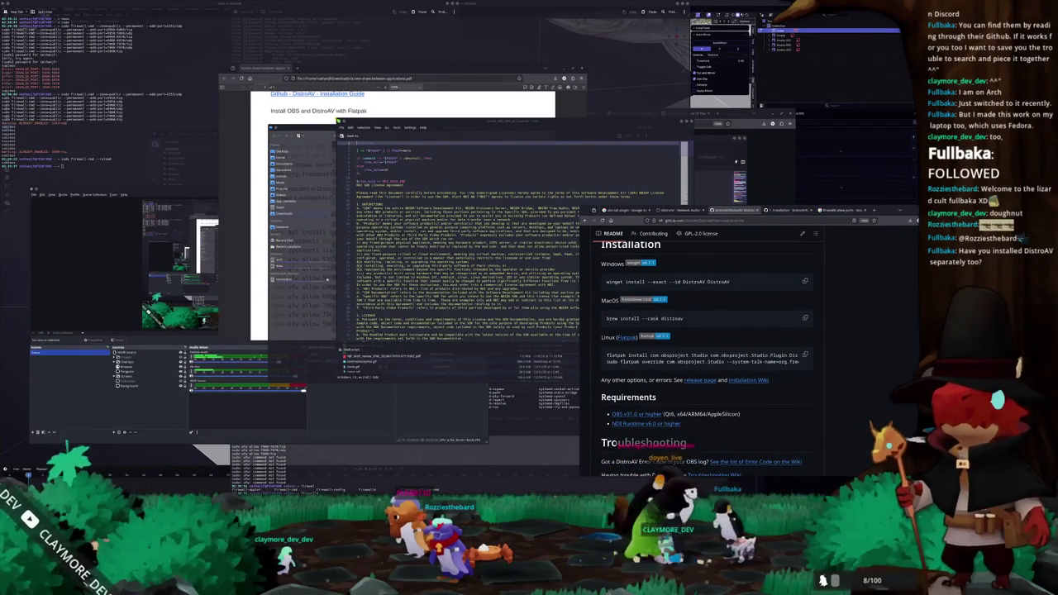
{"action": "scroll", "coordinate": [449, 198], "scroll_direction": "down", "scroll_amount": 10}
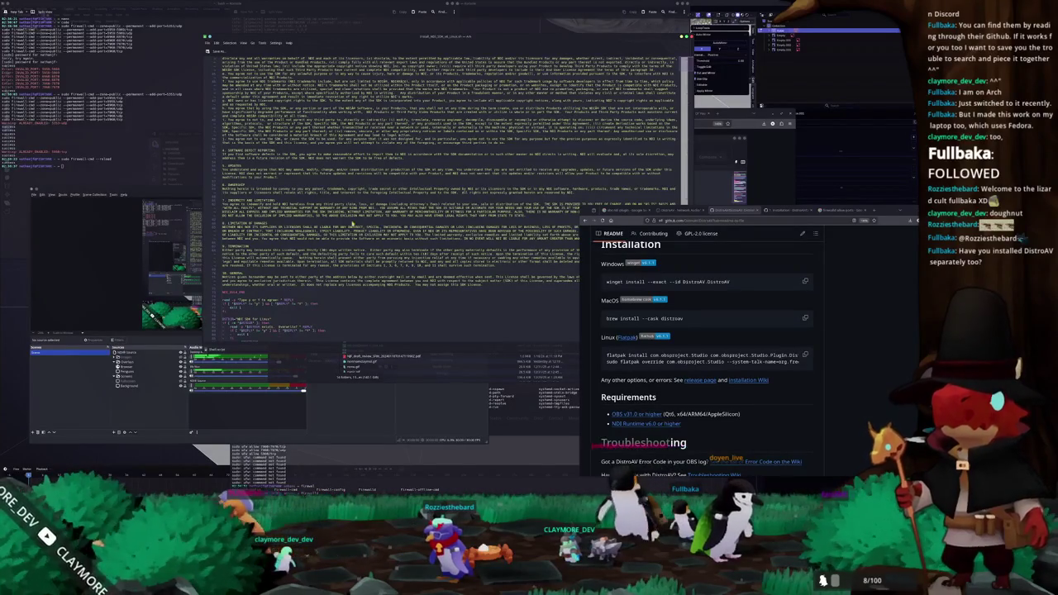
{"action": "mouse_move", "coordinate": [892, 210]}
{"action": "left_mouse_down"}
{"action": "mouse_move", "coordinate": [923, 223]}
{"action": "mouse_move", "coordinate": [952, 295]}
{"action": "left_mouse_up"}
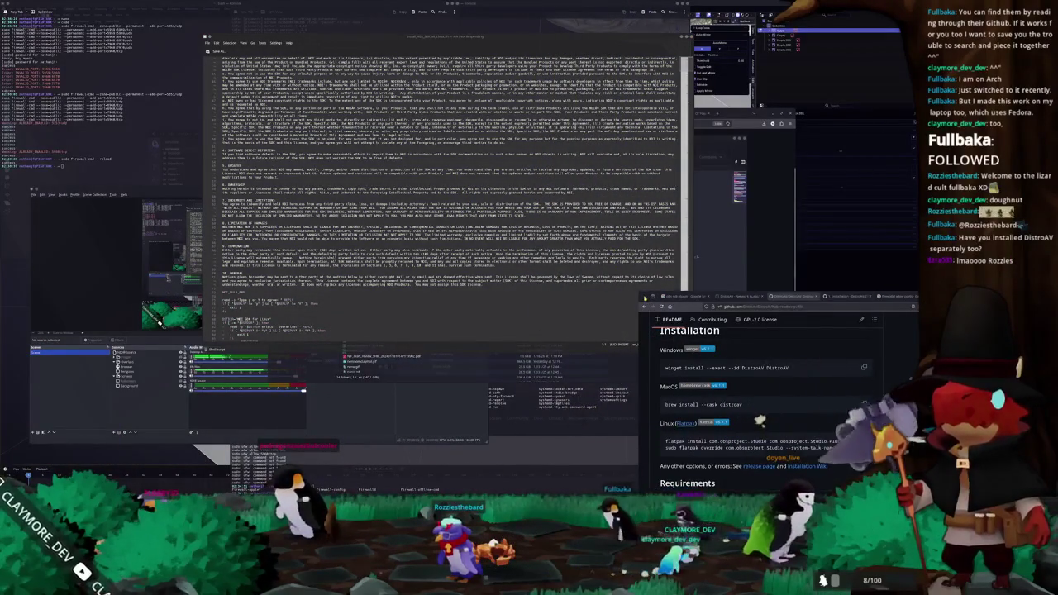
{"action": "left_click_drag", "start_coordinate": [689, 322], "coordinate": [550, 175]}
{"action": "left_click", "coordinate": [661, 160]}
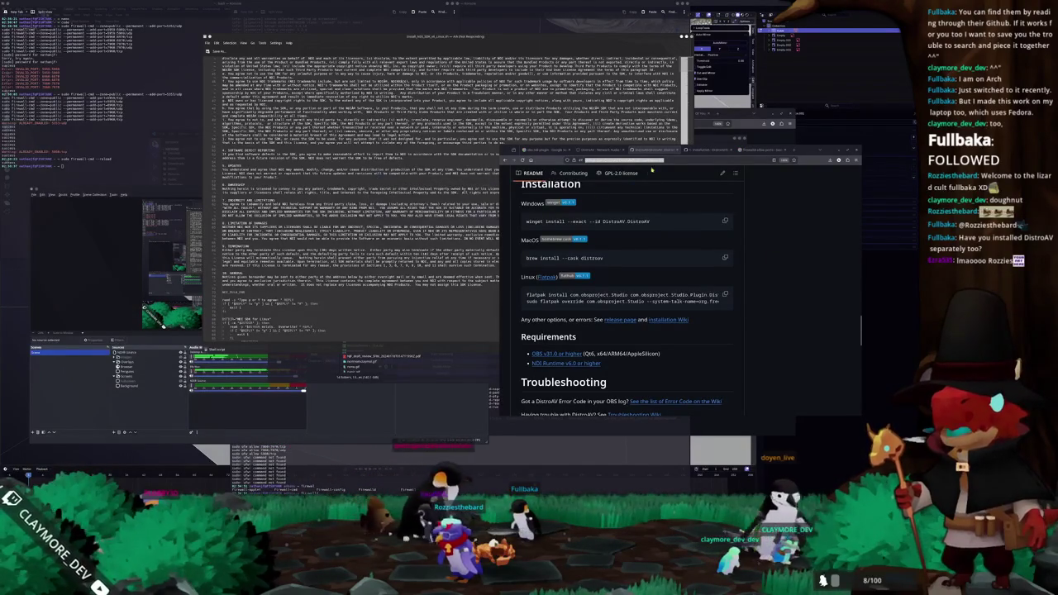
Step: Search the web for 'NDI aur'
{"action": "type", "text": "NDI"}
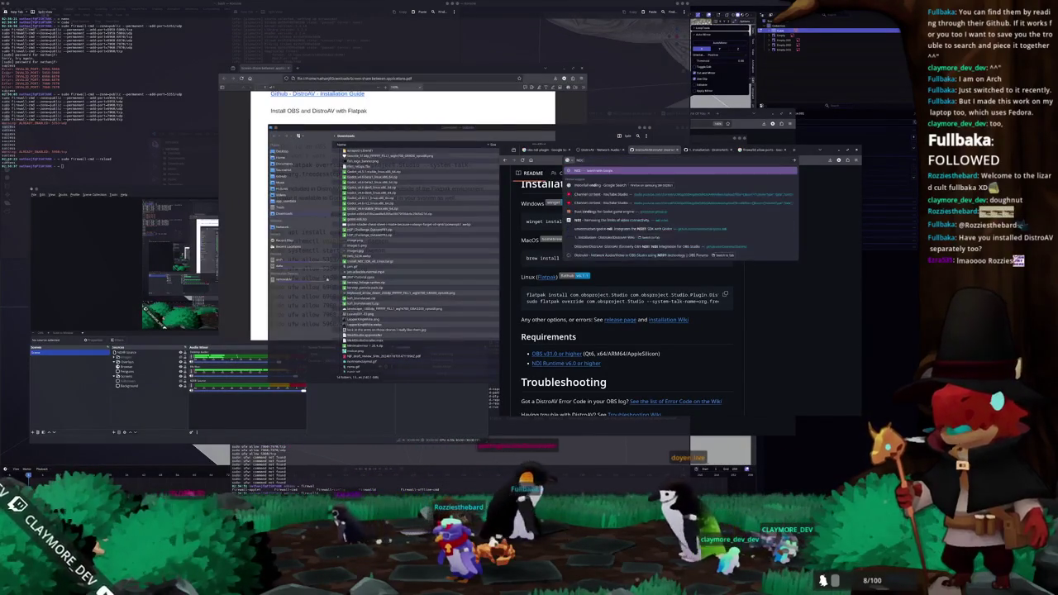
{"action": "type", "text": " aur"}
{"action": "key", "text": "Return"}
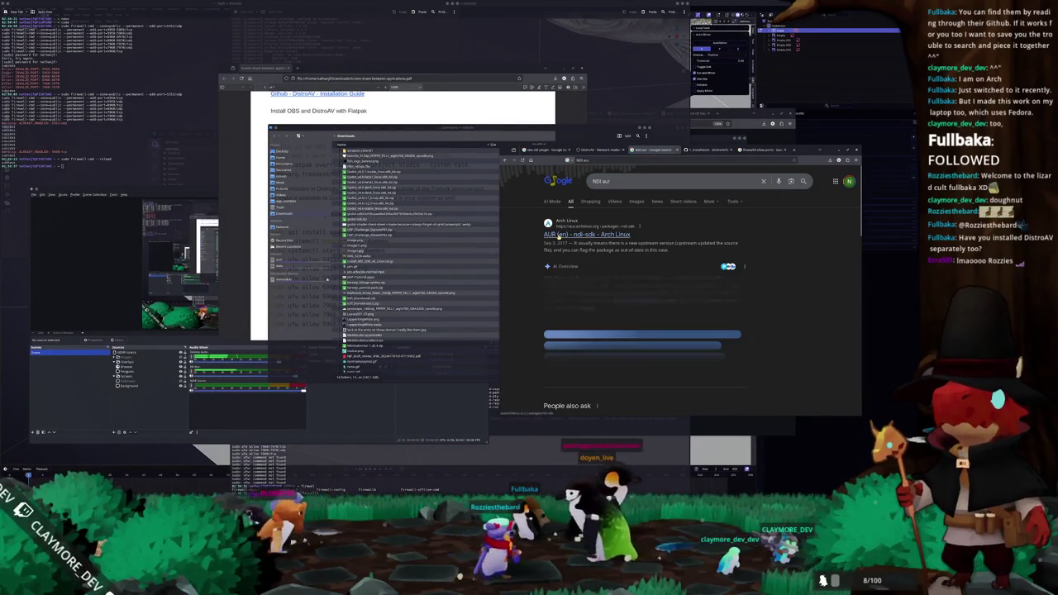
{"action": "scroll", "coordinate": [524, 251], "scroll_direction": "down", "scroll_amount": 2}
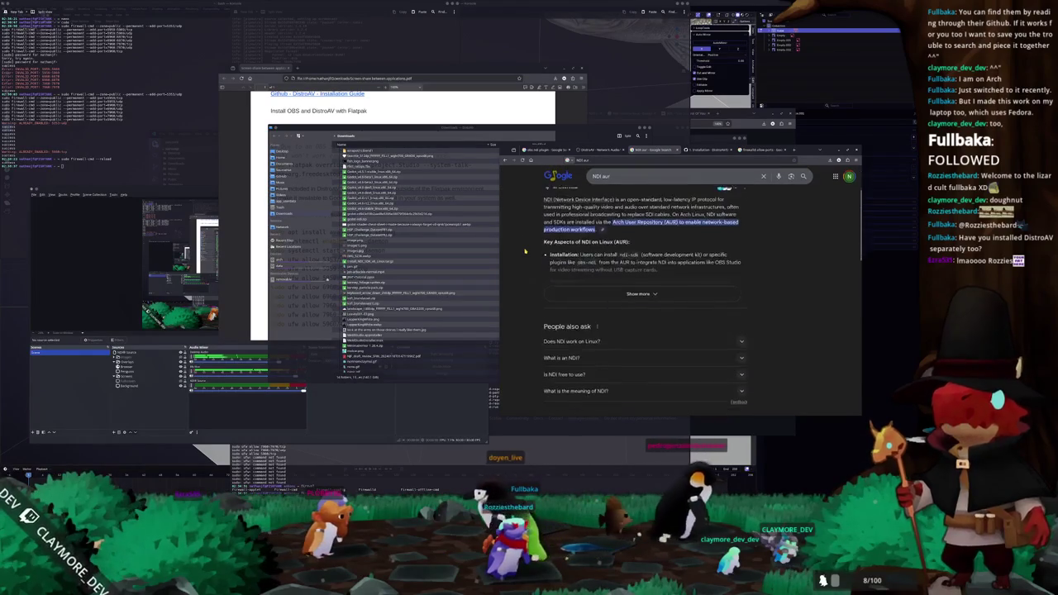
{"action": "scroll", "coordinate": [525, 251], "scroll_direction": "up", "scroll_amount": 2}
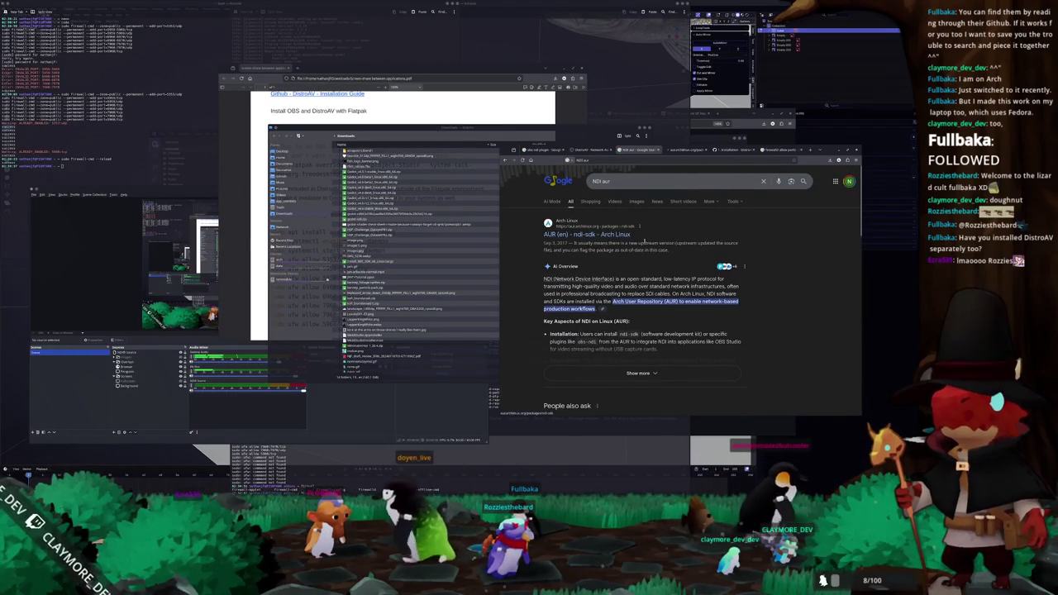
Step: Open the AUR ndi-sdk result and read through its package details and comments
{"action": "left_click", "coordinate": [638, 236]}
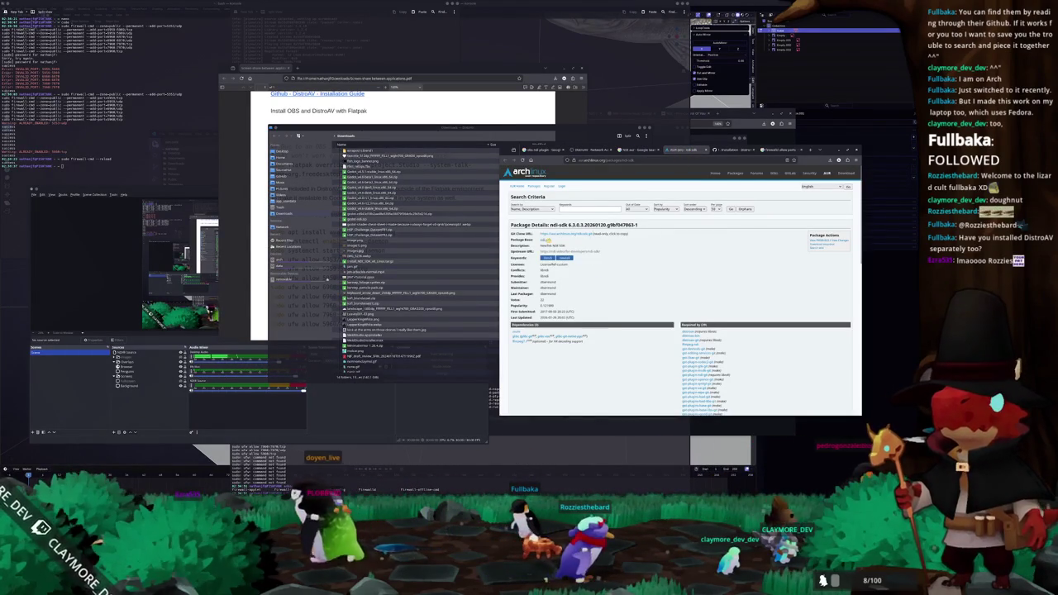
{"action": "scroll", "coordinate": [528, 253], "scroll_direction": "down", "scroll_amount": 3}
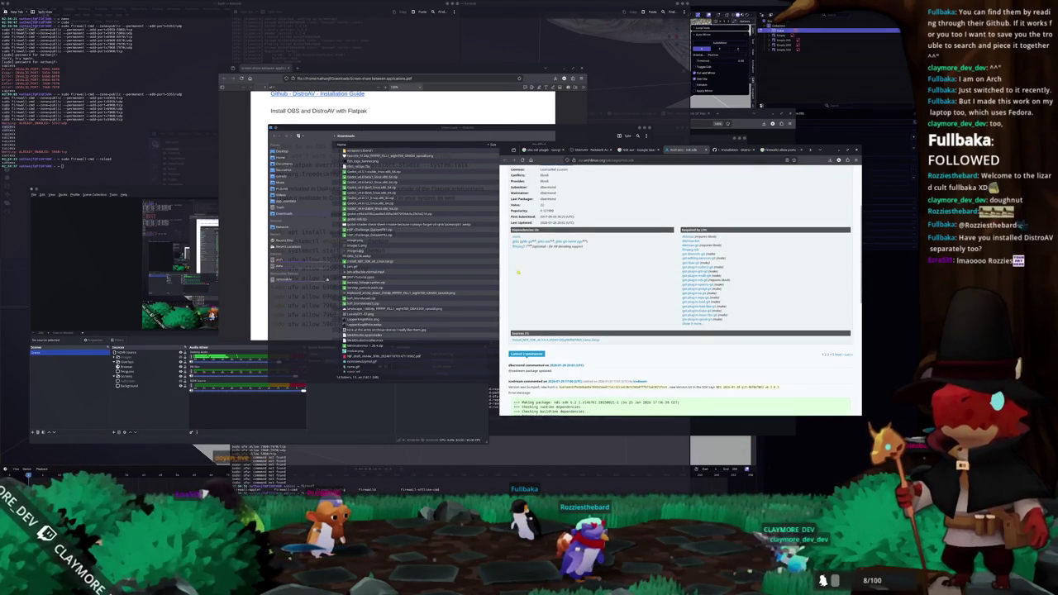
{"action": "scroll", "coordinate": [520, 304], "scroll_direction": "down", "scroll_amount": 5}
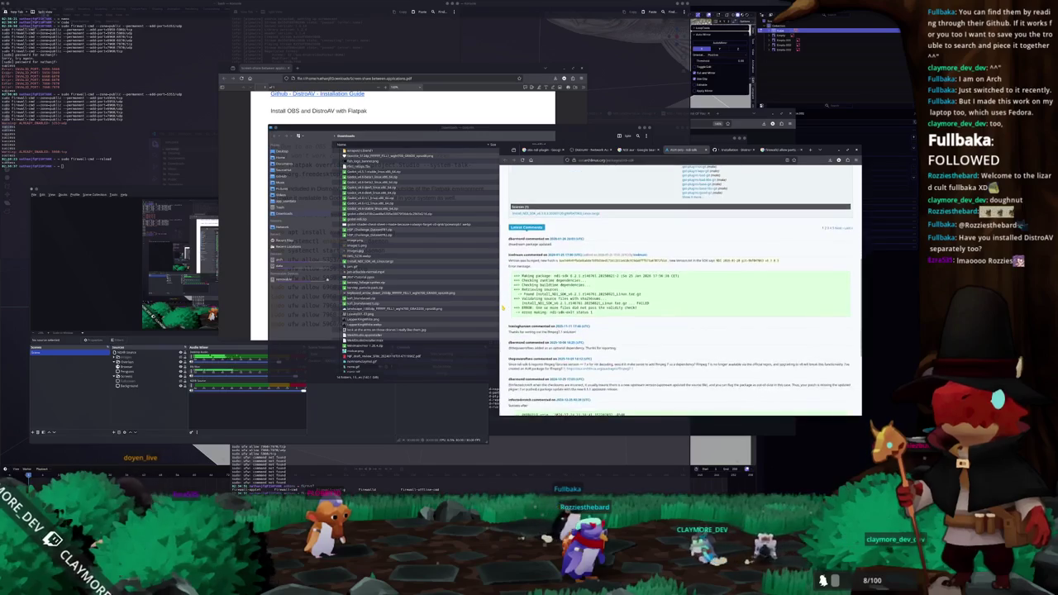
{"action": "scroll", "coordinate": [502, 307], "scroll_direction": "down", "scroll_amount": 1}
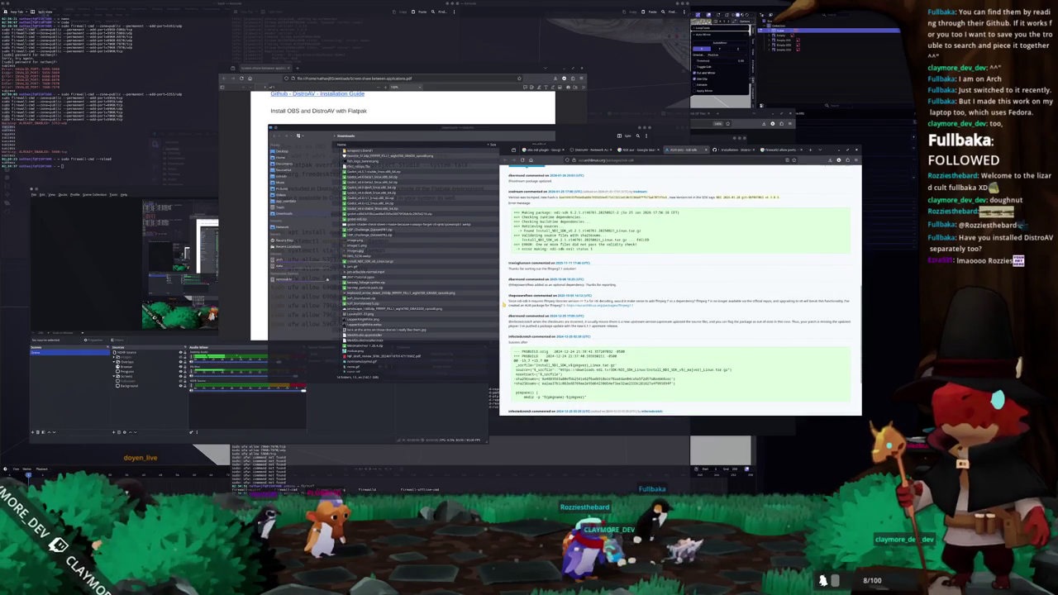
{"action": "scroll", "coordinate": [503, 304], "scroll_direction": "down", "scroll_amount": 1}
{"action": "scroll", "coordinate": [503, 304], "scroll_direction": "down", "scroll_amount": 2}
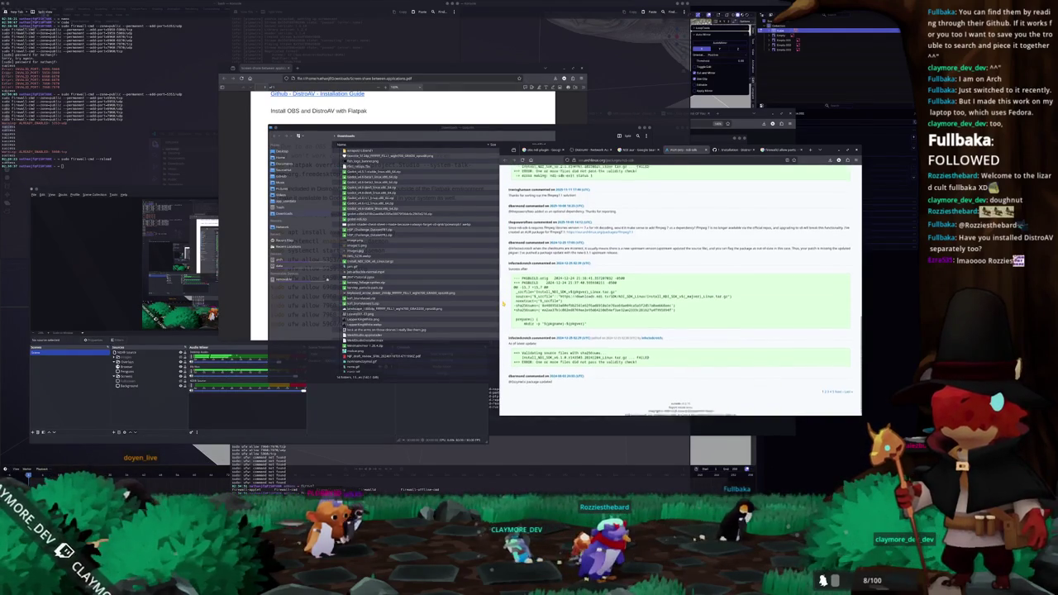
{"action": "scroll", "coordinate": [502, 304], "scroll_direction": "up", "scroll_amount": 15}
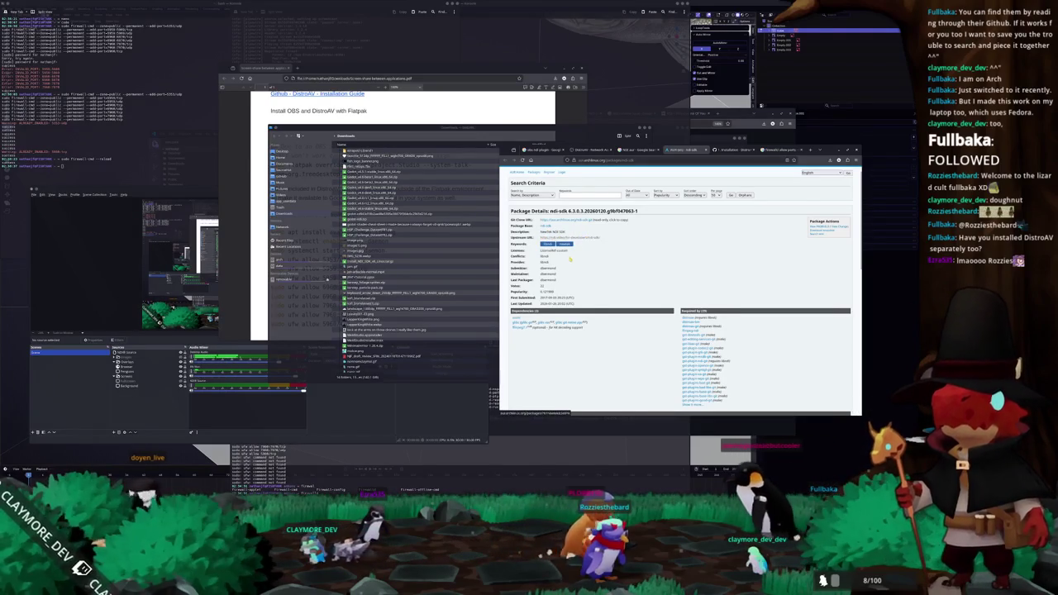
{"action": "scroll", "coordinate": [570, 266], "scroll_direction": "down", "scroll_amount": 1}
{"action": "scroll", "coordinate": [580, 266], "scroll_direction": "down", "scroll_amount": 5}
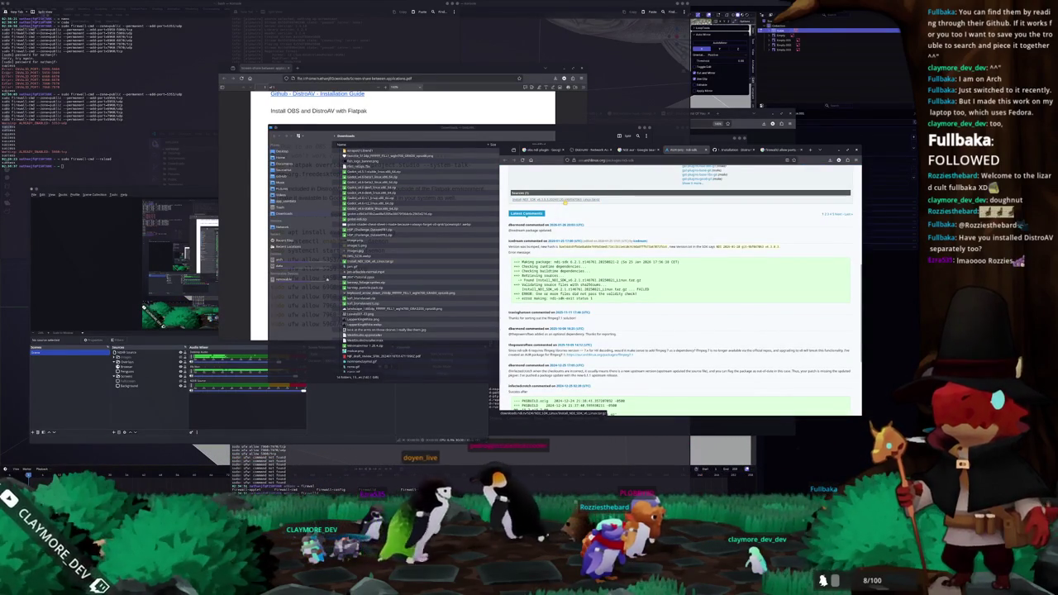
{"action": "scroll", "coordinate": [549, 250], "scroll_direction": "up", "scroll_amount": 3}
{"action": "scroll", "coordinate": [549, 251], "scroll_direction": "up", "scroll_amount": 2}
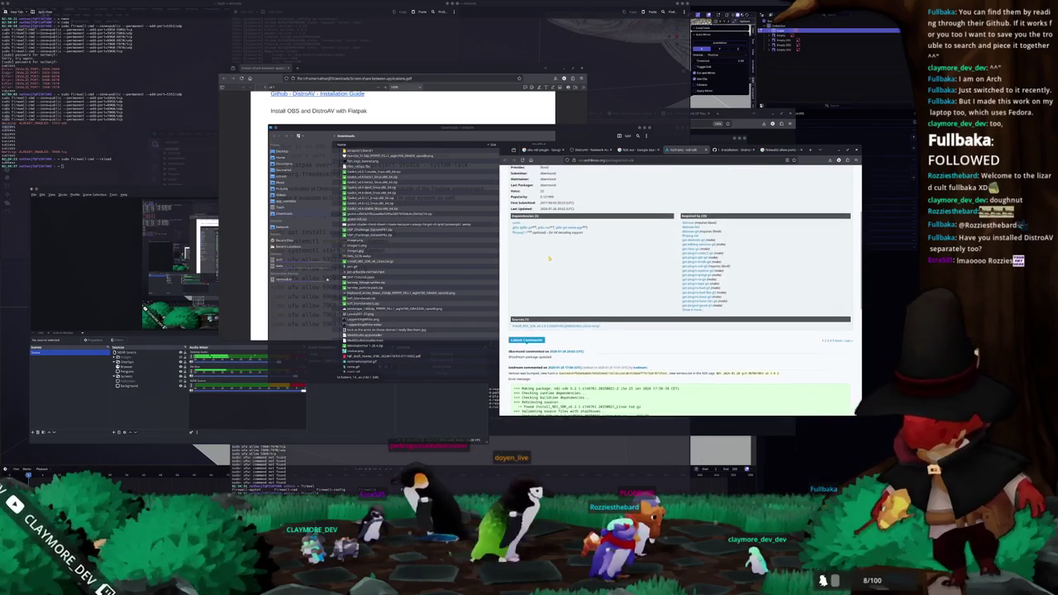
{"action": "scroll", "coordinate": [570, 257], "scroll_direction": "up", "scroll_amount": 2}
{"action": "scroll", "coordinate": [572, 259], "scroll_direction": "up", "scroll_amount": 1}
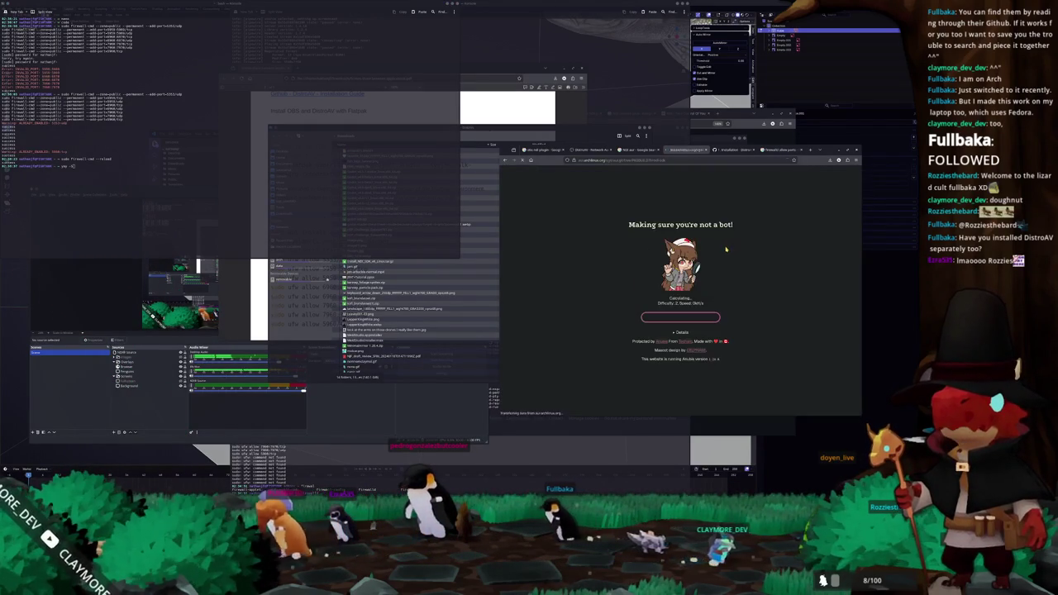
Step: Scroll the ndi-sdk PKGBUILD and highlight the NDI SDK source URL on line 20
{"action": "scroll", "coordinate": [666, 263], "scroll_direction": "down", "scroll_amount": 3}
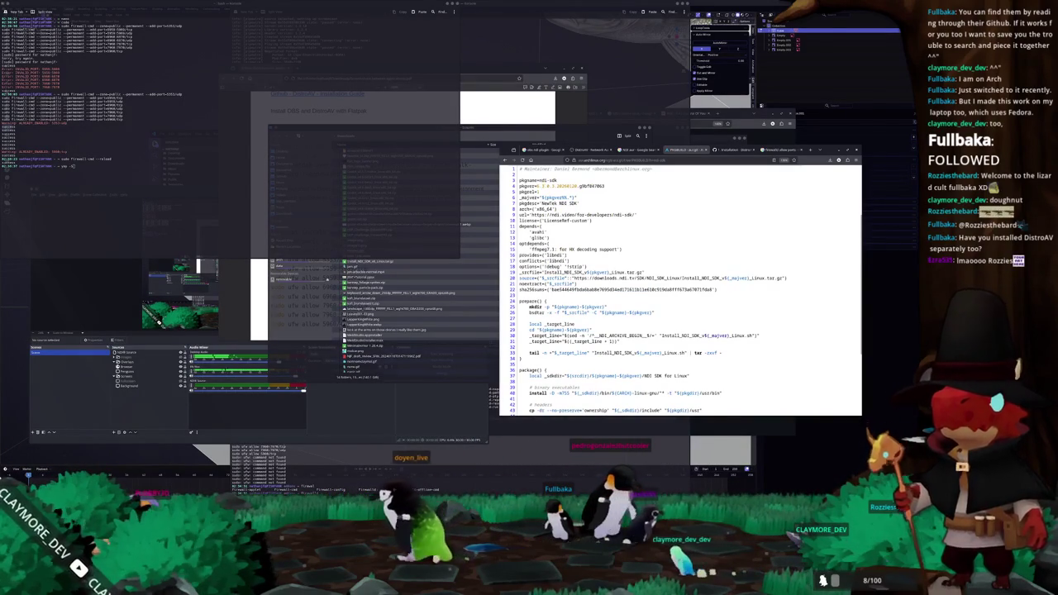
{"action": "scroll", "coordinate": [679, 289], "scroll_direction": "down", "scroll_amount": 1}
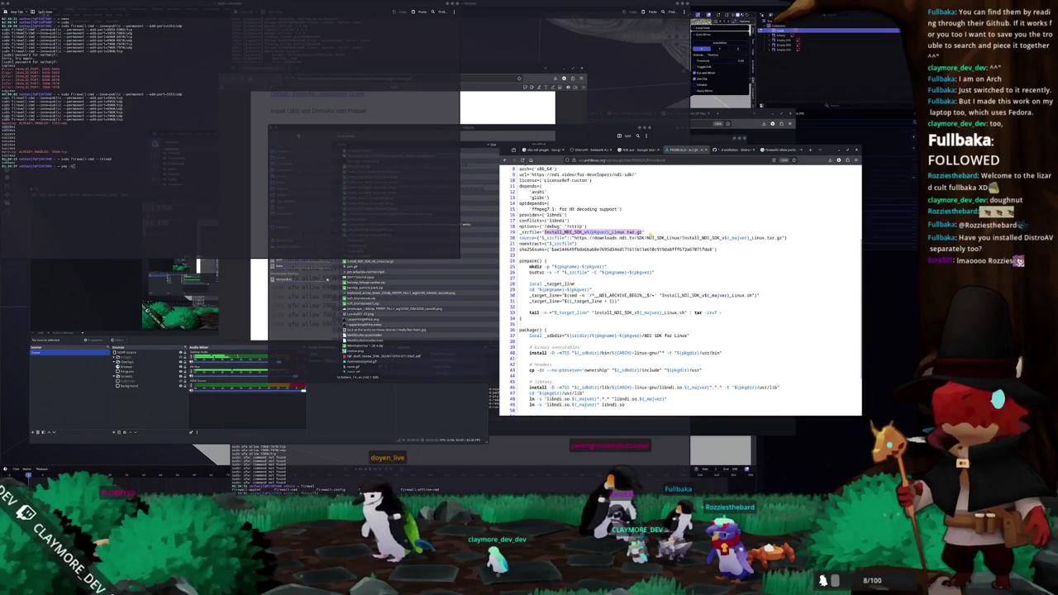
{"action": "scroll", "coordinate": [613, 245], "scroll_direction": "down", "scroll_amount": 1}
{"action": "scroll", "coordinate": [614, 245], "scroll_direction": "down", "scroll_amount": 1}
{"action": "left_click_drag", "start_coordinate": [786, 197], "coordinate": [591, 198]}
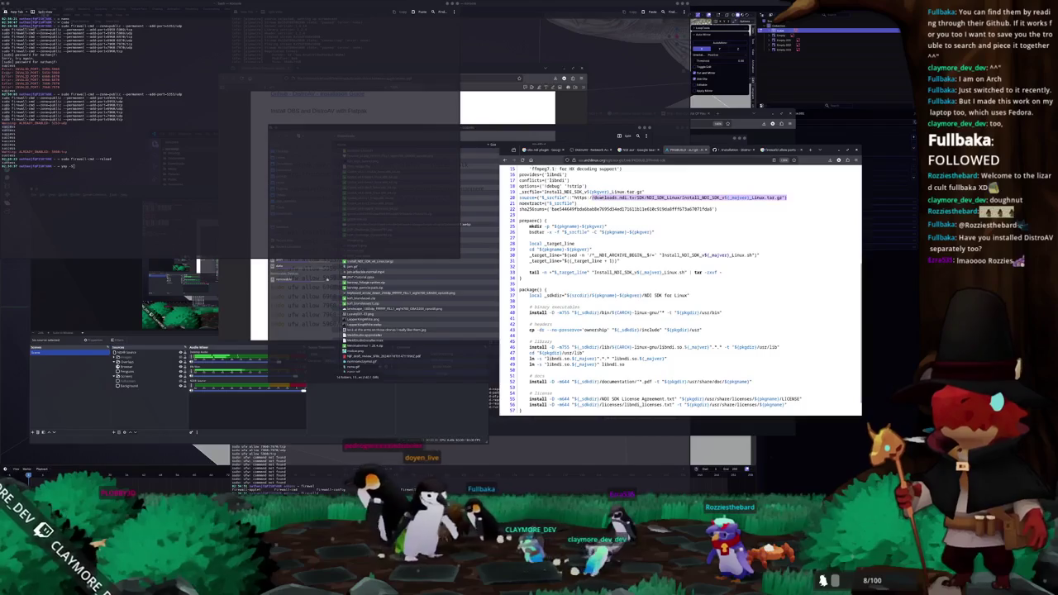
{"action": "left_click", "coordinate": [591, 199]}
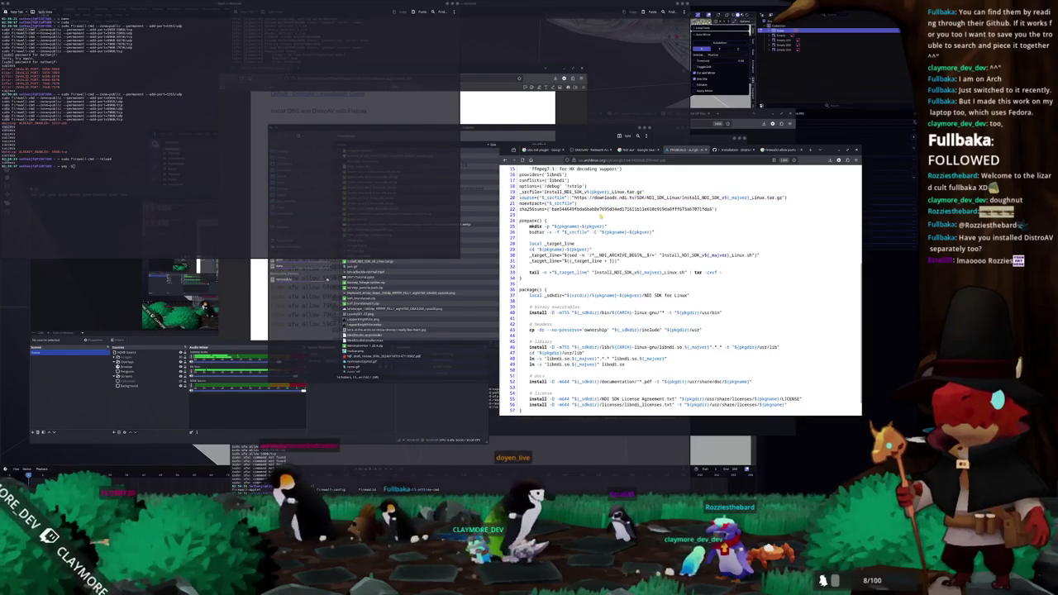
{"action": "scroll", "coordinate": [578, 267], "scroll_direction": "down", "scroll_amount": 1}
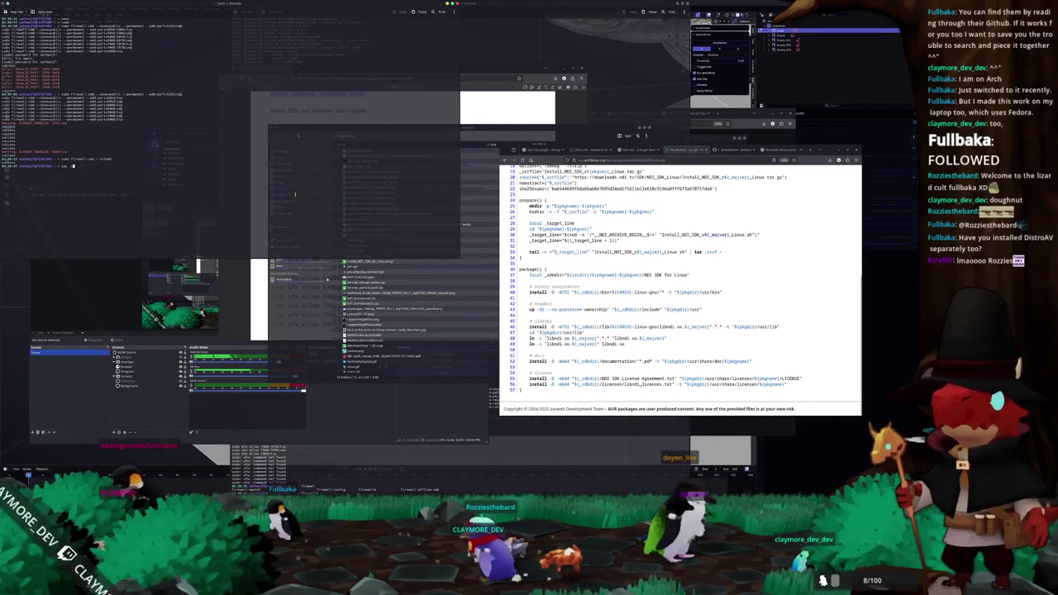
Step: Install ndi-sdk with yay, accepting the build prompts, then launch ndi-benchmark
{"action": "key", "text": "Tab"}
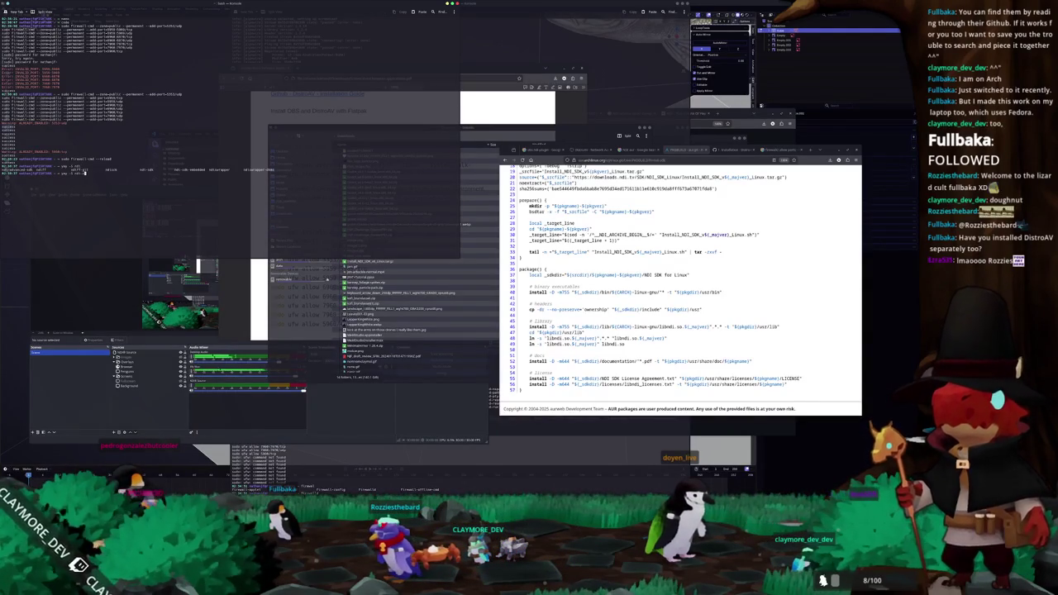
{"action": "key", "text": "Tab"}
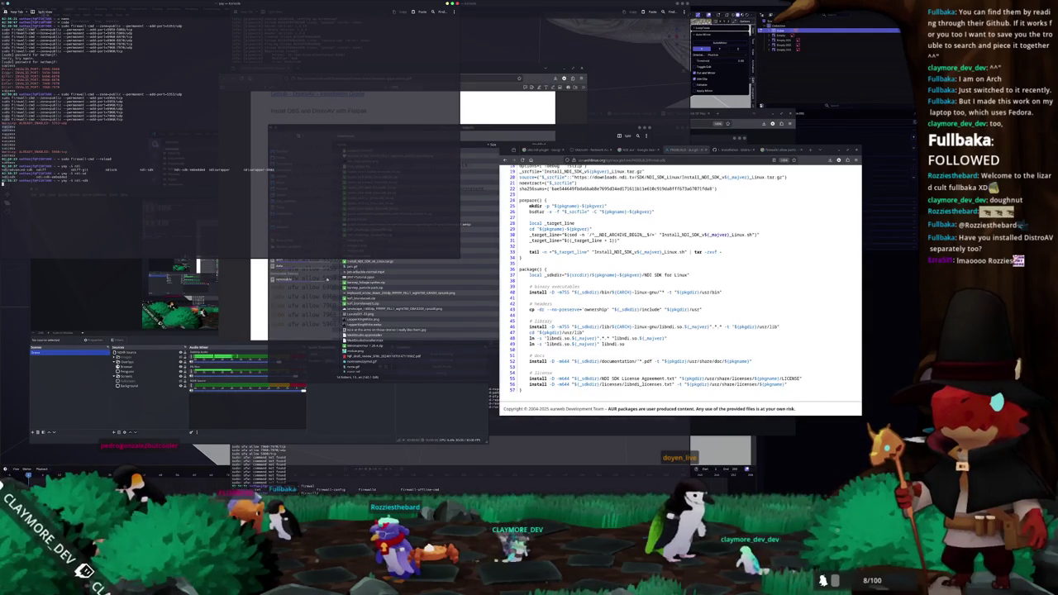
{"action": "key", "text": "Return"}
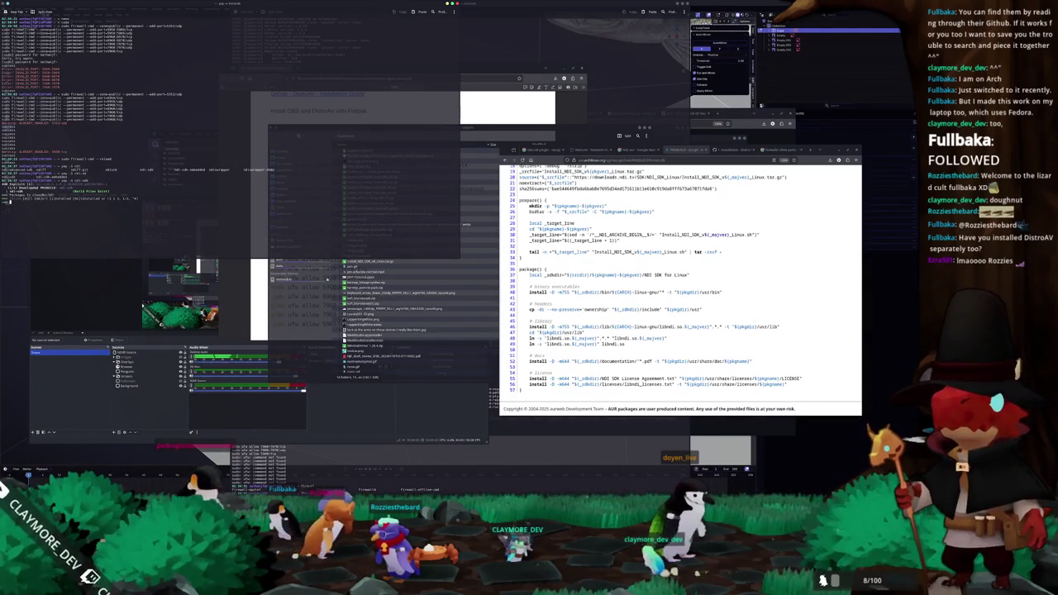
{"action": "key", "text": "Return"}
{"action": "key", "text": "Return"}
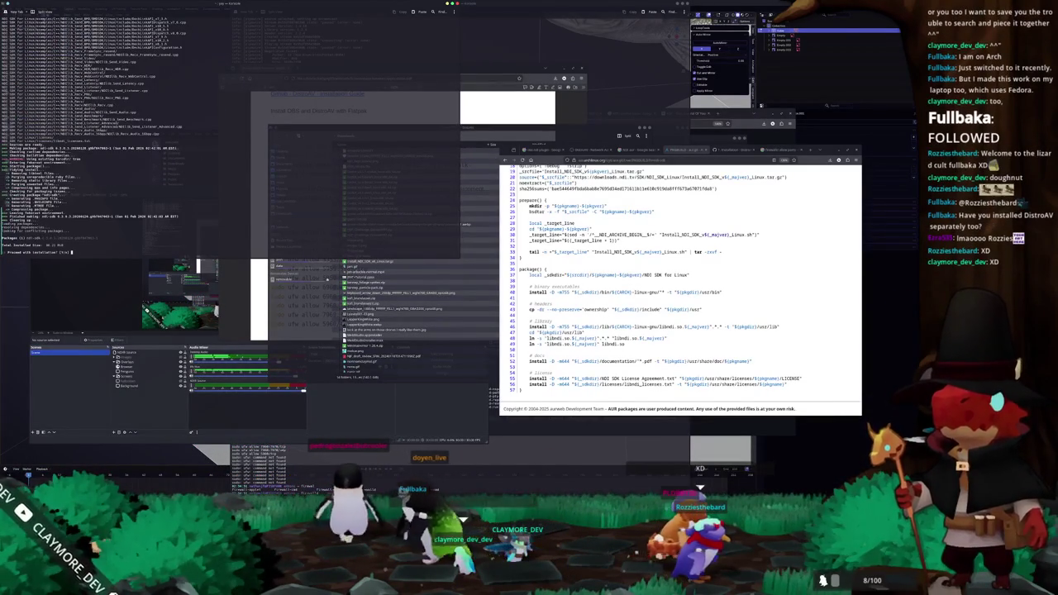
{"action": "key", "text": "Return"}
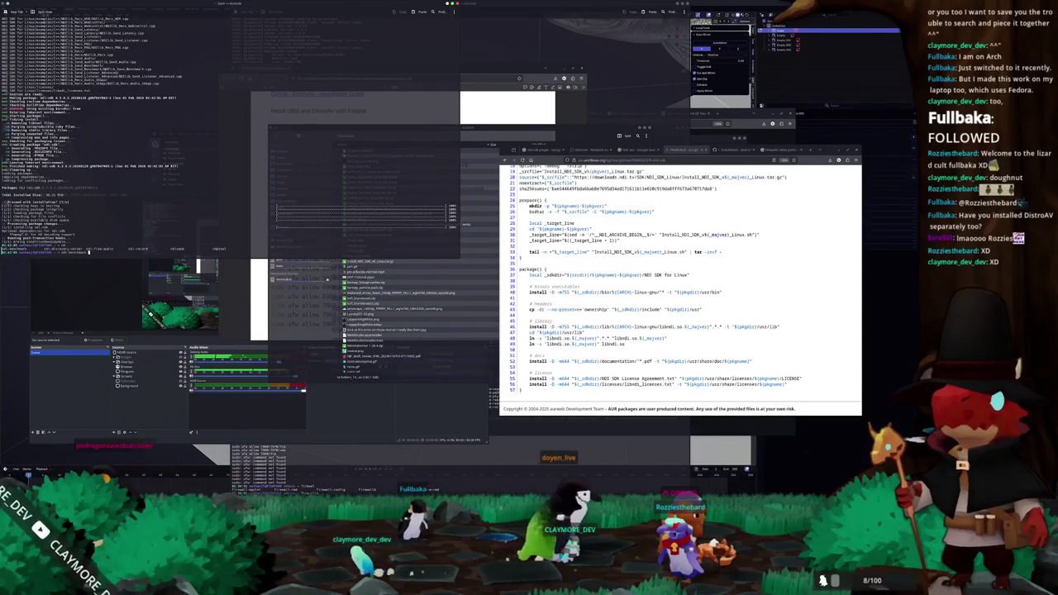
{"action": "key", "text": "Return"}
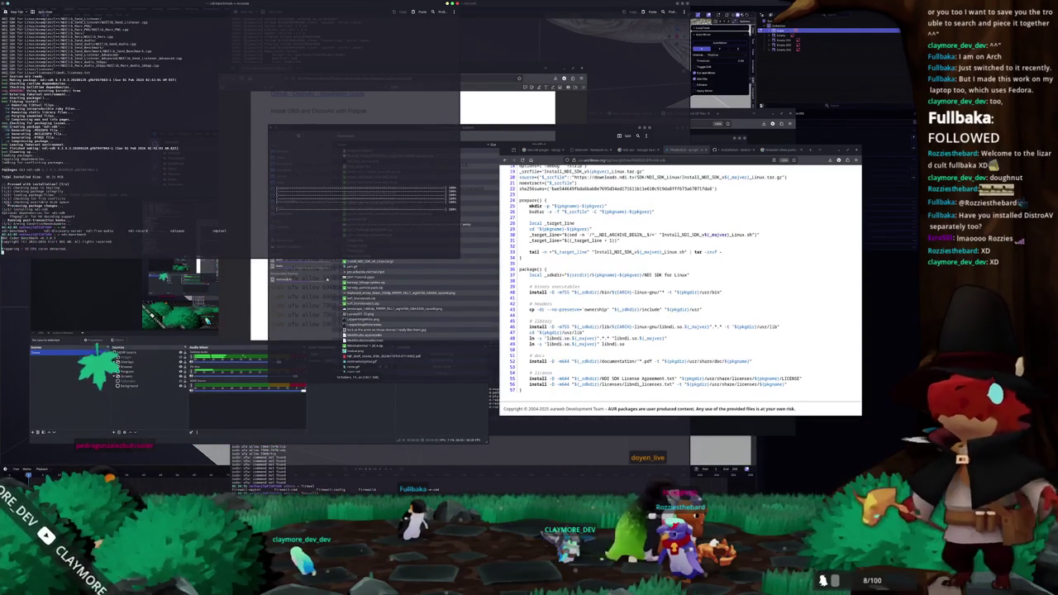
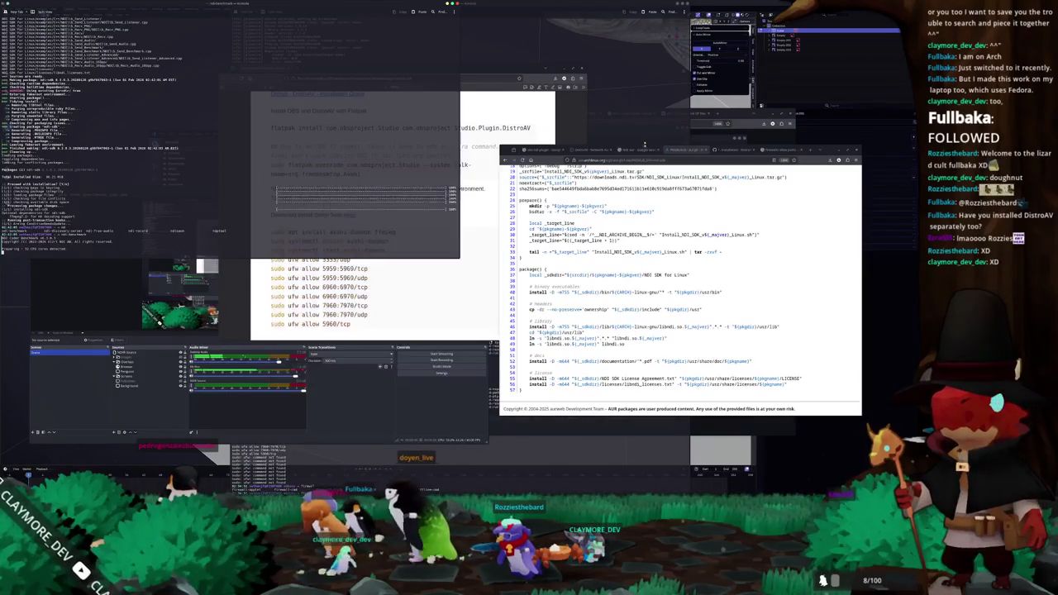
Step: Switch to the DistroAV plugin resource page tab and open its GitHub wiki
{"action": "left_click", "coordinate": [638, 150]}
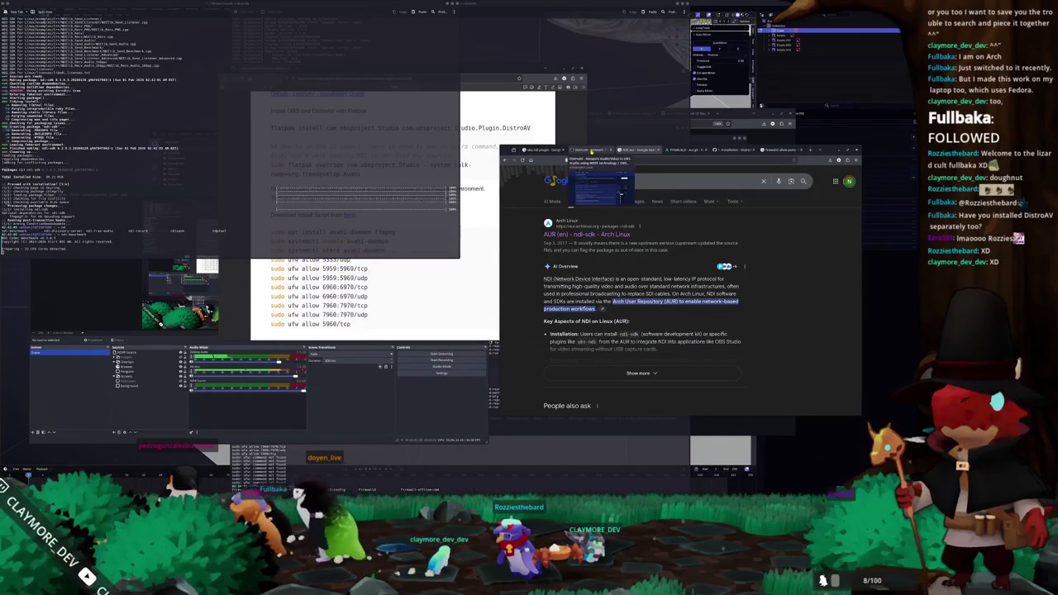
{"action": "left_click", "coordinate": [591, 152]}
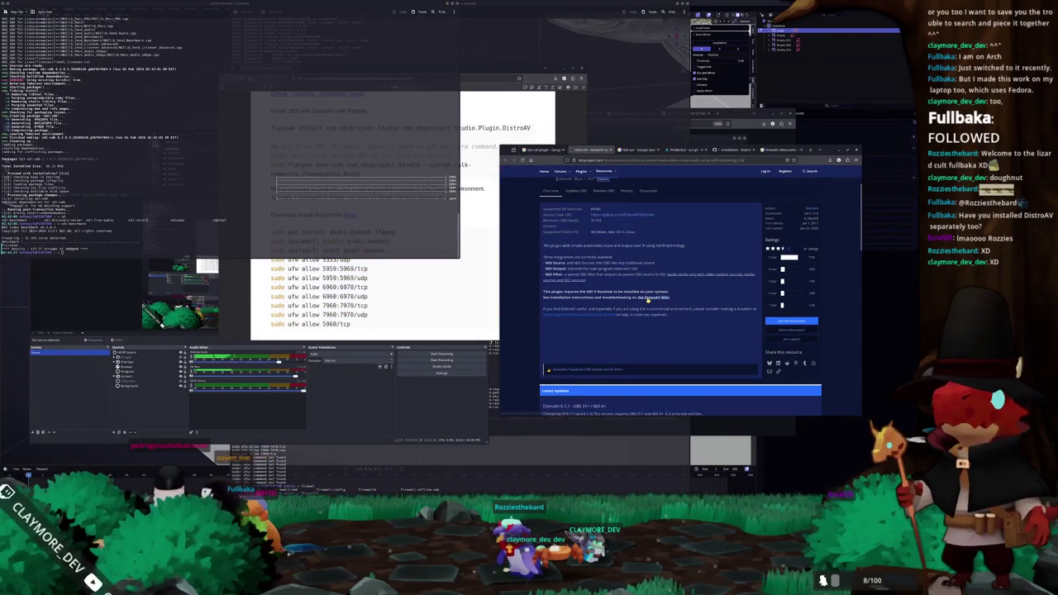
{"action": "left_click", "coordinate": [649, 300]}
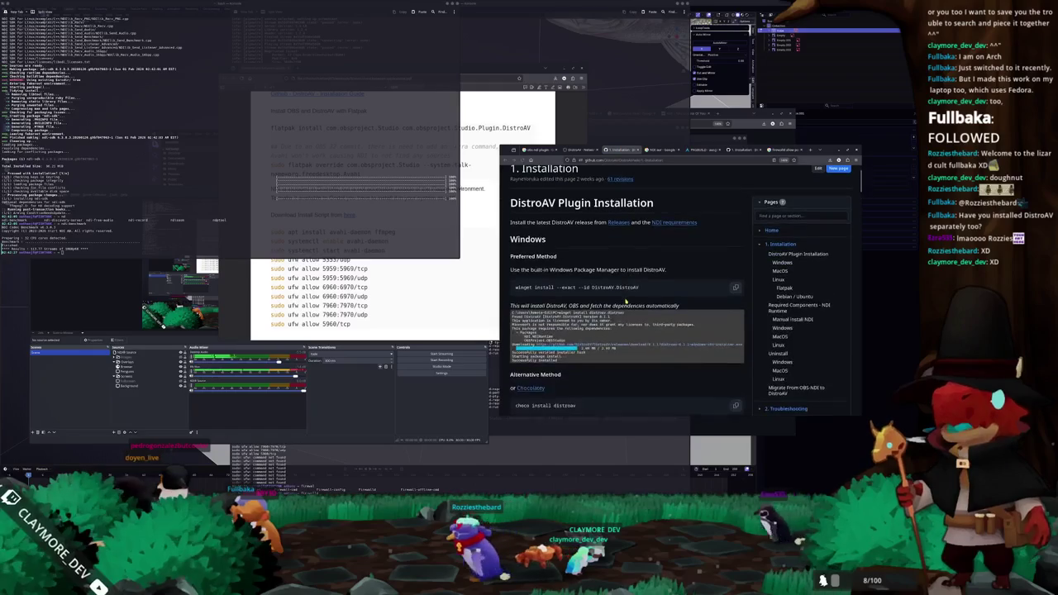
Step: Open the wiki page 'Streaming Gameplay from a Windows Gaming PC to a Streaming PC Using OBS (+NDI)'
{"action": "scroll", "coordinate": [636, 295], "scroll_direction": "down", "scroll_amount": 3}
{"action": "scroll", "coordinate": [636, 295], "scroll_direction": "up", "scroll_amount": 3}
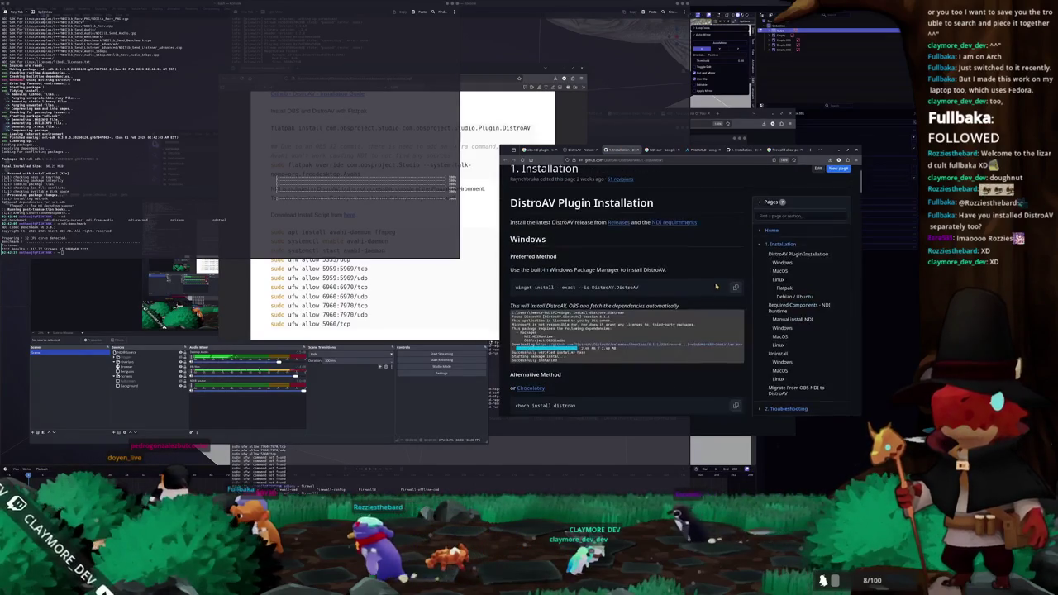
{"action": "scroll", "coordinate": [772, 331], "scroll_direction": "down", "scroll_amount": 2}
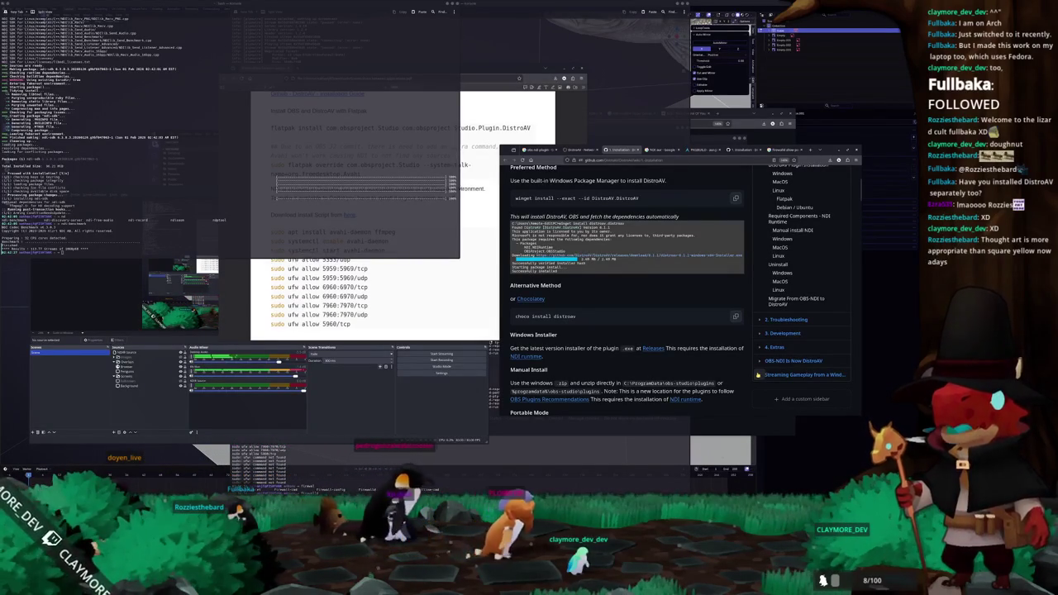
{"action": "left_click", "coordinate": [758, 375]}
{"action": "scroll", "coordinate": [749, 339], "scroll_direction": "down", "scroll_amount": 2}
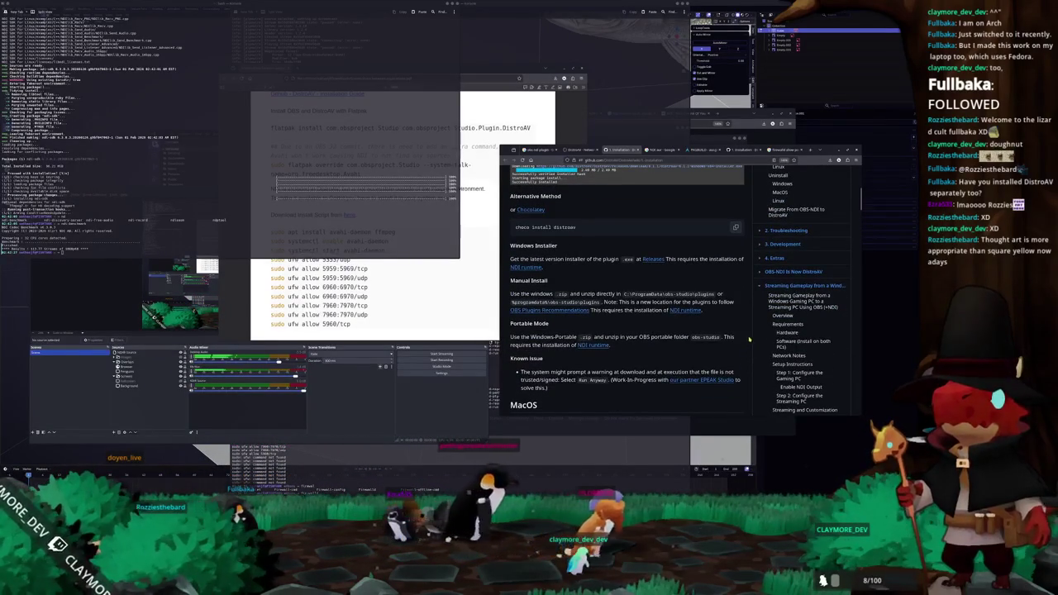
{"action": "scroll", "coordinate": [746, 335], "scroll_direction": "down", "scroll_amount": 1}
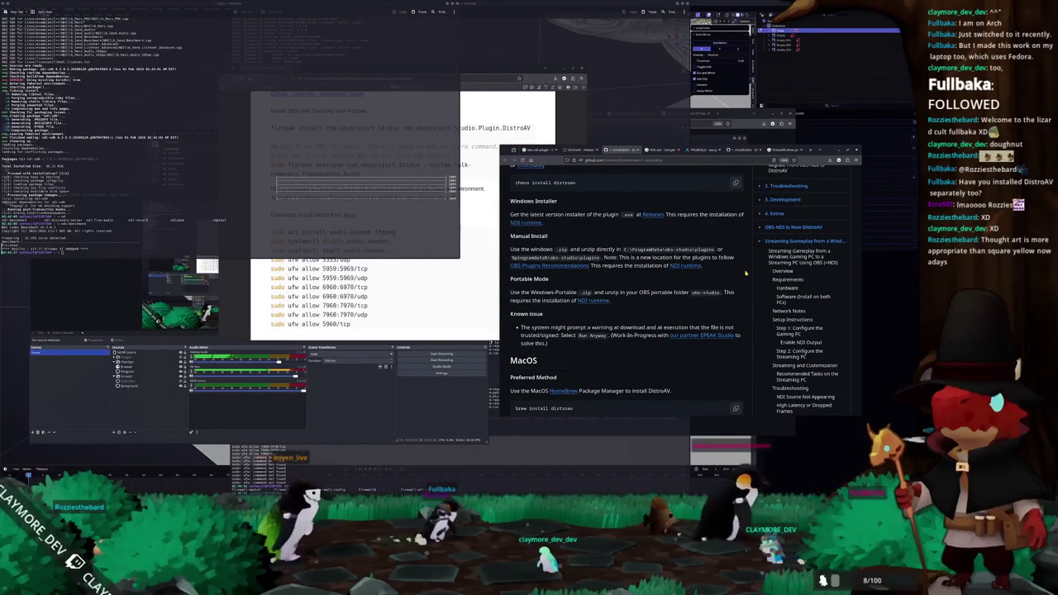
{"action": "scroll", "coordinate": [745, 273], "scroll_direction": "down", "scroll_amount": 2}
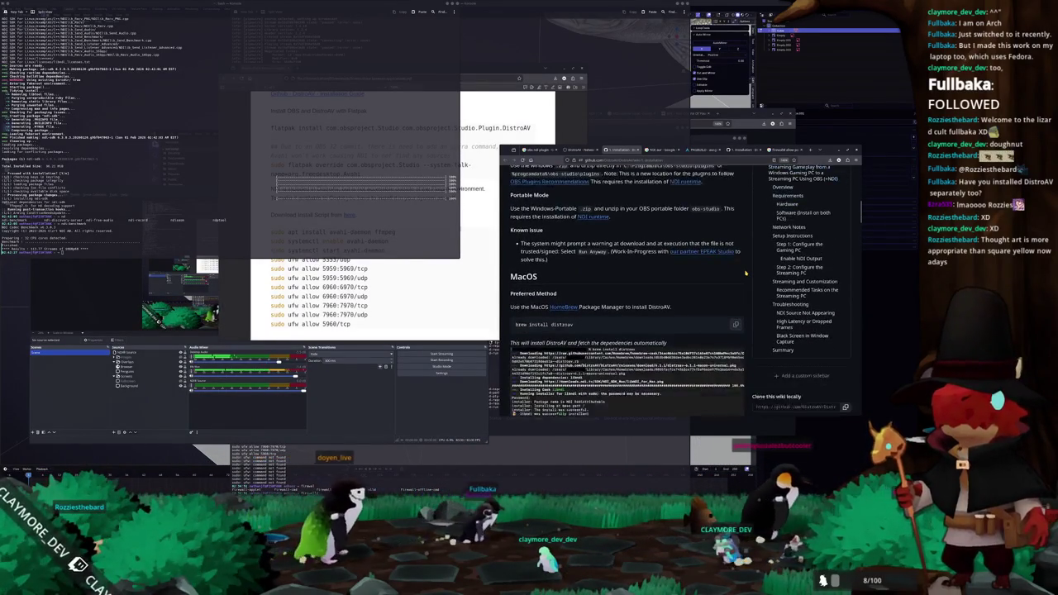
{"action": "left_click", "coordinate": [786, 244]}
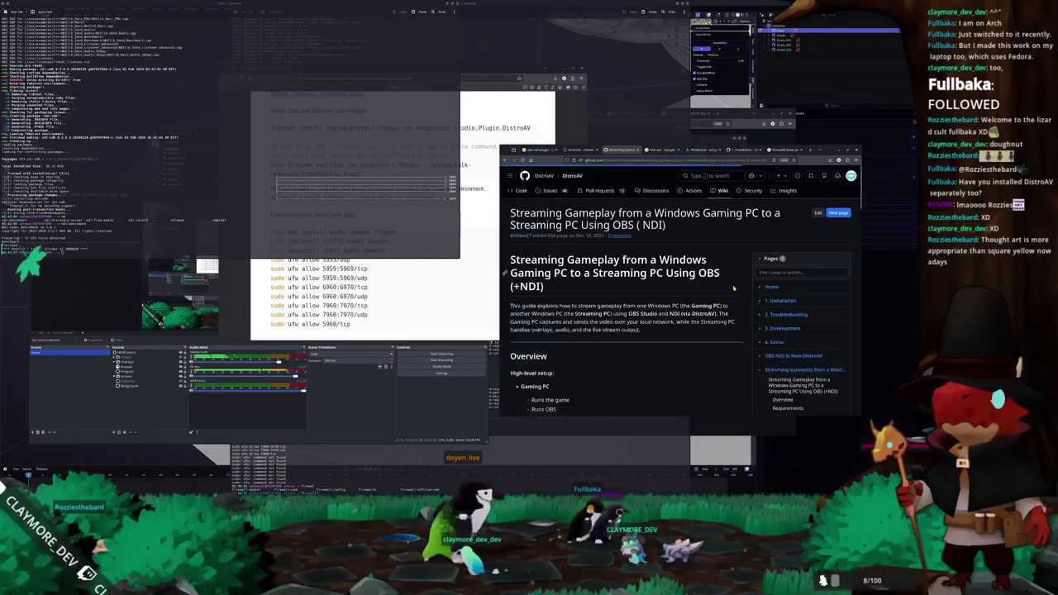
Step: Open the NDI Tools download page from the guide's Software list in another tab
{"action": "scroll", "coordinate": [734, 289], "scroll_direction": "down", "scroll_amount": 3}
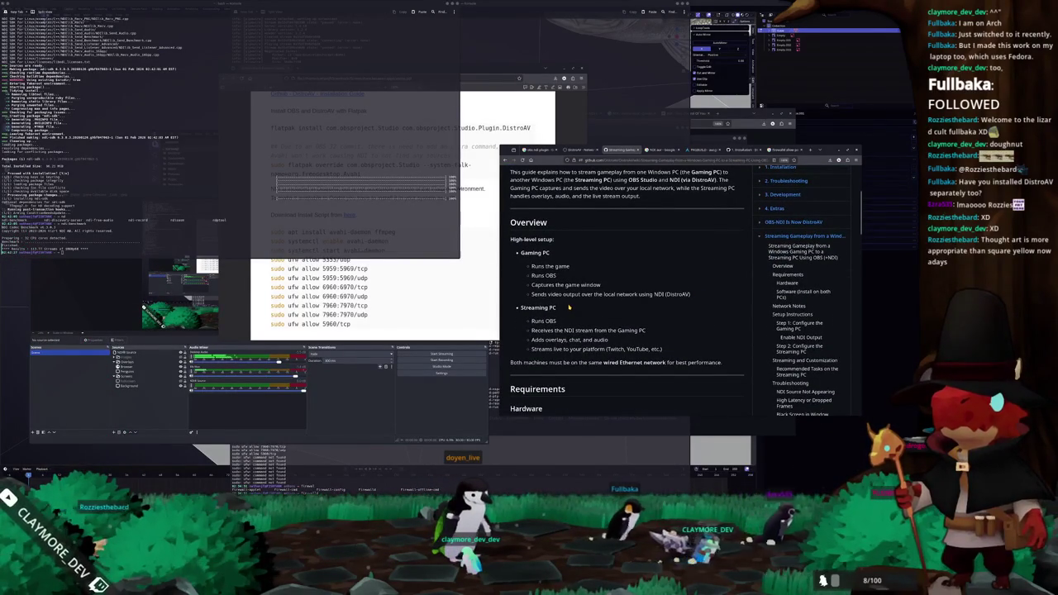
{"action": "left_click_drag", "start_coordinate": [533, 293], "coordinate": [694, 294]}
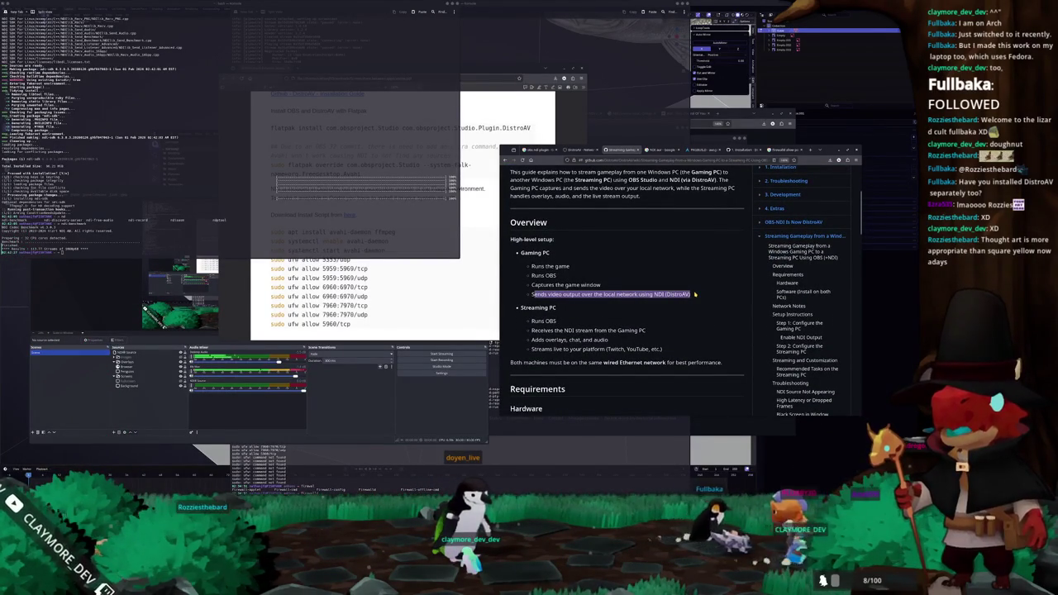
{"action": "scroll", "coordinate": [661, 289], "scroll_direction": "down", "scroll_amount": 5}
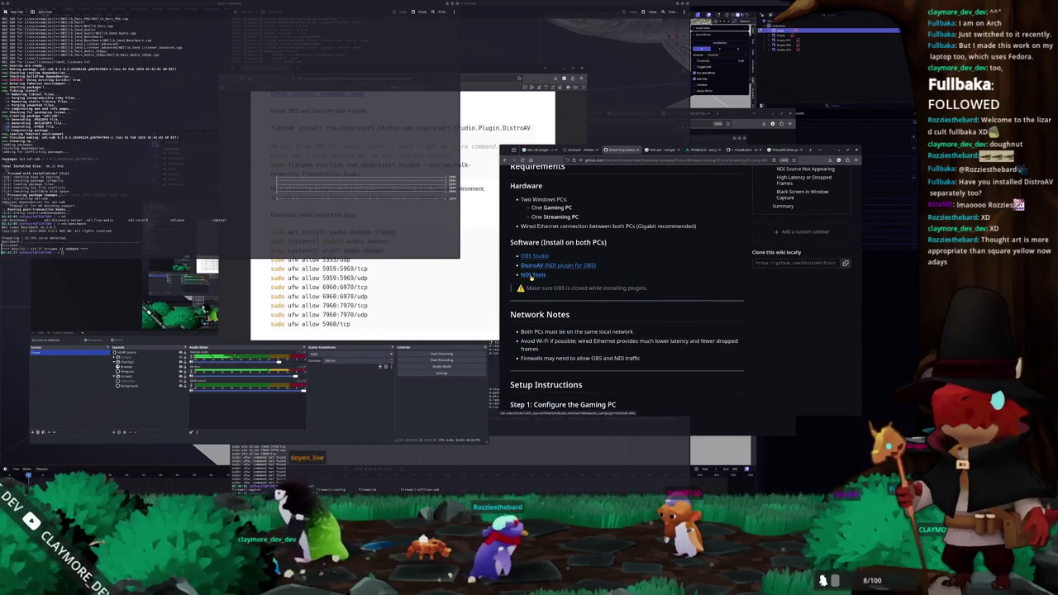
{"action": "left_click", "coordinate": [544, 276]}
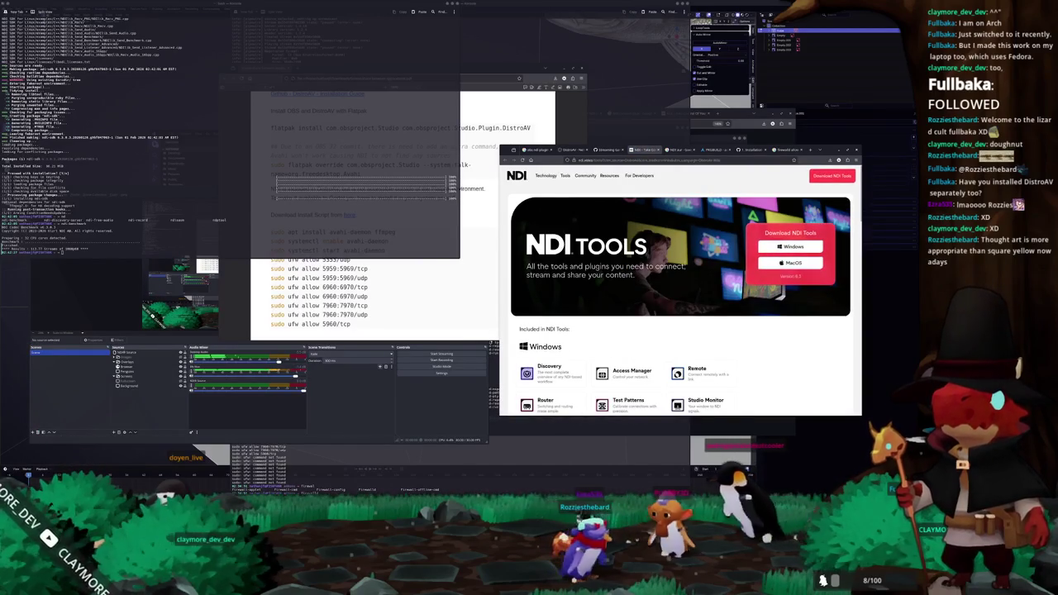
Step: Return to the wiki guide and scroll down to Setup Instructions, Step 1
{"action": "scroll", "coordinate": [624, 292], "scroll_direction": "down", "scroll_amount": 2}
{"action": "scroll", "coordinate": [625, 292], "scroll_direction": "down", "scroll_amount": 2}
{"action": "scroll", "coordinate": [625, 292], "scroll_direction": "up", "scroll_amount": 5}
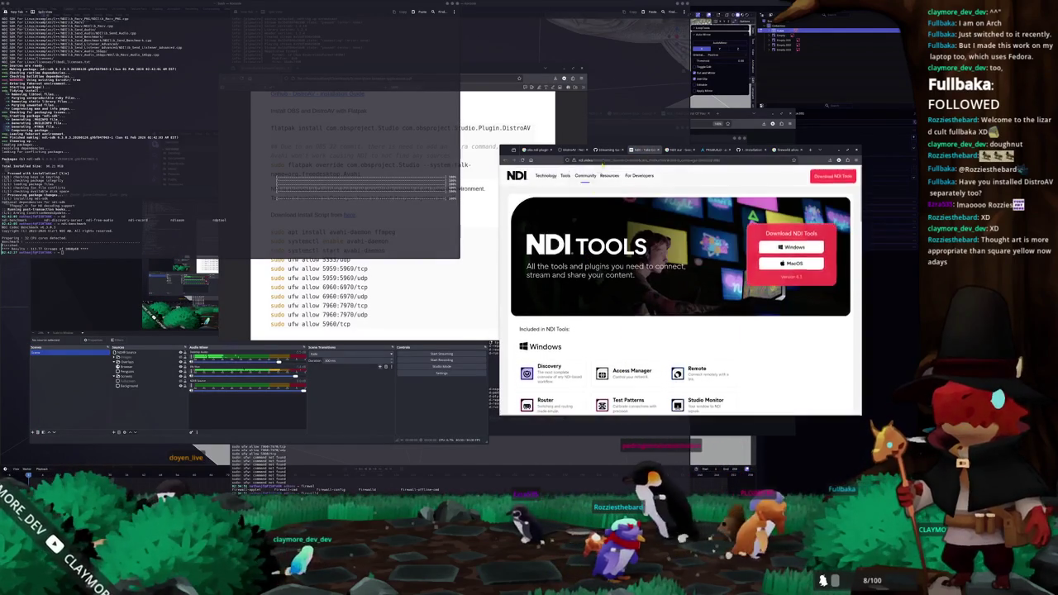
{"action": "left_click", "coordinate": [609, 150]}
{"action": "scroll", "coordinate": [602, 300], "scroll_direction": "down", "scroll_amount": 3}
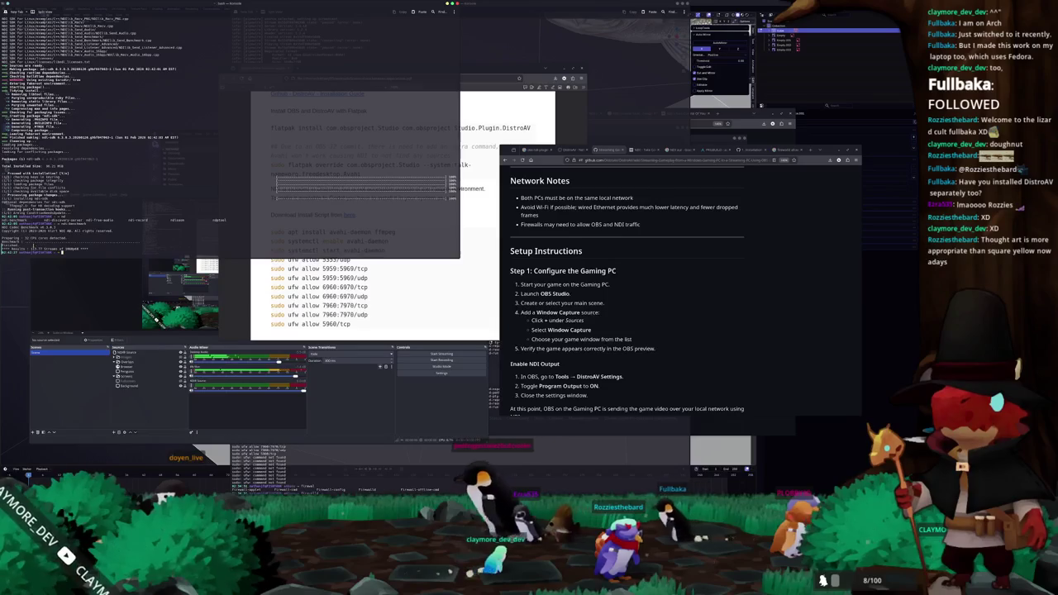
{"action": "scroll", "coordinate": [649, 283], "scroll_direction": "down", "scroll_amount": 1}
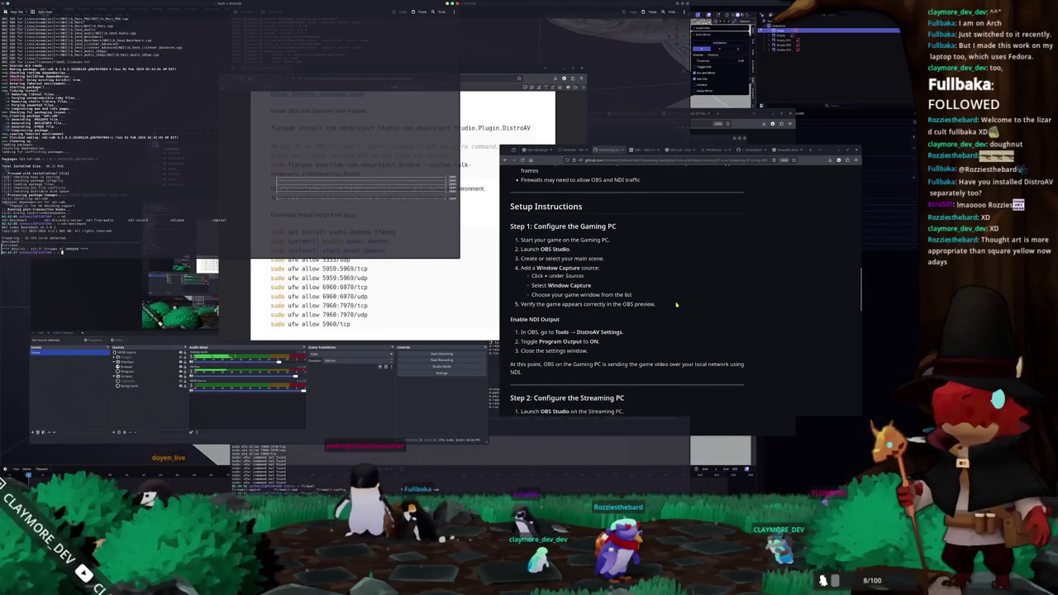
{"action": "scroll", "coordinate": [673, 302], "scroll_direction": "down", "scroll_amount": 1}
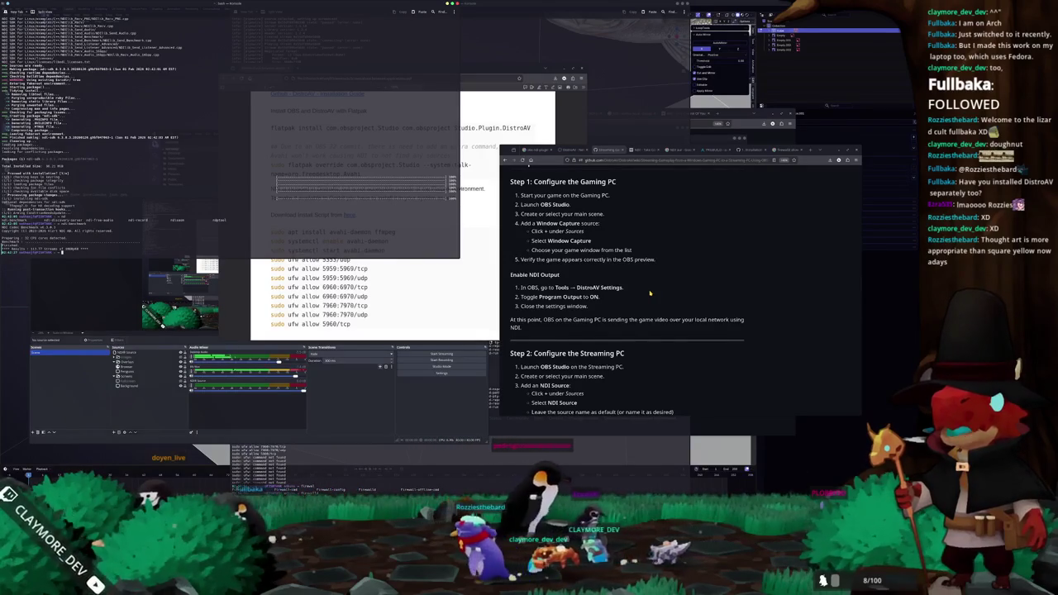
{"action": "left_click", "coordinate": [132, 386]}
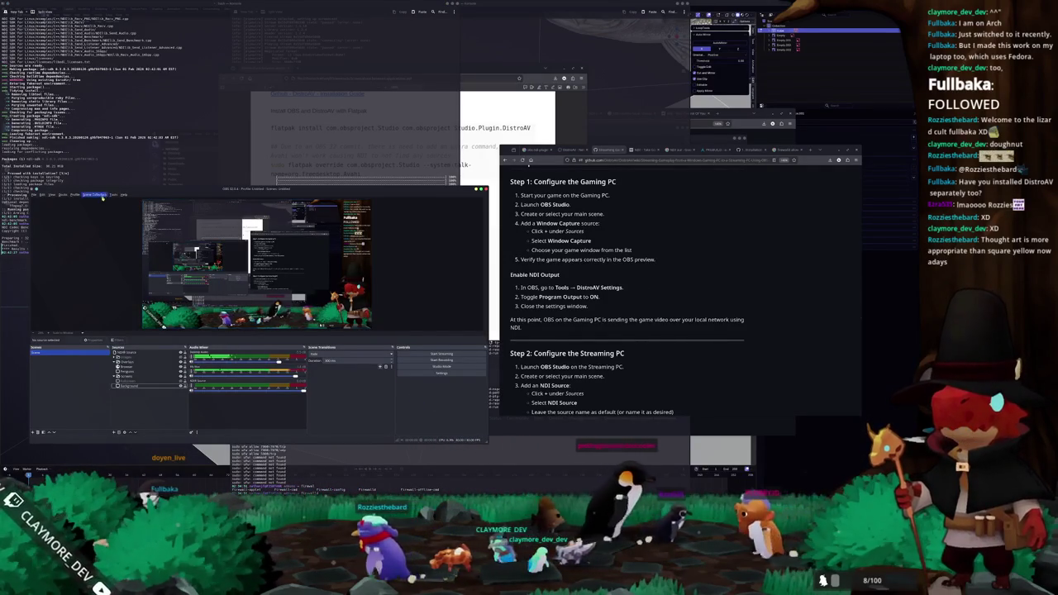
Step: Open OBS's DistroAV NDI Settings from the Tools menu and move the dialog aside
{"action": "left_click", "coordinate": [113, 194]}
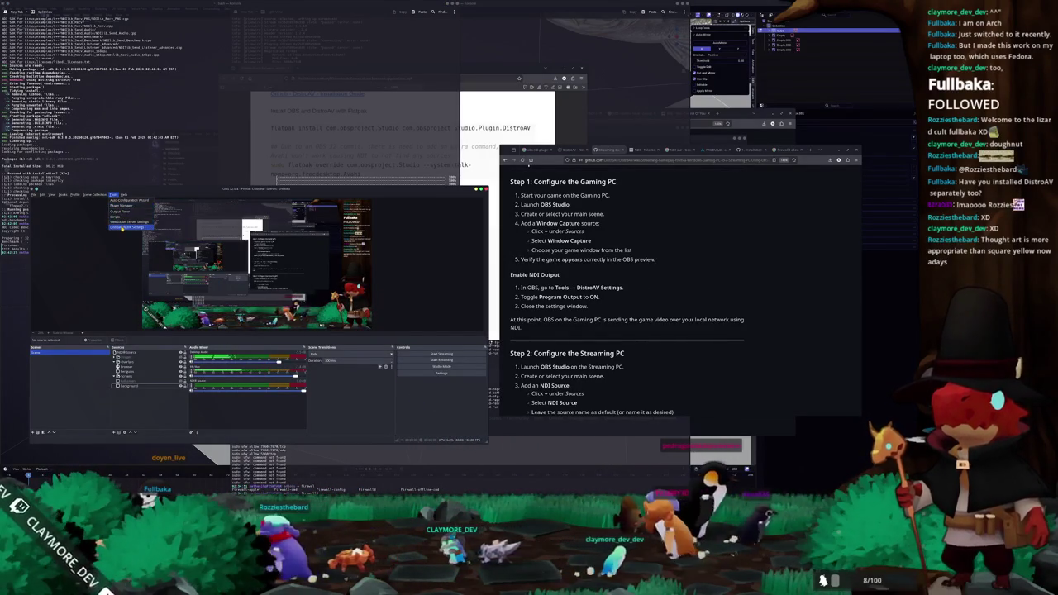
{"action": "left_click", "coordinate": [124, 228]}
{"action": "left_click_drag", "start_coordinate": [239, 247], "coordinate": [399, 228]}
Step: Scroll the guide down to Troubleshooting, then list the home folder in the terminal
{"action": "scroll", "coordinate": [648, 290], "scroll_direction": "down", "scroll_amount": 10}
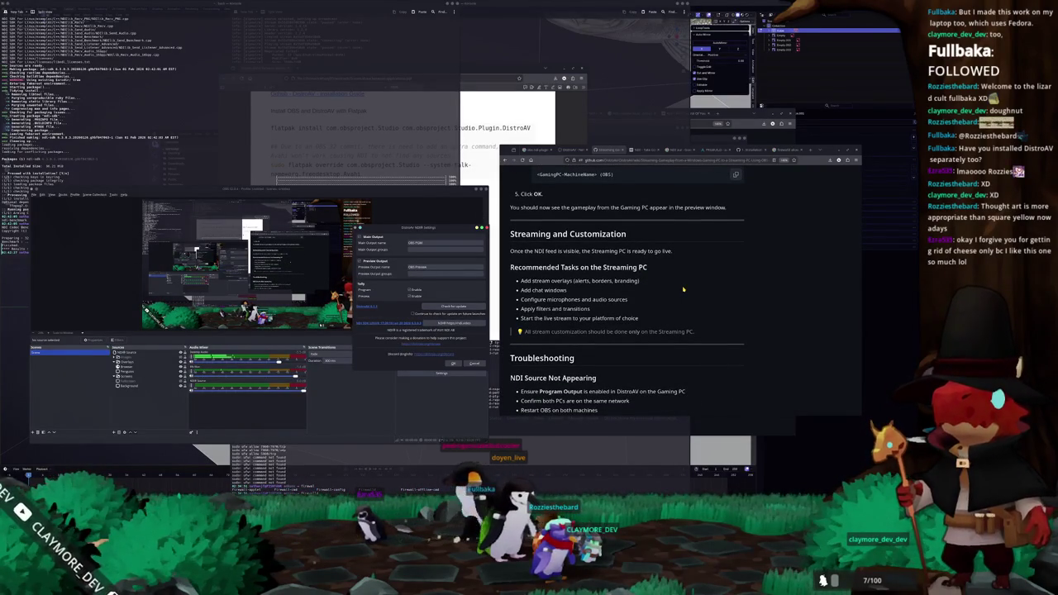
{"action": "scroll", "coordinate": [683, 290], "scroll_direction": "down", "scroll_amount": 1}
{"action": "scroll", "coordinate": [685, 287], "scroll_direction": "down", "scroll_amount": 1}
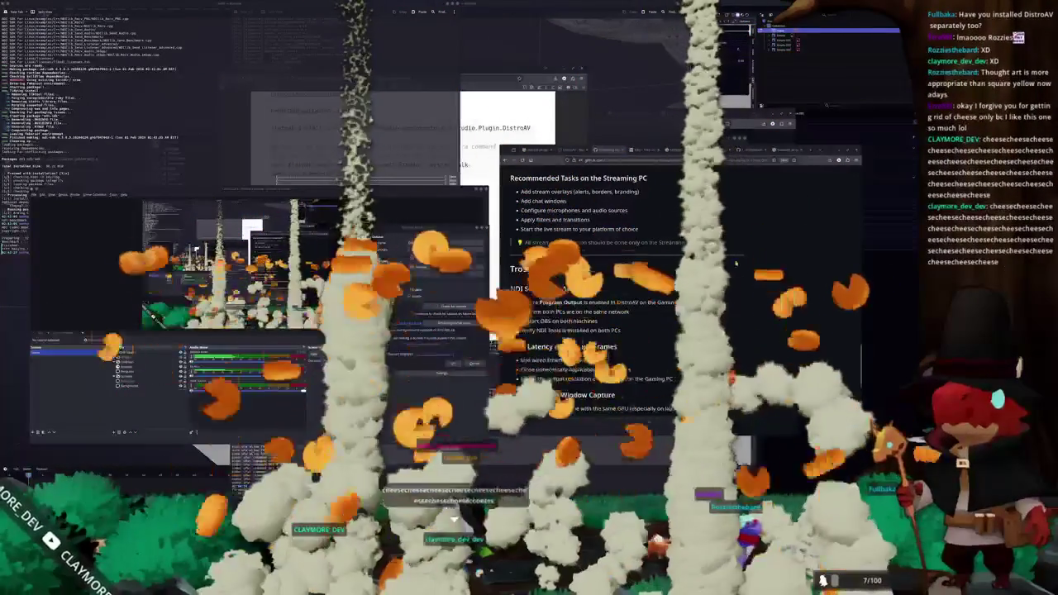
{"action": "scroll", "coordinate": [764, 270], "scroll_direction": "down", "scroll_amount": 1}
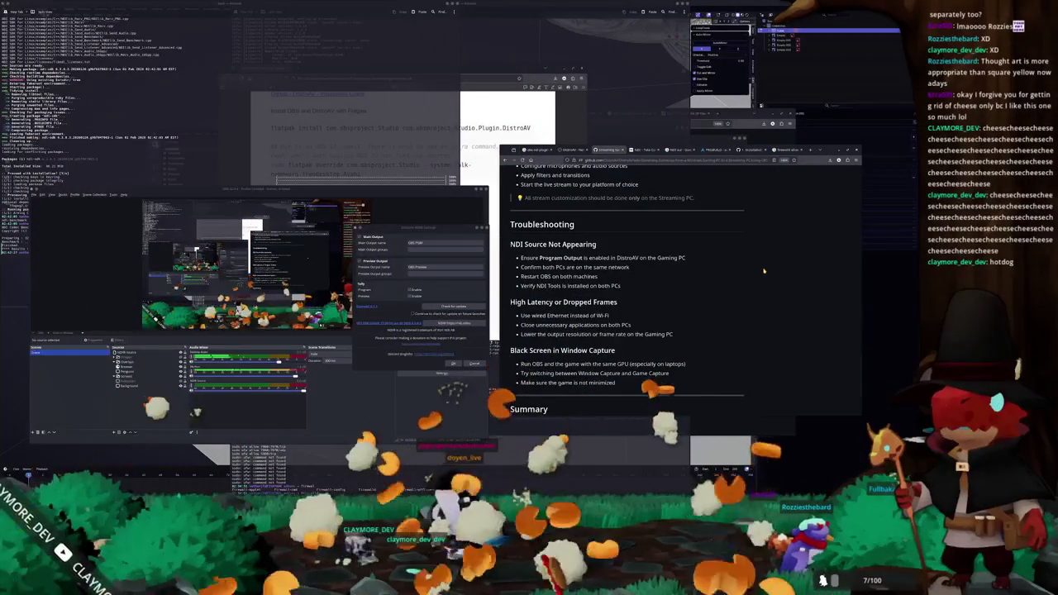
{"action": "scroll", "coordinate": [763, 271], "scroll_direction": "down", "scroll_amount": 1}
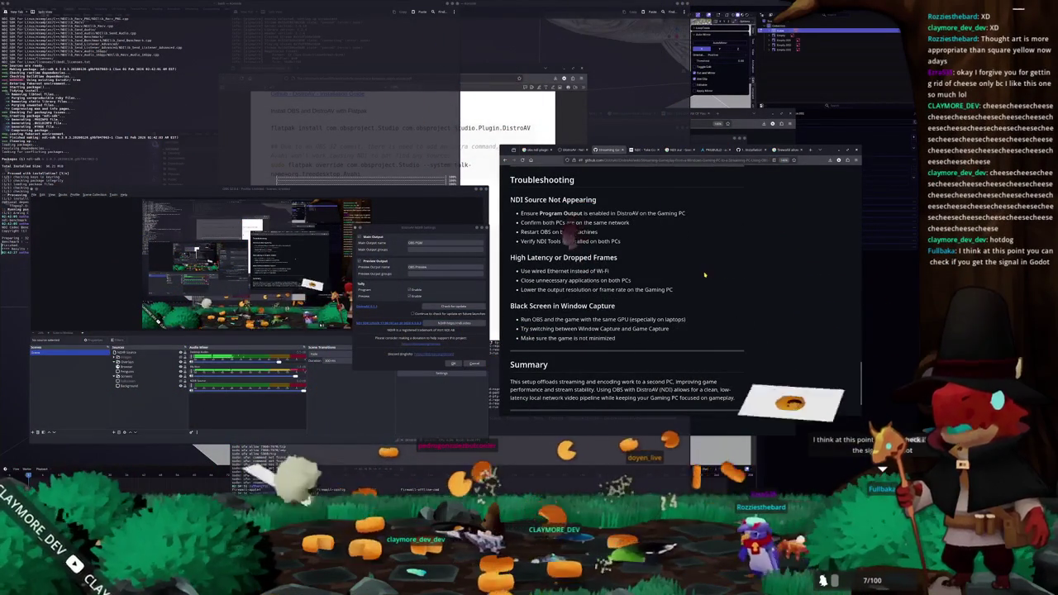
{"action": "scroll", "coordinate": [710, 274], "scroll_direction": "down", "scroll_amount": 1}
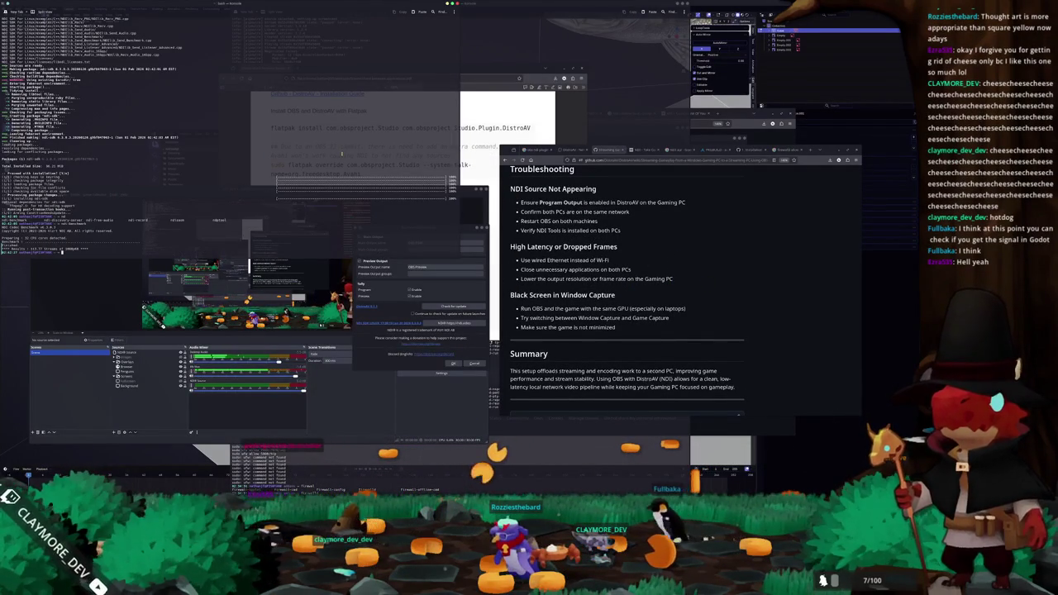
{"action": "type", "text": "ls"}
{"action": "key", "text": "Return"}
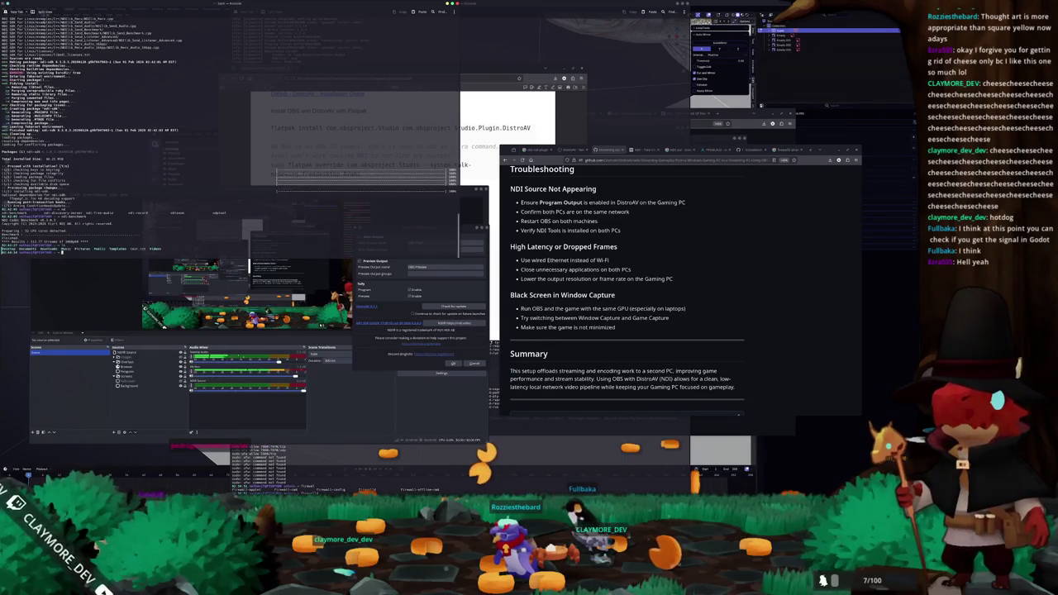
Step: Move the downloaded Godot NDI add-on out of the Downloads folder
{"action": "type", "text": "ls -l"}
{"action": "key", "text": "Return"}
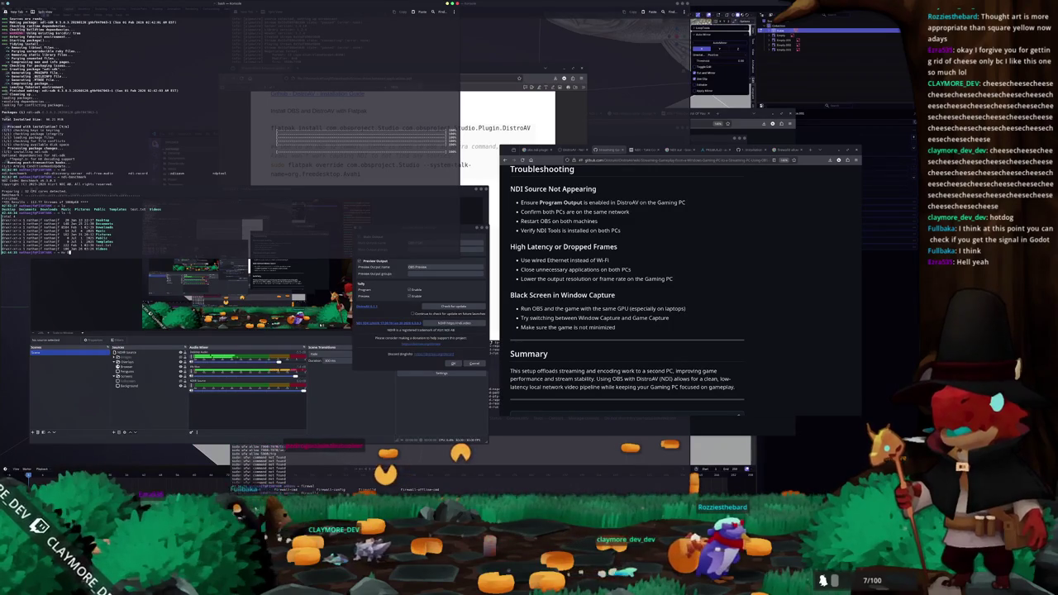
{"action": "type", "text": "cd Do"}
{"action": "key", "text": "Return"}
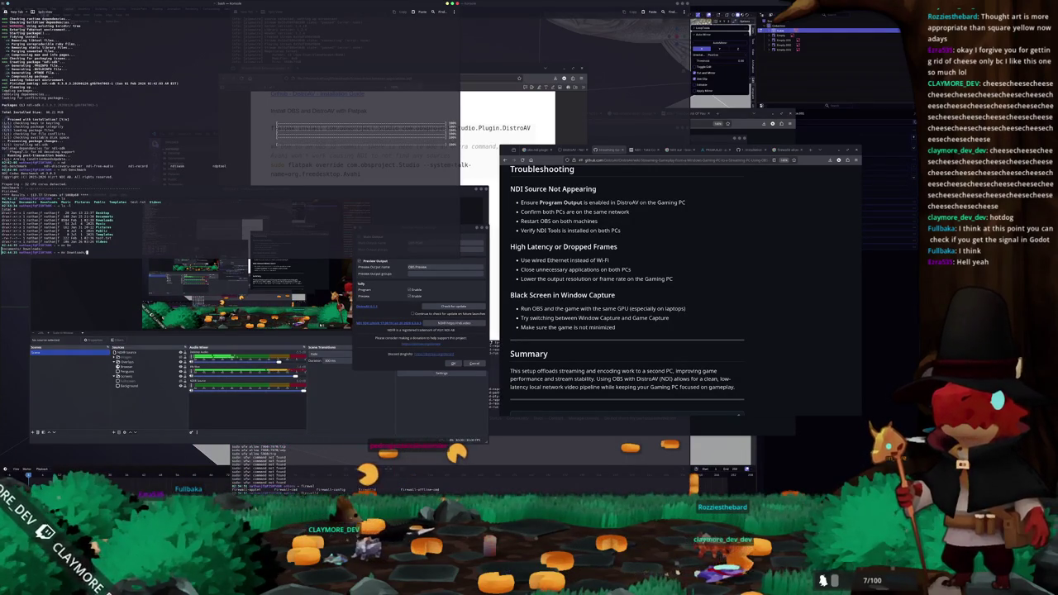
{"action": "key", "text": "Tab"}
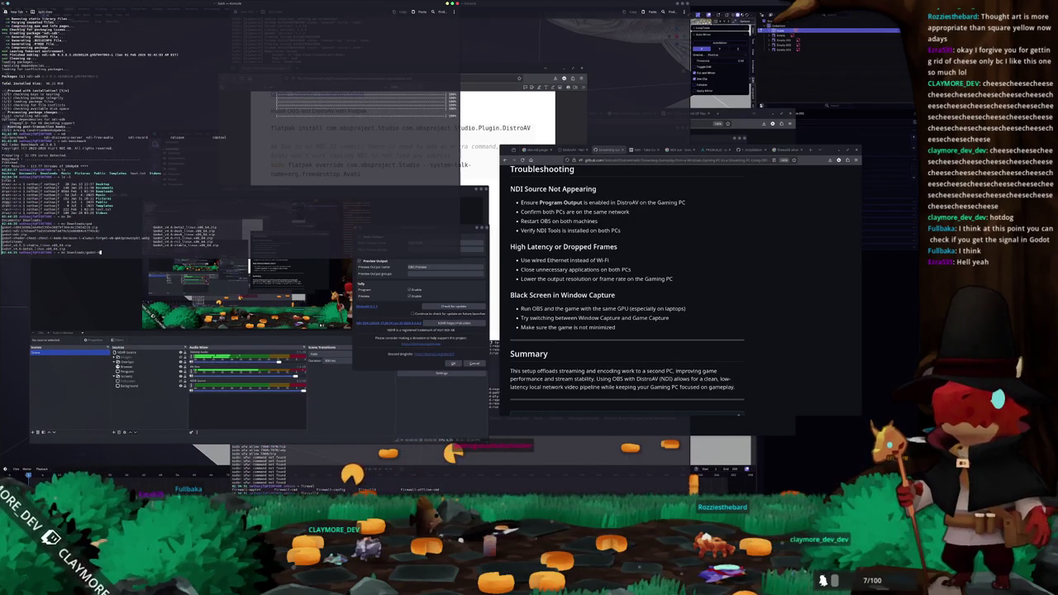
{"action": "key", "text": "Tab"}
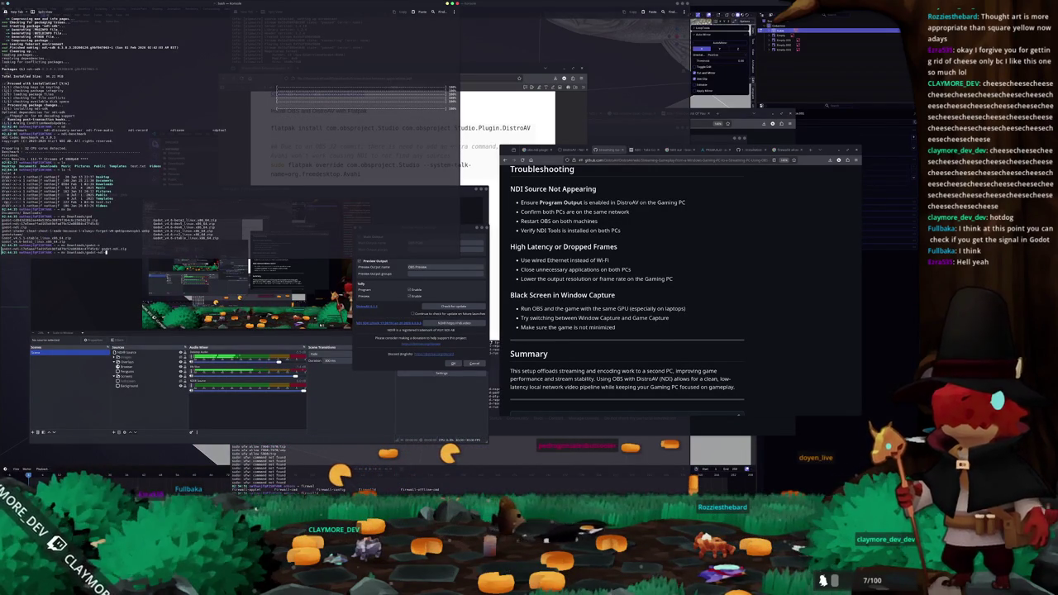
{"action": "type", "text": "cd"}
{"action": "key", "text": "Tab"}
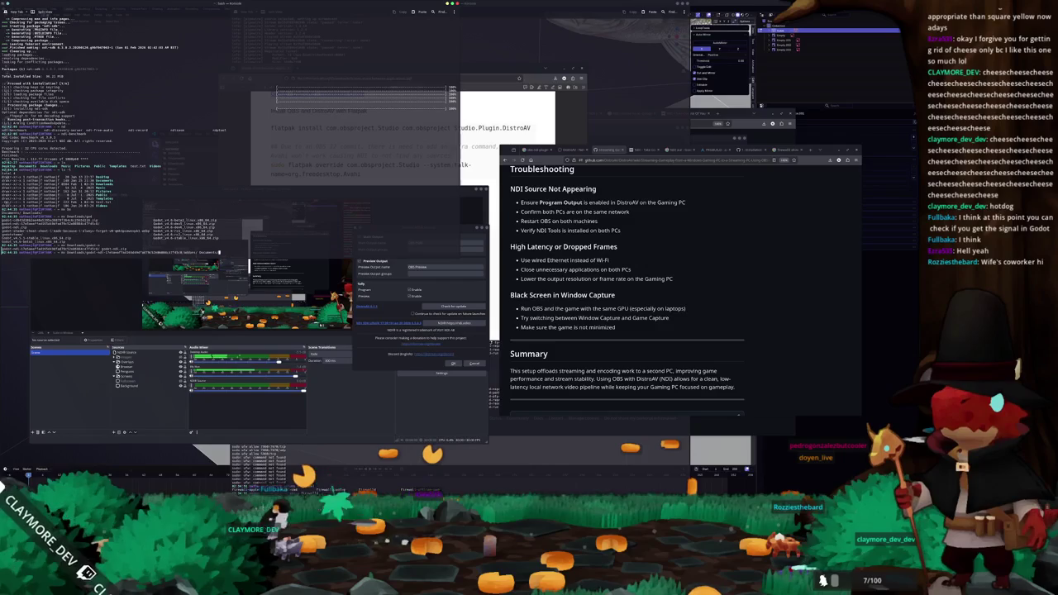
{"action": "key", "text": "Return"}
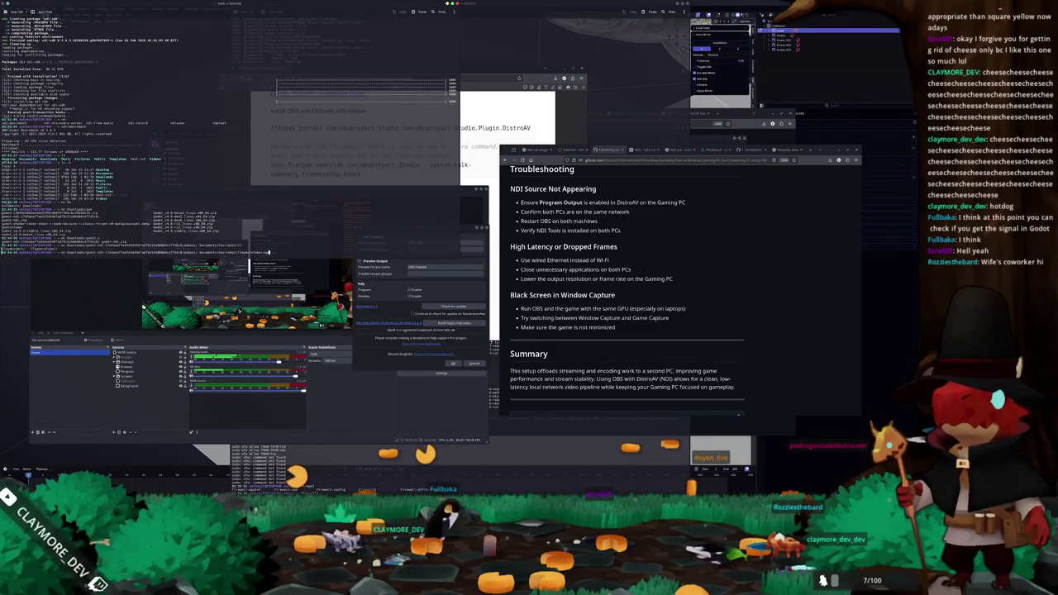
{"action": "key", "text": "Return"}
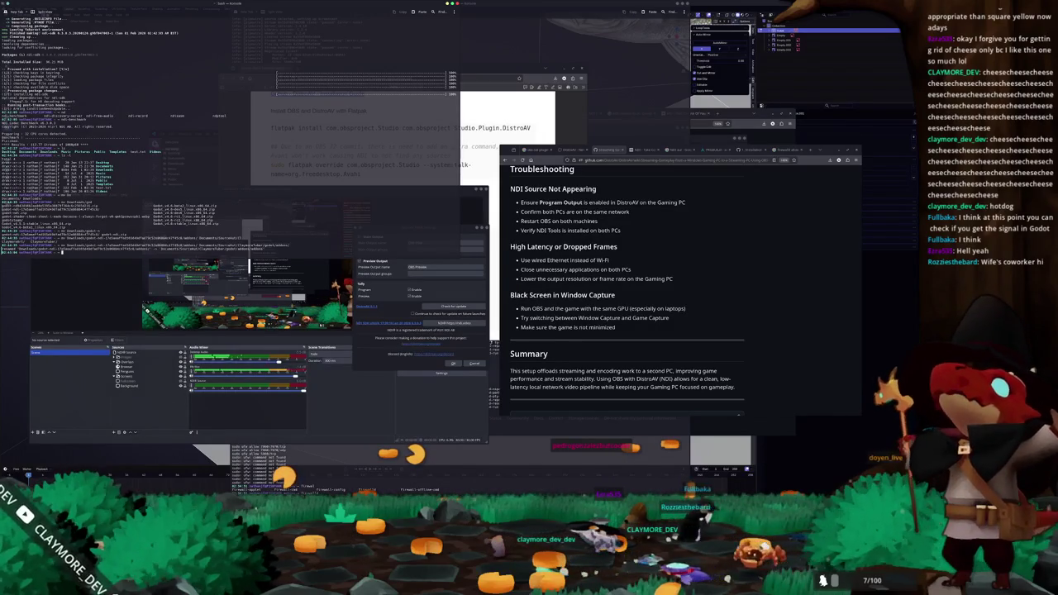
{"action": "key", "text": "Return"}
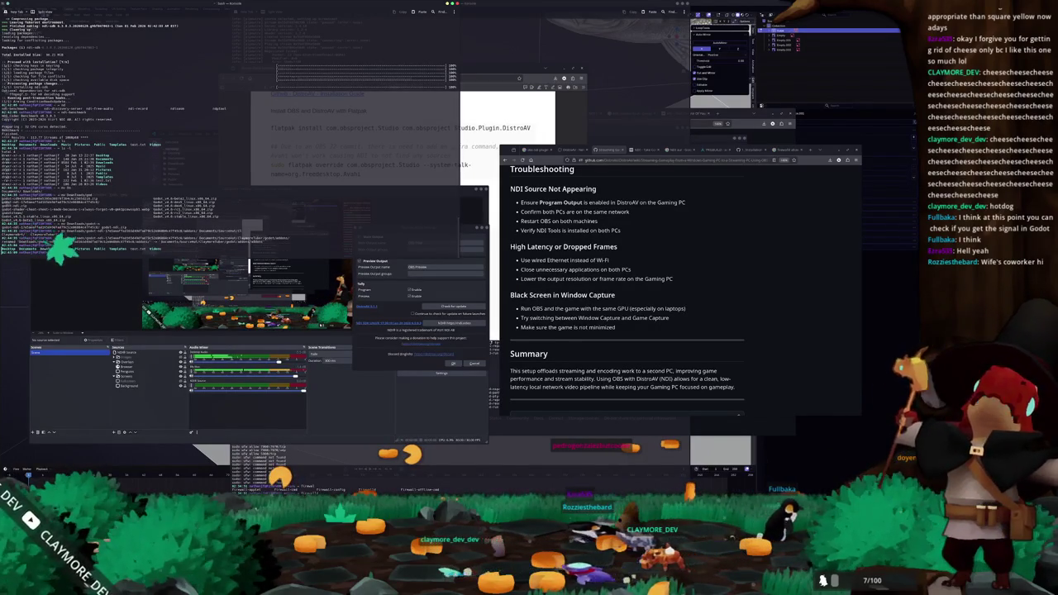
Step: Change into the Claymore project's godot/addons folder and list its contents
{"action": "type", "text": "cd Docu"}
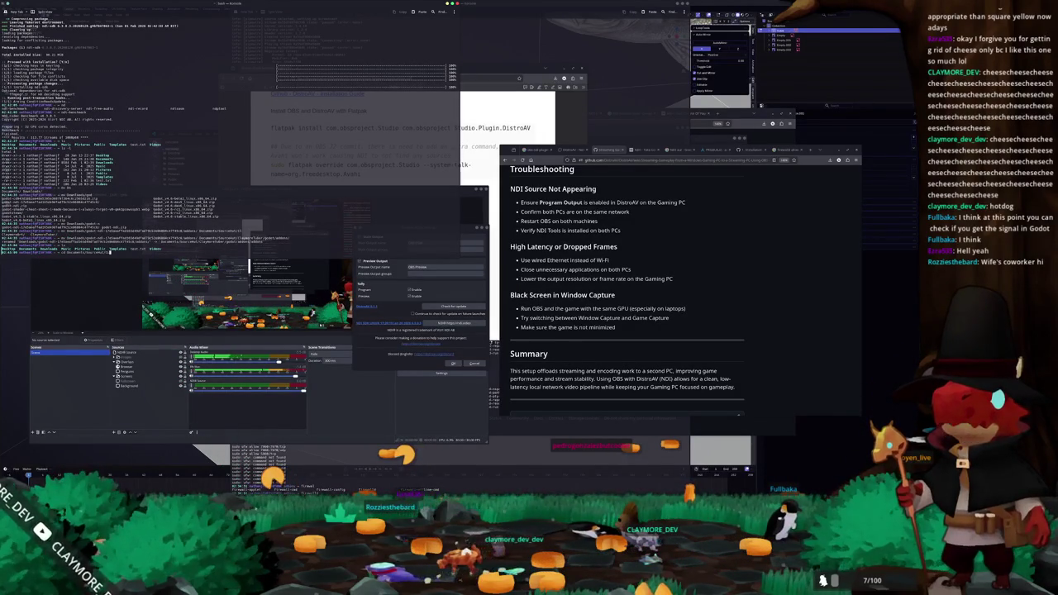
{"action": "key", "text": "Tab"}
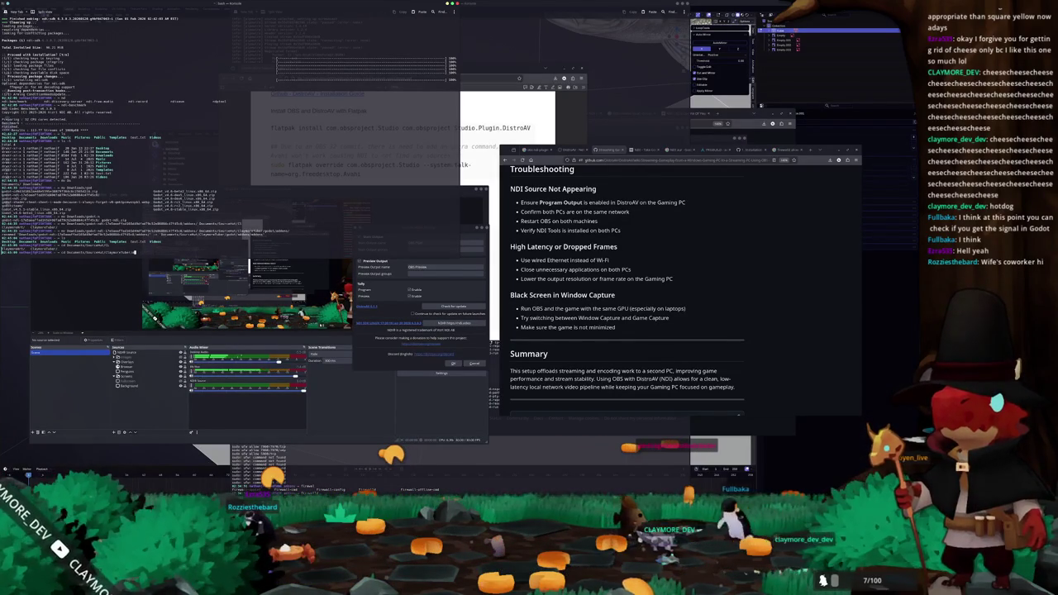
{"action": "type", "text": "godo"}
{"action": "key", "text": "Tab"}
{"action": "key", "text": "Return"}
{"action": "type", "text": "ls"}
{"action": "key", "text": "Return"}
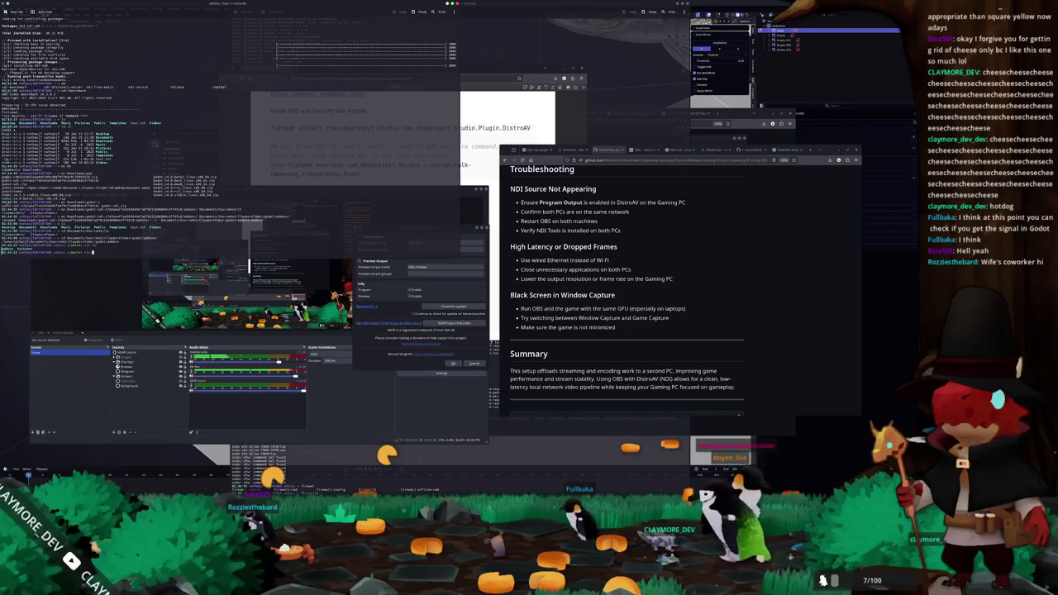
{"action": "type", "text": "cd"}
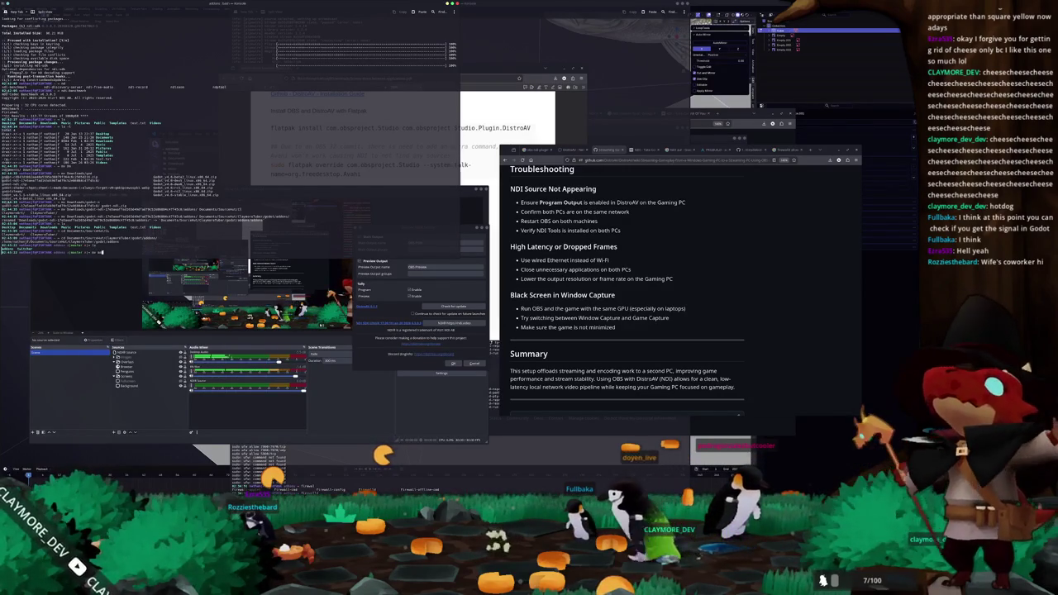
{"action": "key", "text": "Return"}
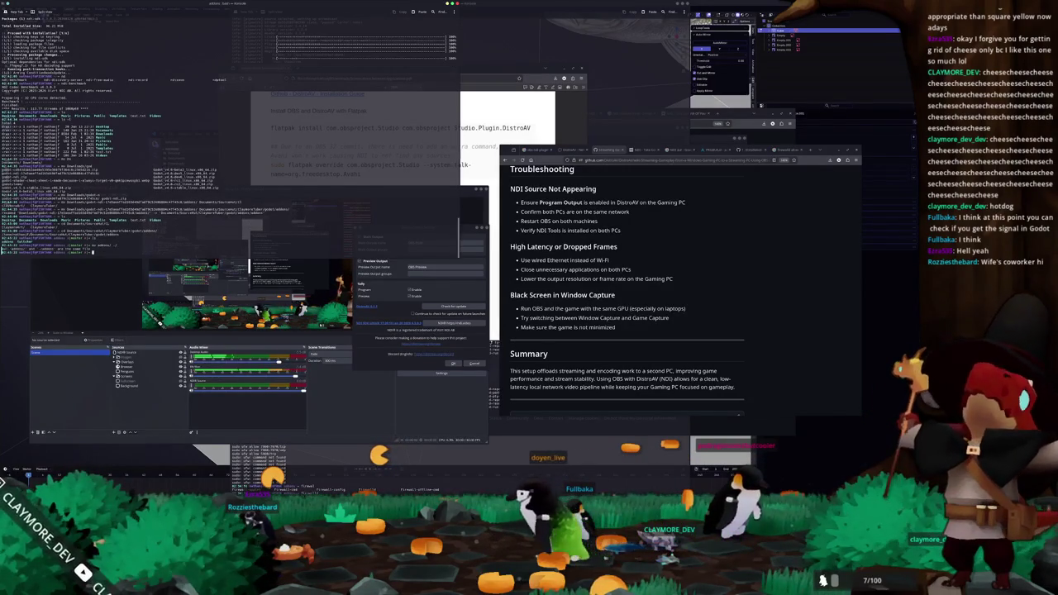
Step: Move the add-on contents up and remove the leftover nested addons folder with rm -r
{"action": "type", "text": "ls addons/"}
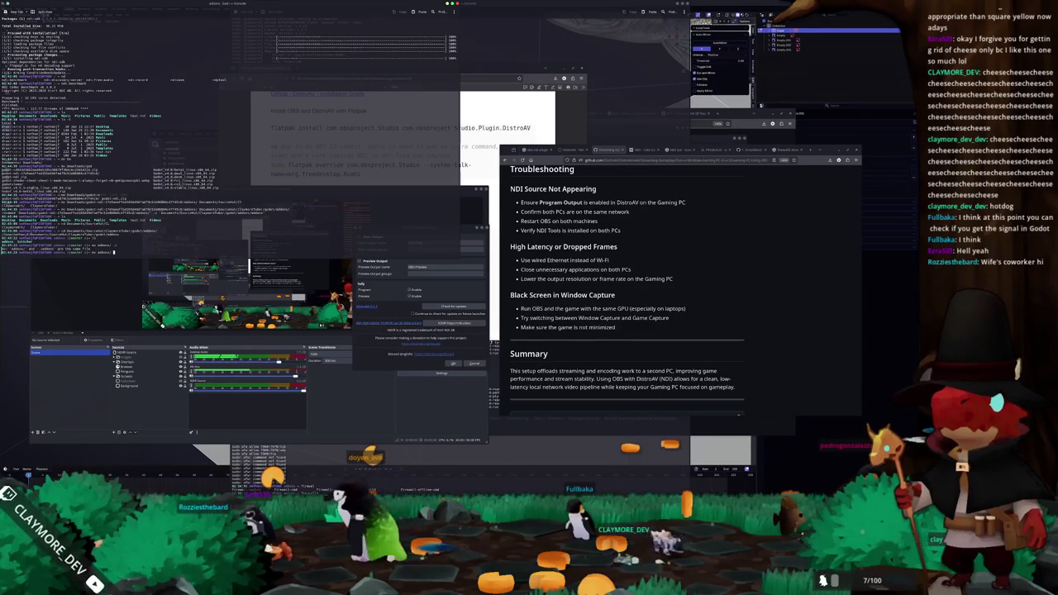
{"action": "key", "text": "BackSpace"}
{"action": "key", "text": "BackSpace"}
{"action": "key", "text": "BackSpace"}
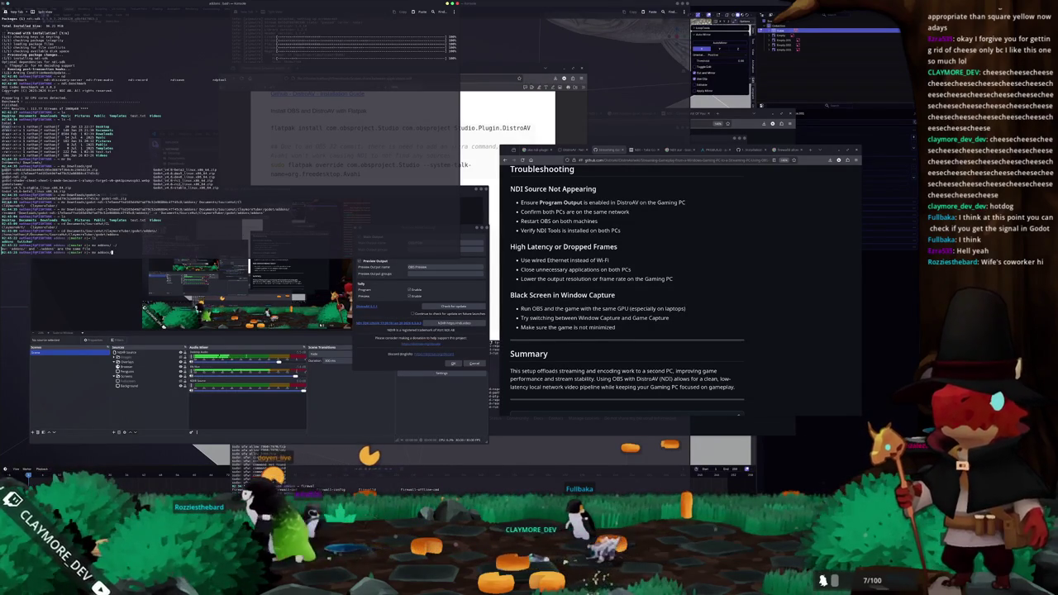
{"action": "key", "text": "Return"}
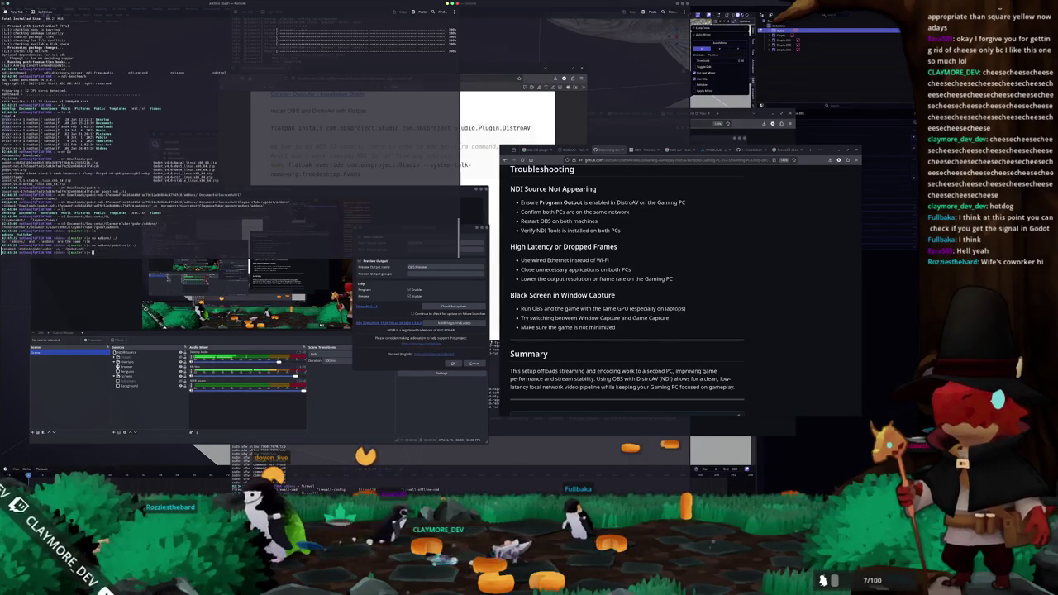
{"action": "type", "text": "ls"}
{"action": "key", "text": "Return"}
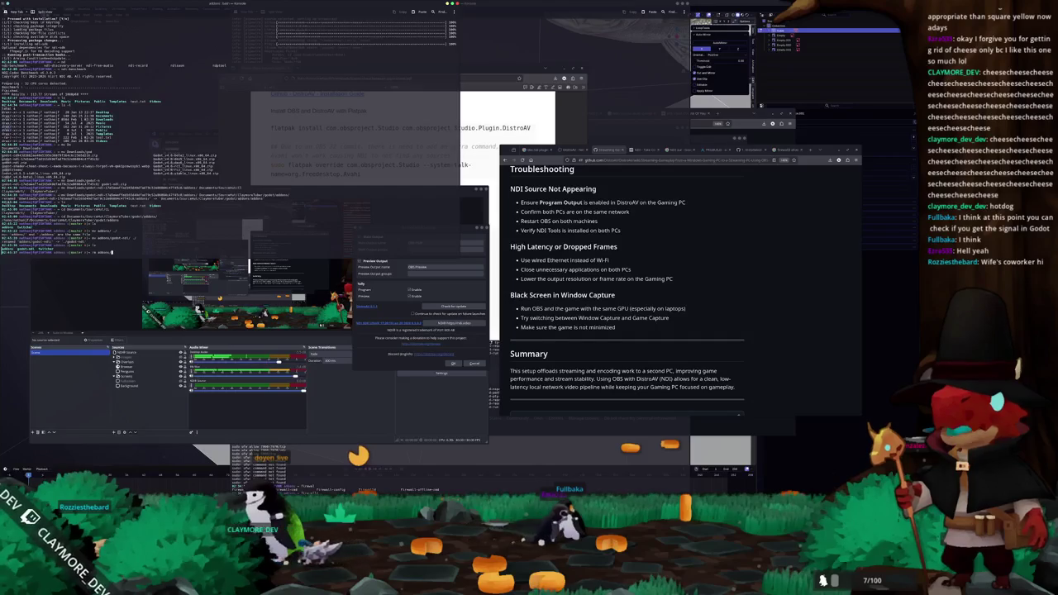
{"action": "key", "text": "Return"}
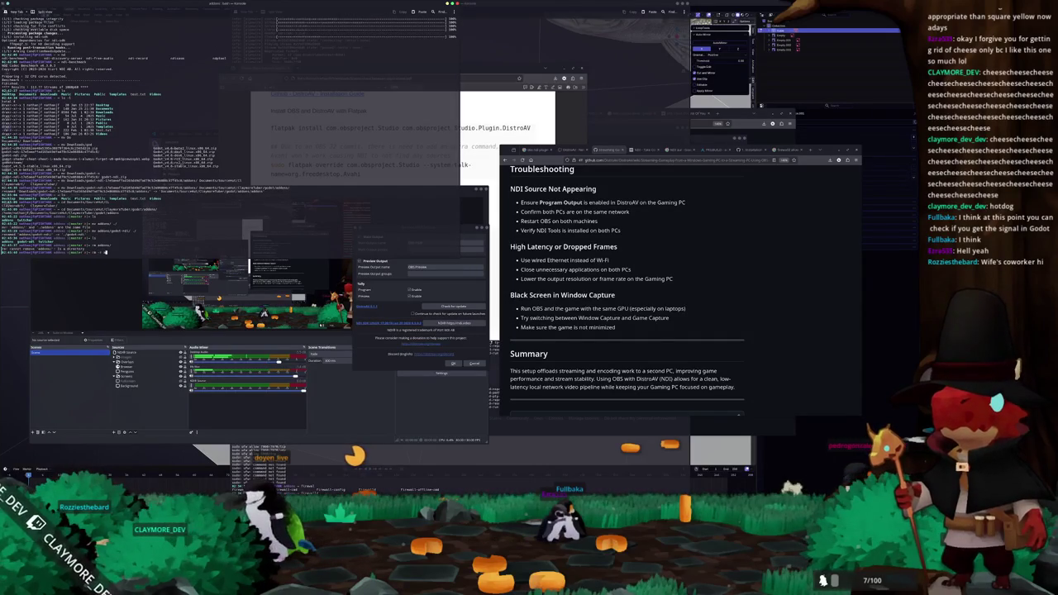
{"action": "key", "text": "Return"}
{"action": "type", "text": "ls"}
{"action": "key", "text": "Return"}
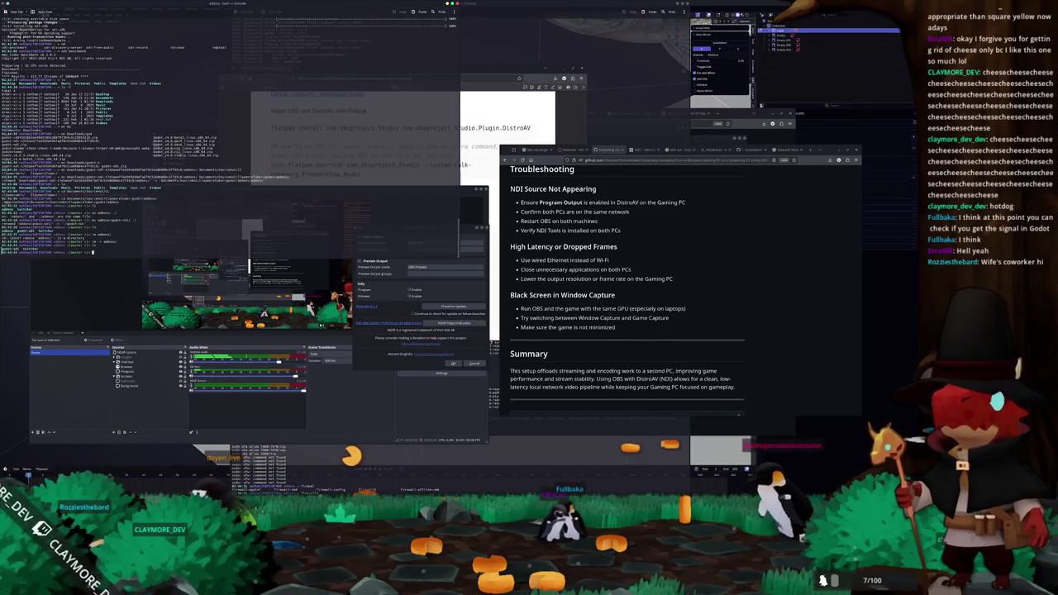
Step: List the godot-net folder and launch Godot's project manager with ./godot
{"action": "key", "text": "Return"}
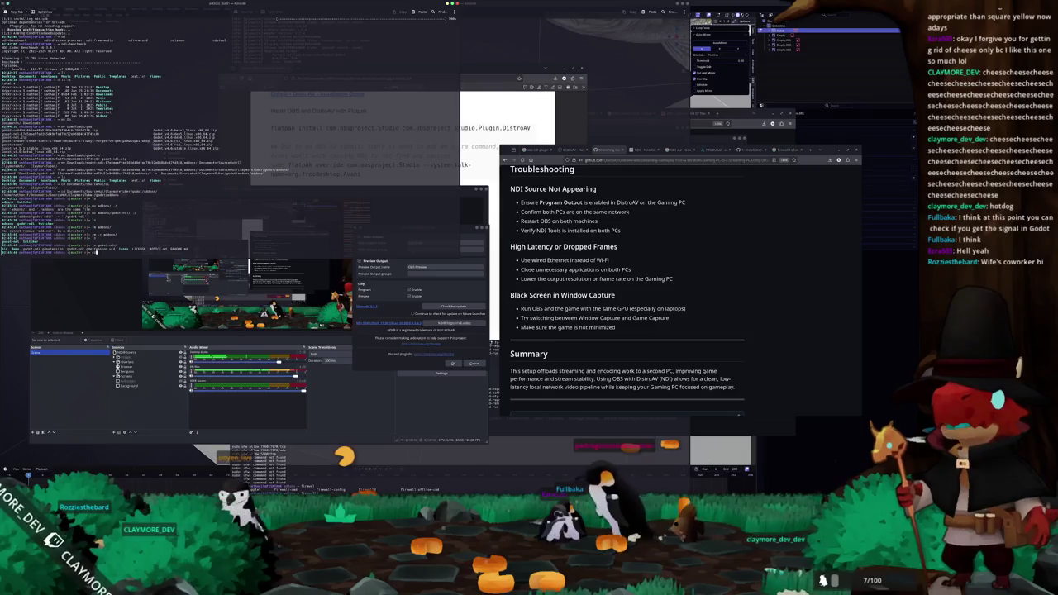
{"action": "key", "text": "Return"}
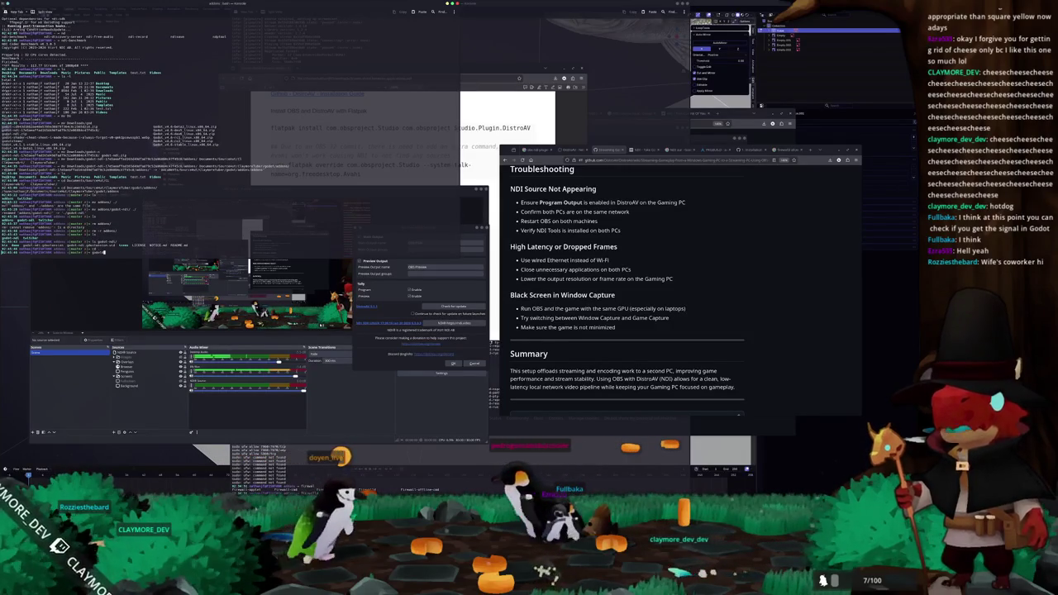
{"action": "type", "text": "./godot"}
{"action": "key", "text": "Return"}
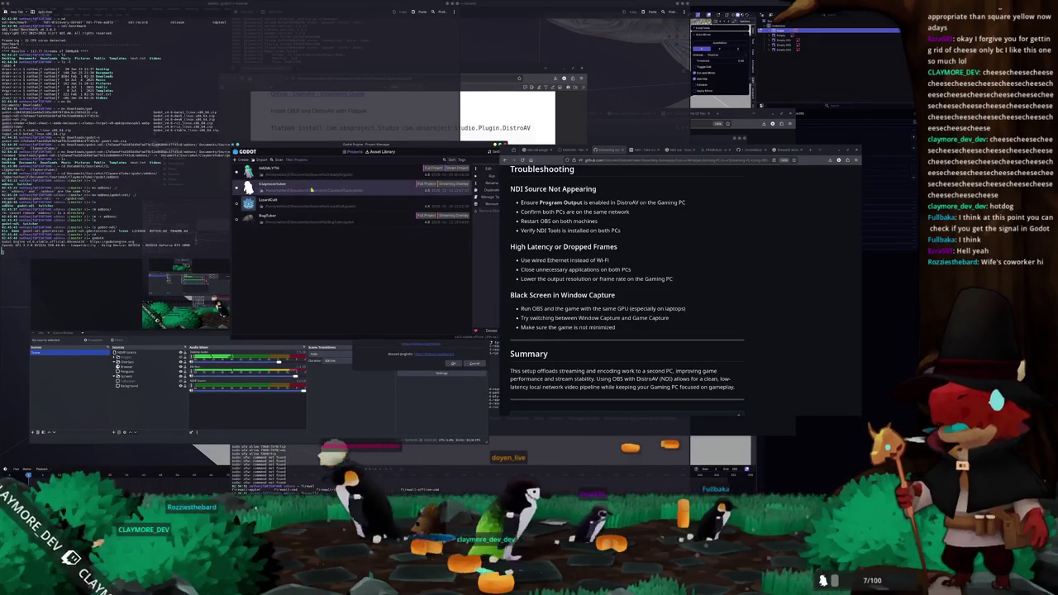
Step: Open the Claymore project in the Godot editor and move the browser guide aside
{"action": "left_click", "coordinate": [484, 169]}
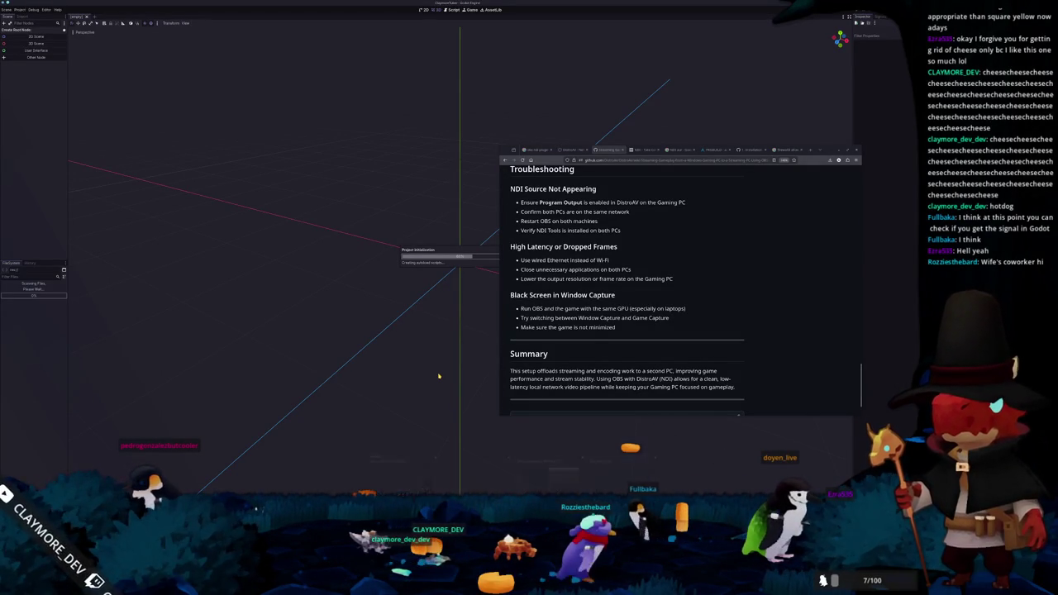
{"action": "mouse_move", "coordinate": [507, 153]}
{"action": "left_mouse_down"}
{"action": "mouse_move", "coordinate": [584, 193]}
{"action": "mouse_move", "coordinate": [555, 236]}
{"action": "left_mouse_up"}
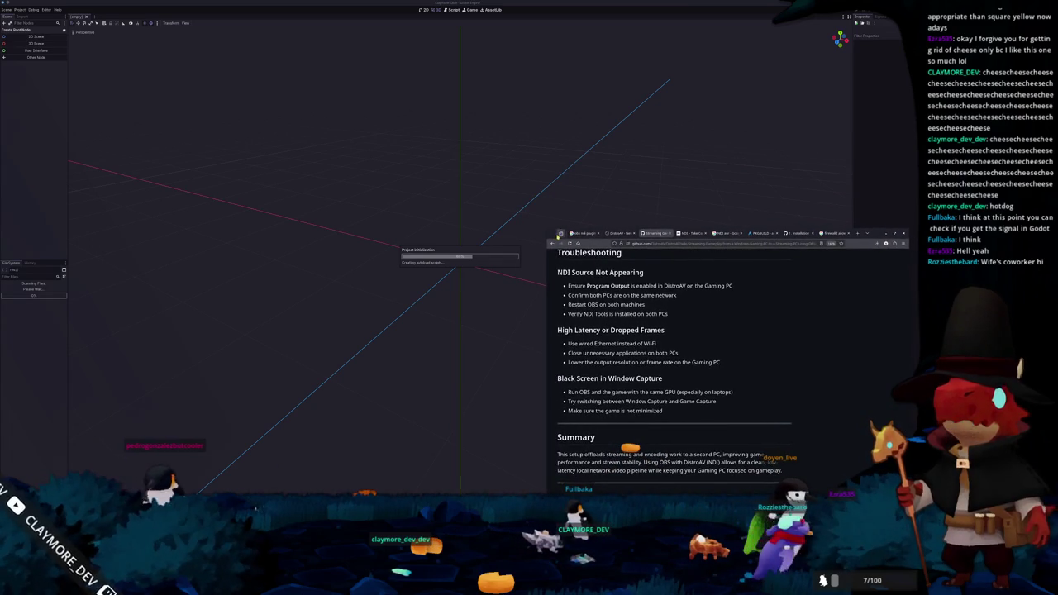
{"action": "scroll", "coordinate": [572, 325], "scroll_direction": "up", "scroll_amount": 15}
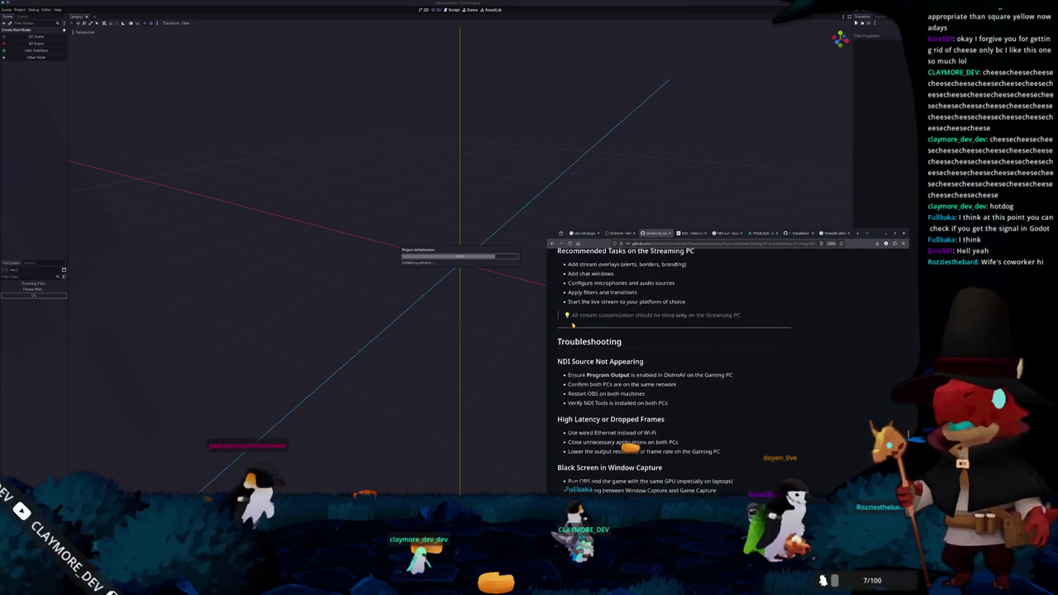
{"action": "scroll", "coordinate": [569, 327], "scroll_direction": "up", "scroll_amount": 5}
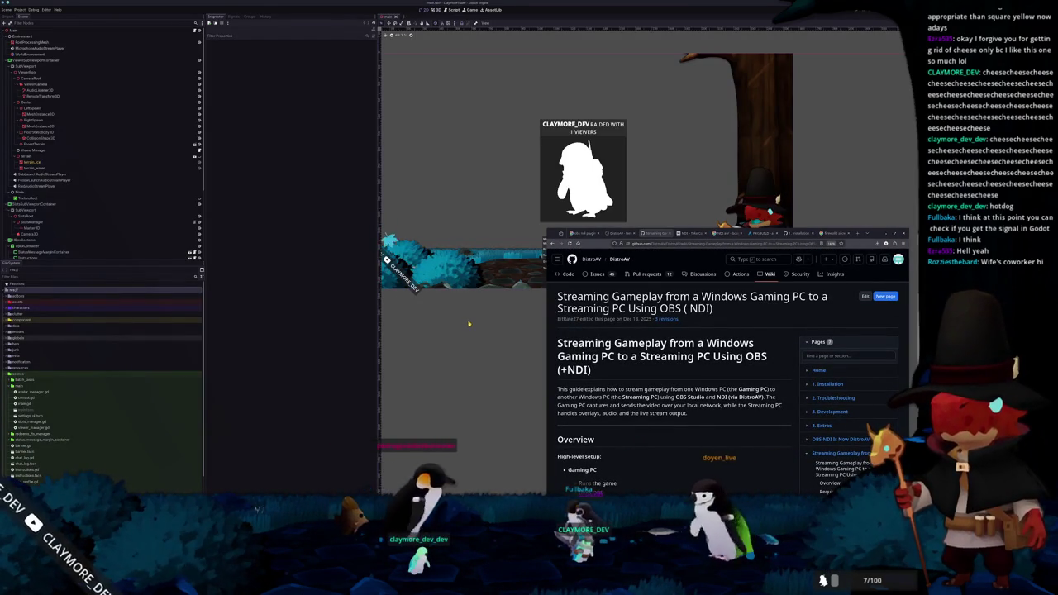
Step: Add a VideoStreamPlayer child under the Main root node, found by searching 'video'
{"action": "left_click", "coordinate": [461, 153]}
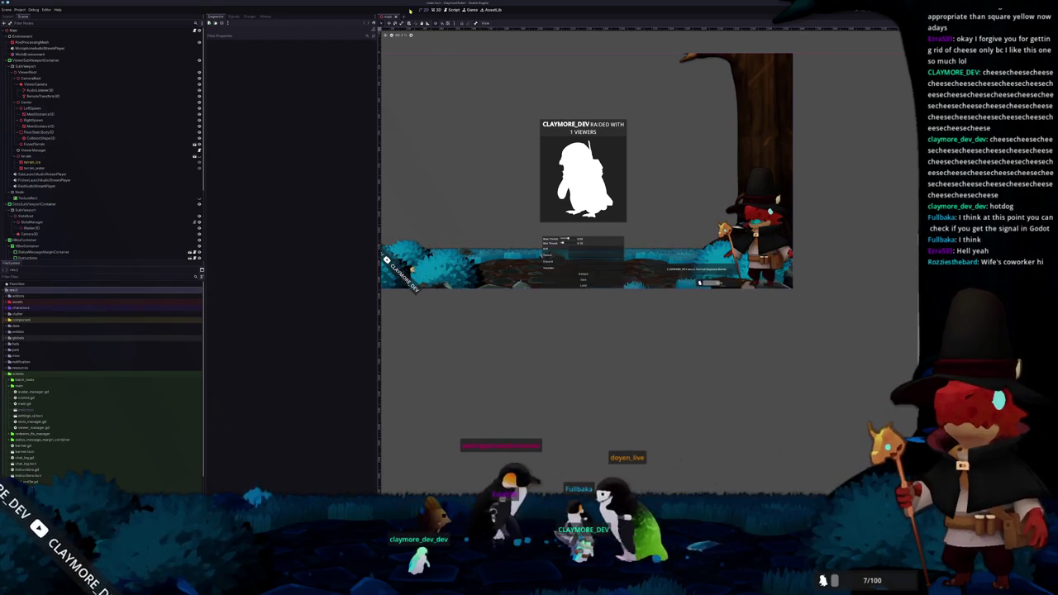
{"action": "scroll", "coordinate": [455, 163], "scroll_direction": "up", "scroll_amount": 3}
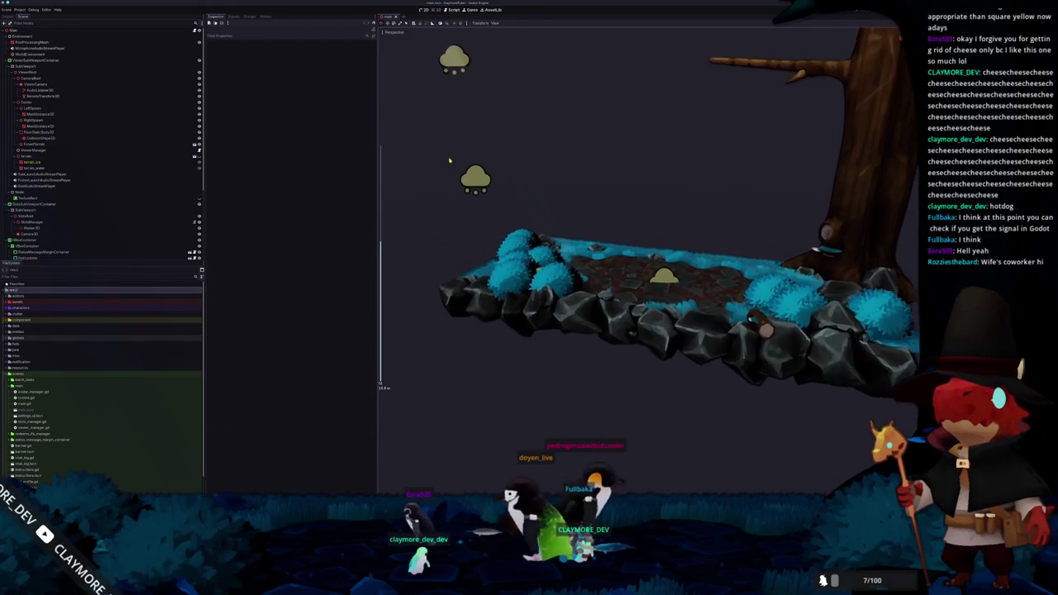
{"action": "left_click", "coordinate": [13, 29]}
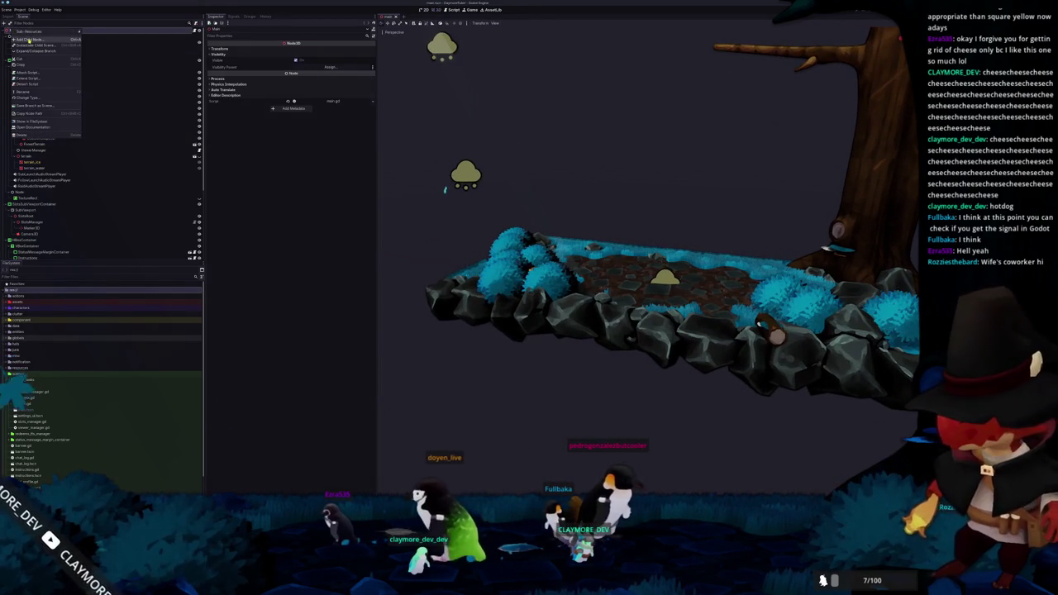
{"action": "key", "text": "ctrl+a"}
{"action": "type", "text": "video"}
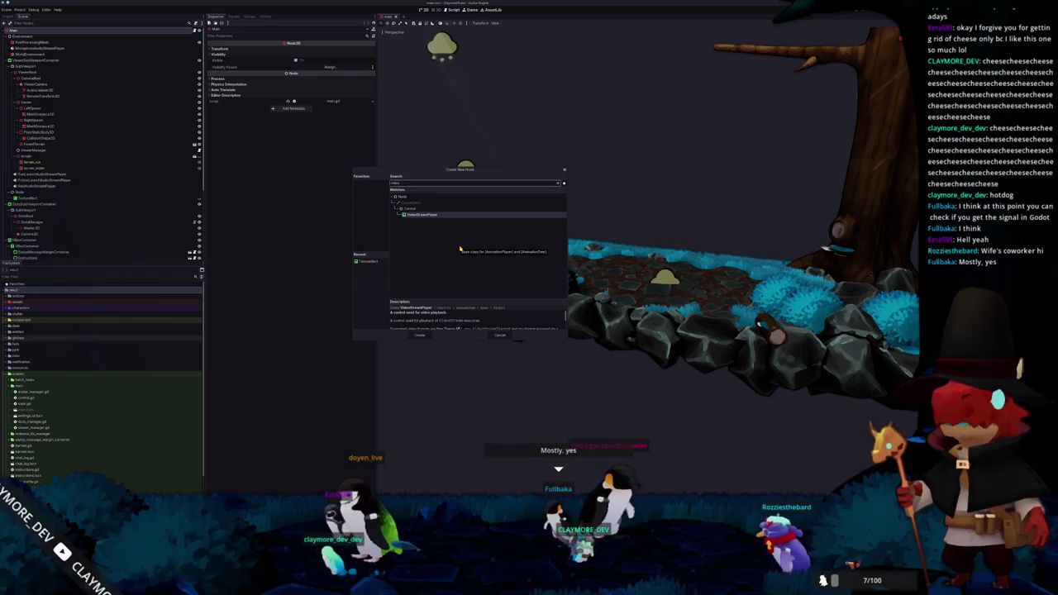
{"action": "scroll", "coordinate": [436, 324], "scroll_direction": "down", "scroll_amount": 1}
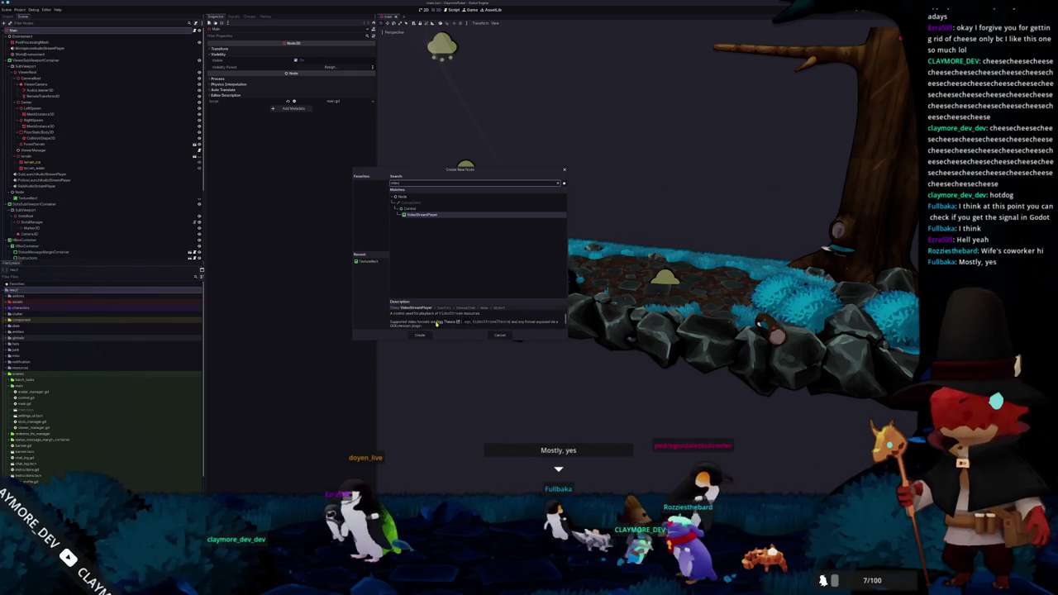
{"action": "scroll", "coordinate": [436, 324], "scroll_direction": "down", "scroll_amount": 1}
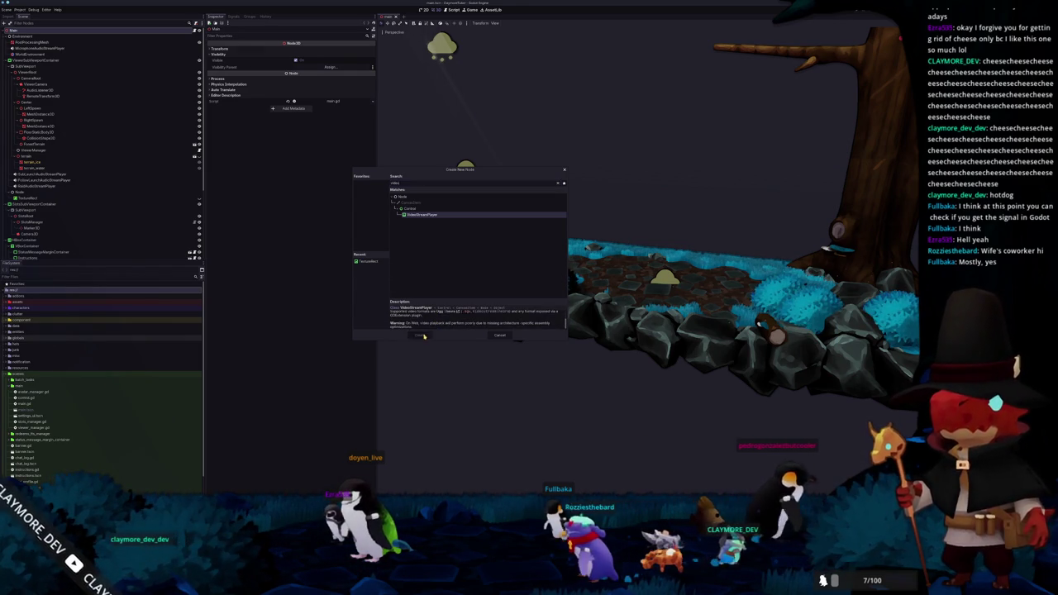
{"action": "left_click", "coordinate": [422, 336]}
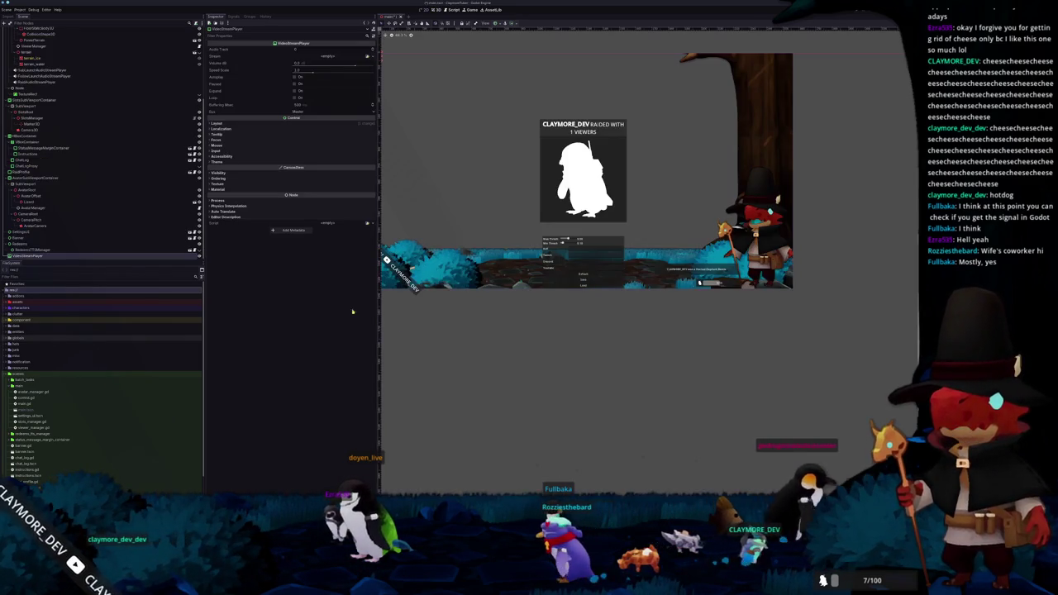
Step: Set the VideoStreamPlayer's NDI stream Name to the first FISHTANK source and run the project
{"action": "left_click", "coordinate": [371, 56]}
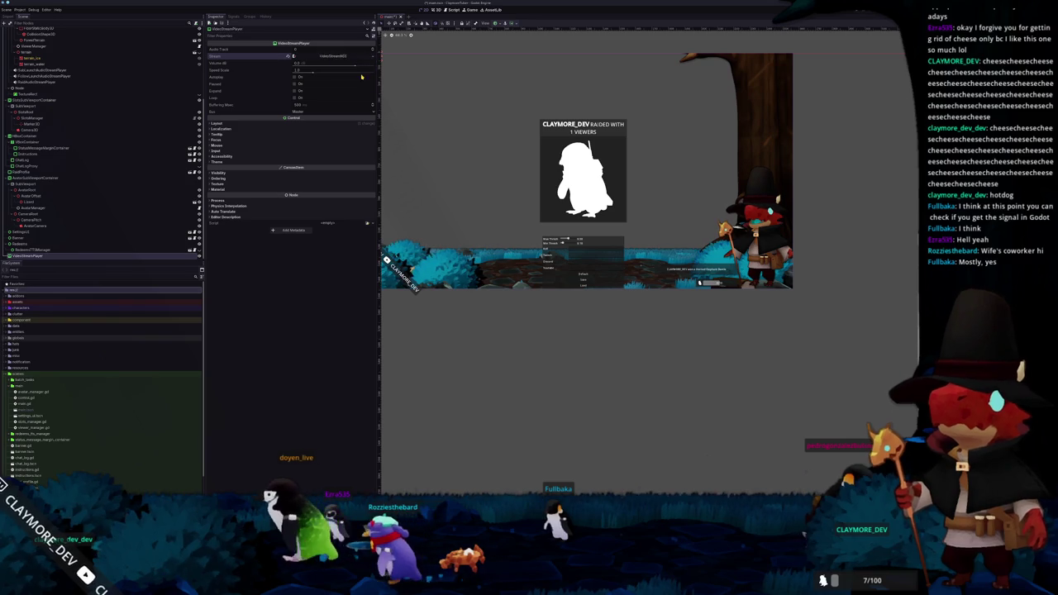
{"action": "left_click", "coordinate": [346, 57]}
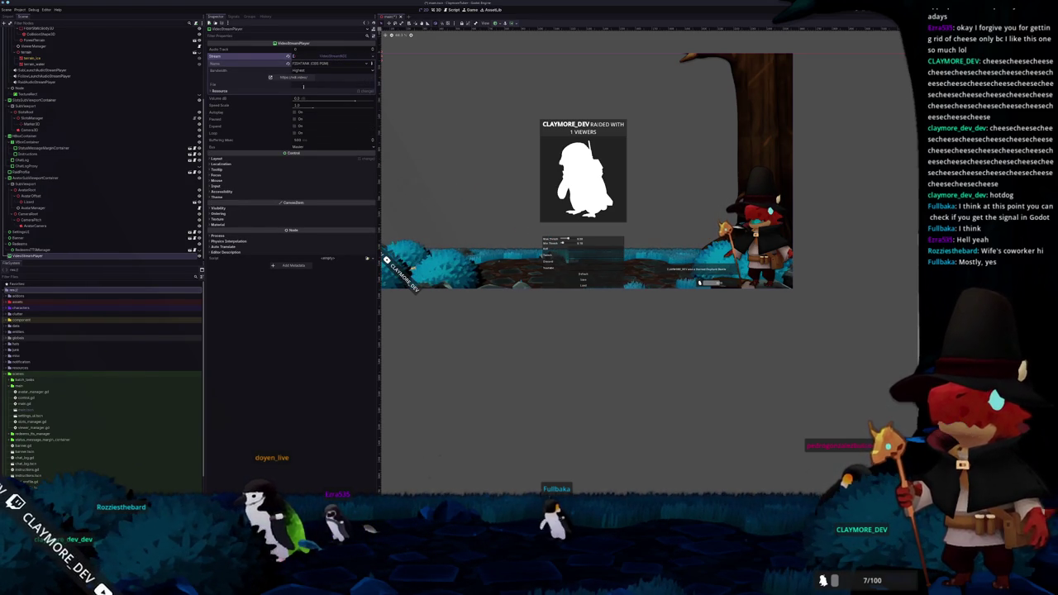
{"action": "scroll", "coordinate": [462, 161], "scroll_direction": "down", "scroll_amount": 2}
{"action": "scroll", "coordinate": [510, 177], "scroll_direction": "up", "scroll_amount": 5}
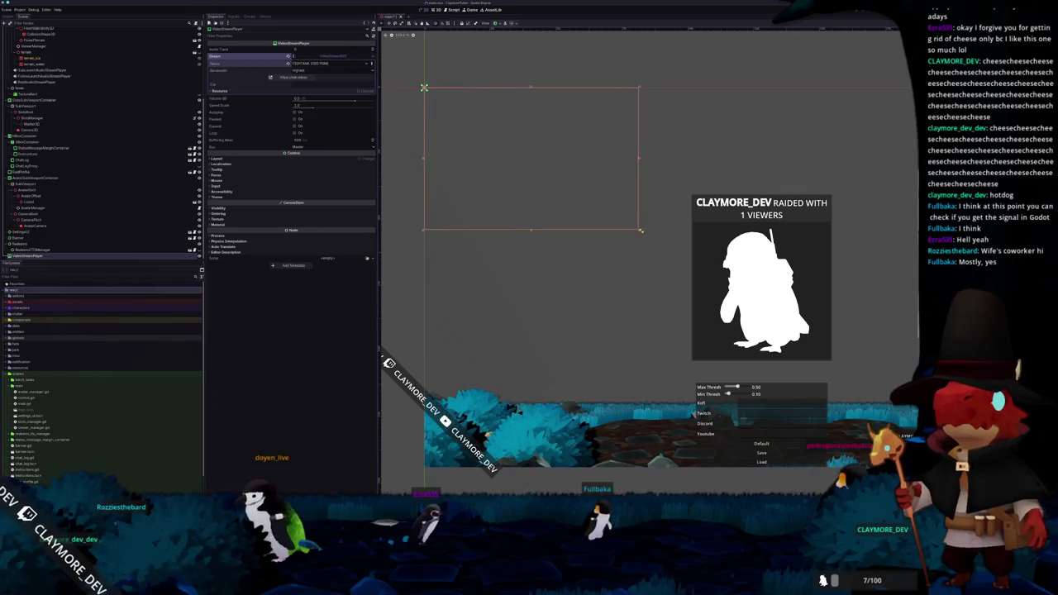
{"action": "left_click", "coordinate": [314, 63]}
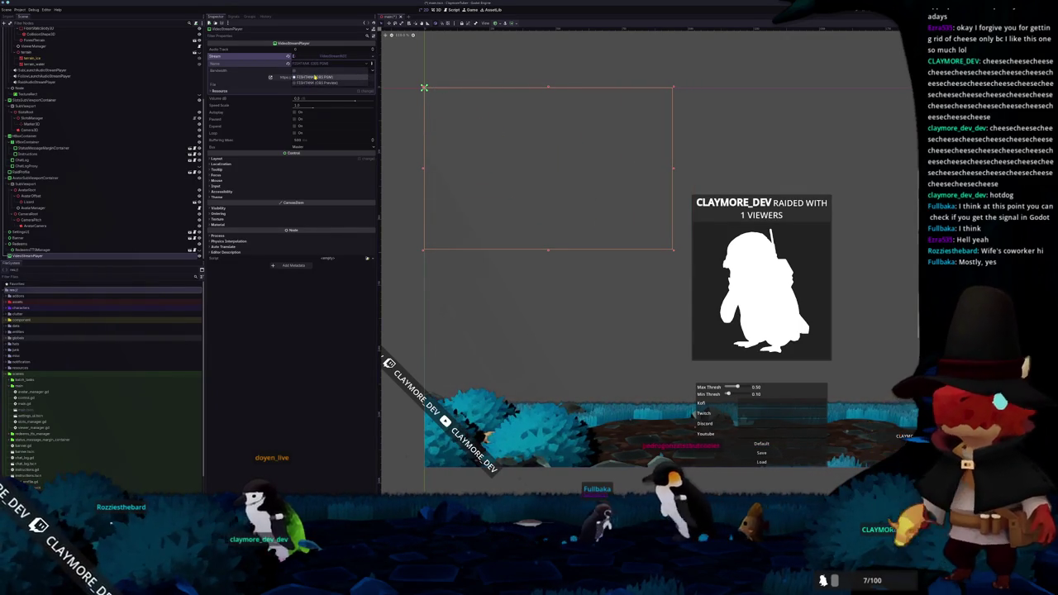
{"action": "left_click", "coordinate": [310, 77]}
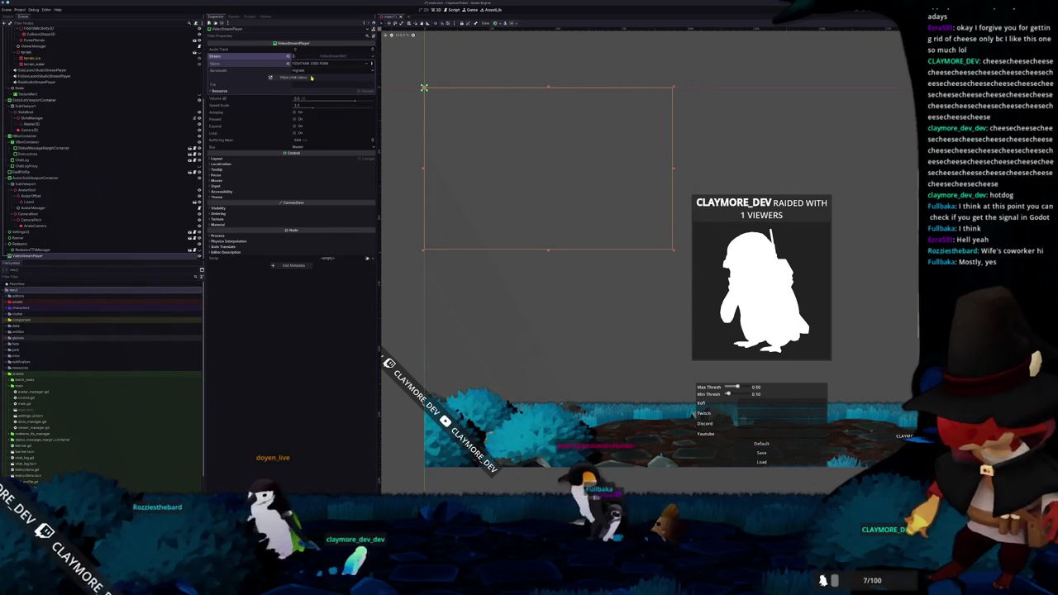
{"action": "scroll", "coordinate": [440, 117], "scroll_direction": "down", "scroll_amount": 3}
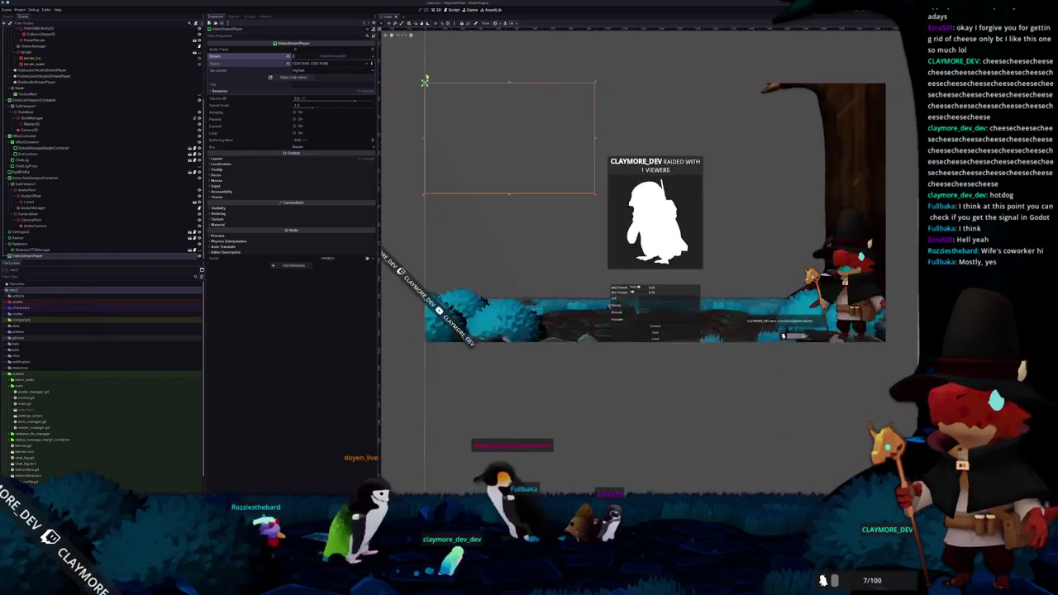
{"action": "key", "text": "F5"}
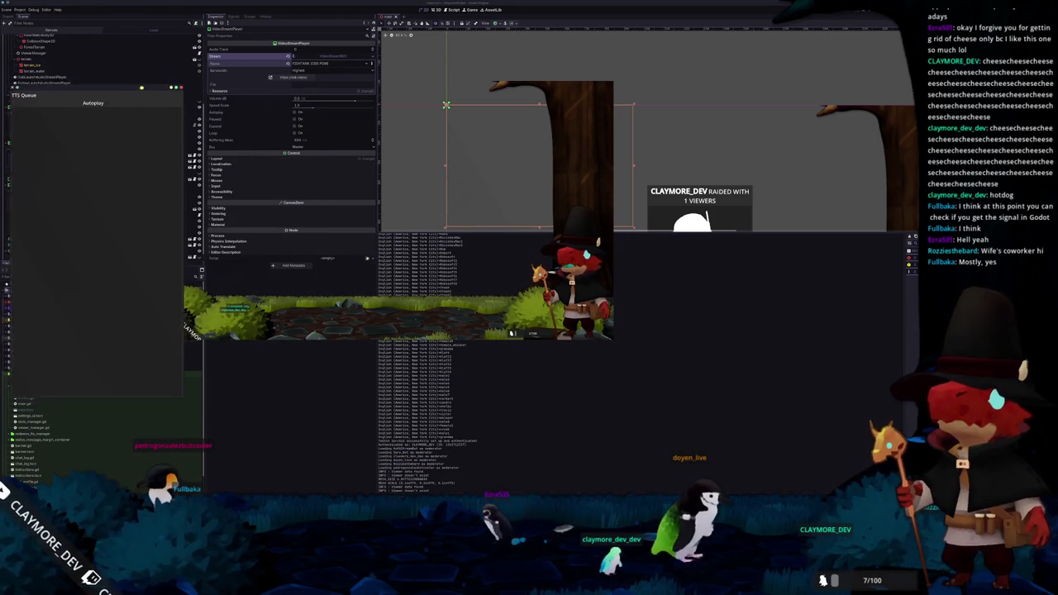
Step: Stop the game, switch the stream Name to FISHTANK Preview, and run the project again
{"action": "key", "text": "F8"}
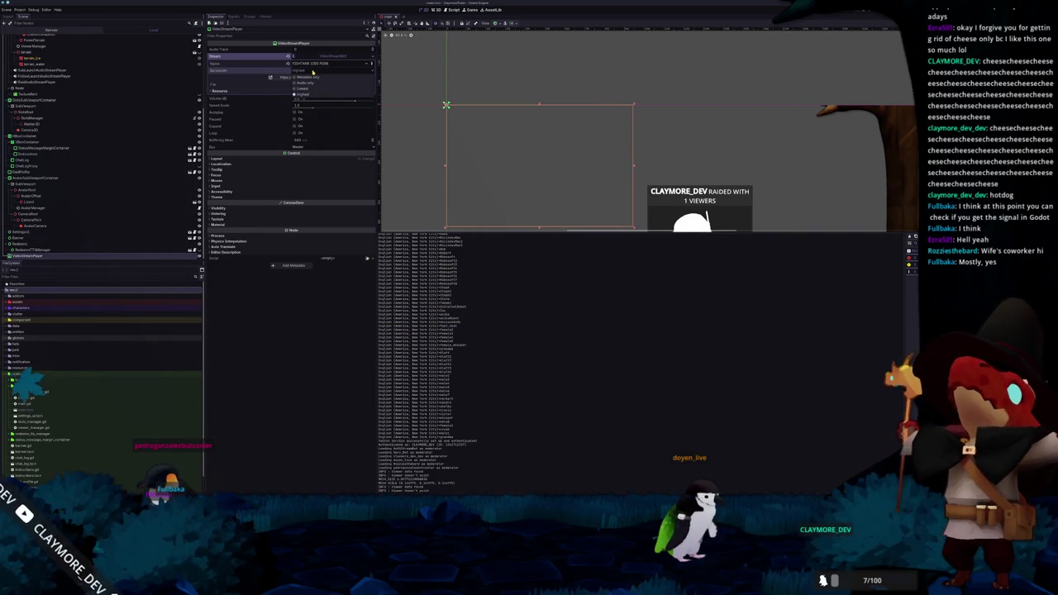
{"action": "left_click", "coordinate": [325, 83]}
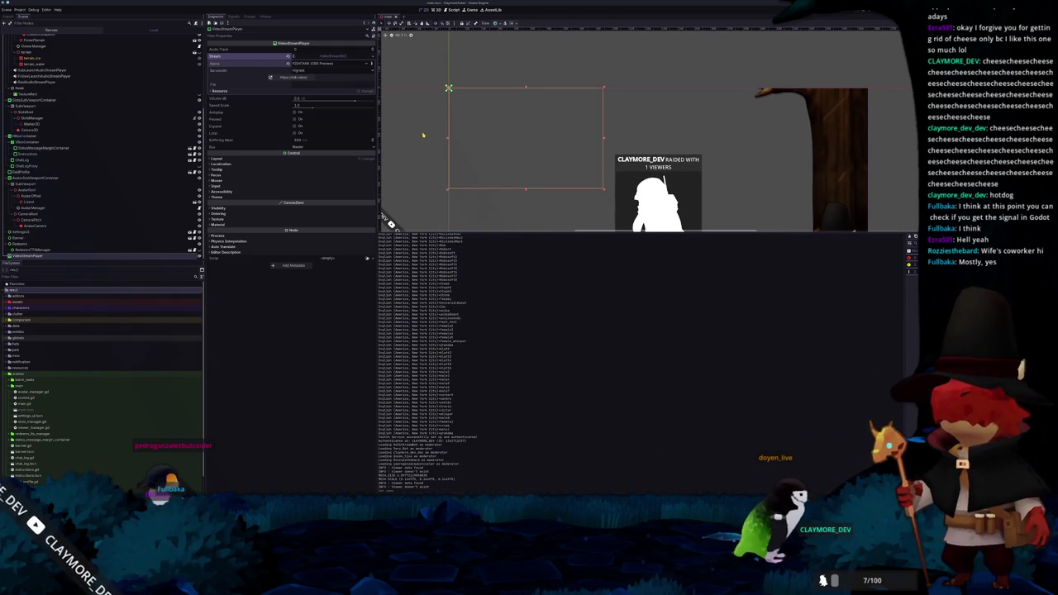
{"action": "key", "text": "F5"}
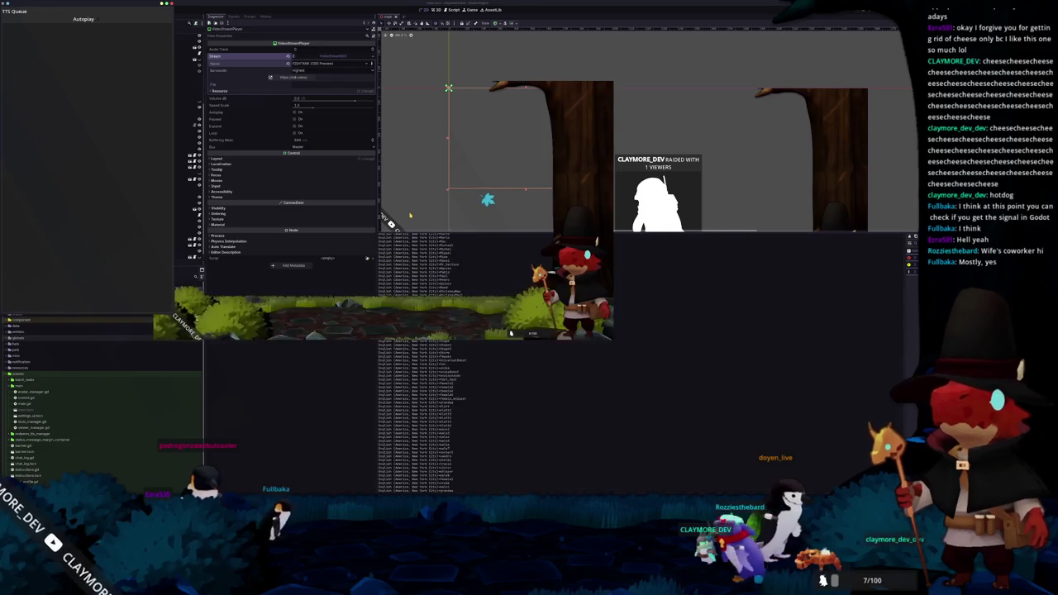
{"action": "left_click_drag", "start_coordinate": [356, 191], "coordinate": [710, 190]}
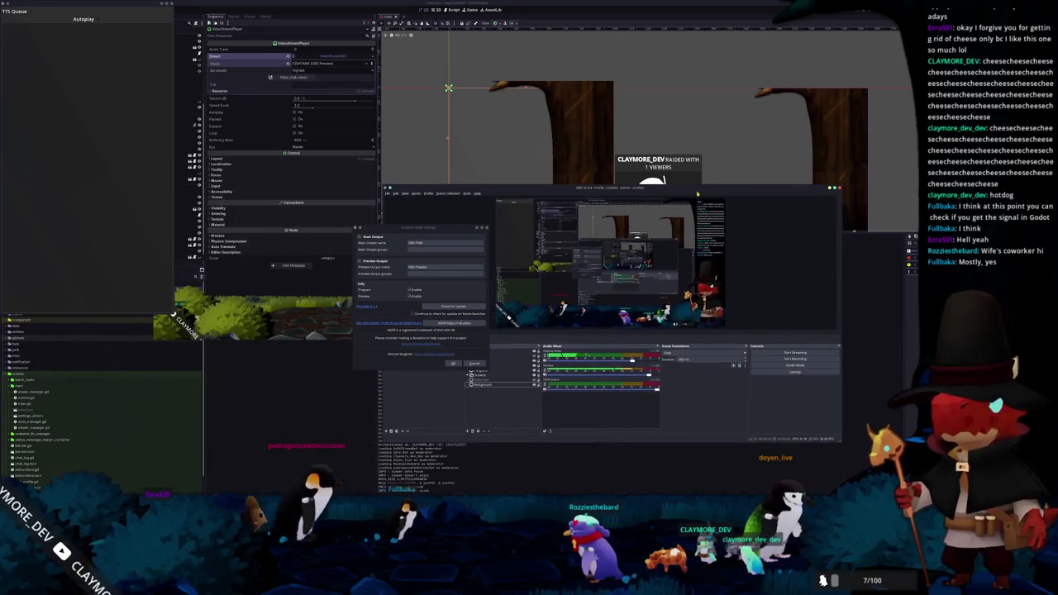
{"action": "left_click", "coordinate": [359, 261]}
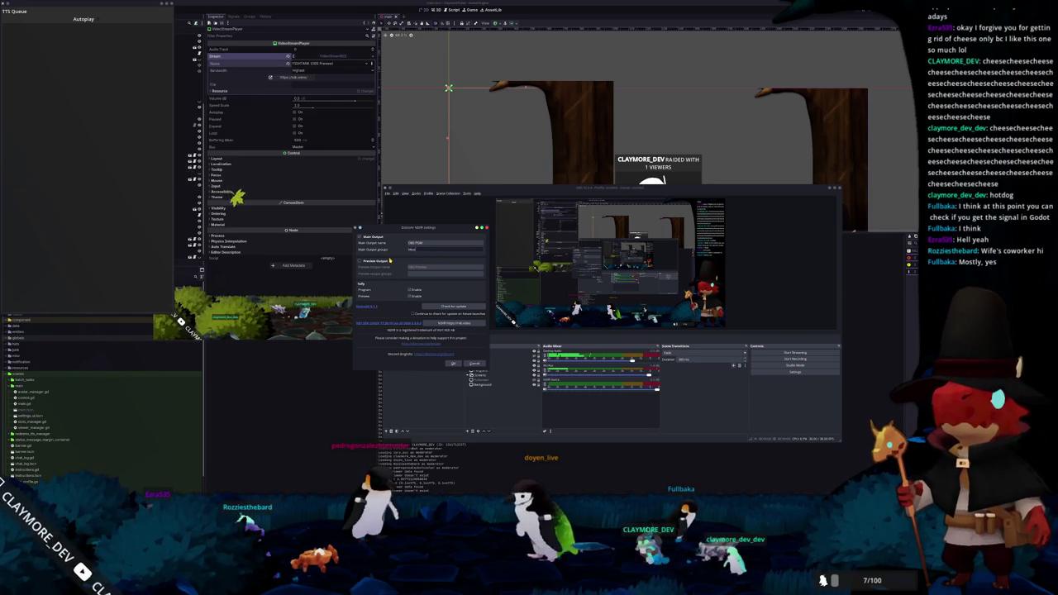
Step: Confirm the NDI settings with Preview Output off and open the NDI Source's Properties
{"action": "left_click", "coordinate": [452, 363]}
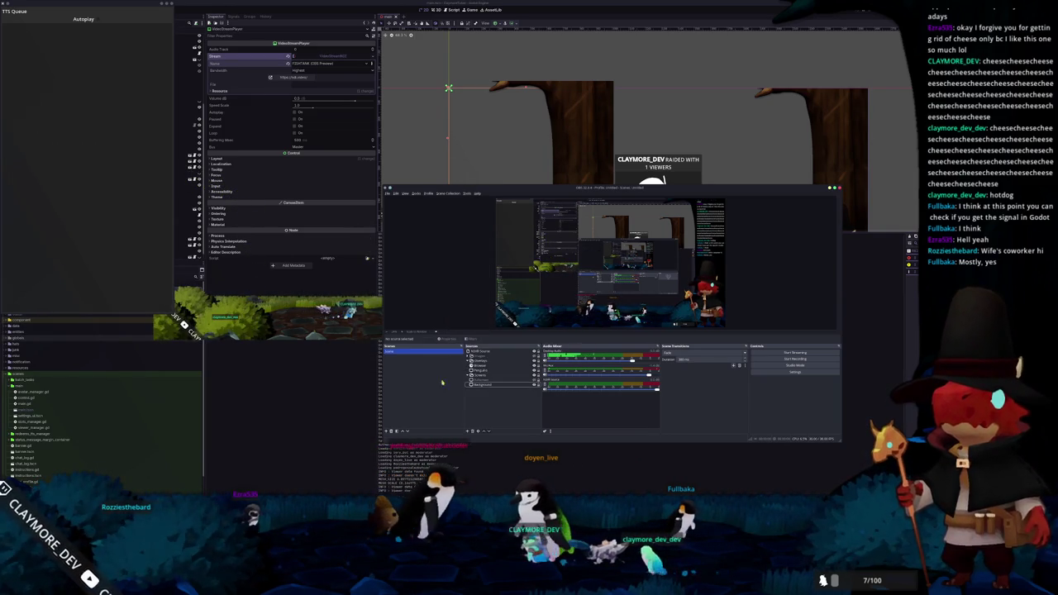
{"action": "right_click", "coordinate": [487, 351]}
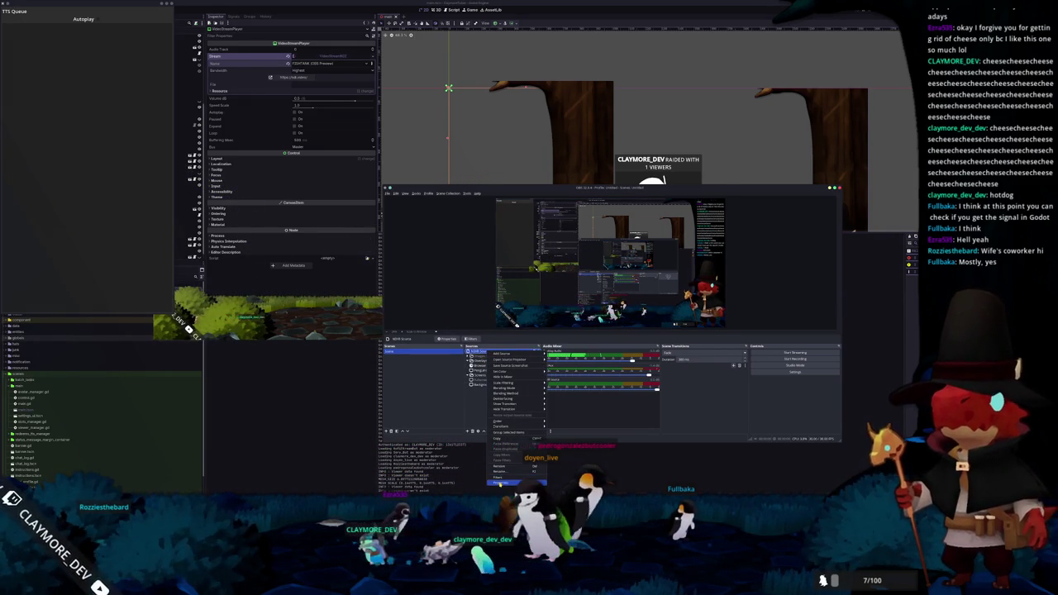
{"action": "left_click", "coordinate": [499, 483]}
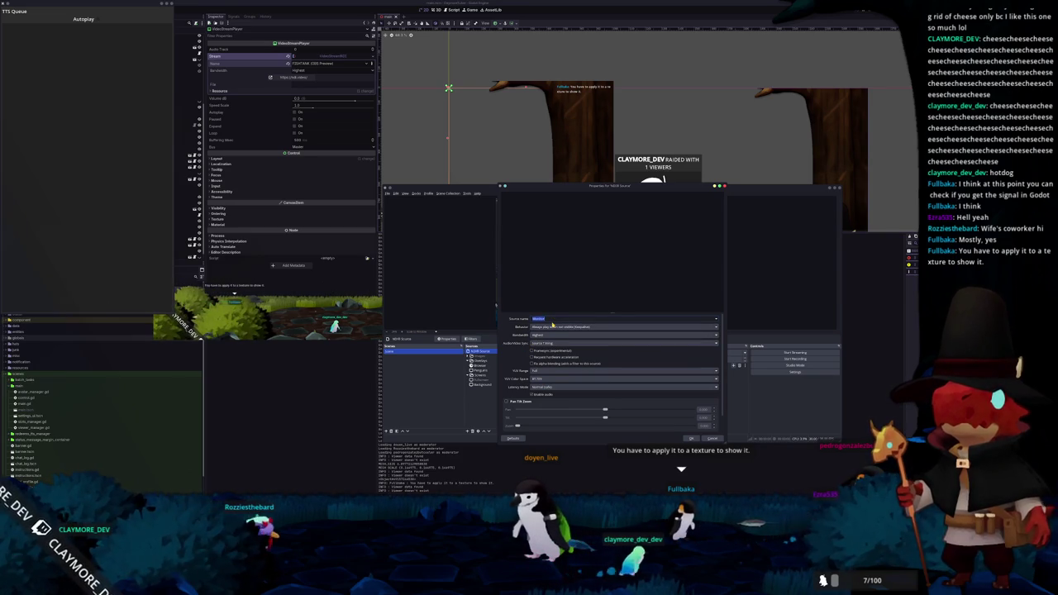
Step: Change the NDI source's name field to 'Recfground', then view and close the Background source properties
{"action": "double_click", "coordinate": [623, 317]}
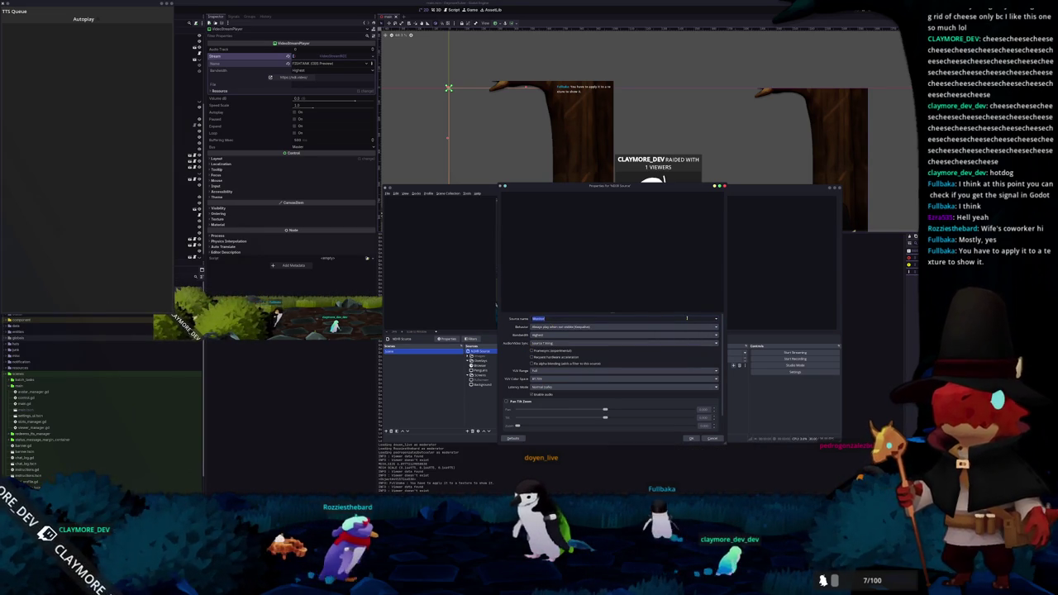
{"action": "type", "text": "Recfg"}
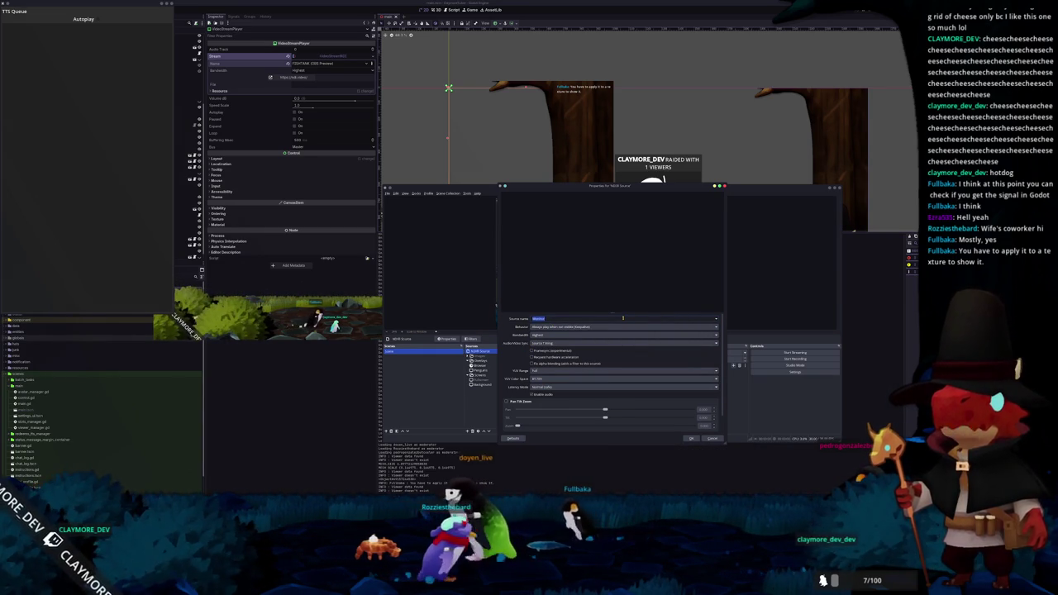
{"action": "type", "text": "round"}
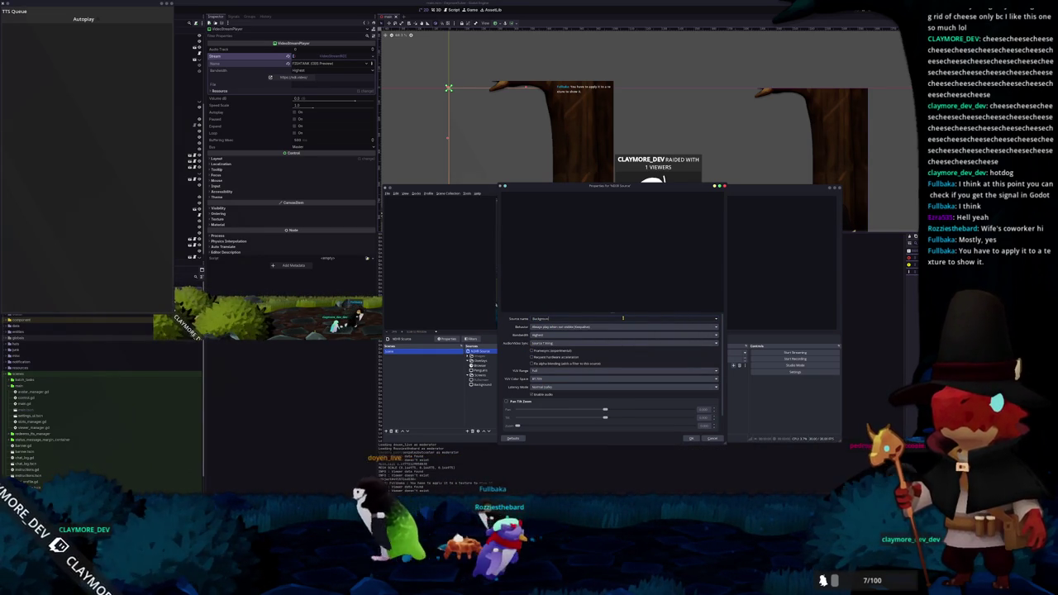
{"action": "left_click", "coordinate": [689, 438]}
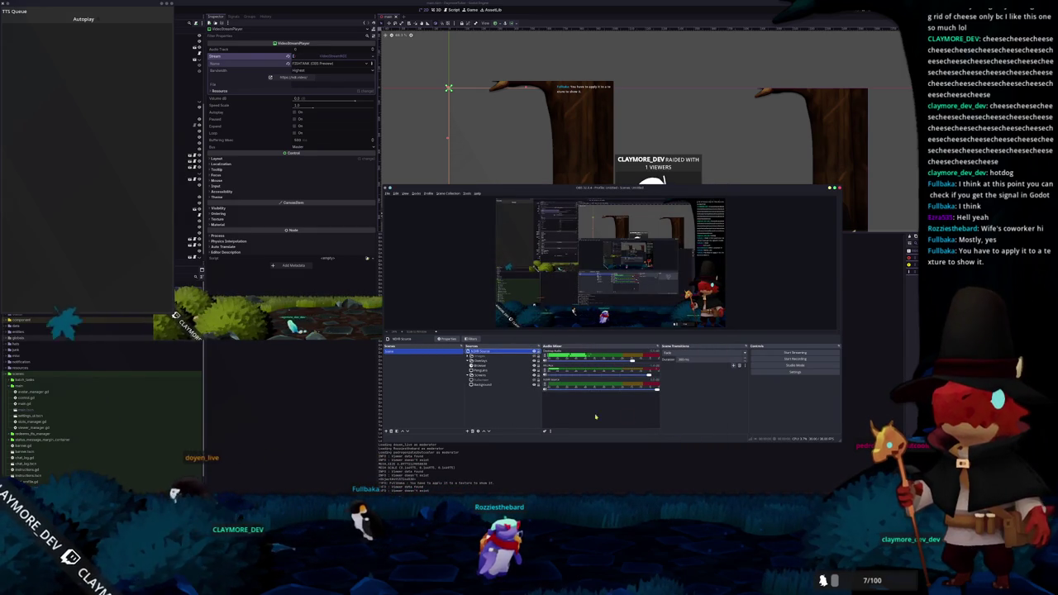
{"action": "left_click", "coordinate": [490, 376]}
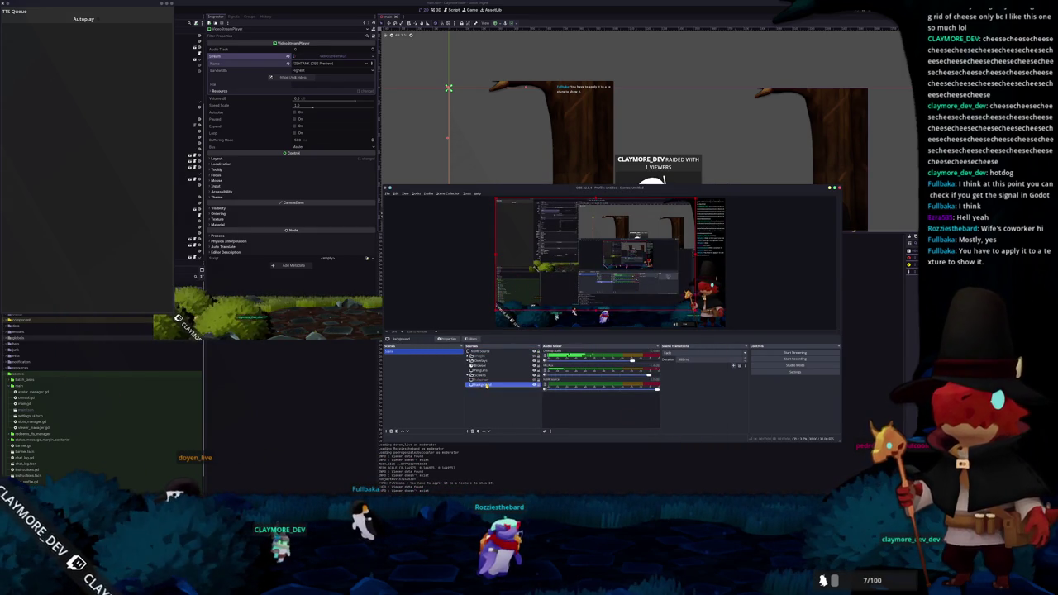
{"action": "double_click", "coordinate": [497, 352]}
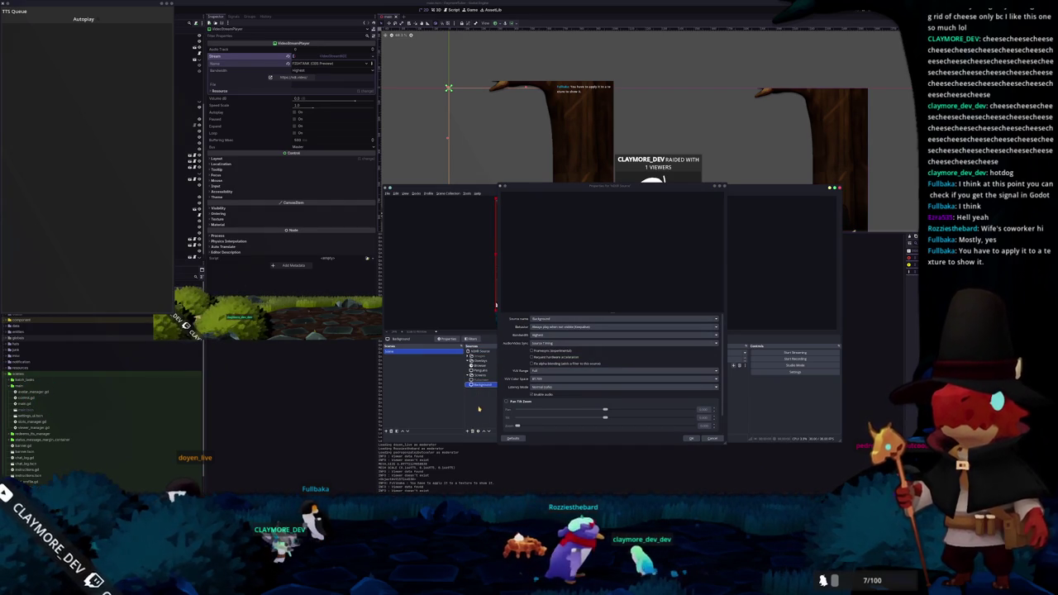
{"action": "left_click", "coordinate": [477, 429]}
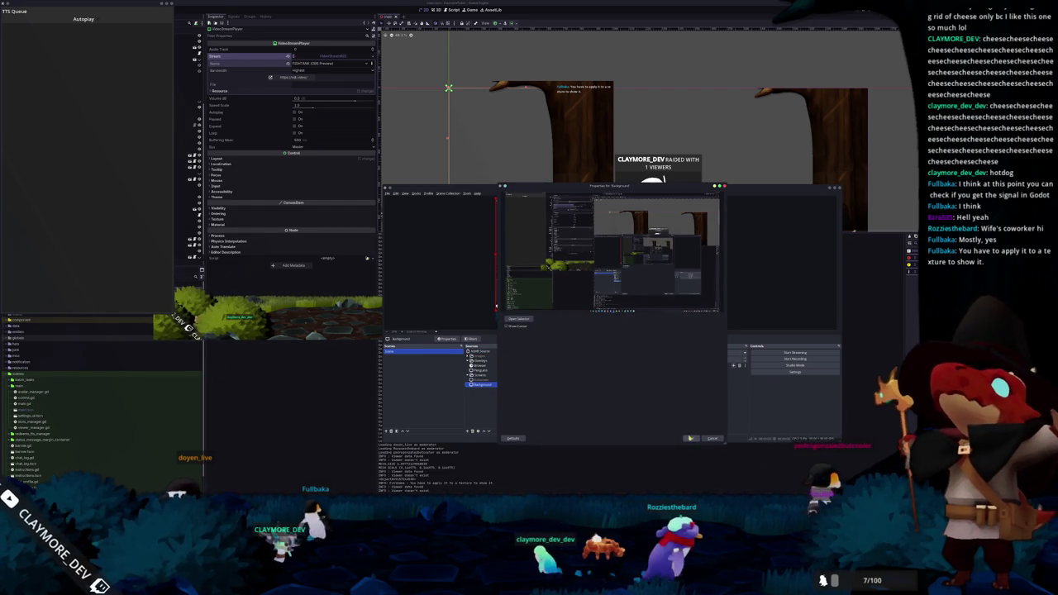
{"action": "key", "text": "Escape"}
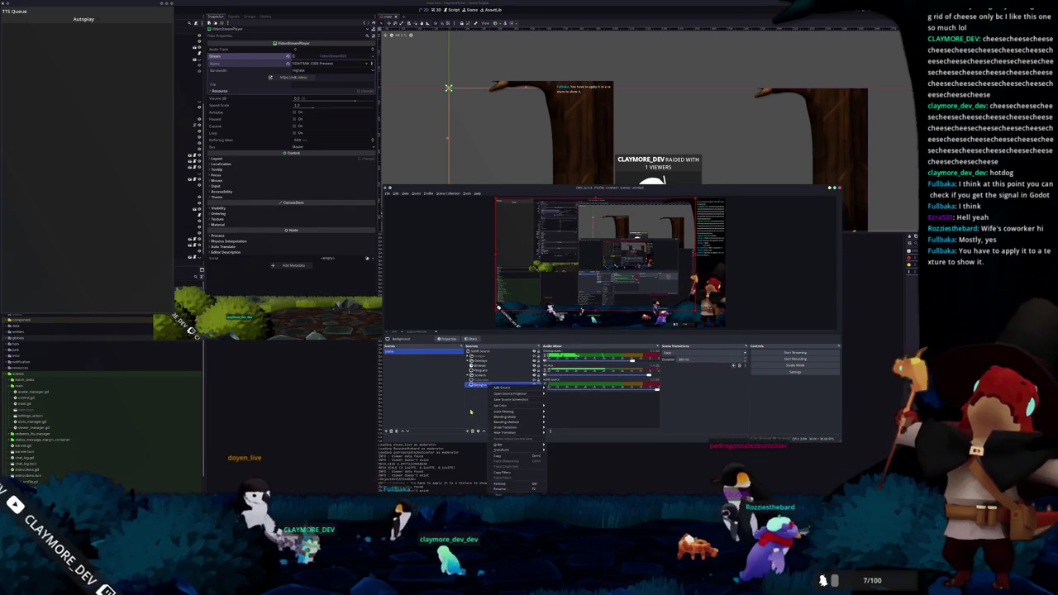
Step: Open the Filters window for the Background source
{"action": "double_click", "coordinate": [487, 385]}
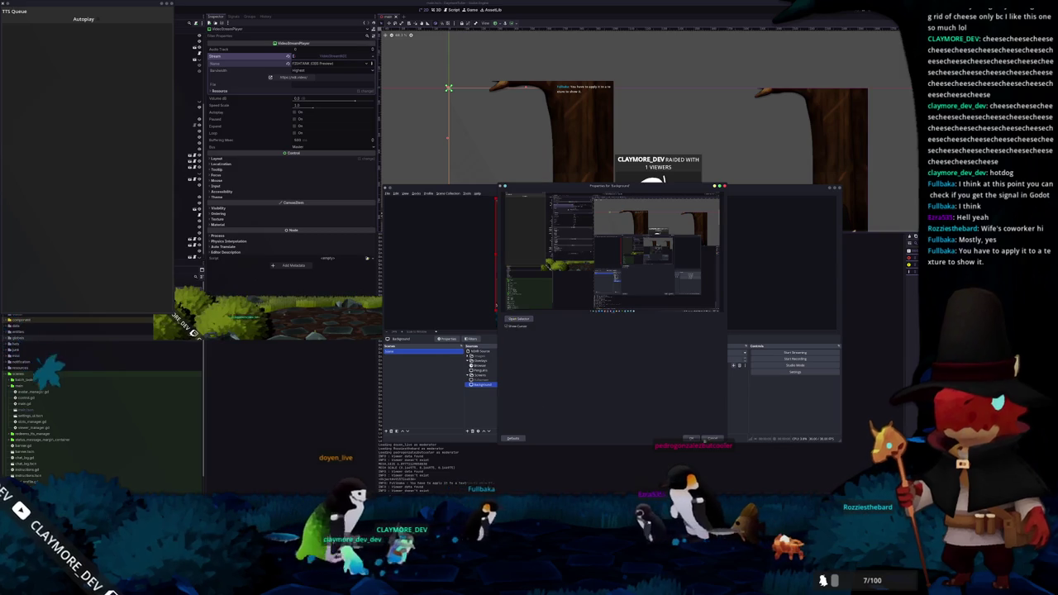
{"action": "key", "text": "Escape"}
{"action": "right_click", "coordinate": [487, 385]}
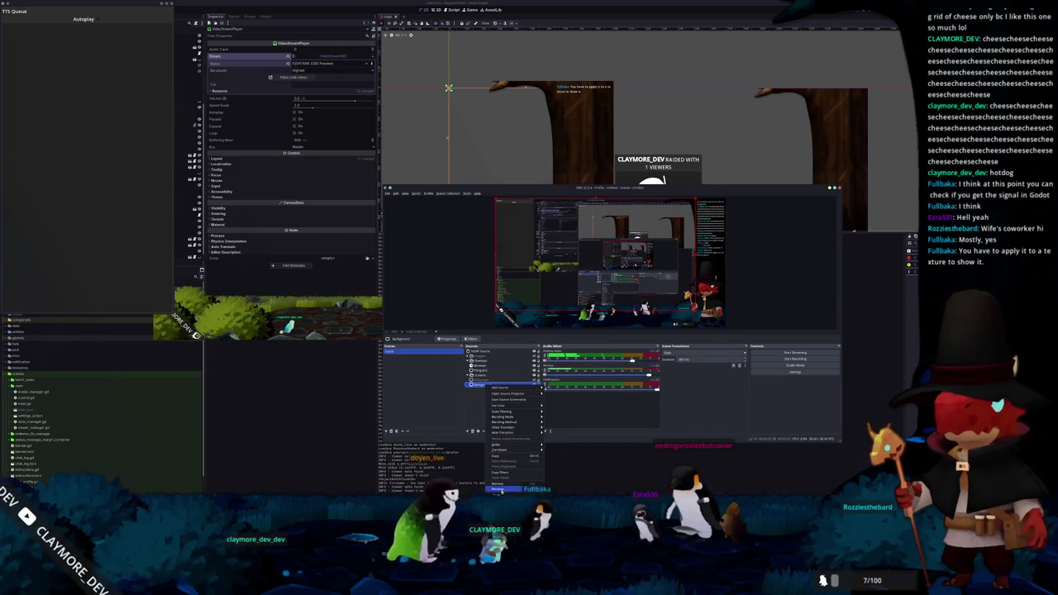
{"action": "left_click", "coordinate": [500, 506]}
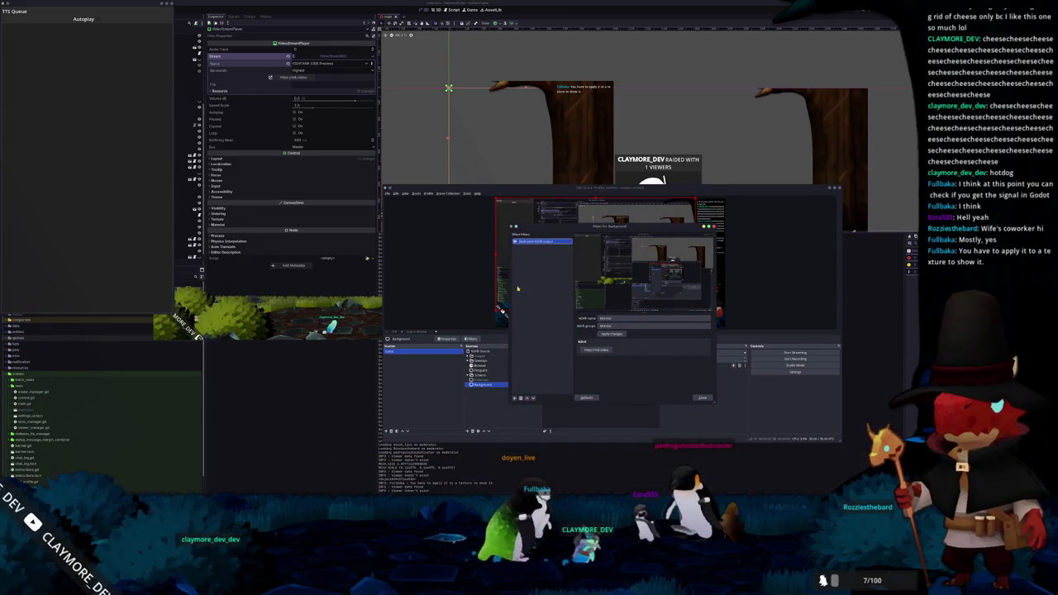
Step: Clear 'Monitor' from the Dedicated NDI output filter's NDI group field
{"action": "double_click", "coordinate": [617, 325]}
{"action": "key", "text": "BackSpace"}
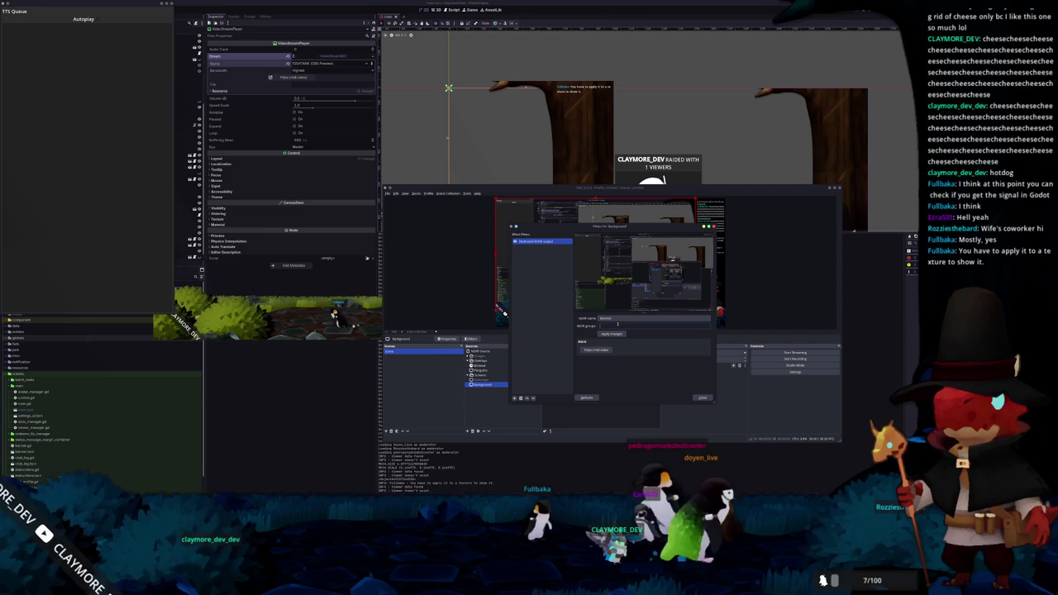
{"action": "double_click", "coordinate": [619, 317]}
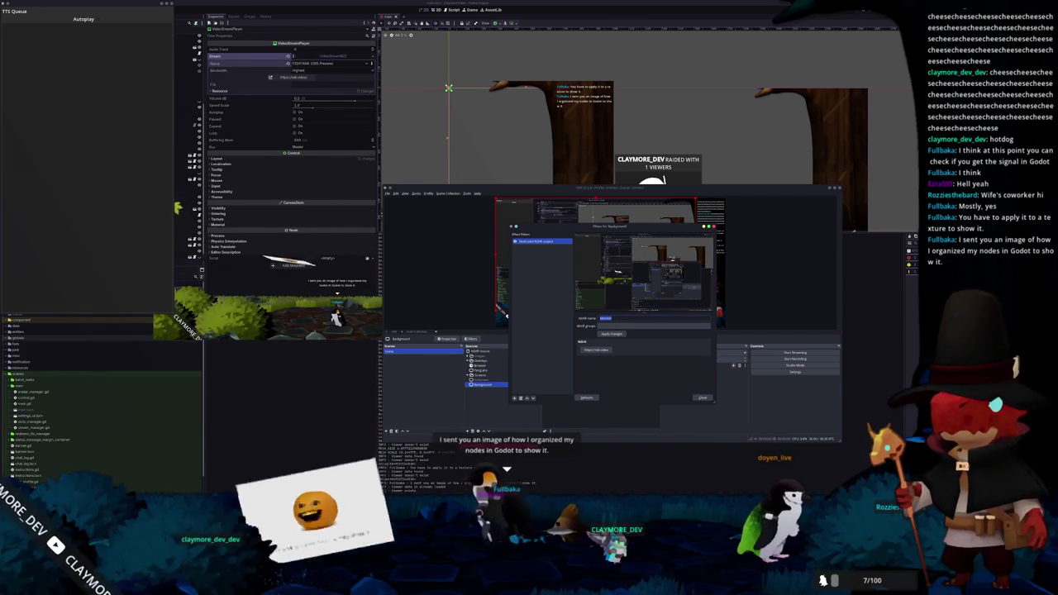
{"action": "key", "text": "alt+Tab"}
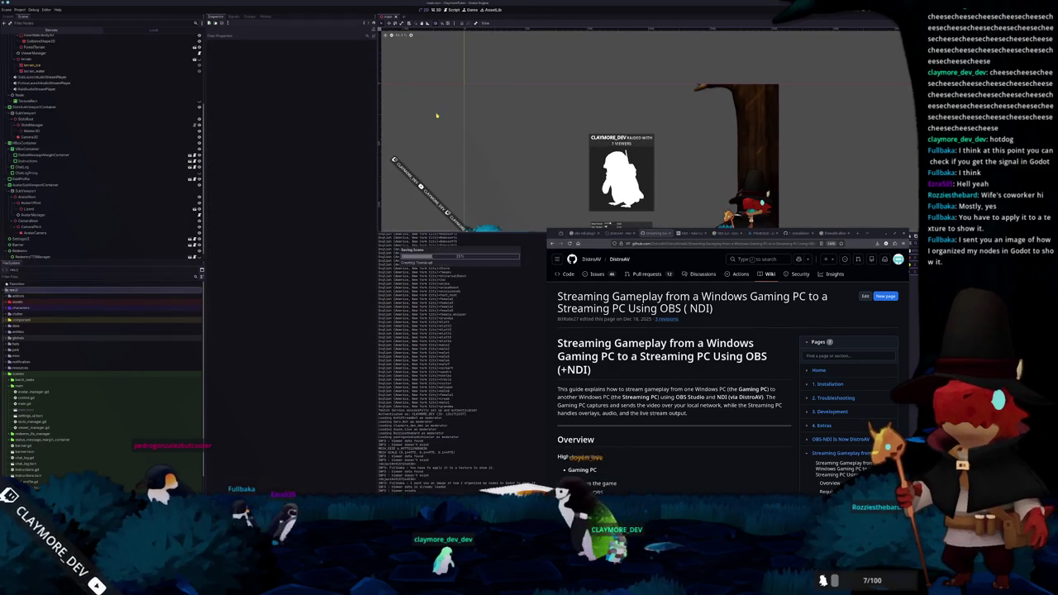
Step: Enable Autoplay on the VideoStreamPlayer node and bring the editor above the game window
{"action": "left_click", "coordinate": [30, 255]}
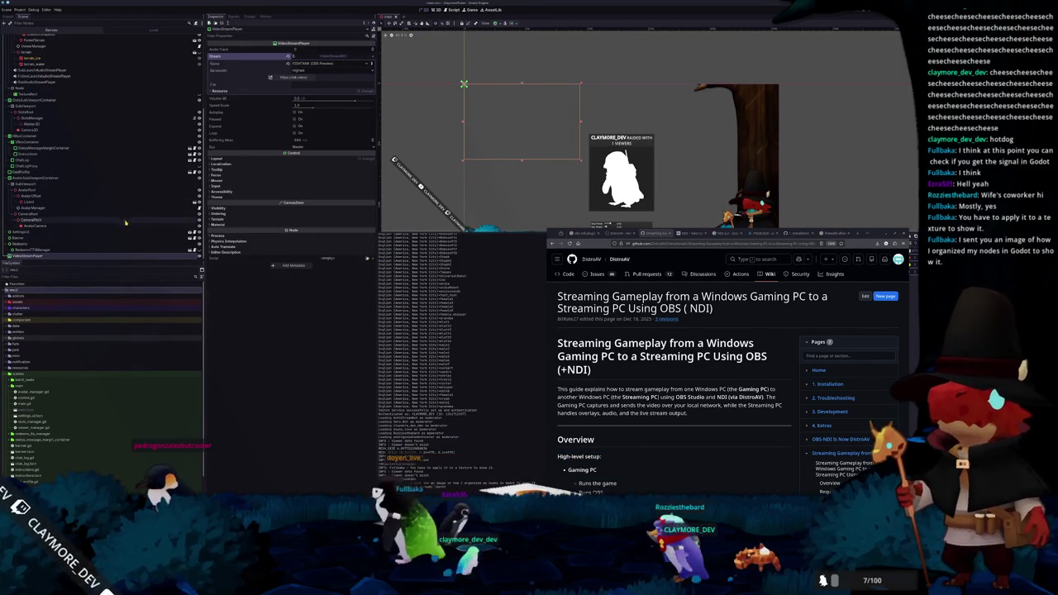
{"action": "left_click", "coordinate": [294, 112]}
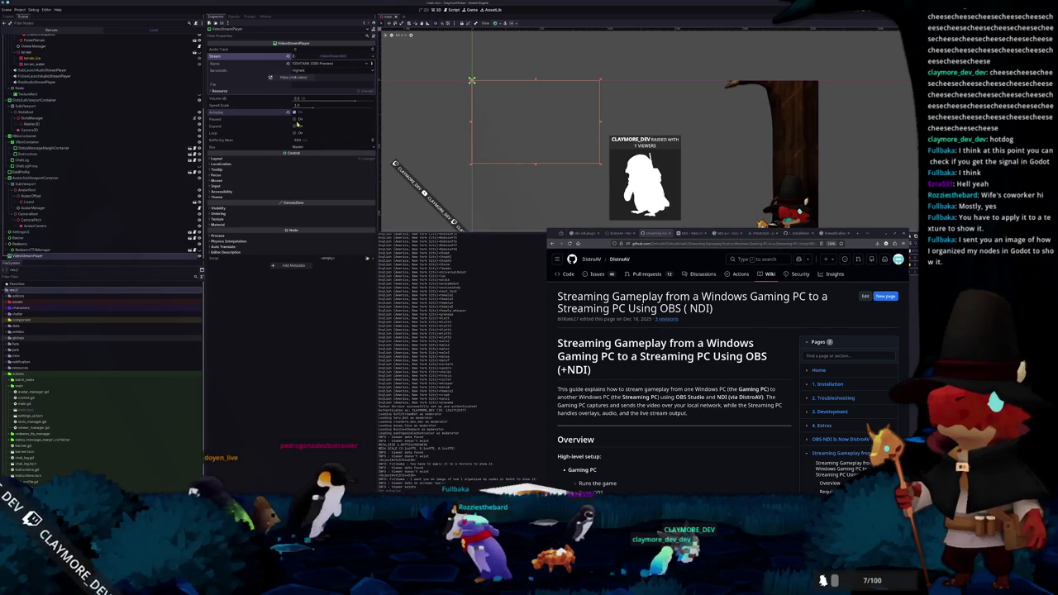
{"action": "left_click", "coordinate": [294, 119]}
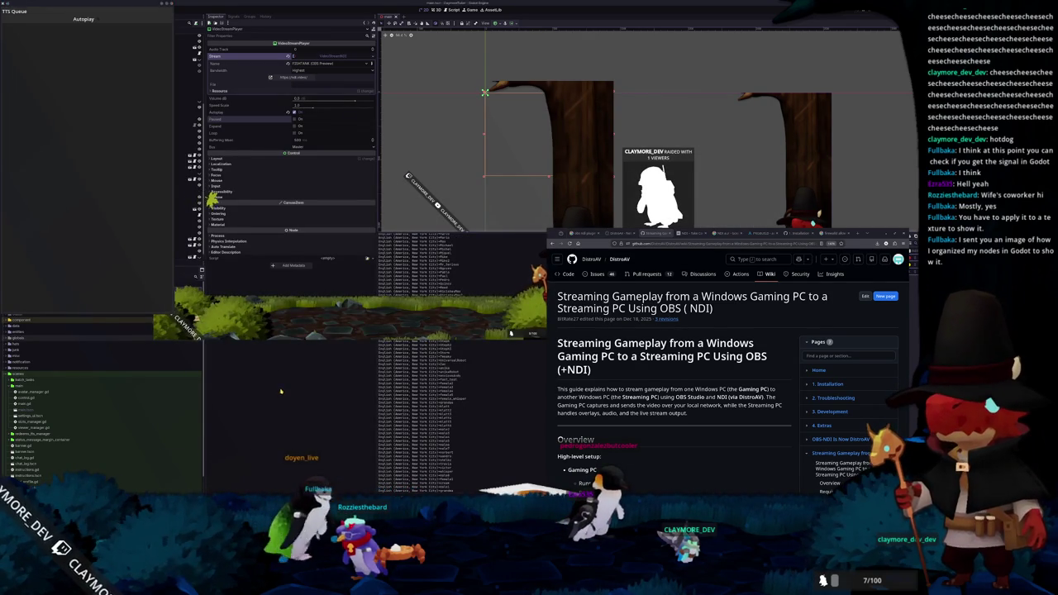
{"action": "left_click", "coordinate": [273, 123]}
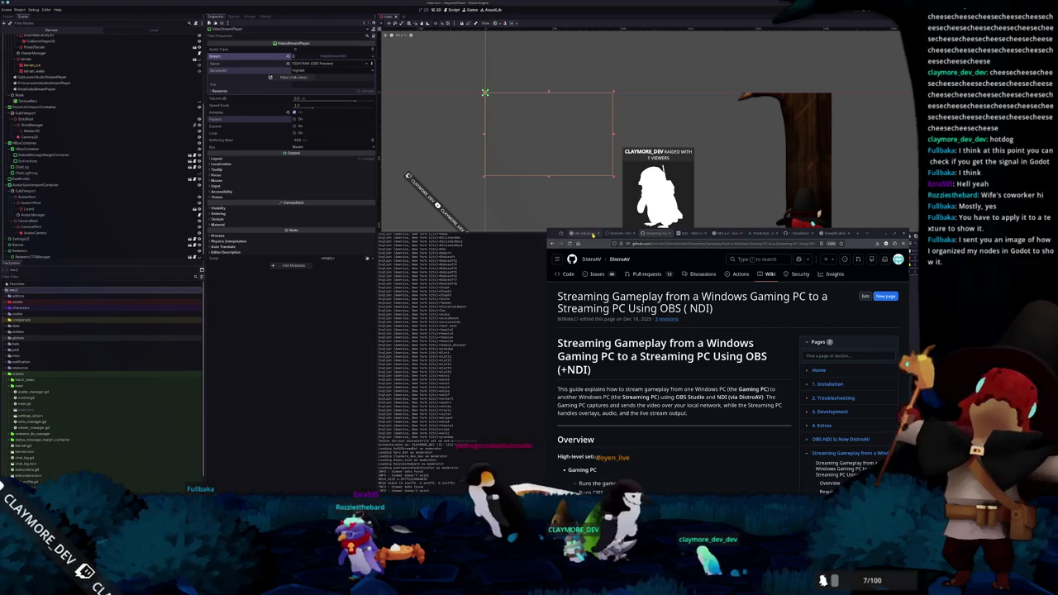
Step: Search the web for 'godot ndi'
{"action": "left_click", "coordinate": [781, 233]}
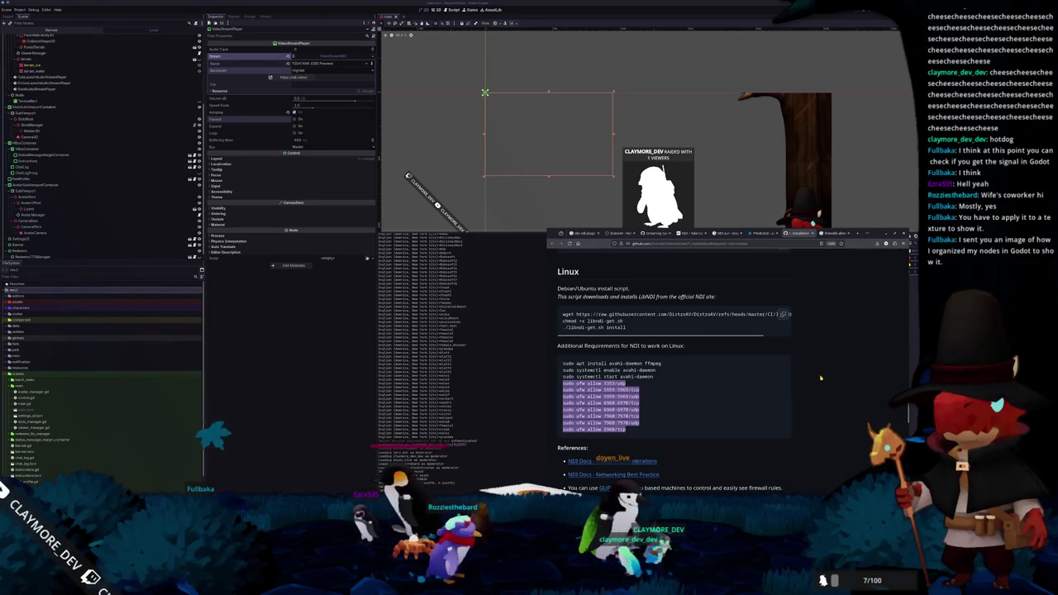
{"action": "scroll", "coordinate": [818, 378], "scroll_direction": "up", "scroll_amount": 15}
{"action": "scroll", "coordinate": [814, 380], "scroll_direction": "up", "scroll_amount": 10}
{"action": "left_click", "coordinate": [753, 235]}
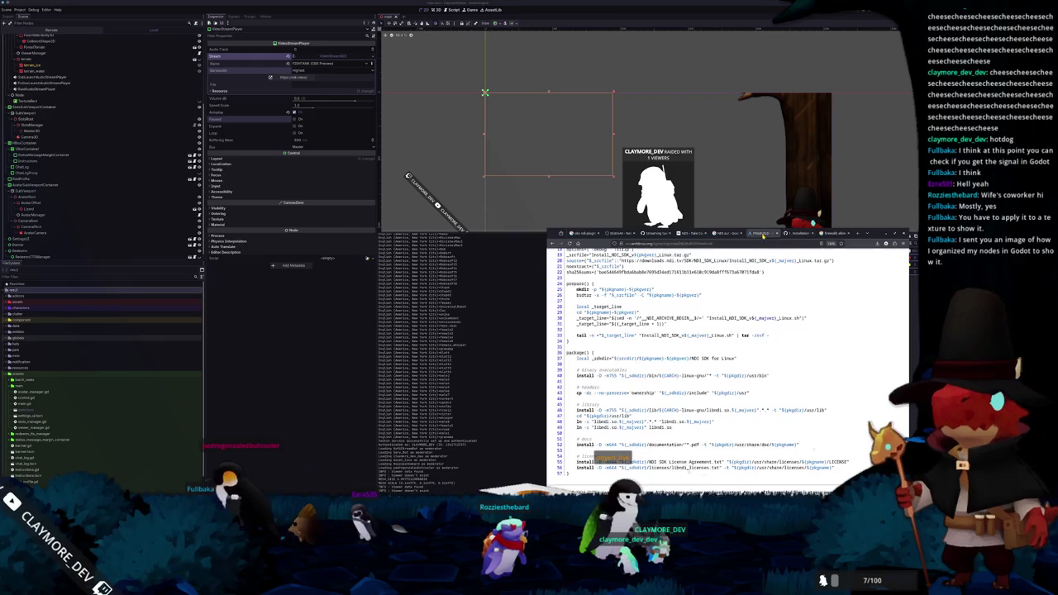
{"action": "type", "text": "godot ndi"}
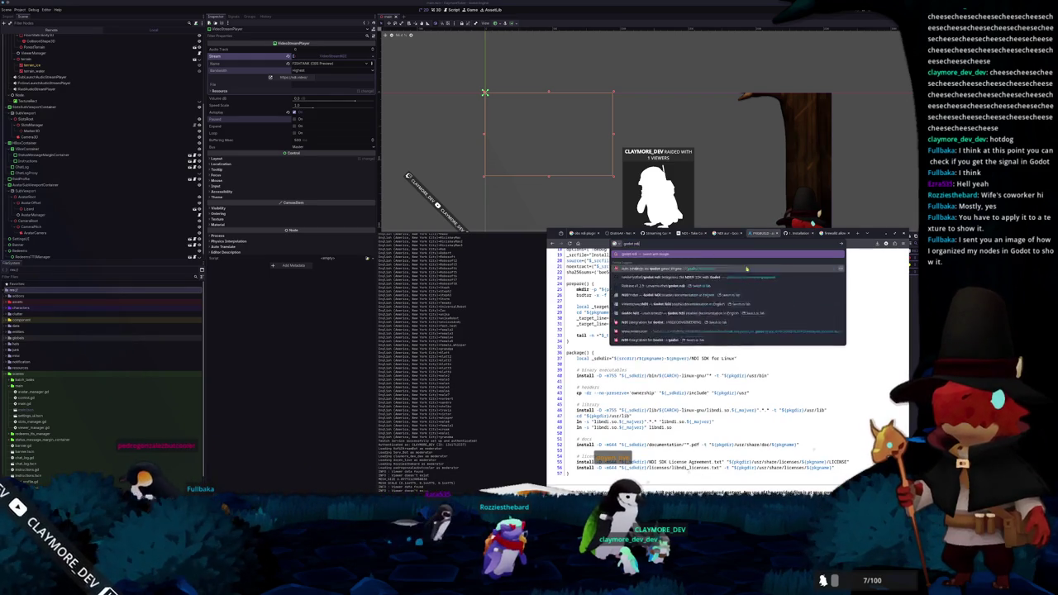
{"action": "key", "text": "Return"}
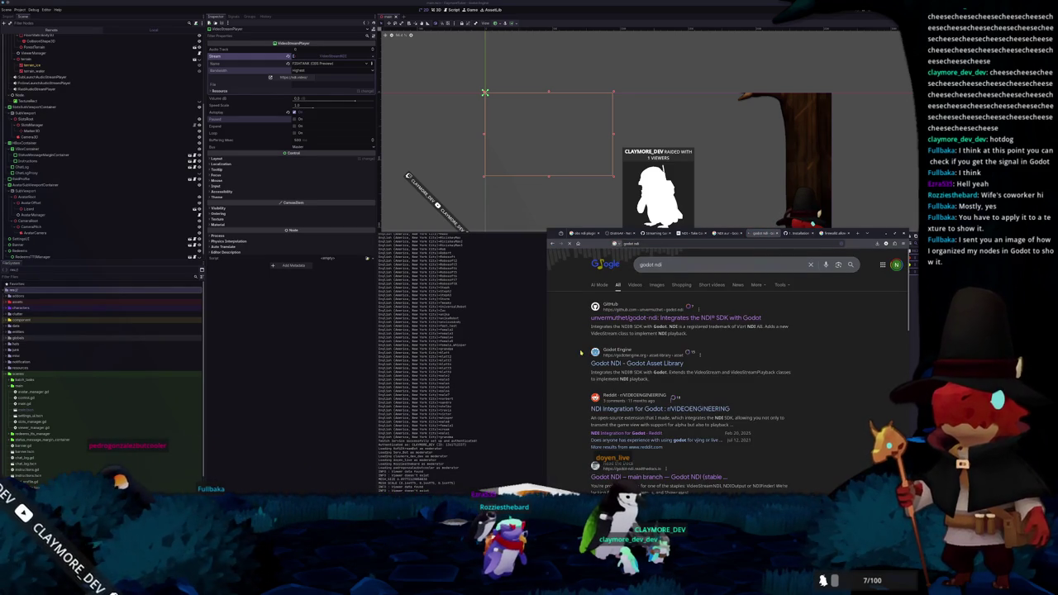
Step: Open the godot-ndi GitHub repository, its online documentation, then the VideoStreamNDI class page
{"action": "left_click", "coordinate": [628, 317]}
{"action": "scroll", "coordinate": [558, 370], "scroll_direction": "down", "scroll_amount": 10}
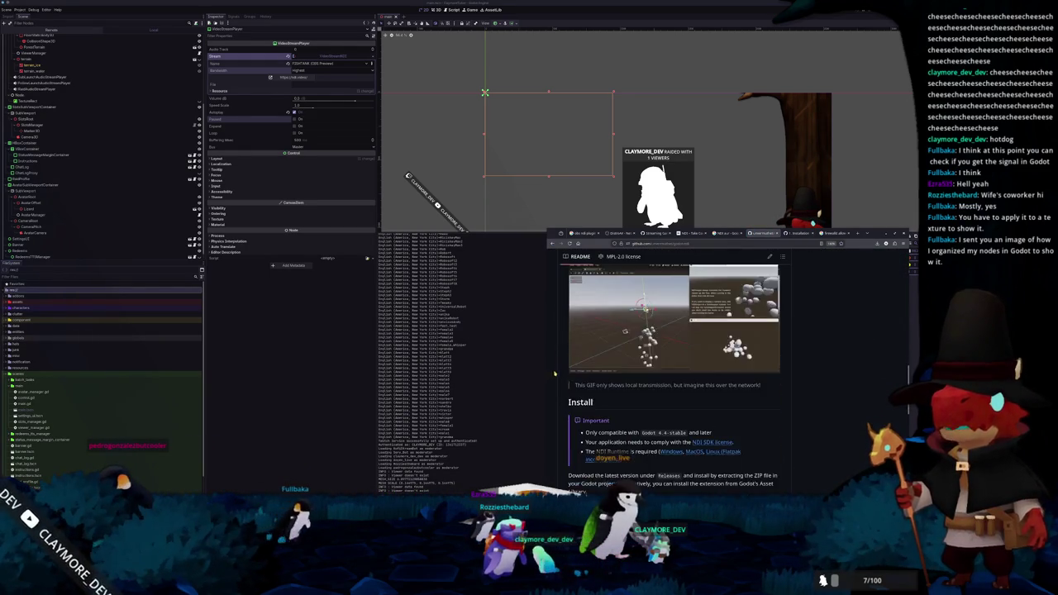
{"action": "scroll", "coordinate": [677, 351], "scroll_direction": "down", "scroll_amount": 1}
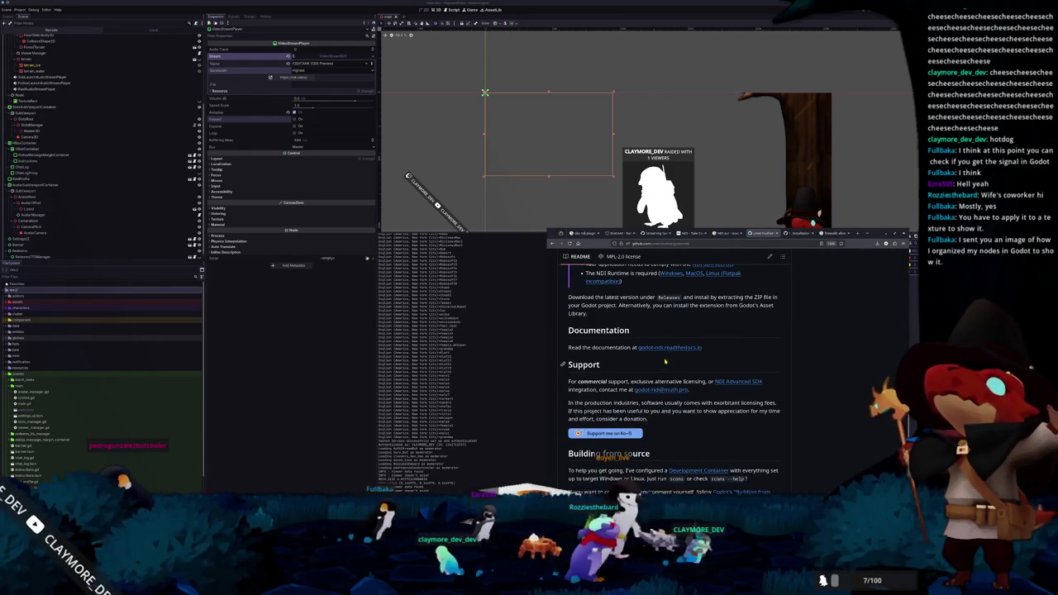
{"action": "left_click", "coordinate": [693, 347]}
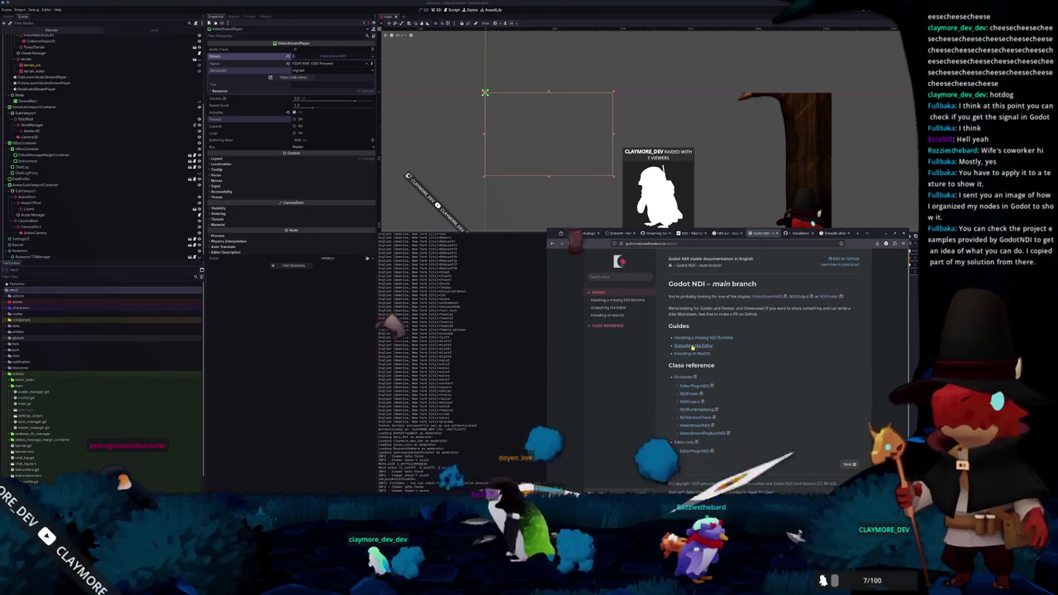
{"action": "left_click", "coordinate": [693, 427]}
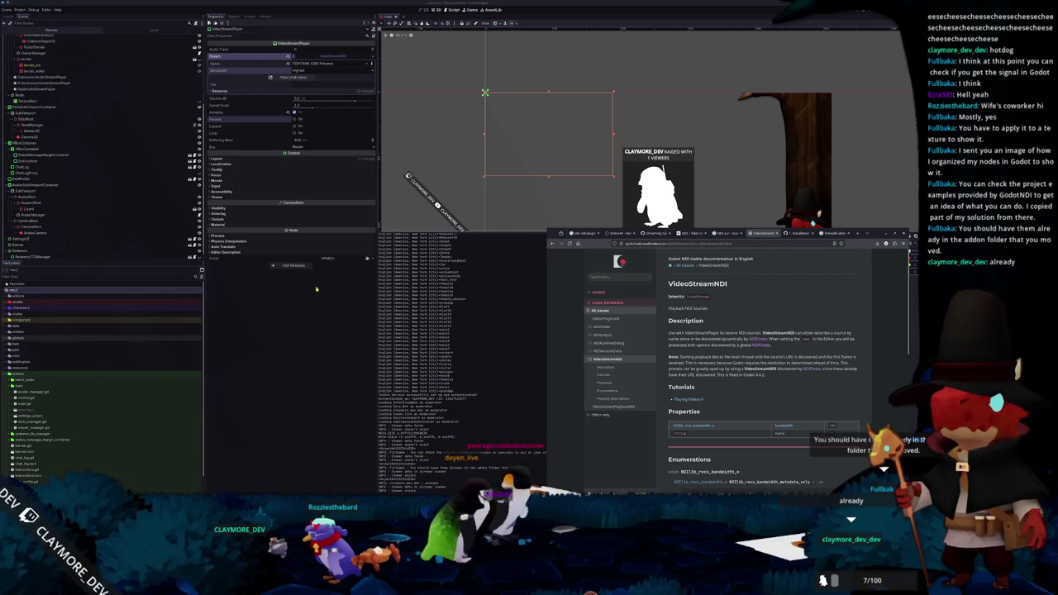
Step: Add an NDIFinder child node under the Main node
{"action": "scroll", "coordinate": [50, 124], "scroll_direction": "up", "scroll_amount": 5}
{"action": "right_click", "coordinate": [27, 38]}
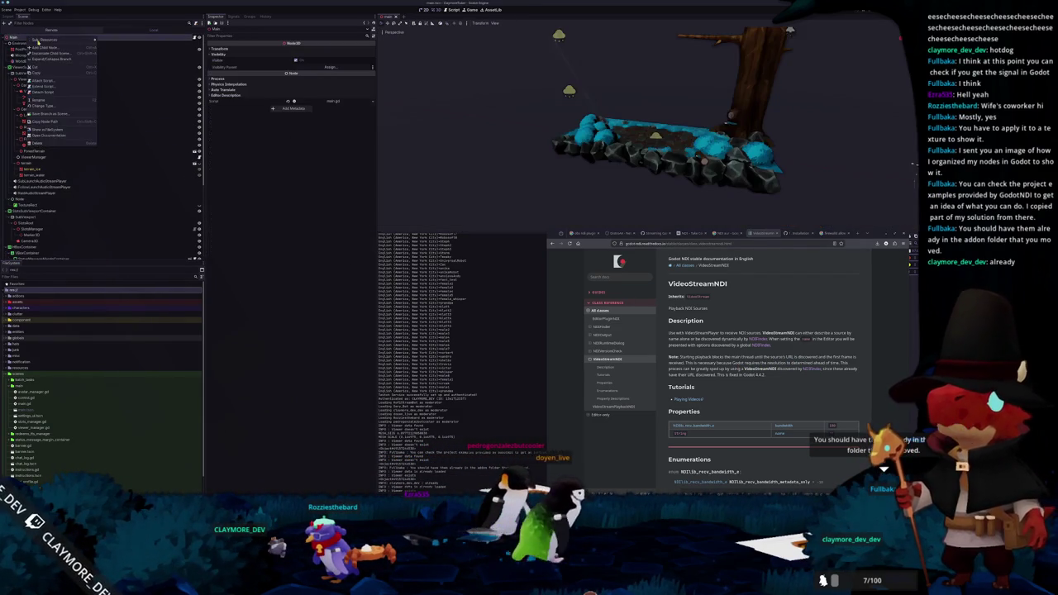
{"action": "left_click", "coordinate": [44, 47]}
{"action": "type", "text": "ndi"}
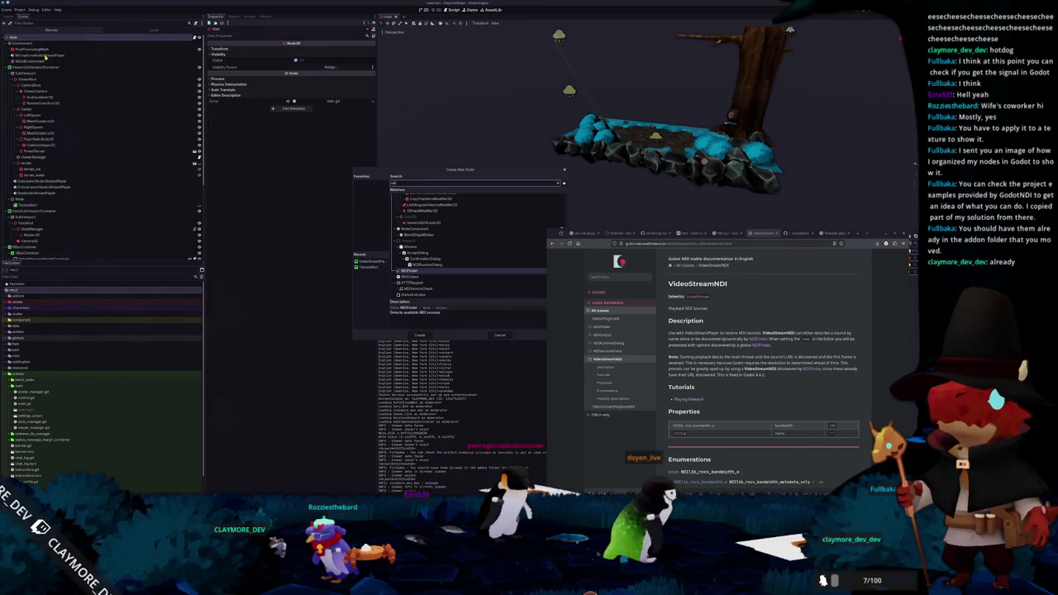
{"action": "key", "text": "Down"}
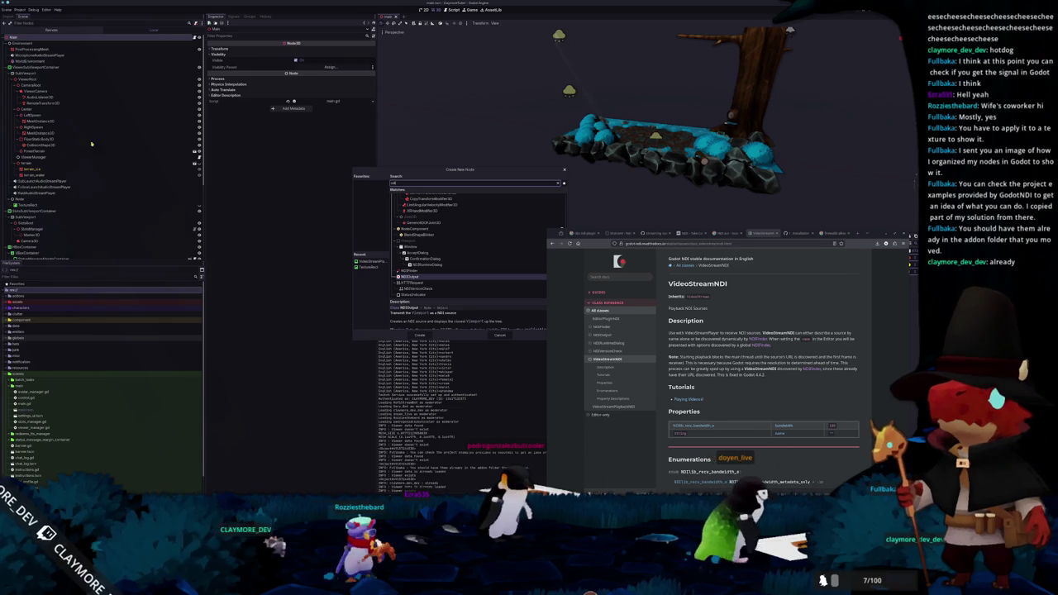
{"action": "key", "text": "Up"}
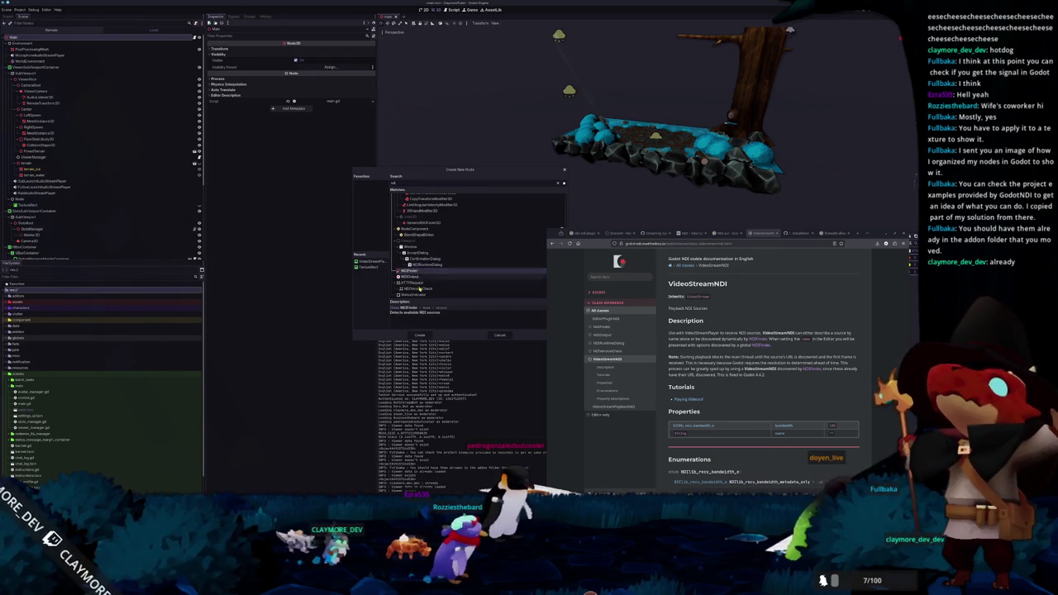
{"action": "left_click", "coordinate": [422, 336]}
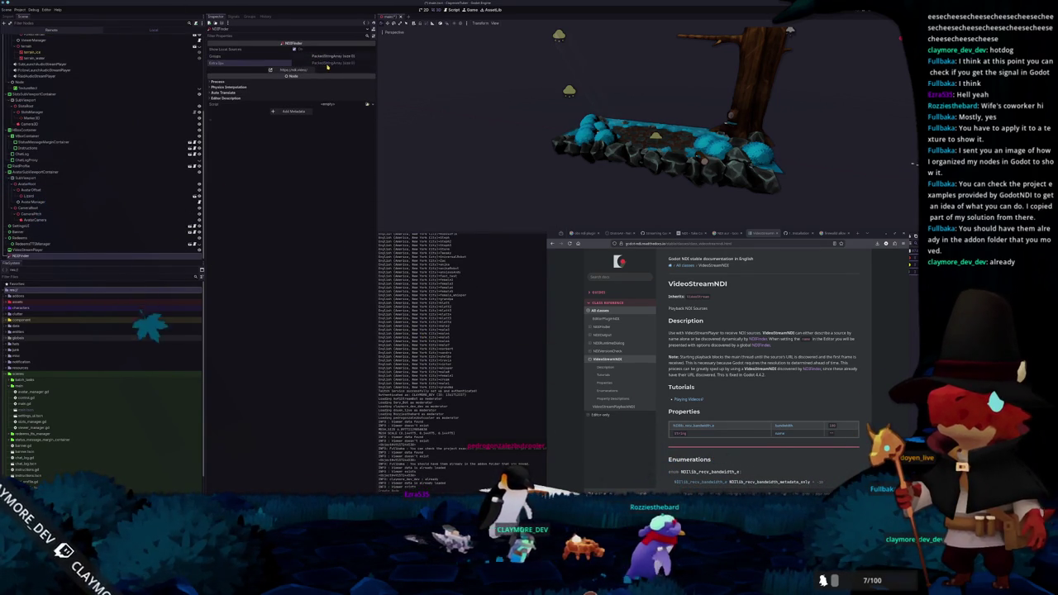
Step: Inspect the NDIFinder's Extra Ips and Groups arrays
{"action": "left_click", "coordinate": [331, 63]}
{"action": "left_click", "coordinate": [330, 56]}
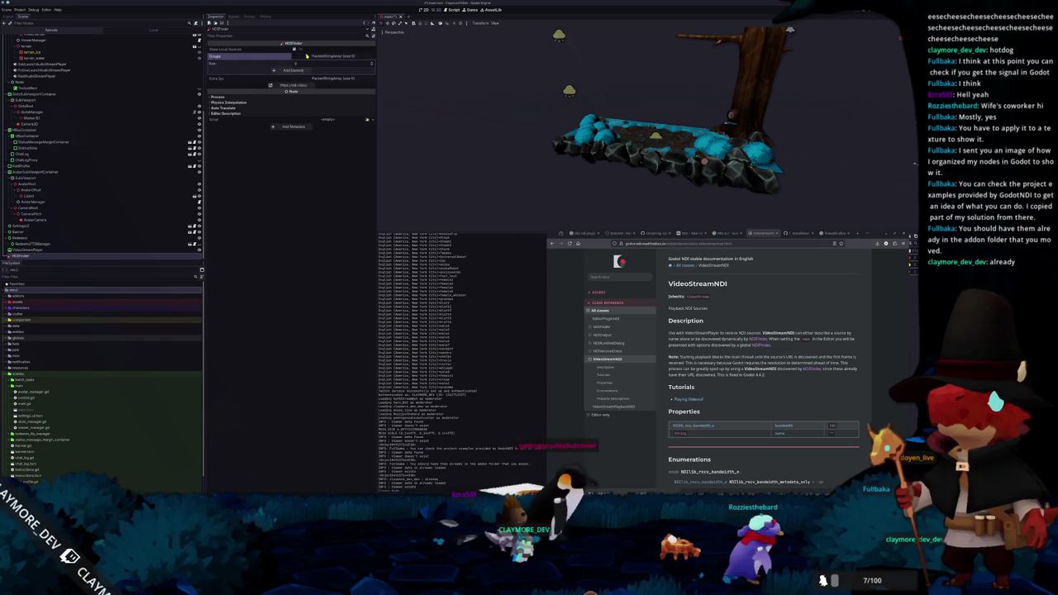
{"action": "left_click", "coordinate": [277, 56]}
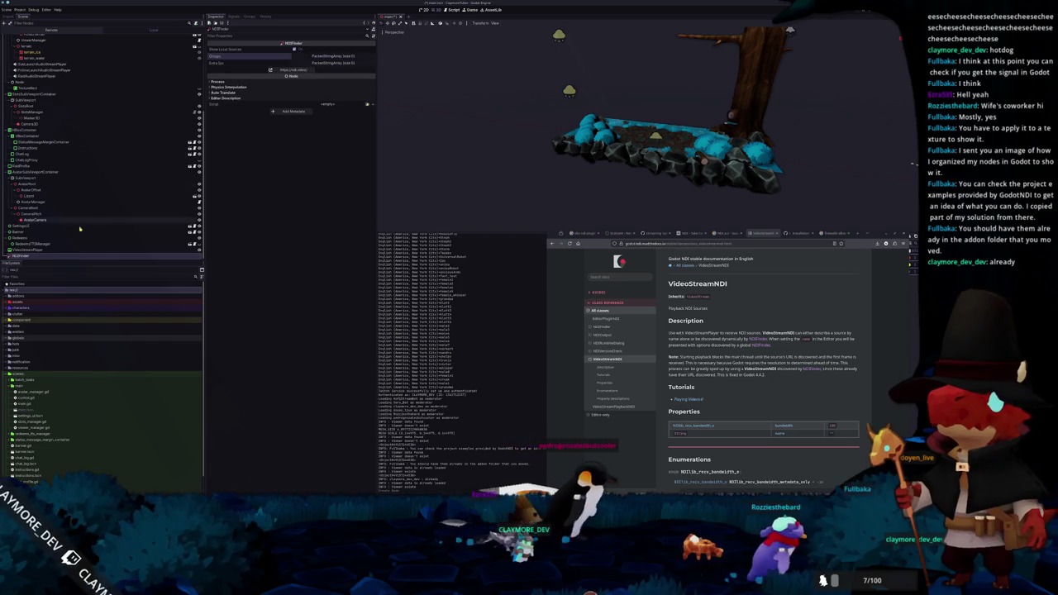
{"action": "left_click", "coordinate": [32, 246]}
{"action": "left_click", "coordinate": [33, 251]}
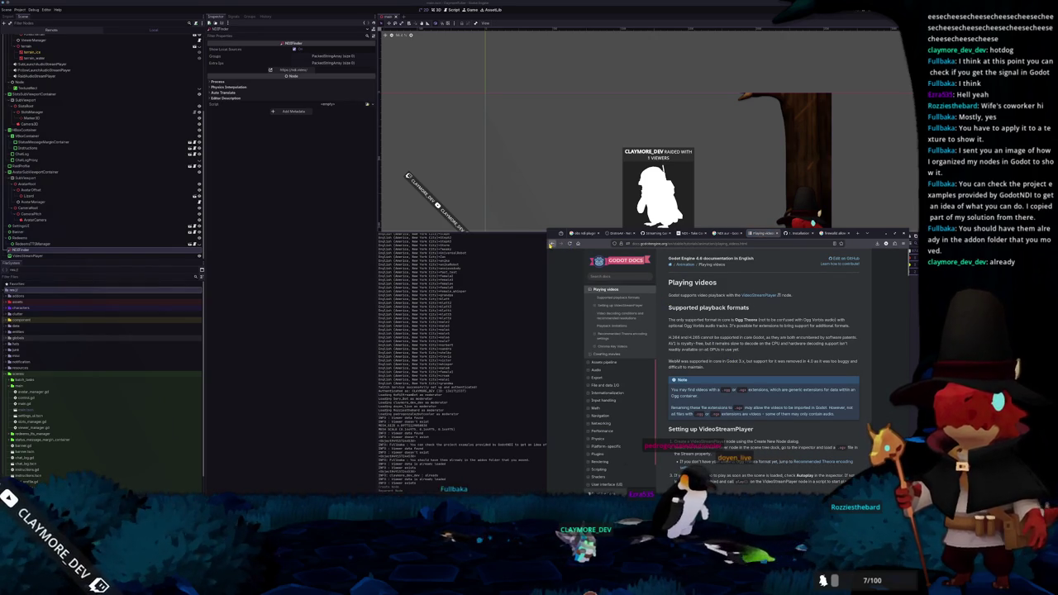
Step: Return to the VideoStreamNDI class page, scroll through it and maximize the docs window
{"action": "left_click", "coordinate": [552, 244]}
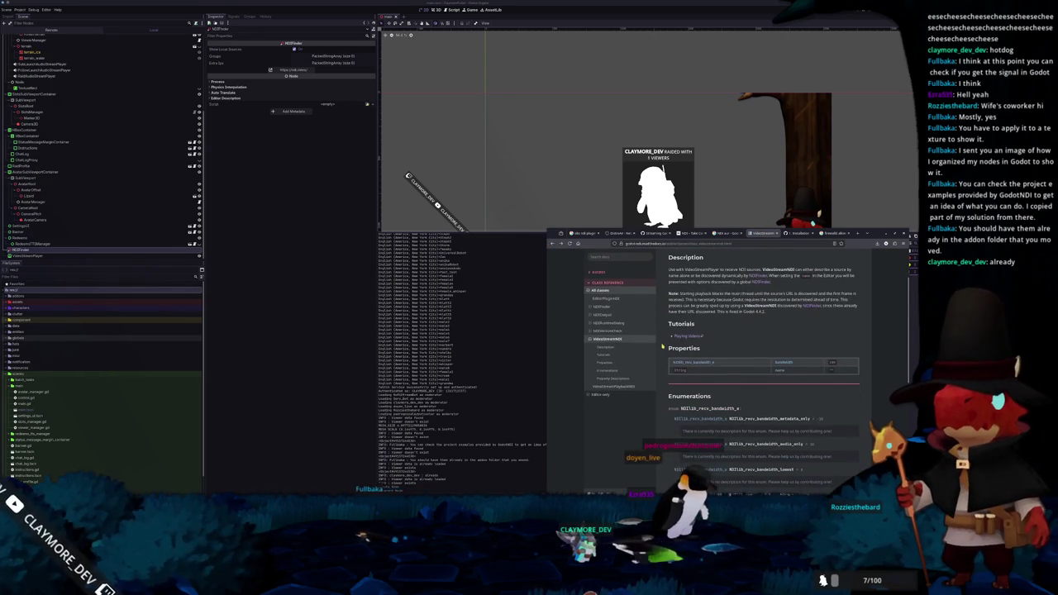
{"action": "scroll", "coordinate": [662, 347], "scroll_direction": "down", "scroll_amount": 3}
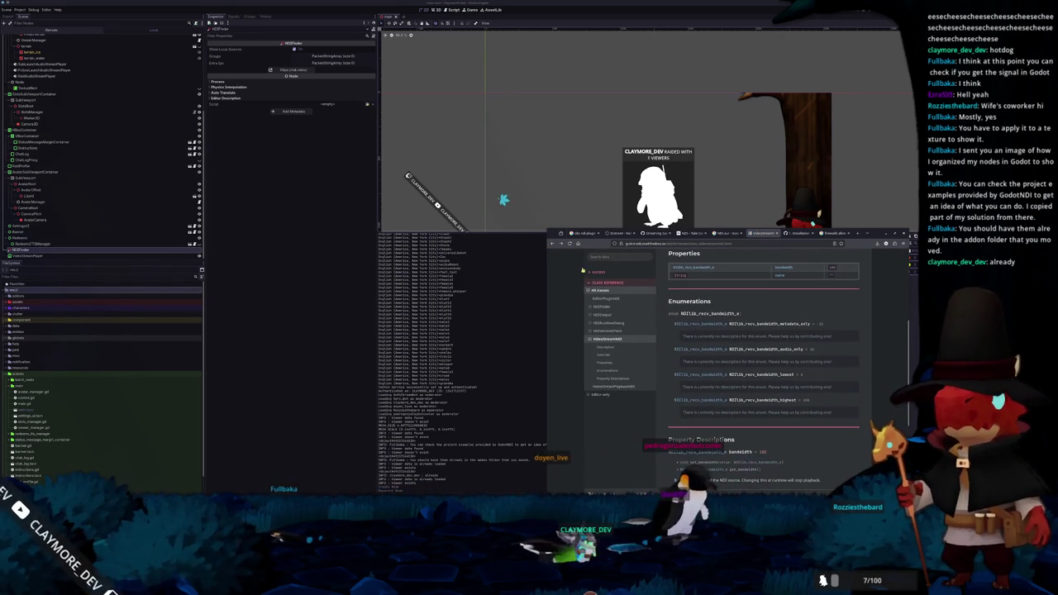
{"action": "key", "text": "super+Up"}
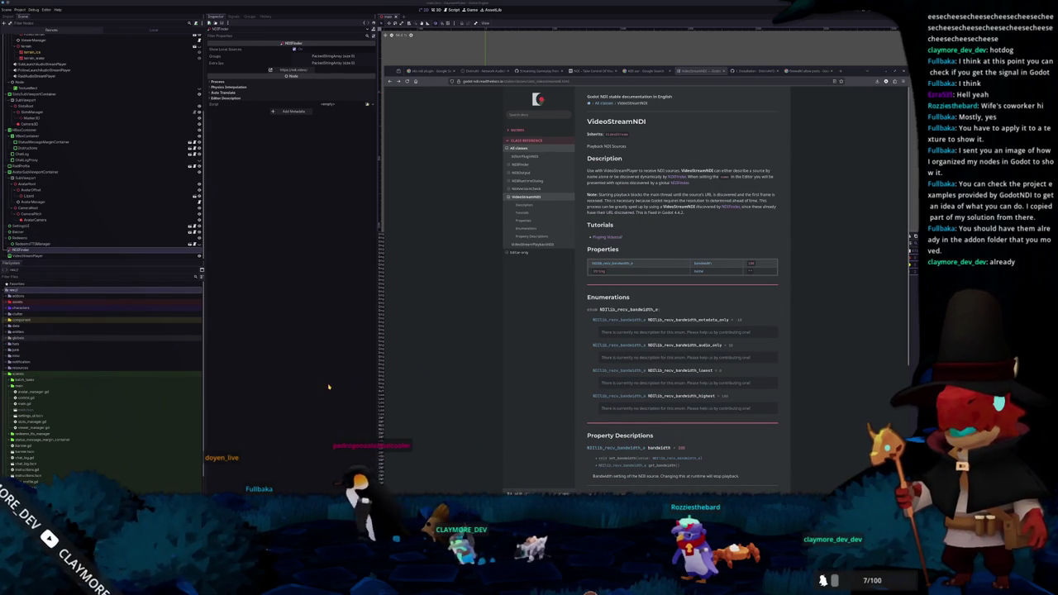
{"action": "double_click", "coordinate": [36, 300]}
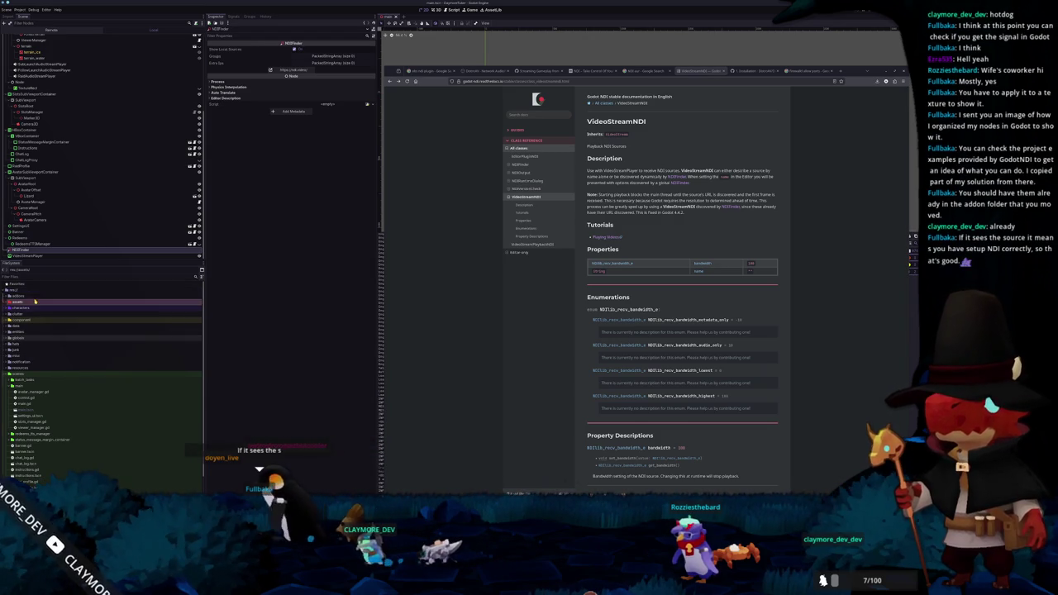
Step: Expand addons > godot-ndi > demo in the FileSystem dock and open VideoInput.tscn
{"action": "double_click", "coordinate": [36, 296]}
{"action": "left_click", "coordinate": [20, 9]}
{"action": "left_click", "coordinate": [27, 16]}
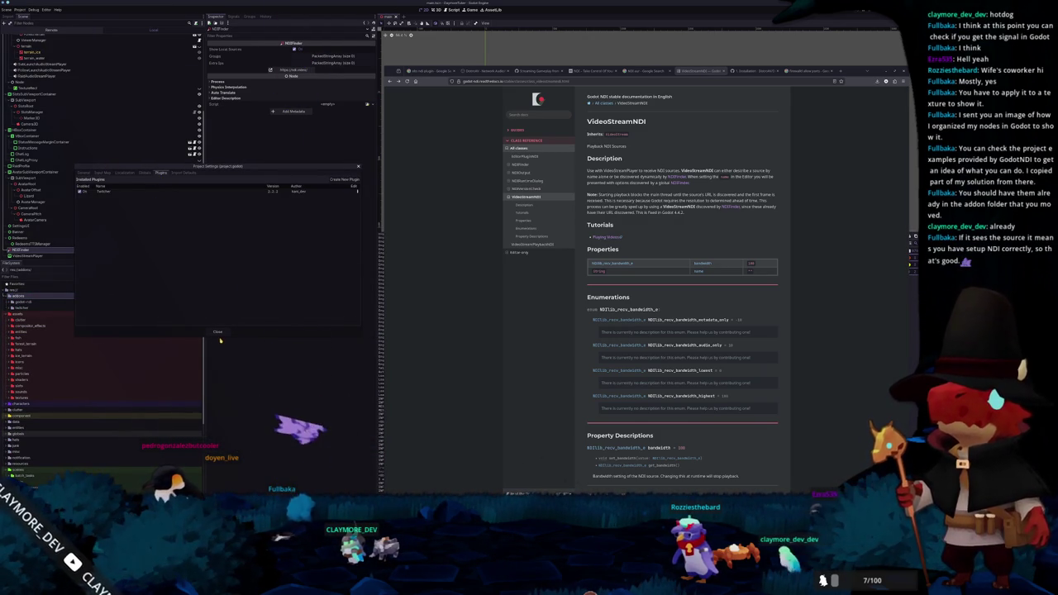
{"action": "left_click", "coordinate": [217, 331]}
{"action": "left_click", "coordinate": [21, 10]}
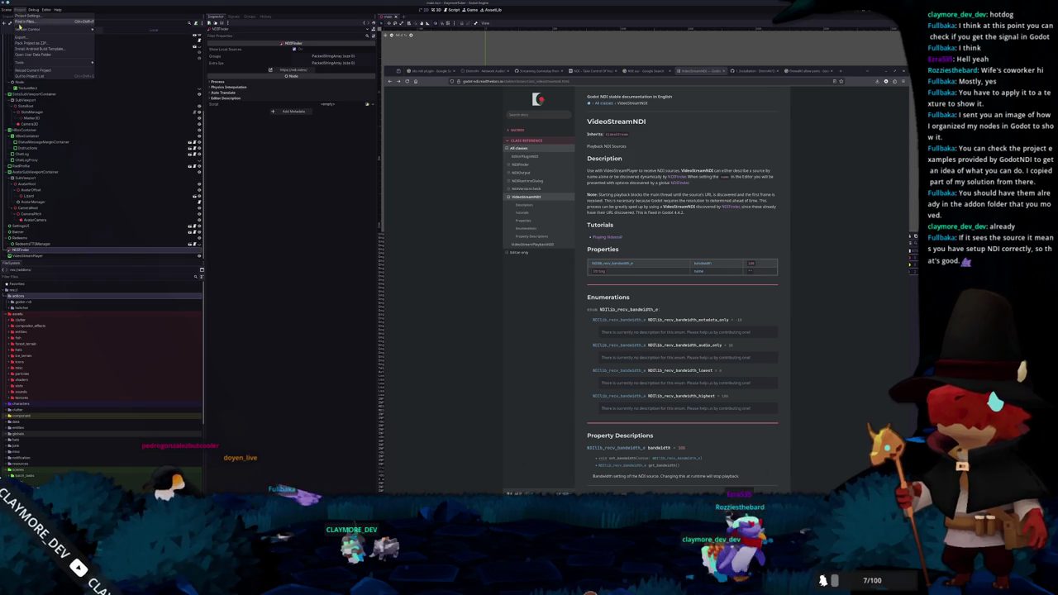
{"action": "left_click", "coordinate": [69, 347]}
{"action": "double_click", "coordinate": [23, 302]}
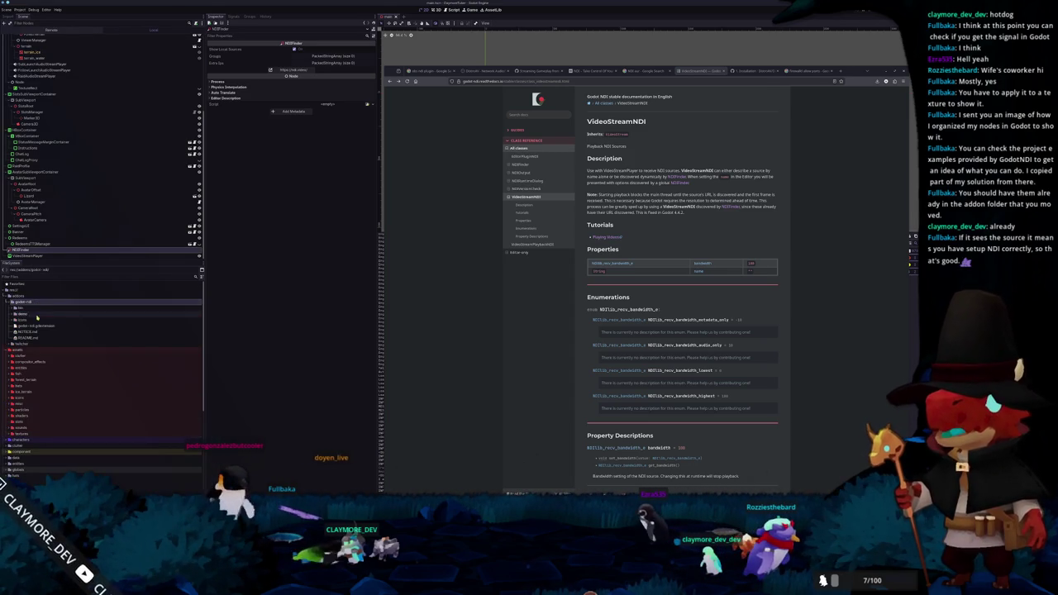
{"action": "double_click", "coordinate": [26, 314]}
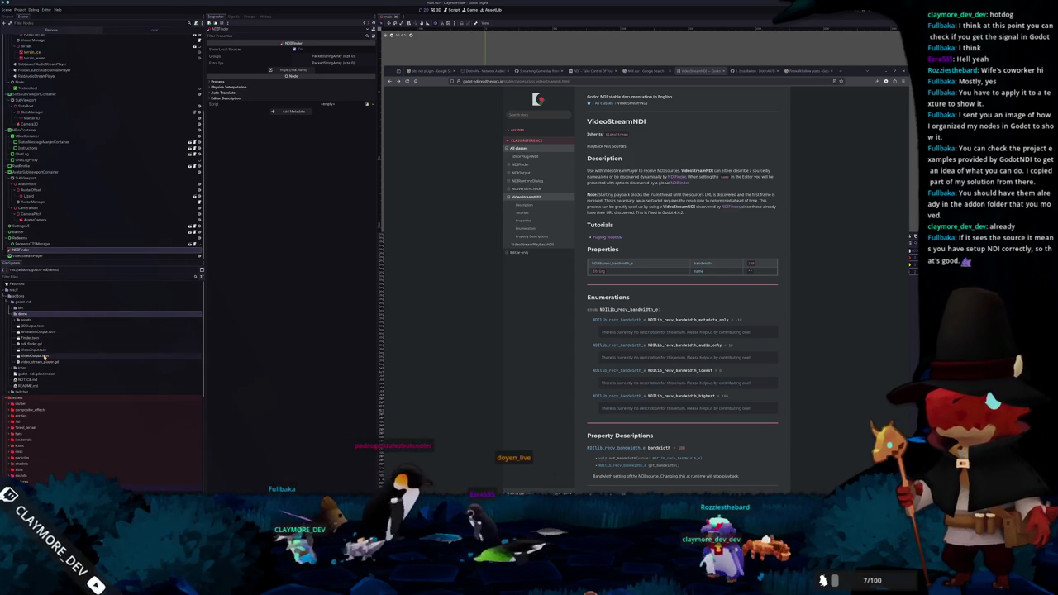
{"action": "double_click", "coordinate": [45, 351]}
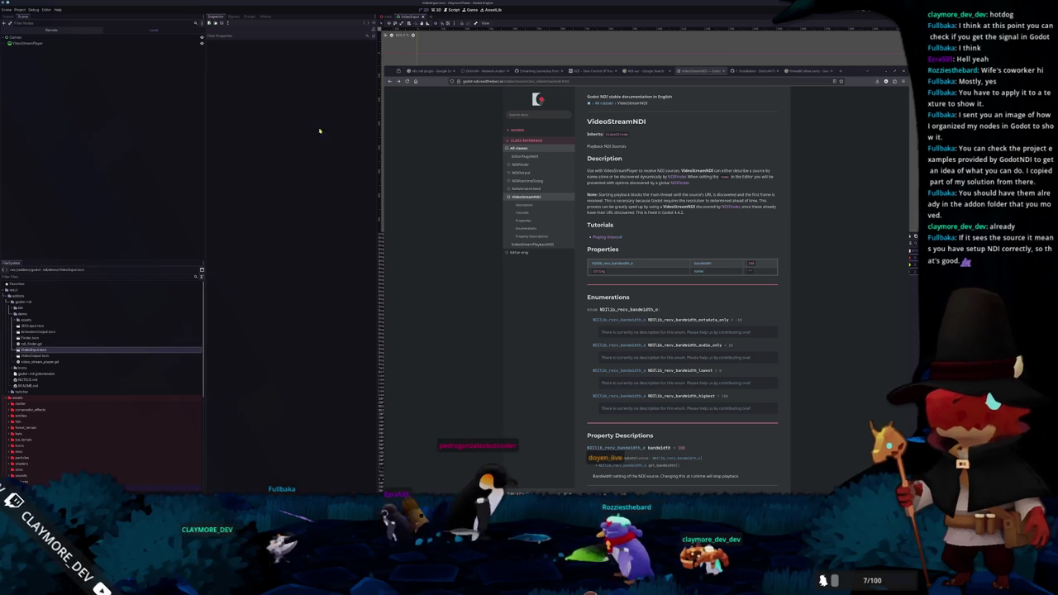
{"action": "left_click", "coordinate": [41, 42]}
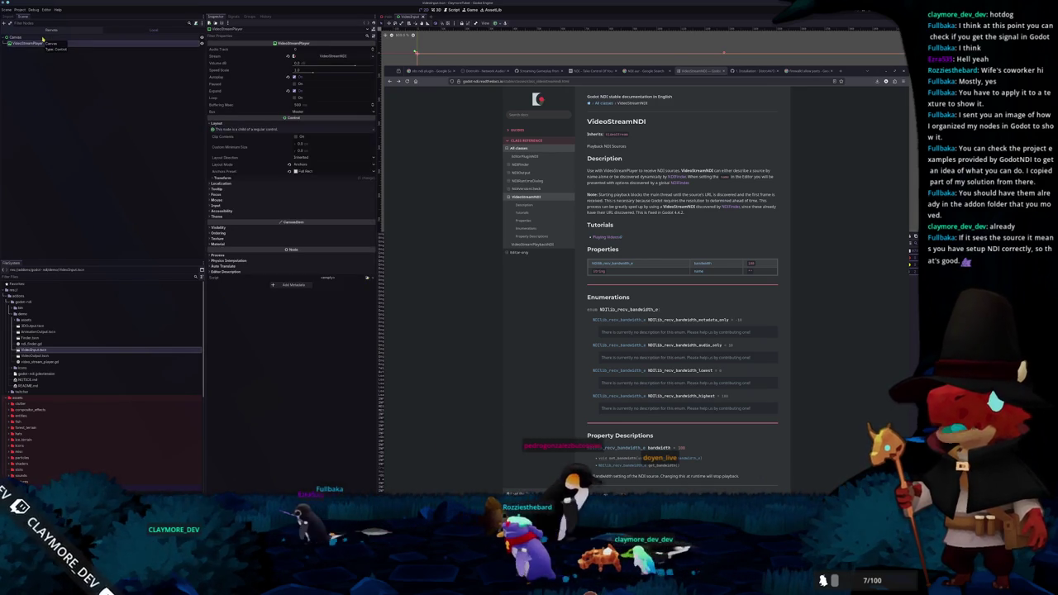
Step: Expand the demo's VideoStreamNDI stream settings, then return to the main scene with the viewport uncovered
{"action": "left_click", "coordinate": [317, 55]}
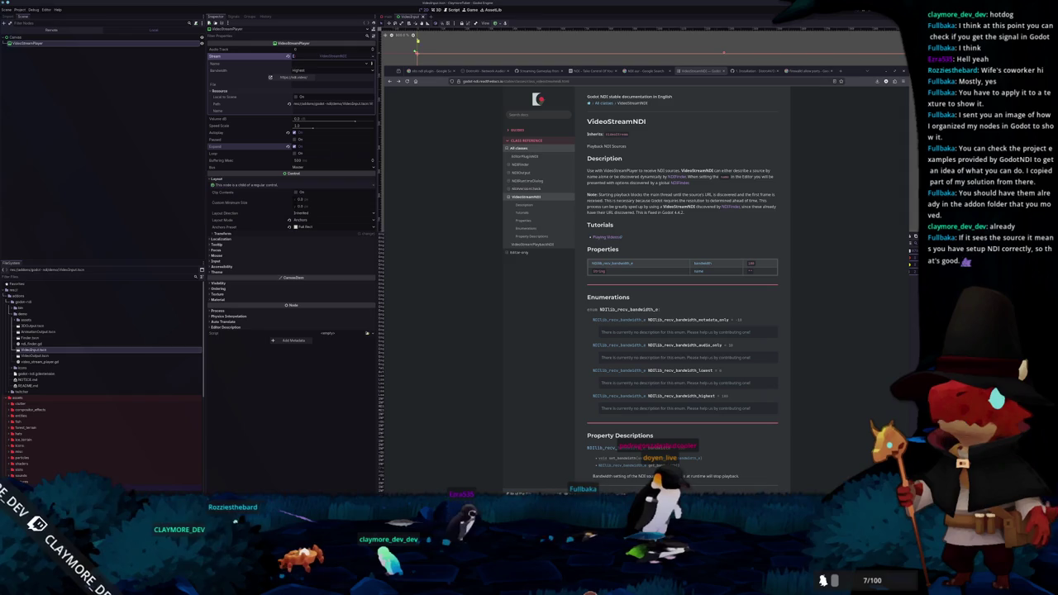
{"action": "left_click", "coordinate": [393, 15]}
{"action": "left_click_drag", "start_coordinate": [397, 71], "coordinate": [427, 366]}
{"action": "scroll", "coordinate": [450, 182], "scroll_direction": "down", "scroll_amount": 2}
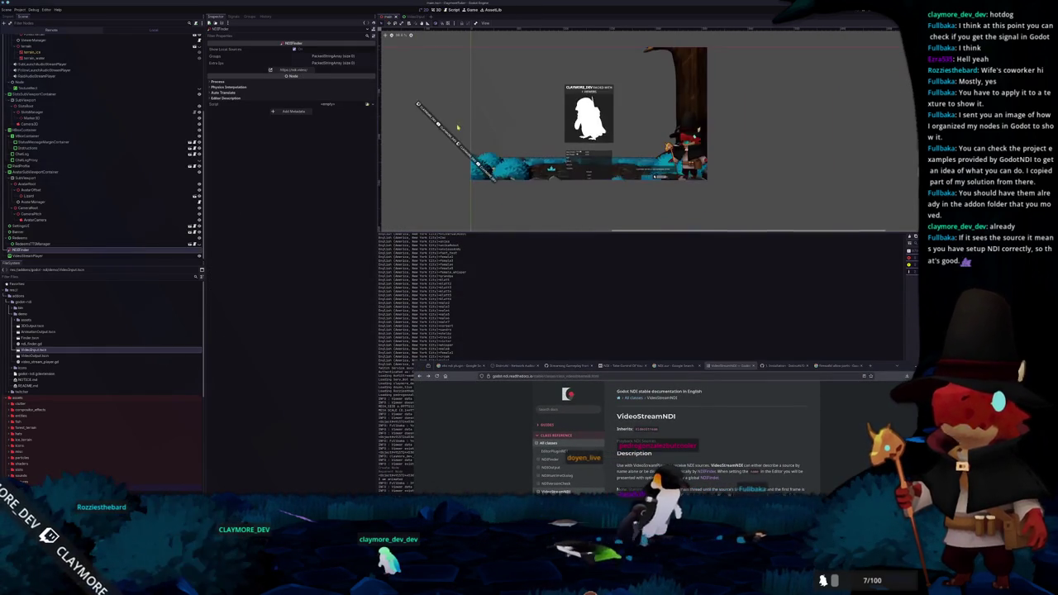
Step: Turn on Expand for the VideoStreamPlayer and check the available NDI sources
{"action": "left_click", "coordinate": [74, 255]}
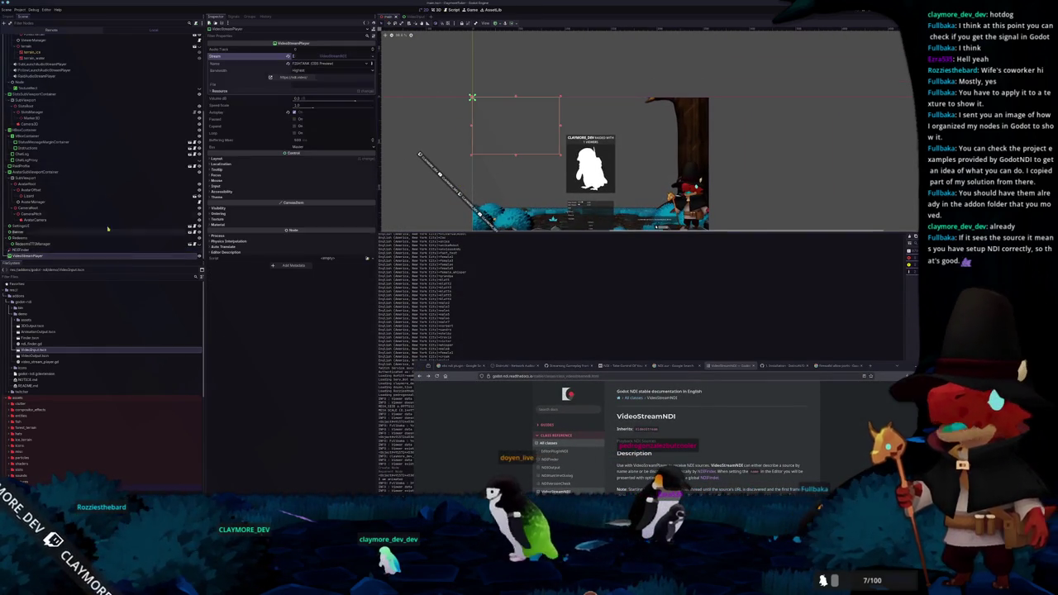
{"action": "left_click", "coordinate": [291, 127]}
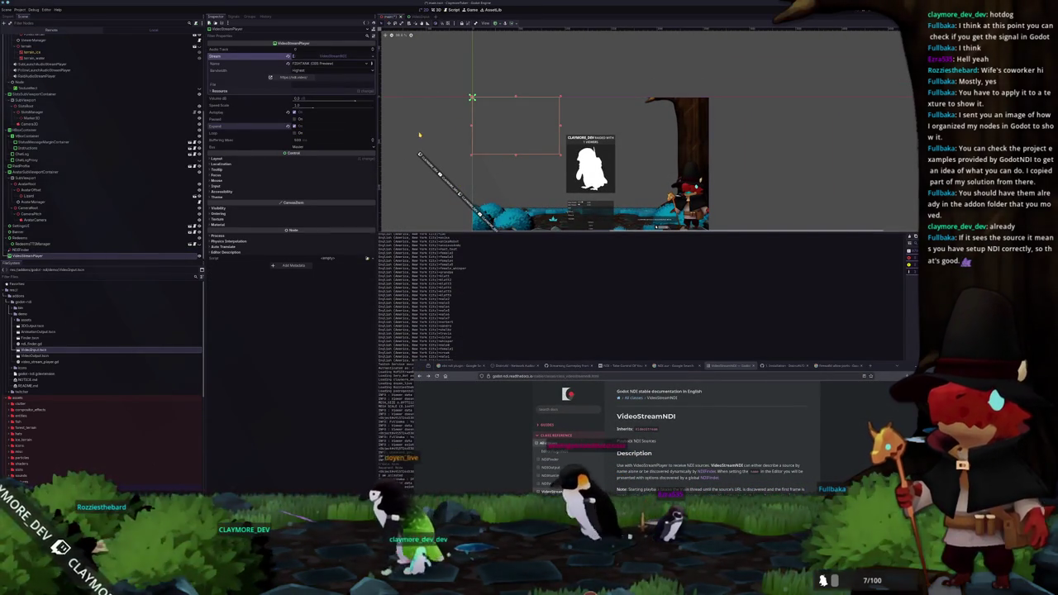
{"action": "left_click", "coordinate": [301, 158]}
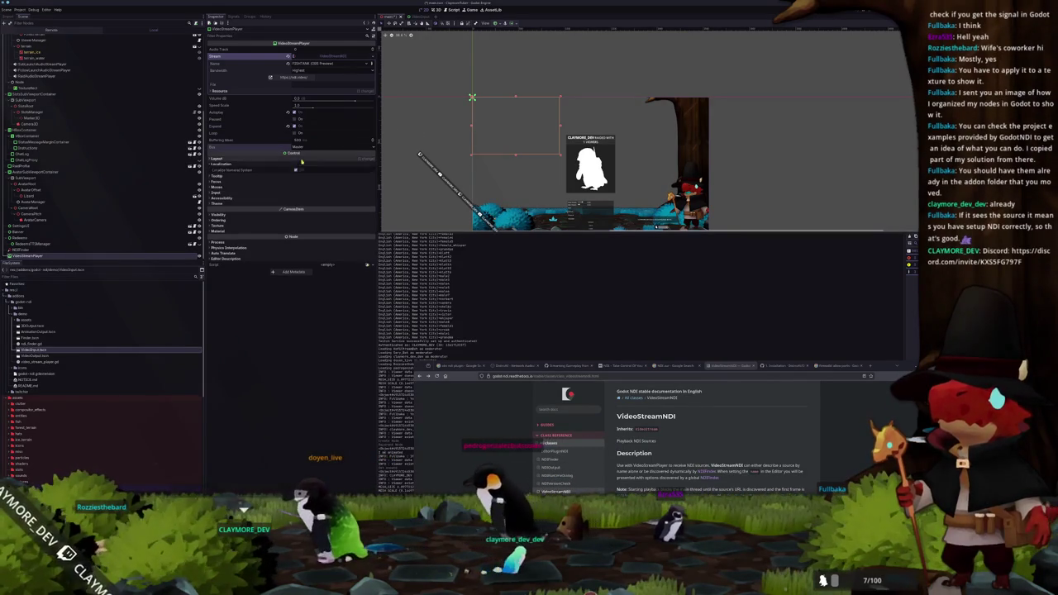
{"action": "left_click", "coordinate": [304, 159]}
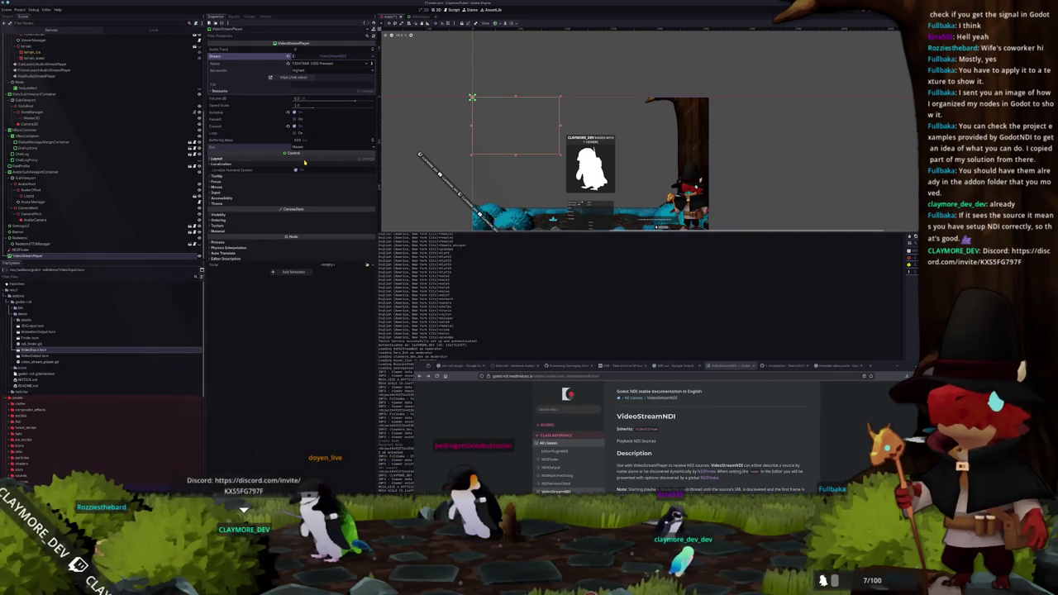
{"action": "left_click", "coordinate": [312, 63]}
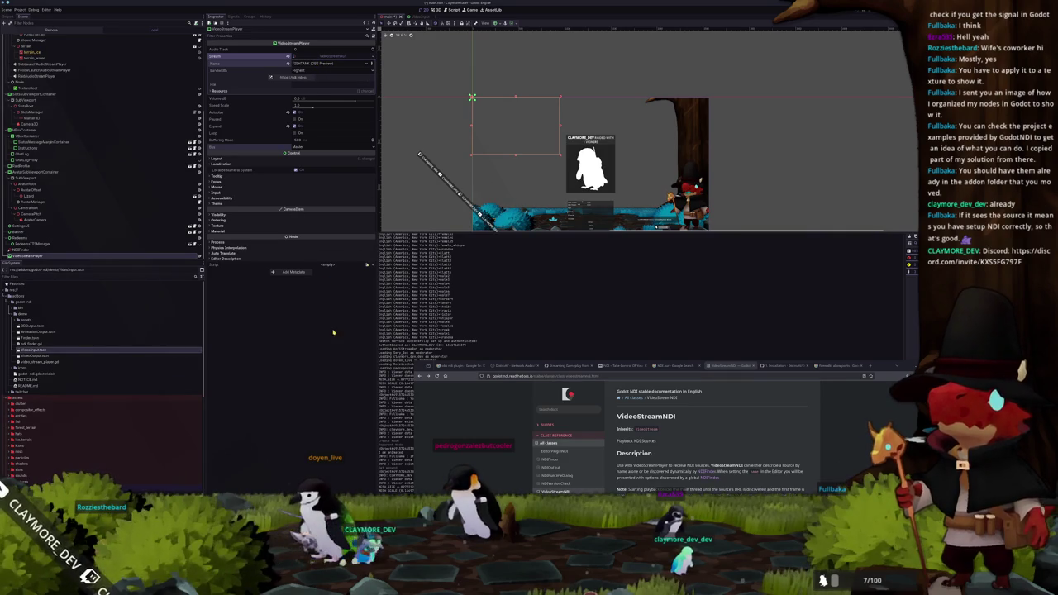
Step: Delete the NDIFinder node and review the VideoStreamPlayer's anchor presets without applying one
{"action": "left_click", "coordinate": [69, 249]}
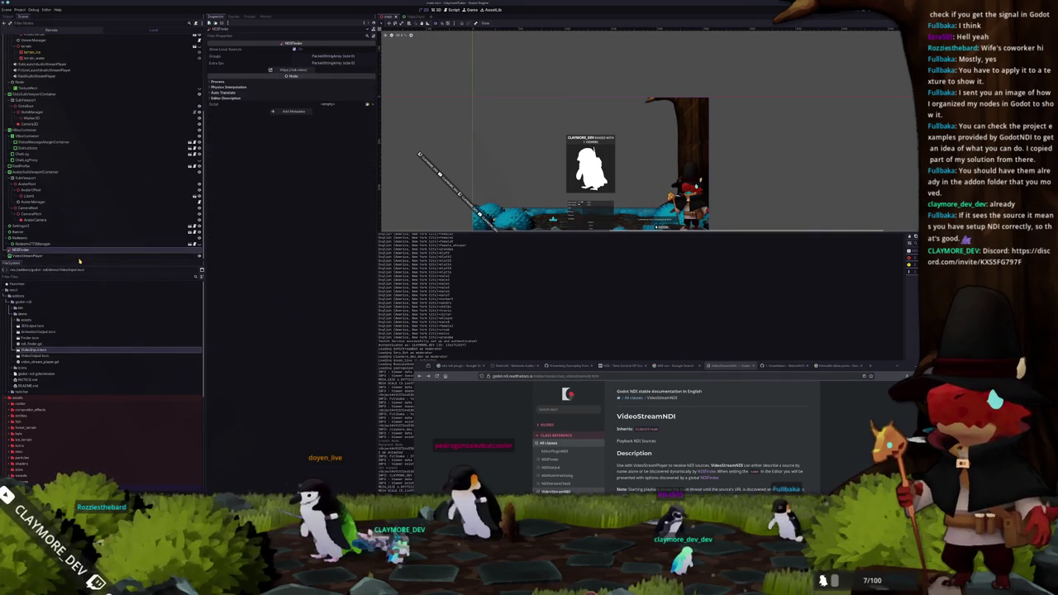
{"action": "key", "text": "Delete"}
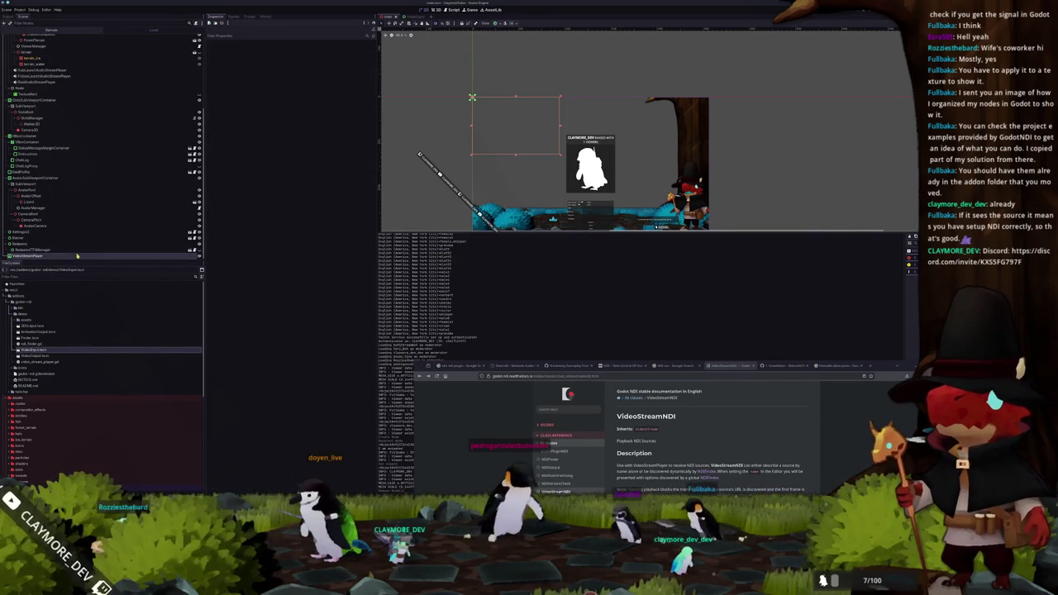
{"action": "left_click", "coordinate": [77, 255]}
{"action": "left_click", "coordinate": [518, 24]}
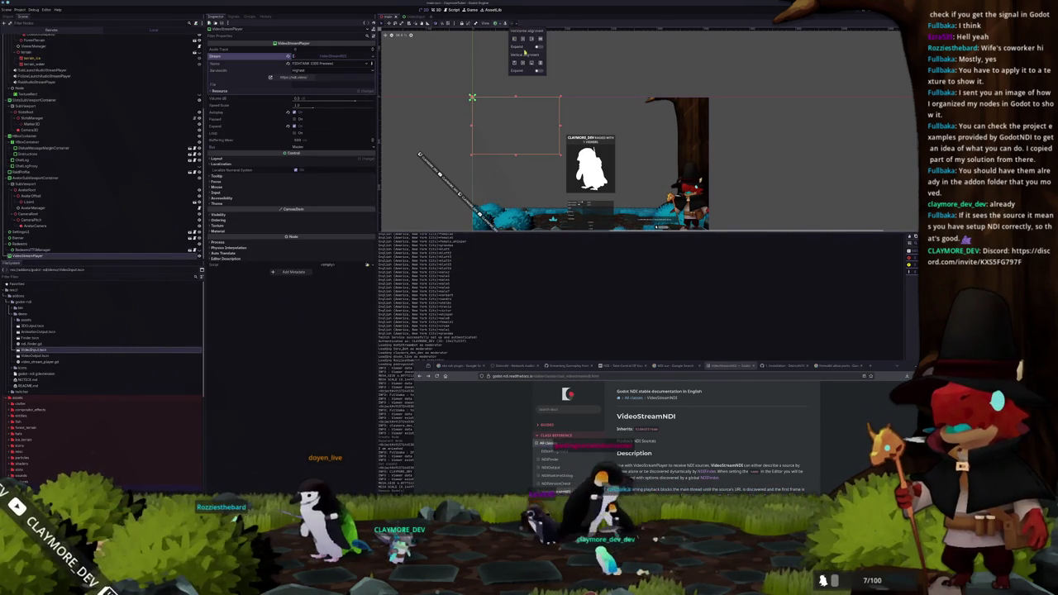
{"action": "left_click", "coordinate": [496, 23]}
{"action": "left_click", "coordinate": [454, 152]}
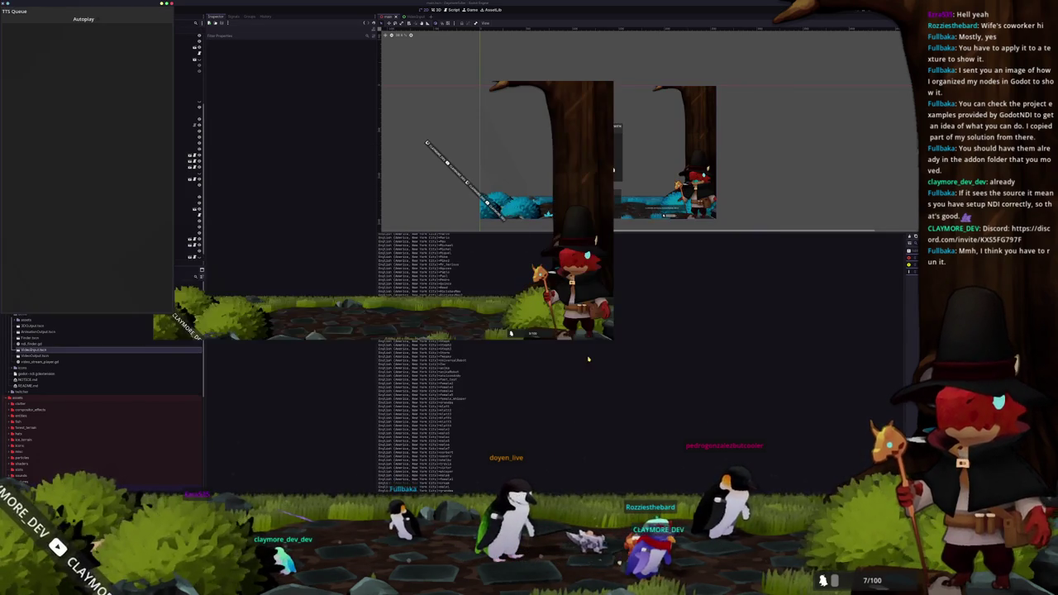
{"action": "key", "text": "alt+Tab"}
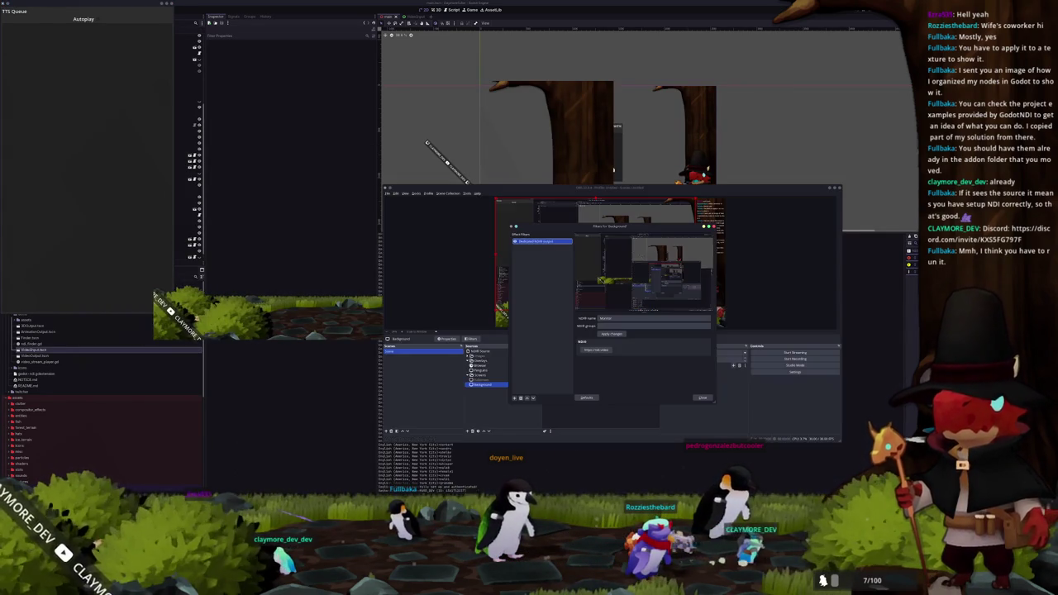
Step: Close the Background filters and review the NDI Source properties without changes
{"action": "left_click", "coordinate": [606, 334]}
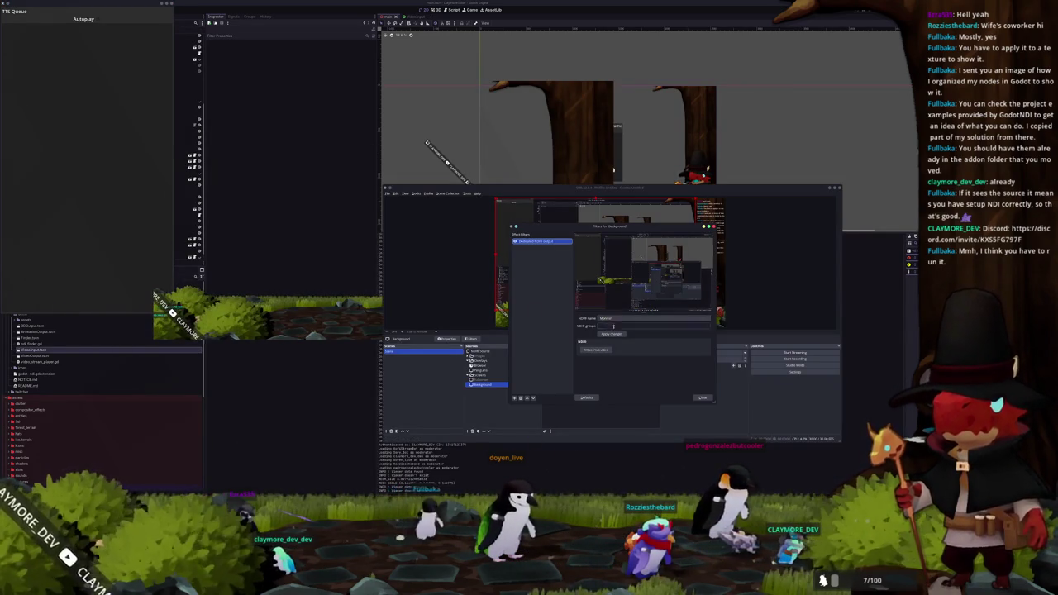
{"action": "left_click", "coordinate": [701, 399]}
{"action": "double_click", "coordinate": [479, 351]}
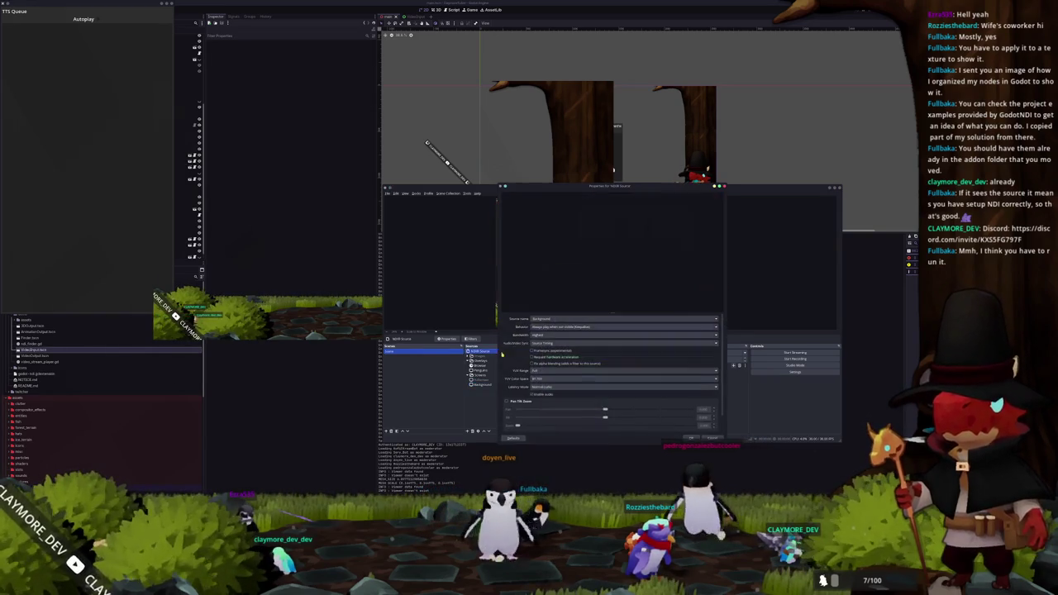
{"action": "left_click", "coordinate": [551, 319]}
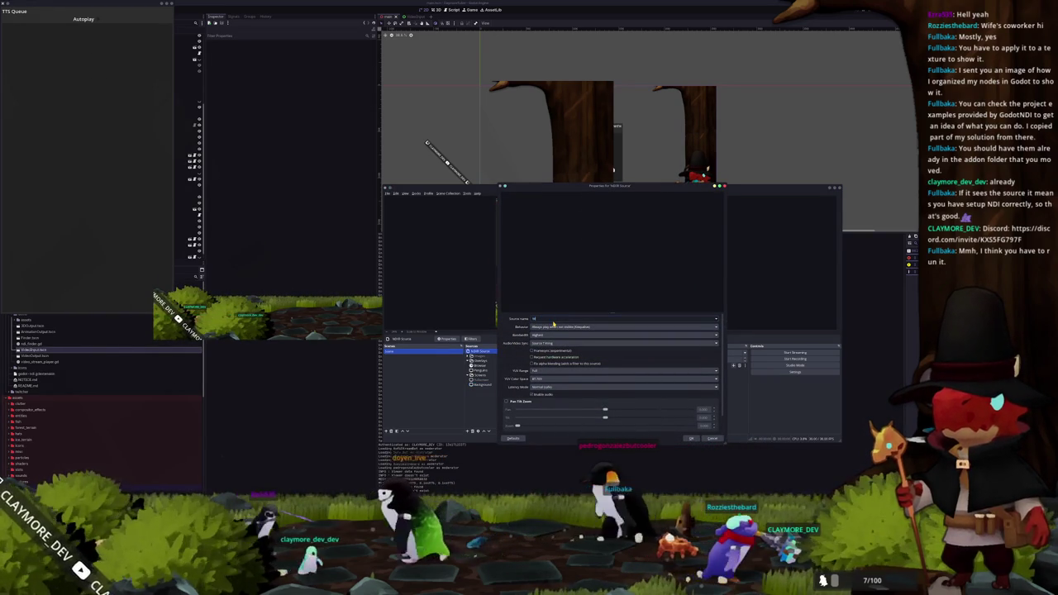
{"action": "left_click", "coordinate": [690, 438]}
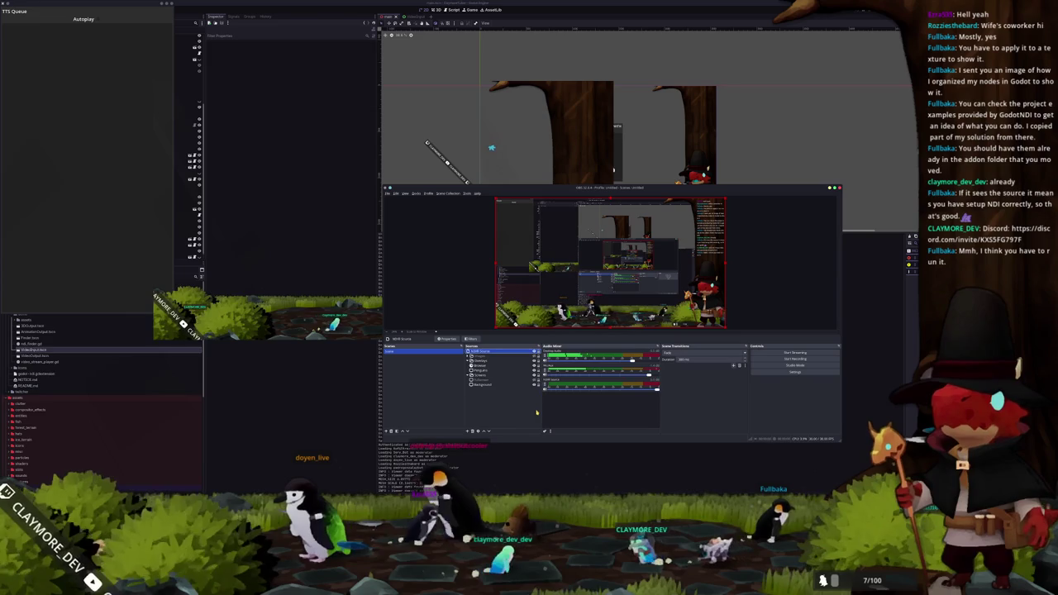
{"action": "left_click", "coordinate": [492, 358]}
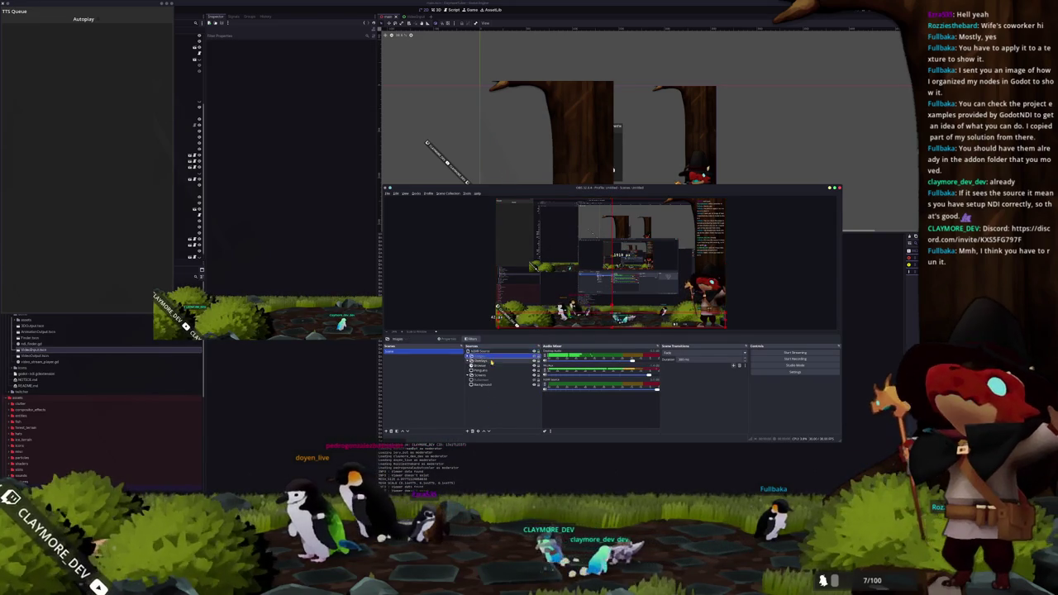
{"action": "left_click", "coordinate": [492, 351]}
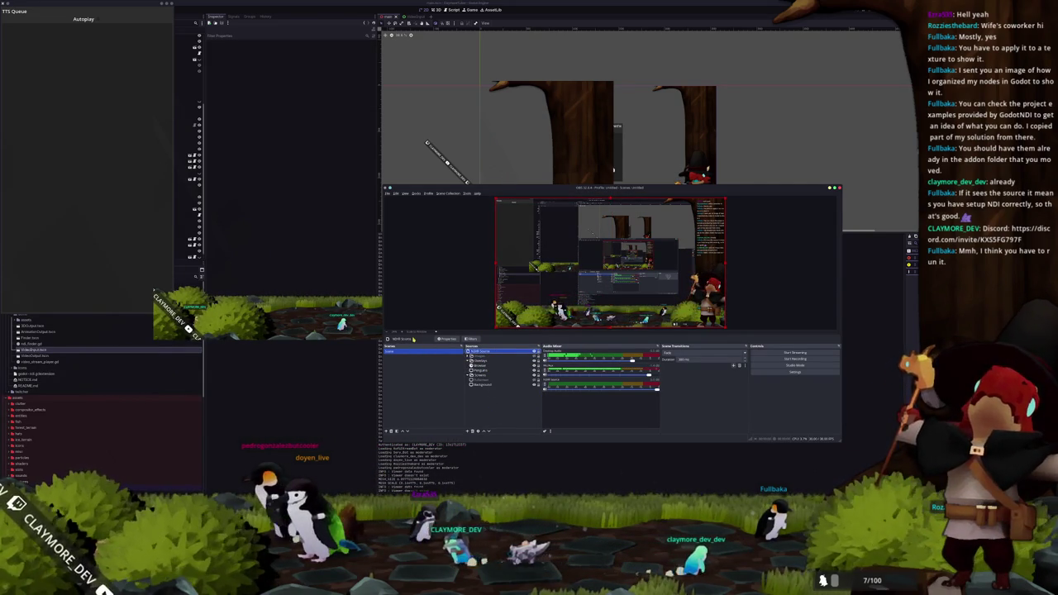
Step: Set the NDI Source's YUV range to Limited, keeping Source Timing sync, and apply it
{"action": "left_click", "coordinate": [456, 340]}
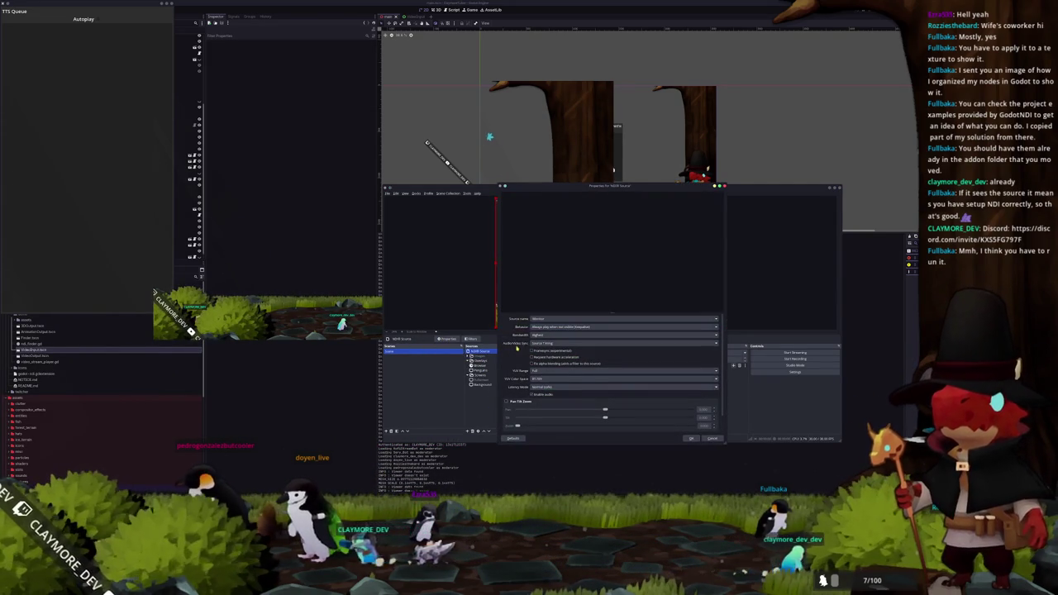
{"action": "left_click", "coordinate": [545, 327]}
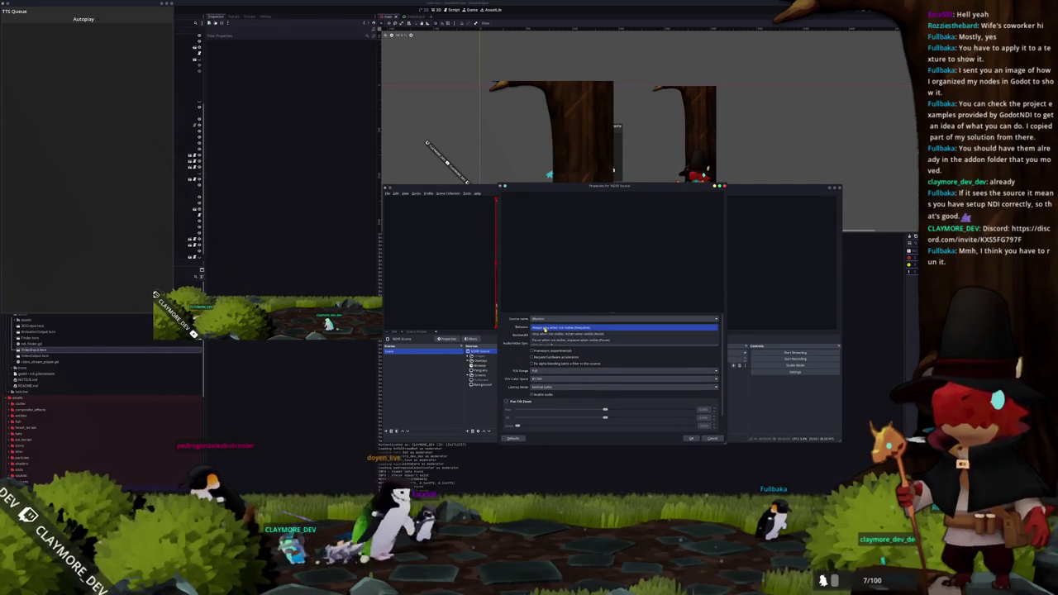
{"action": "left_click", "coordinate": [522, 337]}
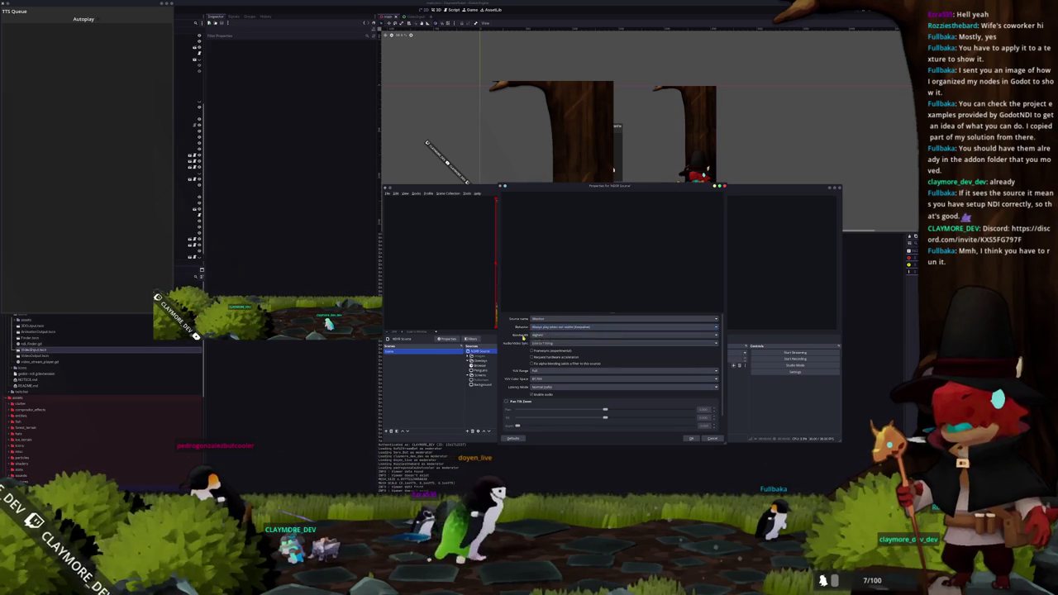
{"action": "left_click", "coordinate": [542, 342]}
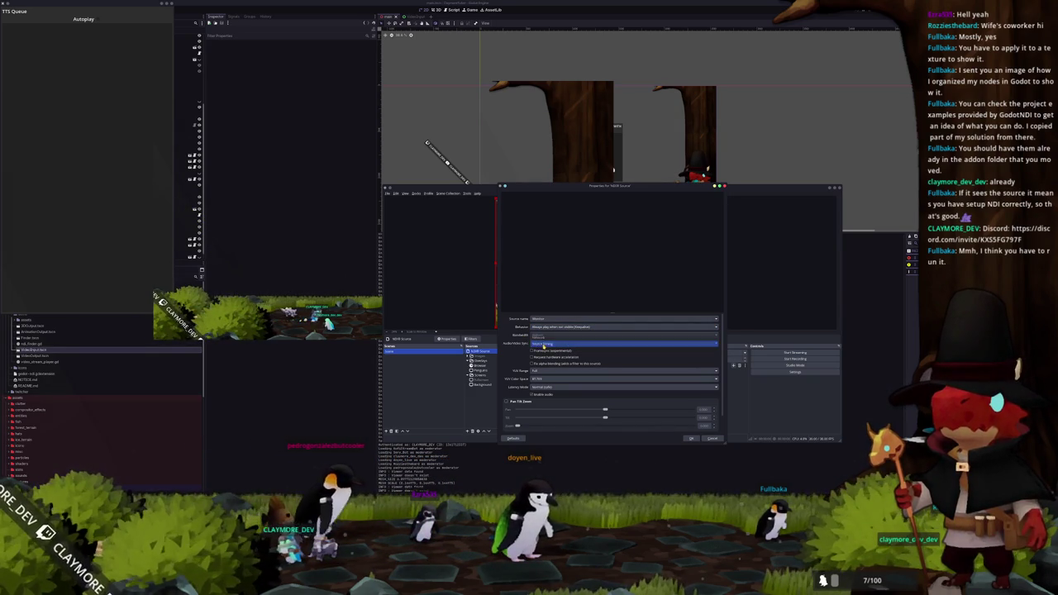
{"action": "left_click", "coordinate": [545, 344]}
{"action": "scroll", "coordinate": [523, 353], "scroll_direction": "down", "scroll_amount": 1}
{"action": "scroll", "coordinate": [518, 360], "scroll_direction": "down", "scroll_amount": 1}
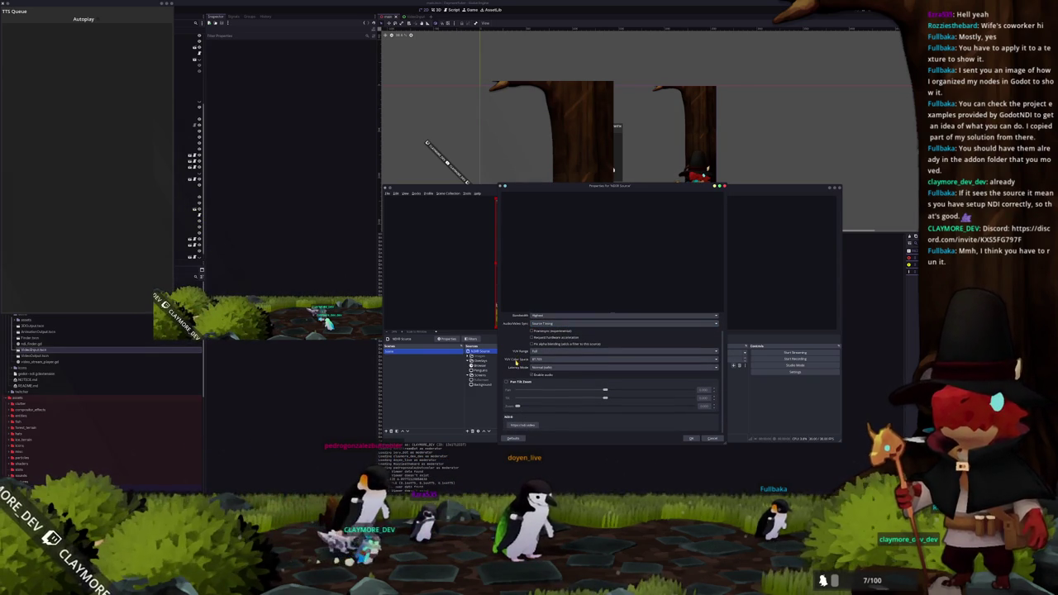
{"action": "left_click", "coordinate": [533, 351]}
{"action": "left_click", "coordinate": [545, 344]}
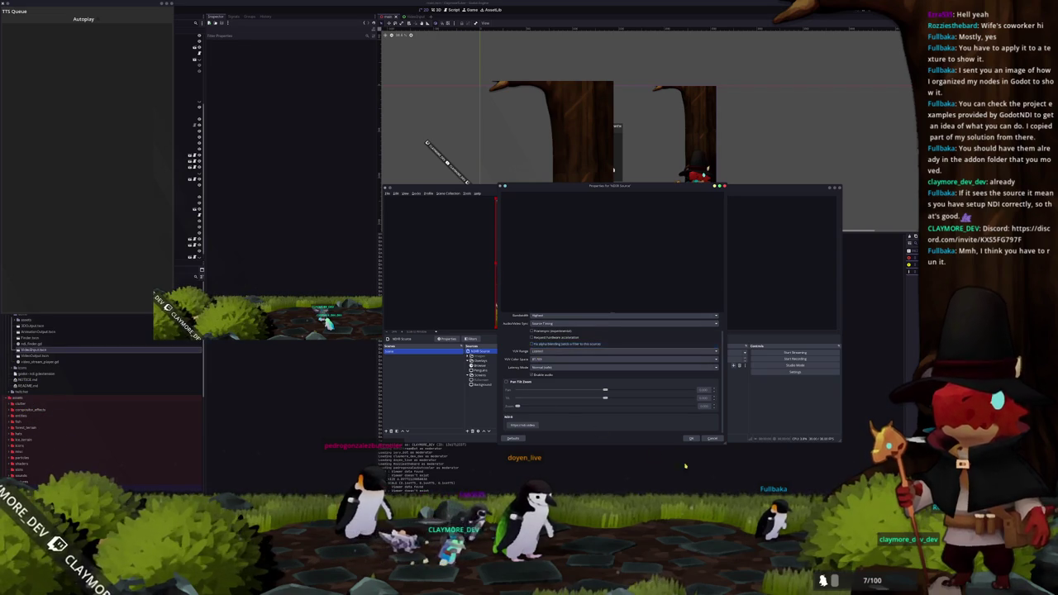
{"action": "left_click", "coordinate": [689, 439]}
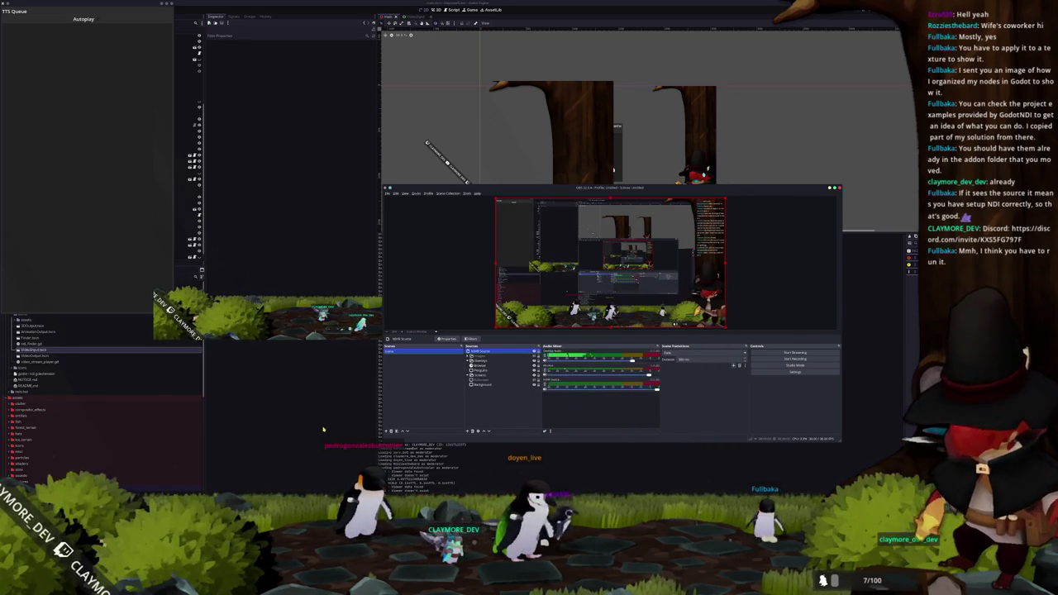
{"action": "left_click", "coordinate": [335, 326]}
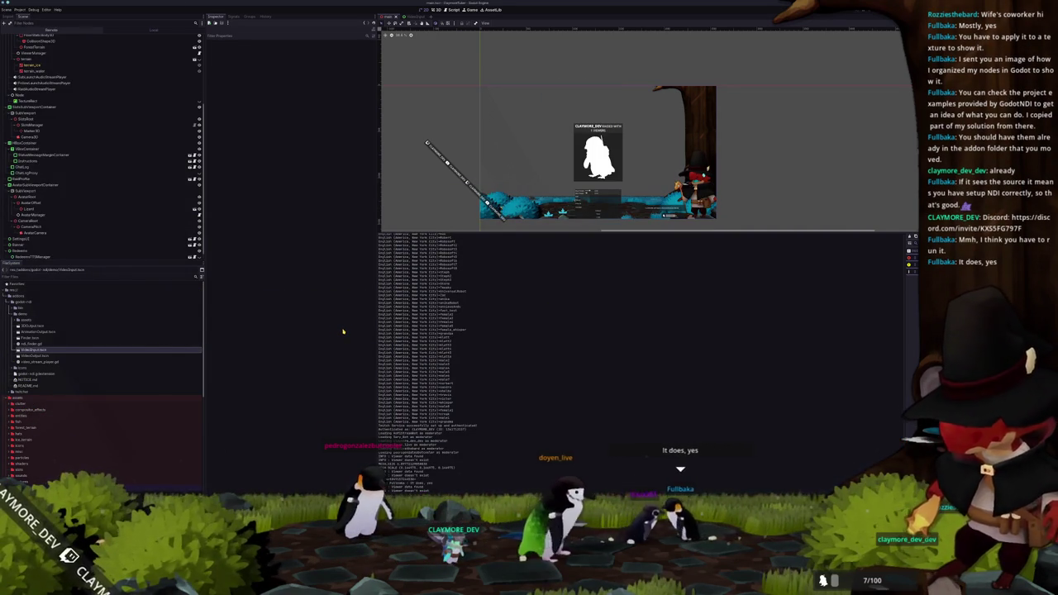
Step: Run the Claymore project with F5
{"action": "key", "text": "F5"}
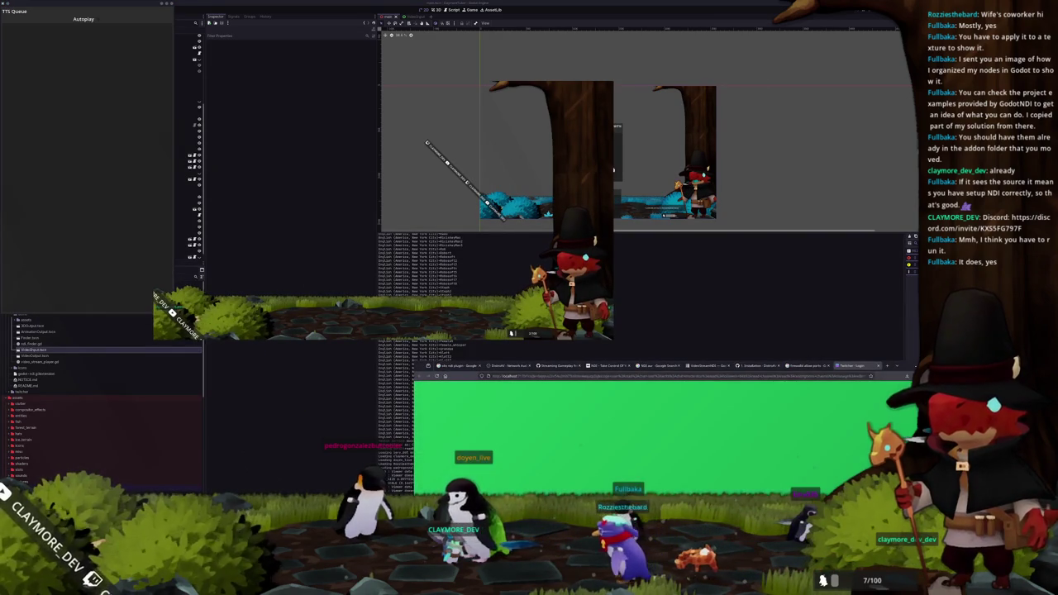
Step: Show the VideoStreamNDI reference page, raise the browser window, skim it, then view the Remote scene tree
{"action": "left_click", "coordinate": [698, 366]}
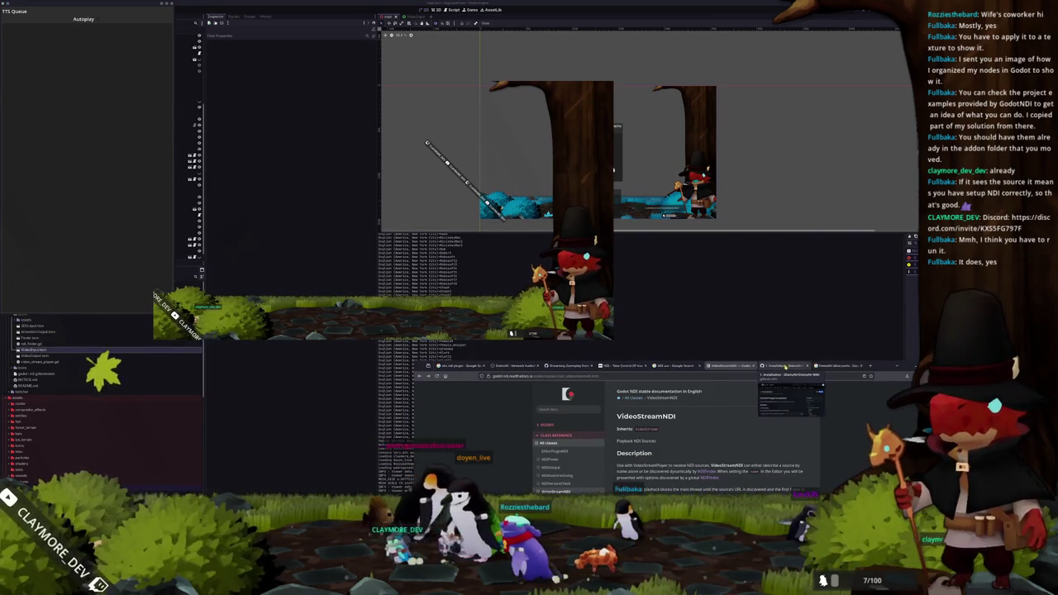
{"action": "mouse_move", "coordinate": [859, 366]}
{"action": "left_mouse_down"}
{"action": "mouse_move", "coordinate": [816, 128]}
{"action": "mouse_move", "coordinate": [834, 90]}
{"action": "left_mouse_up"}
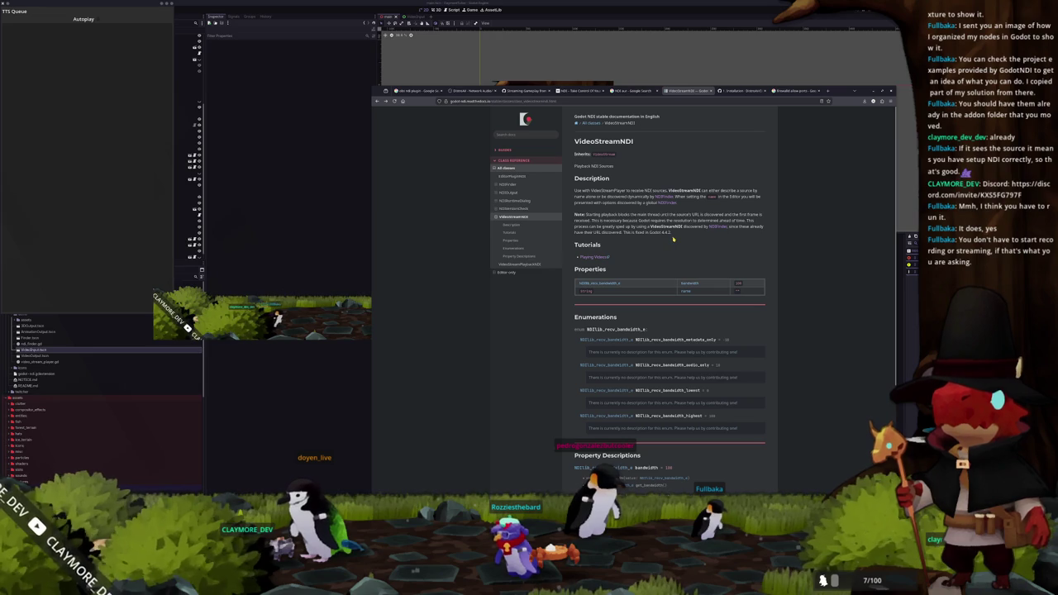
{"action": "scroll", "coordinate": [674, 239], "scroll_direction": "down", "scroll_amount": 5}
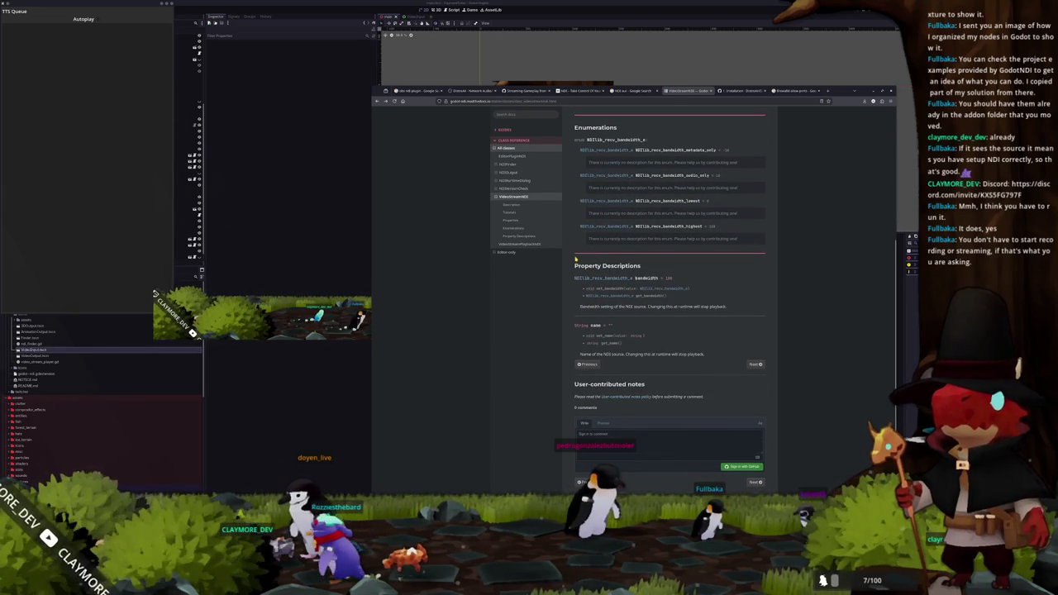
{"action": "scroll", "coordinate": [573, 259], "scroll_direction": "up", "scroll_amount": 5}
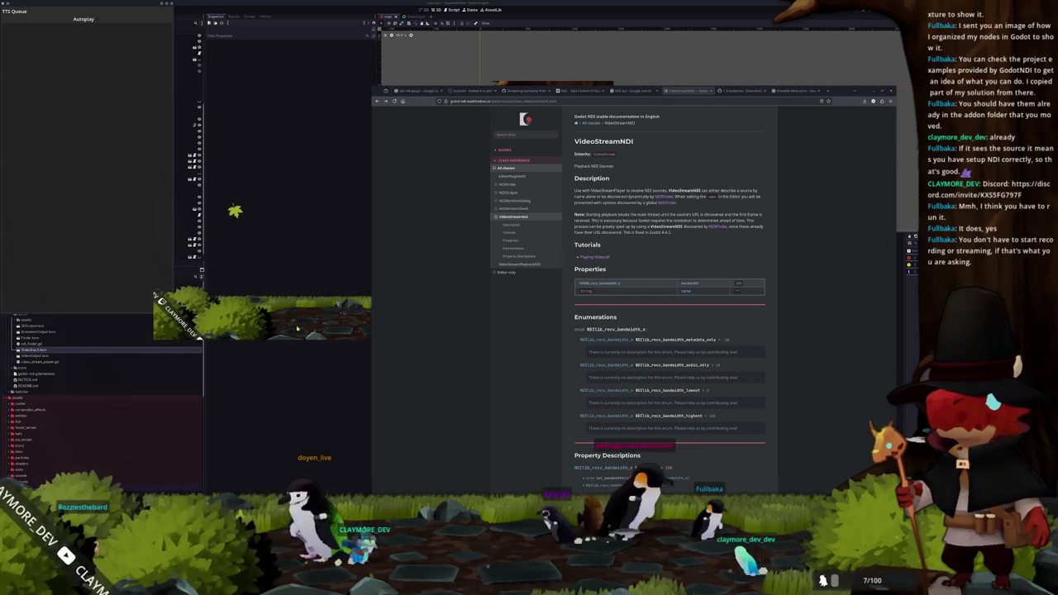
{"action": "left_click", "coordinate": [52, 30]}
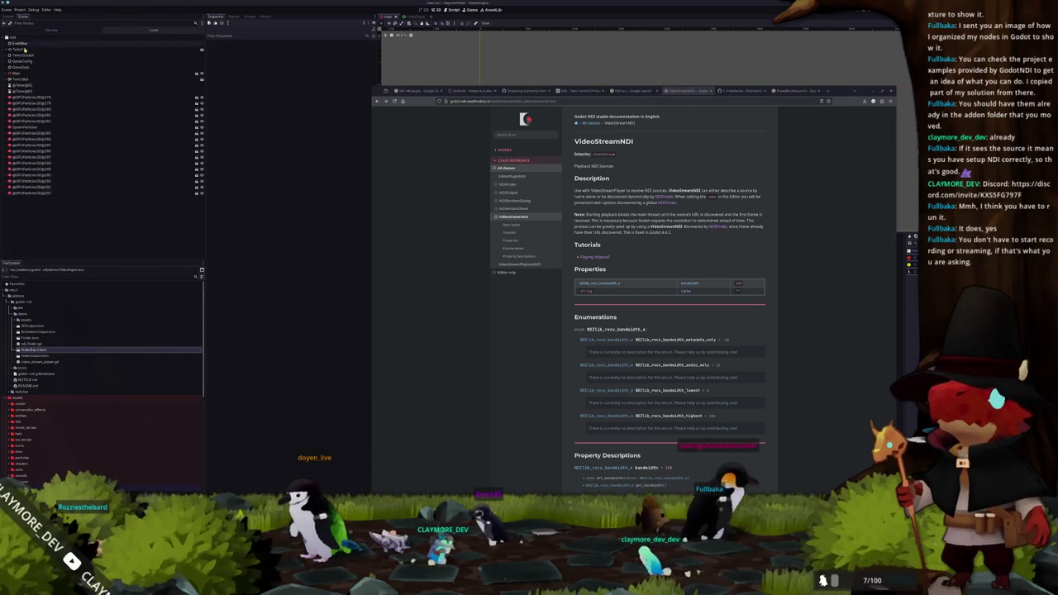
Step: Select the running game's VideoStreamPlayer, expand its NDI stream, and list the available source names
{"action": "left_click", "coordinate": [6, 73]}
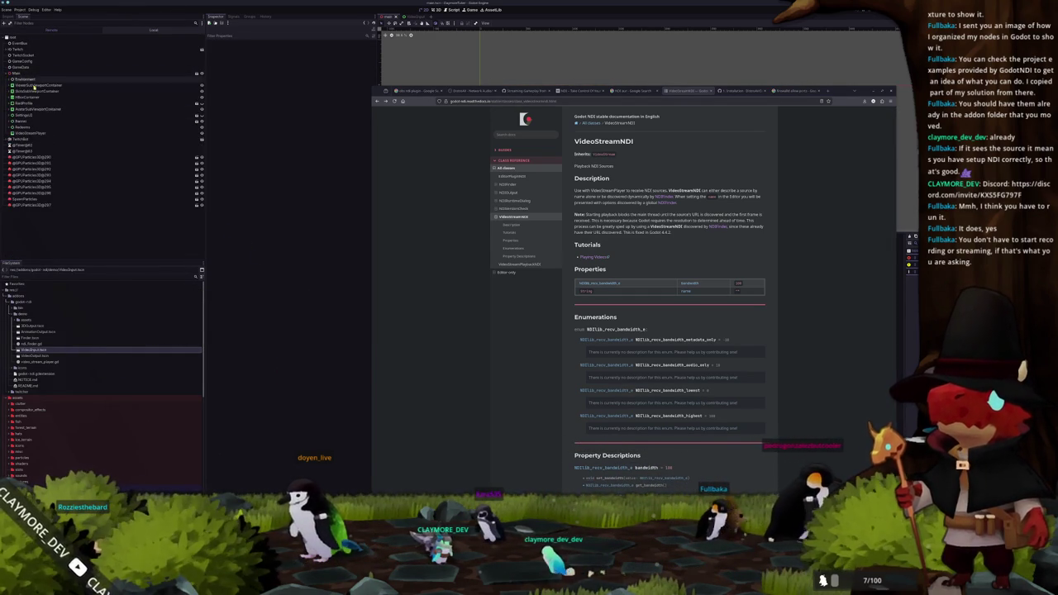
{"action": "left_click", "coordinate": [31, 134]}
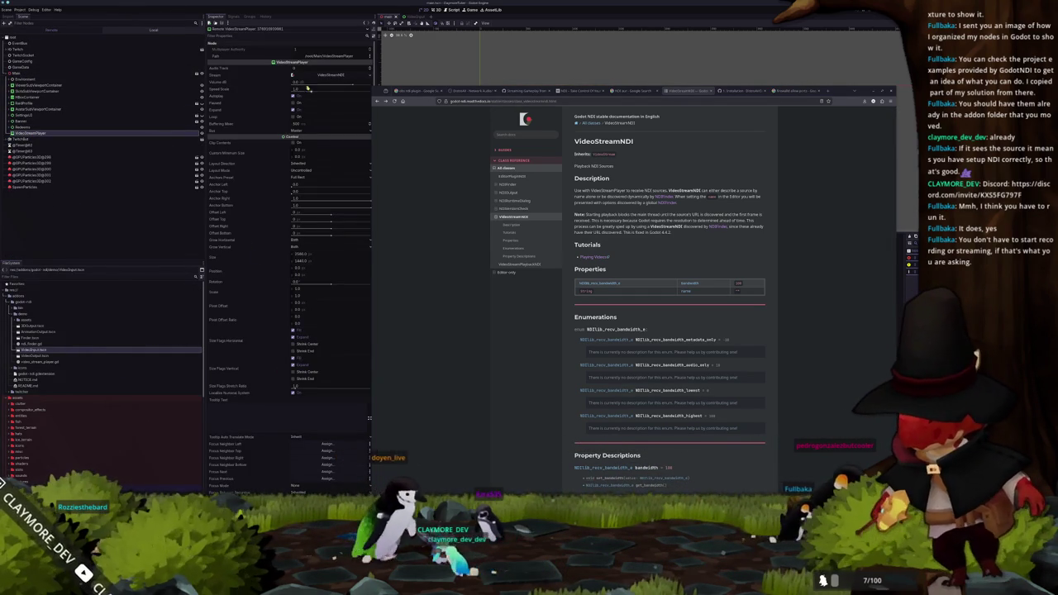
{"action": "left_click", "coordinate": [334, 76]}
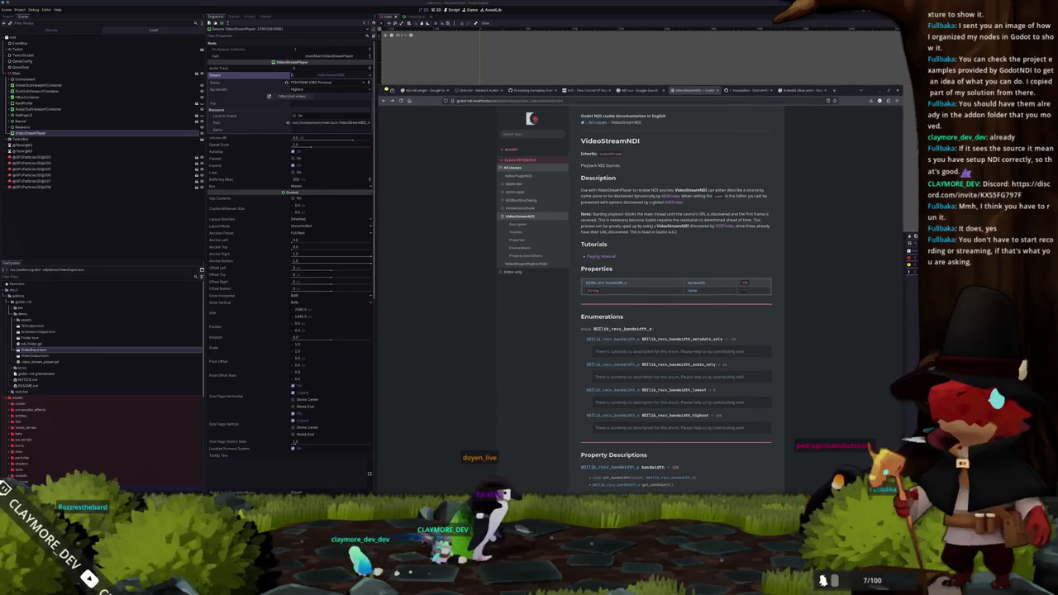
{"action": "left_click", "coordinate": [324, 84]}
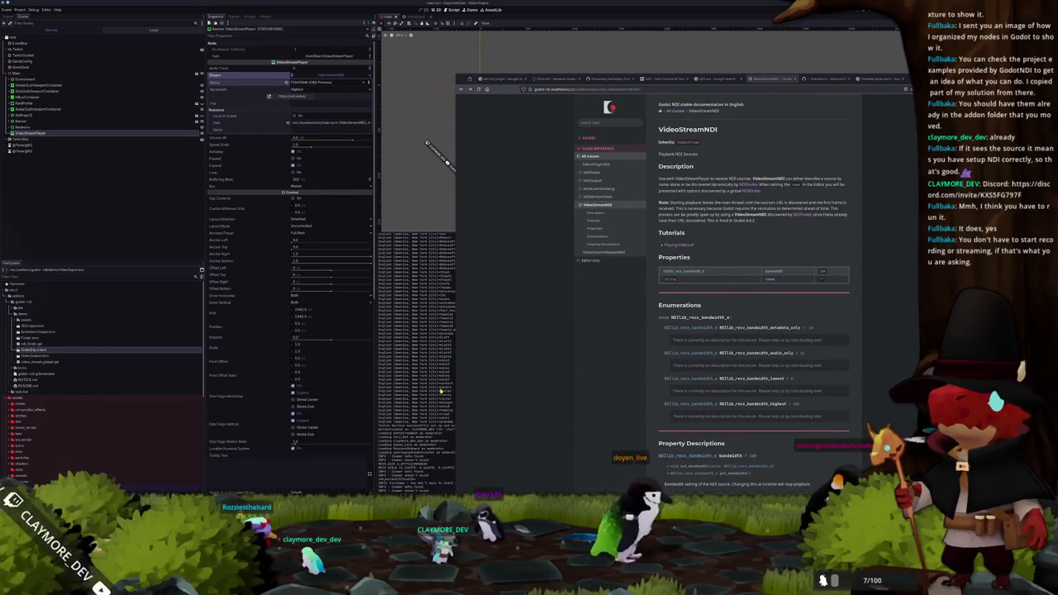
{"action": "mouse_move", "coordinate": [413, 186]}
{"action": "left_mouse_down"}
{"action": "mouse_move", "coordinate": [296, 141]}
{"action": "mouse_move", "coordinate": [137, 142]}
{"action": "left_mouse_up"}
{"action": "left_click", "coordinate": [188, 148]}
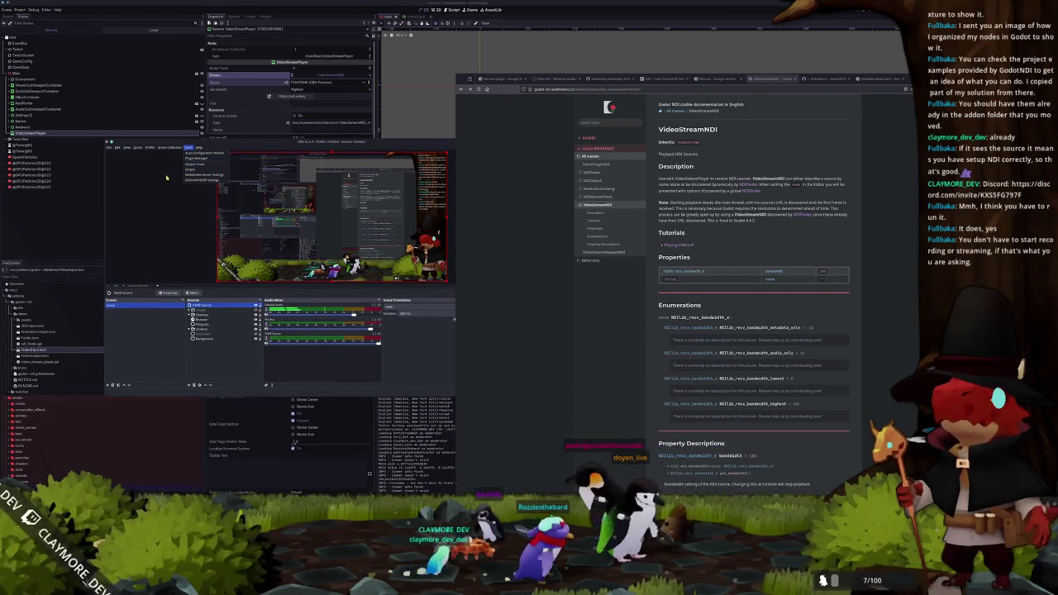
{"action": "left_click", "coordinate": [196, 180]}
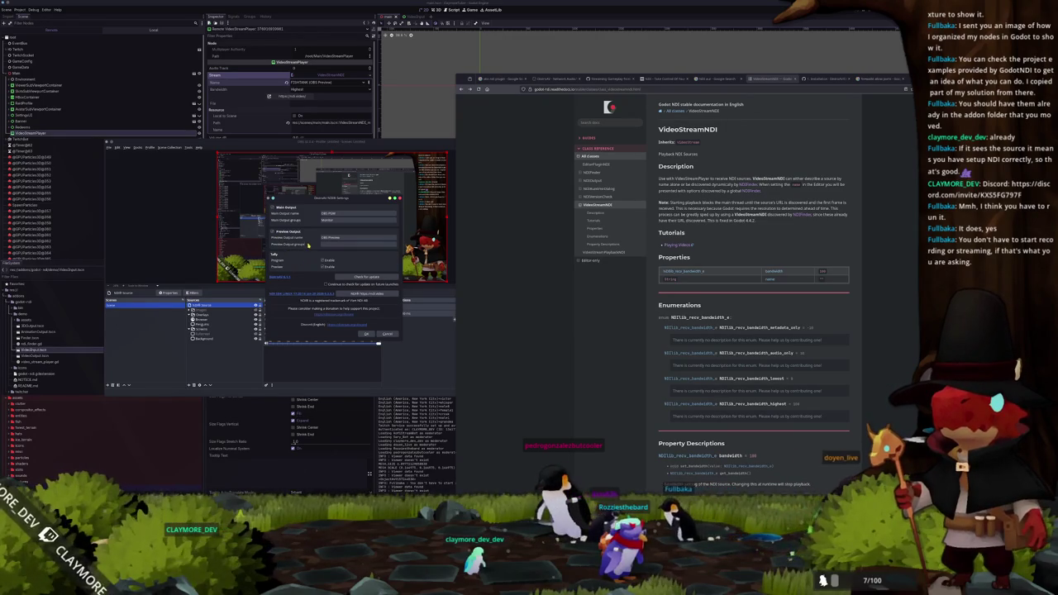
{"action": "double_click", "coordinate": [324, 221]}
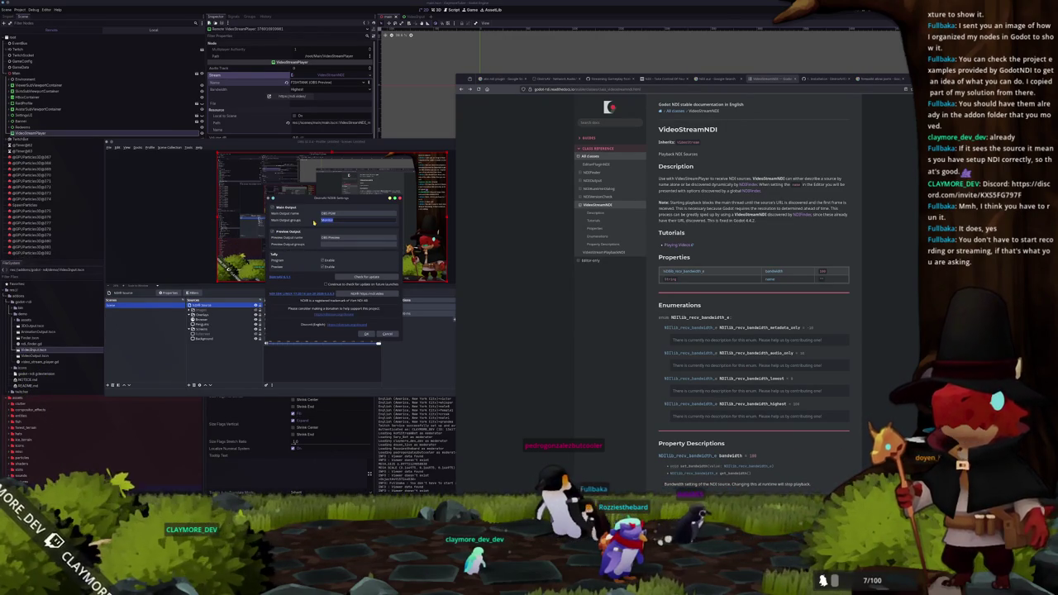
{"action": "left_click", "coordinate": [330, 244]}
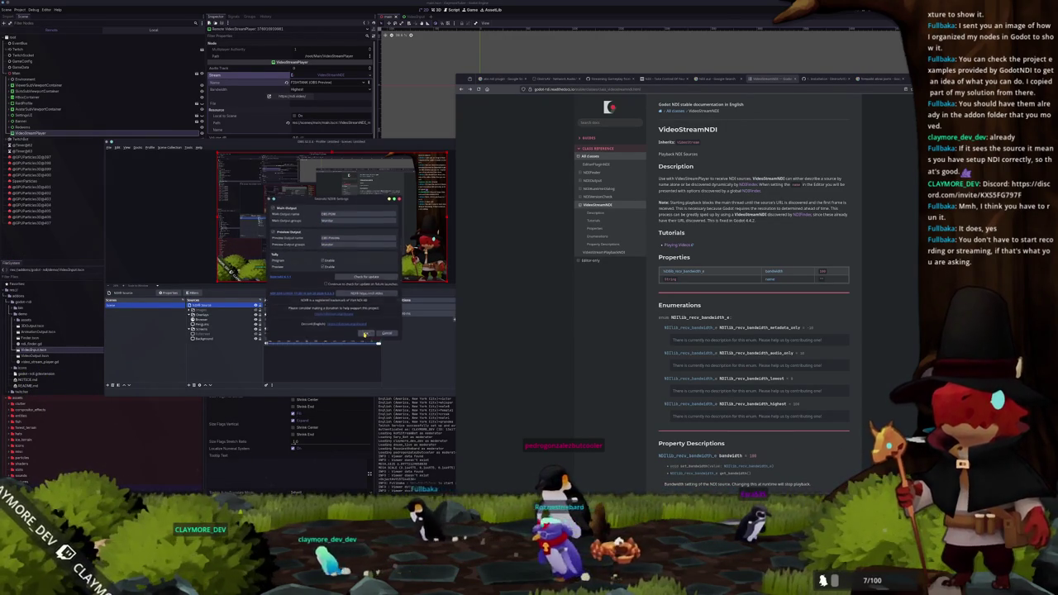
{"action": "left_click", "coordinate": [365, 334]}
{"action": "double_click", "coordinate": [206, 305]}
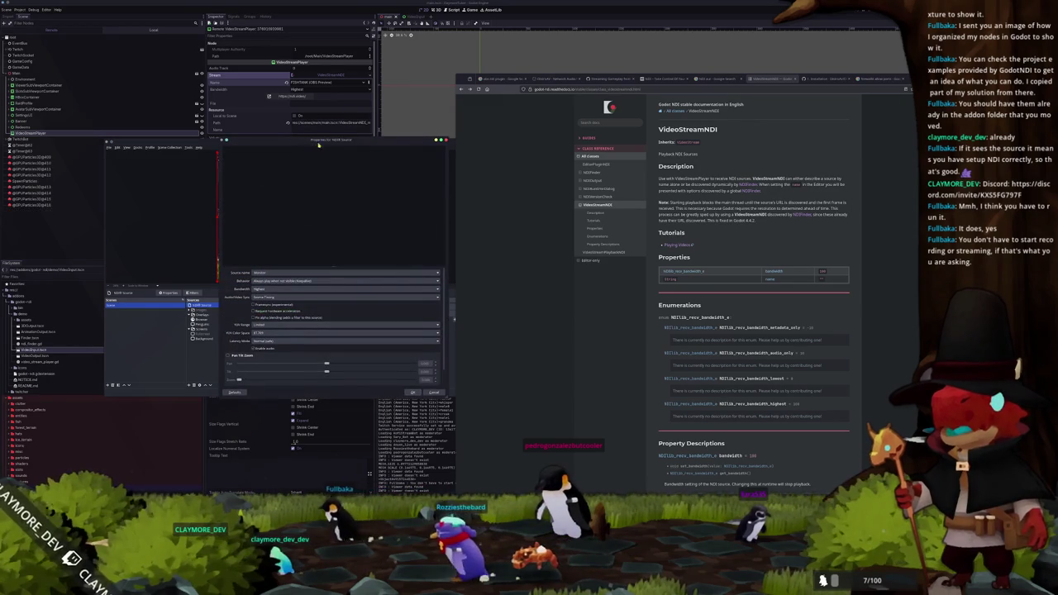
{"action": "left_click_drag", "start_coordinate": [316, 145], "coordinate": [257, 143]}
{"action": "left_click_drag", "start_coordinate": [272, 265], "coordinate": [272, 297]}
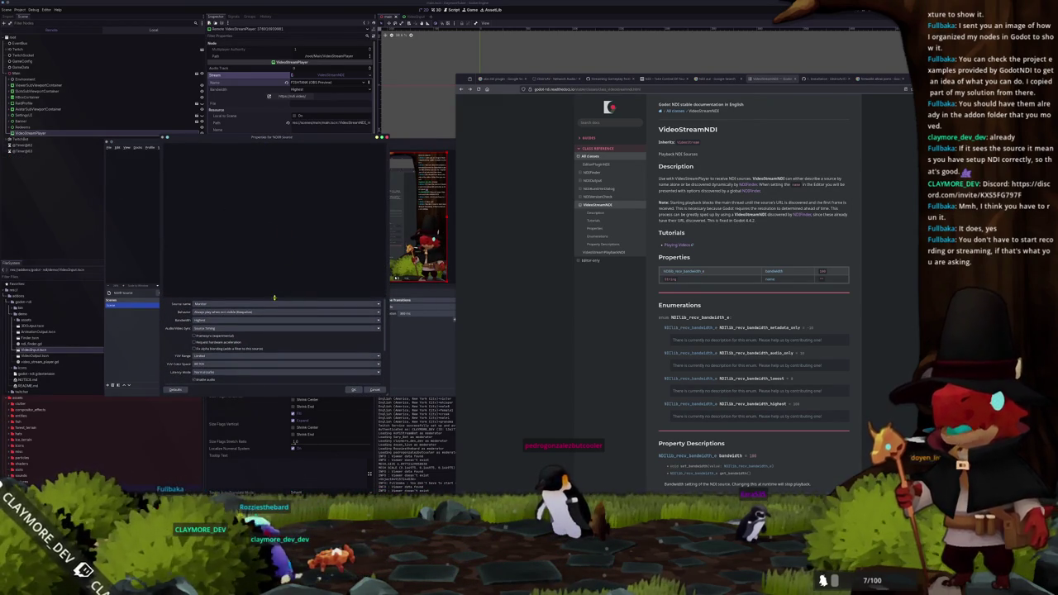
{"action": "scroll", "coordinate": [202, 328], "scroll_direction": "down", "scroll_amount": 3}
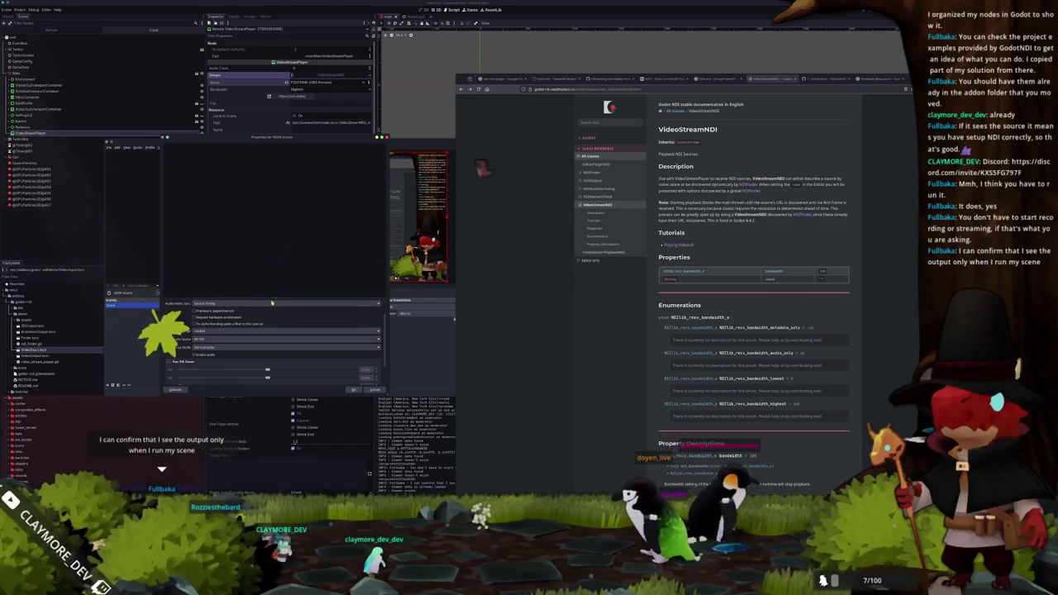
{"action": "scroll", "coordinate": [246, 369], "scroll_direction": "up", "scroll_amount": 5}
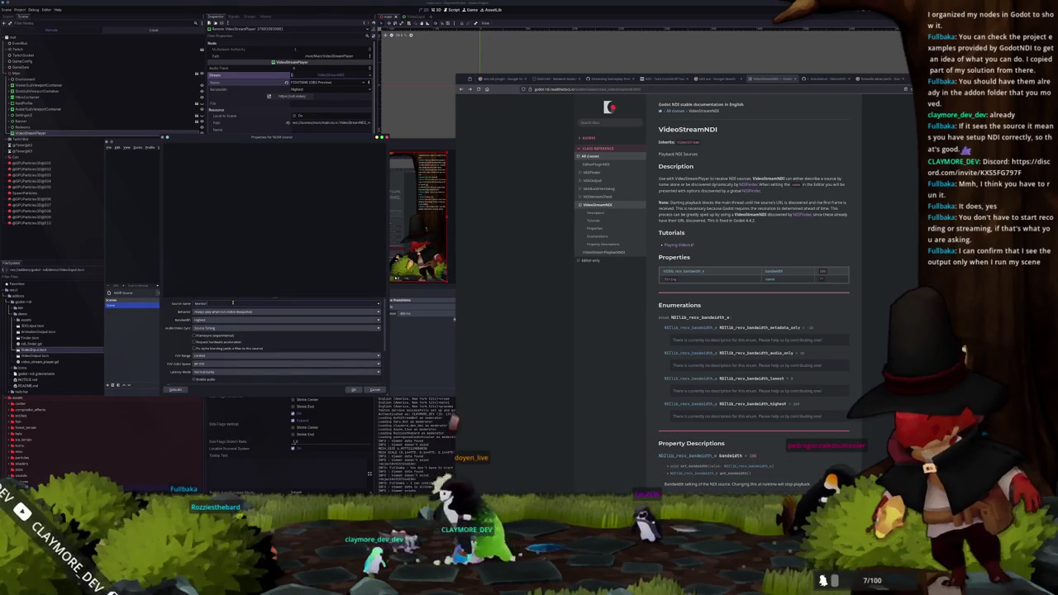
{"action": "double_click", "coordinate": [232, 303]}
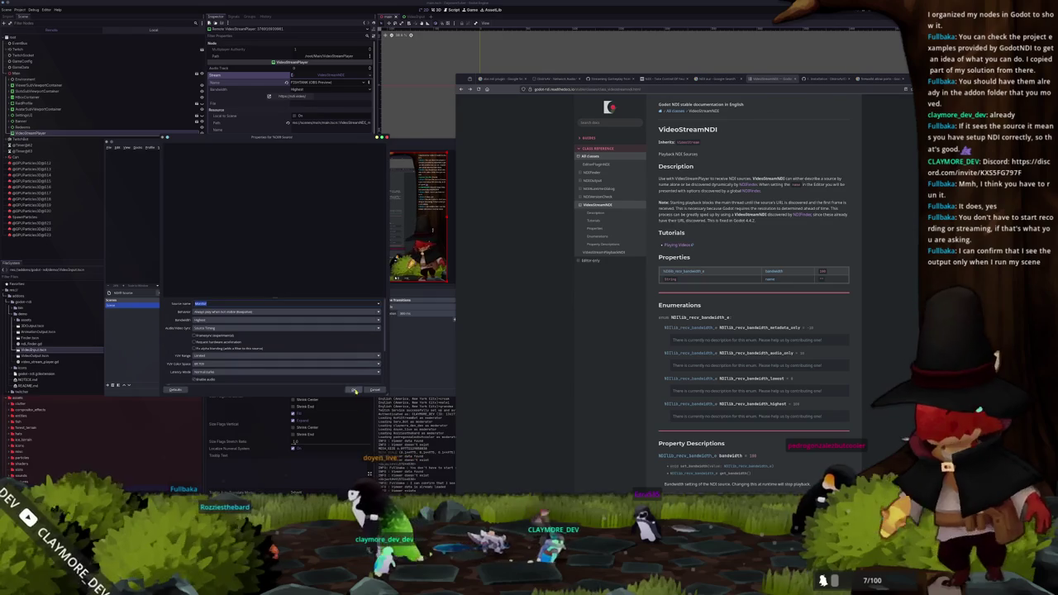
{"action": "left_click", "coordinate": [354, 389]}
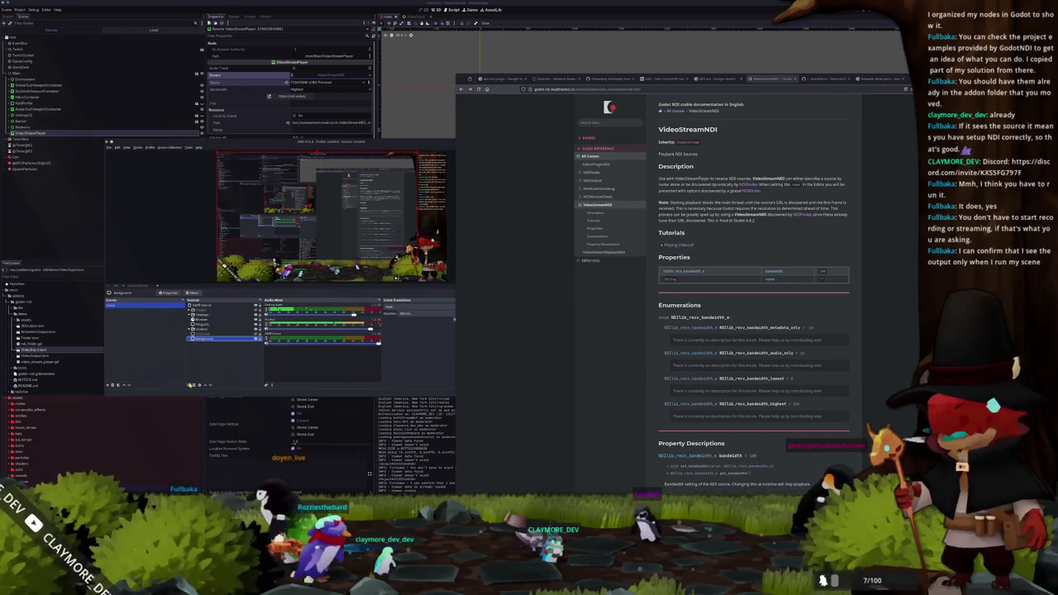
Step: Check the Background source's filters, reviewing the NDI output name Monitor and group setting
{"action": "right_click", "coordinate": [224, 339]}
{"action": "left_click", "coordinate": [241, 442]}
{"action": "left_click", "coordinate": [355, 272]}
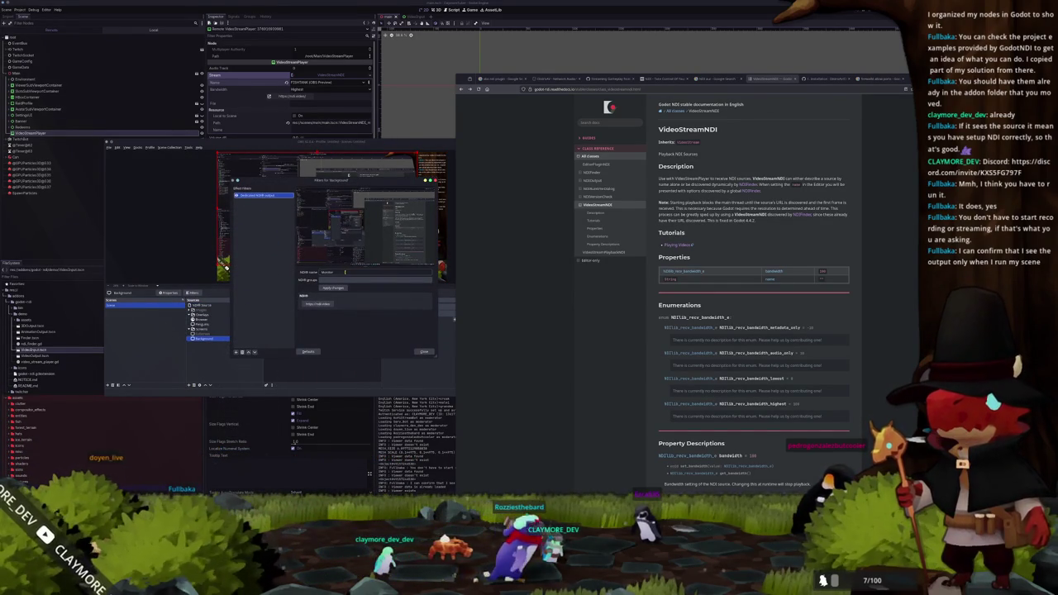
{"action": "left_click", "coordinate": [310, 280]}
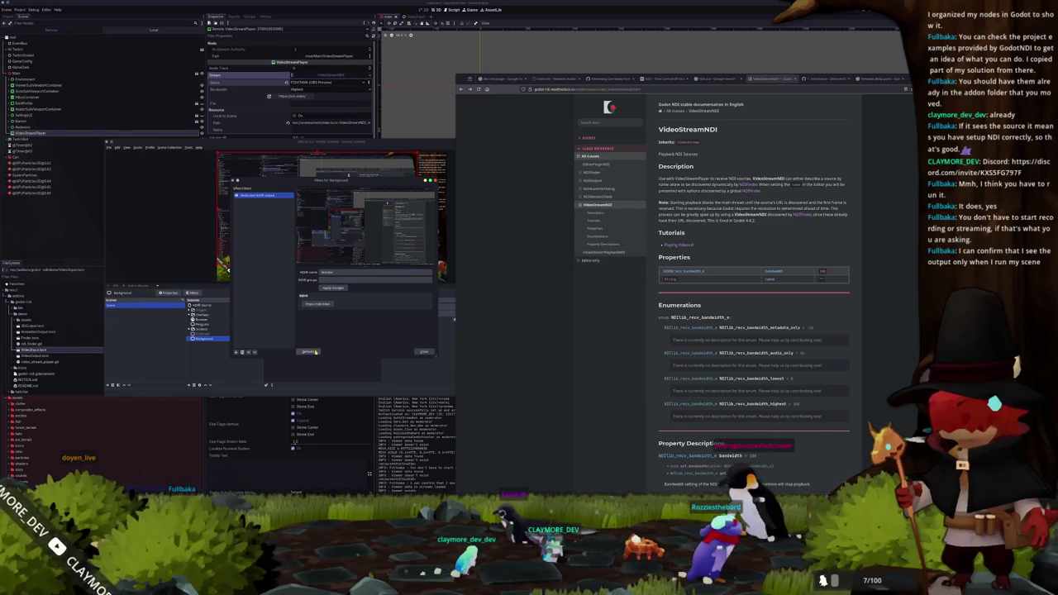
{"action": "left_click", "coordinate": [423, 352]}
Step: Switch the NDI Source to a different NDI feed in its properties
{"action": "right_click", "coordinate": [213, 303]}
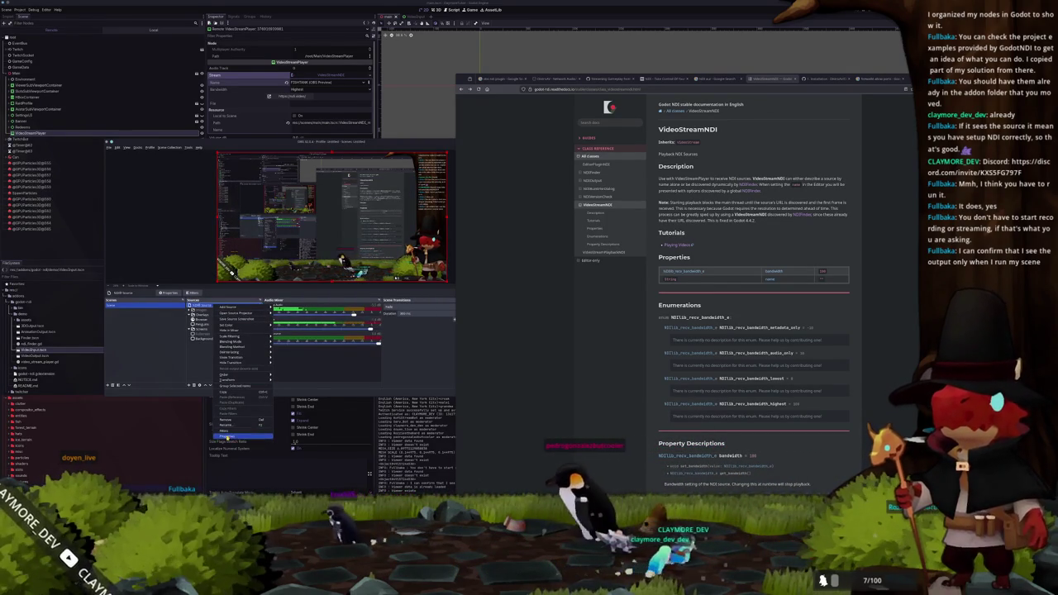
{"action": "left_click", "coordinate": [236, 435]}
{"action": "left_click", "coordinate": [394, 273]}
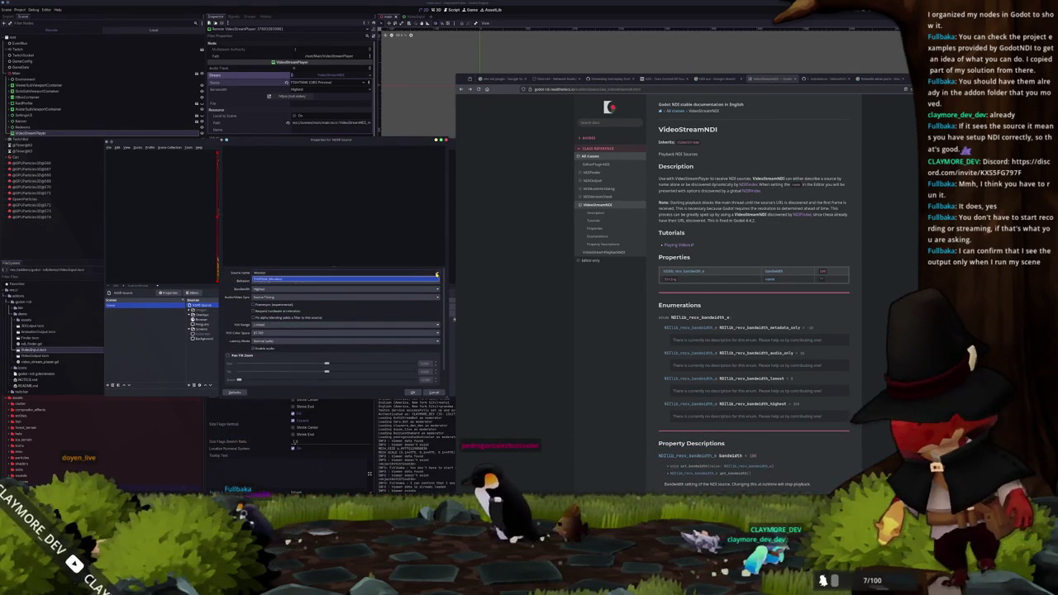
{"action": "left_click", "coordinate": [278, 281]}
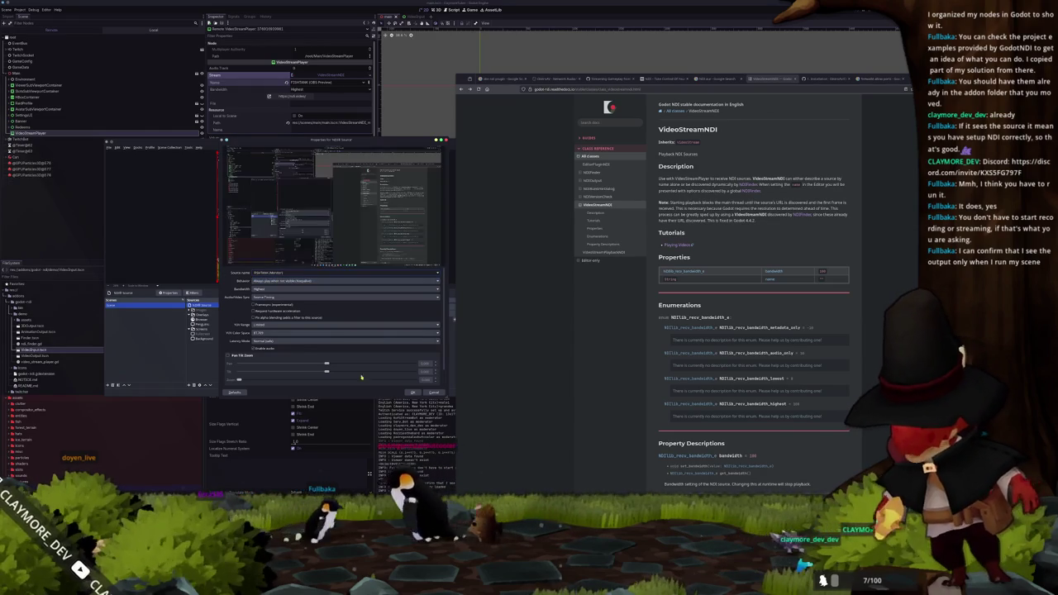
{"action": "left_click", "coordinate": [410, 392]}
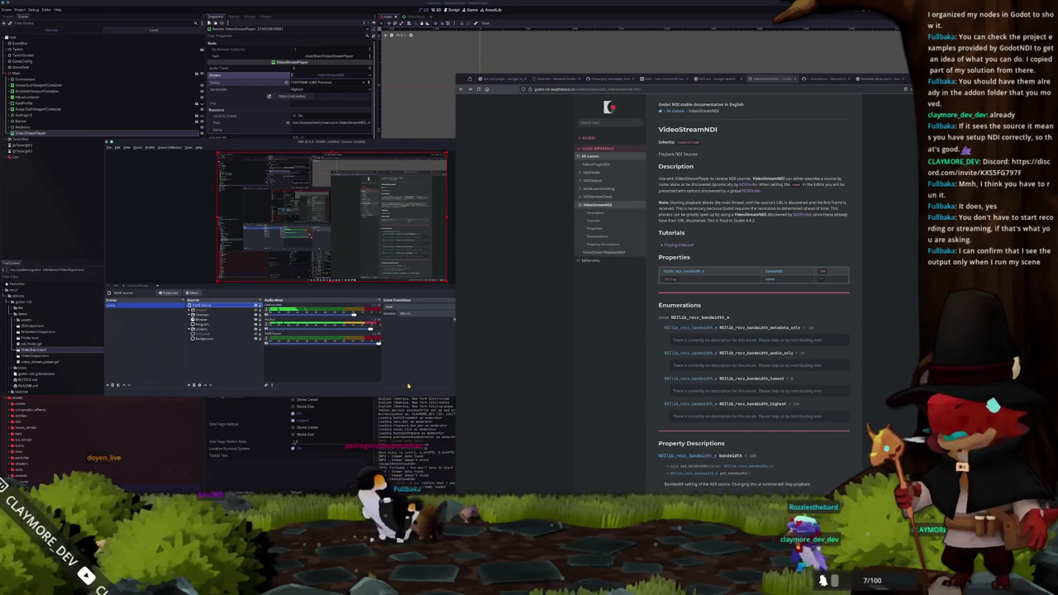
Step: Hide the NDI Source, minimize OBS, and enlarge the NDI documentation browser
{"action": "left_click", "coordinate": [255, 304]}
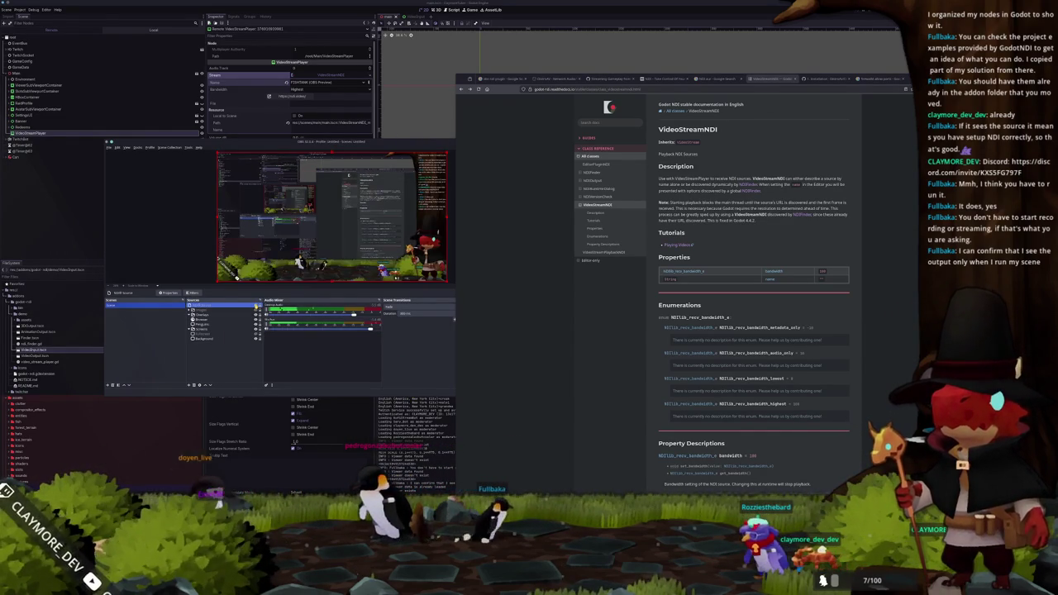
{"action": "double_click", "coordinate": [413, 141]}
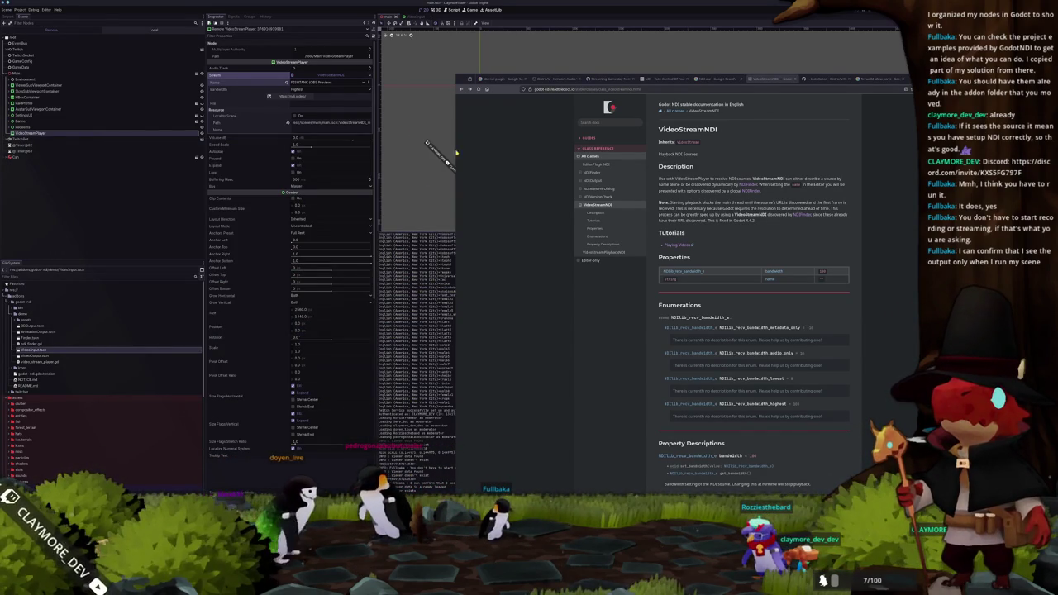
{"action": "double_click", "coordinate": [784, 85]}
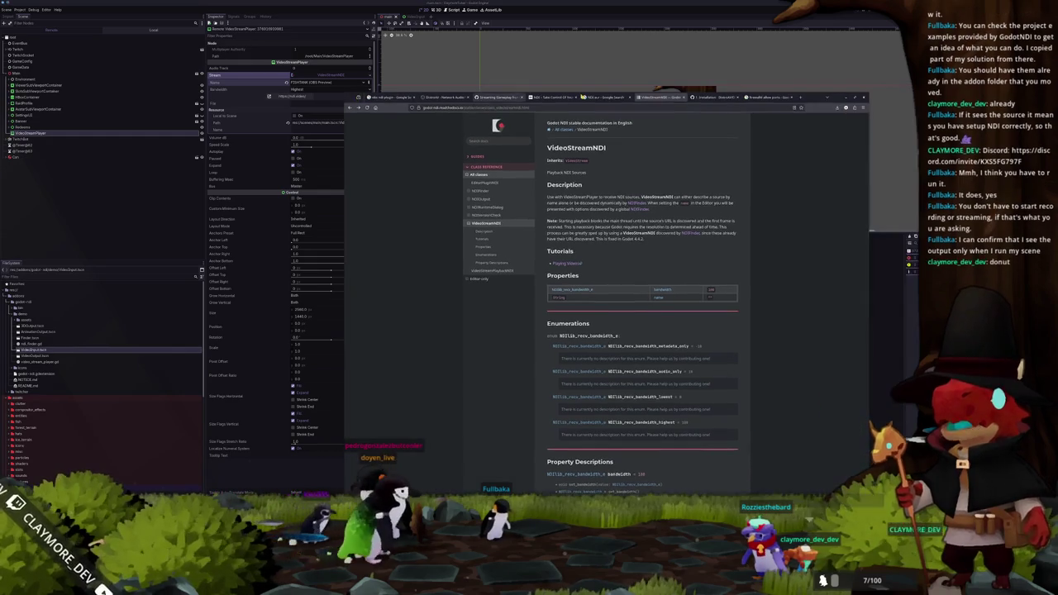
Step: Stop the game, point the VideoStreamPlayer's NDI stream at FISHTANK (Monitor), and relaunch it
{"action": "left_click", "coordinate": [844, 97]}
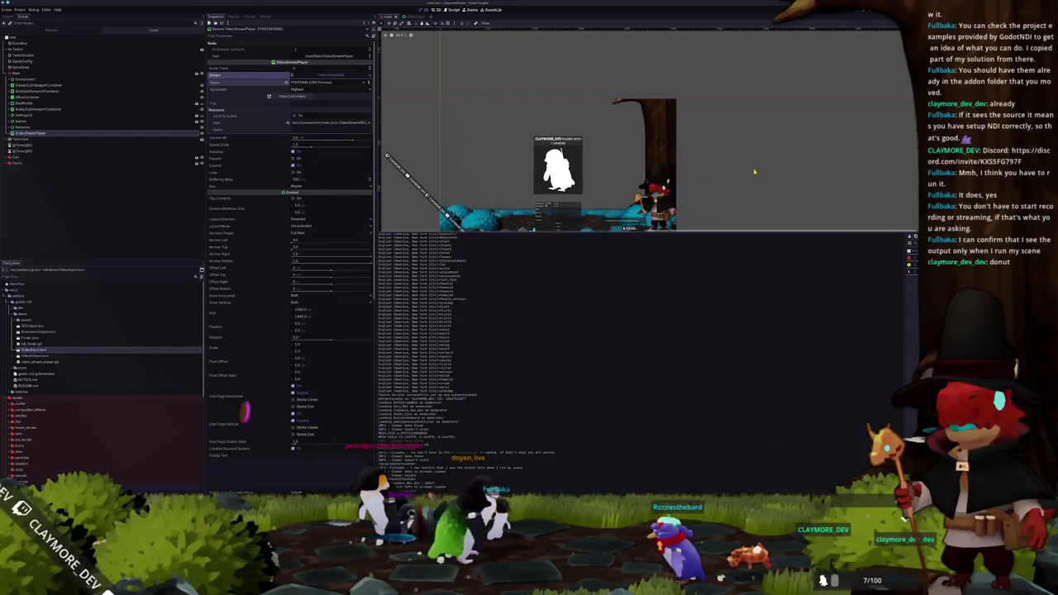
{"action": "key", "text": "F8"}
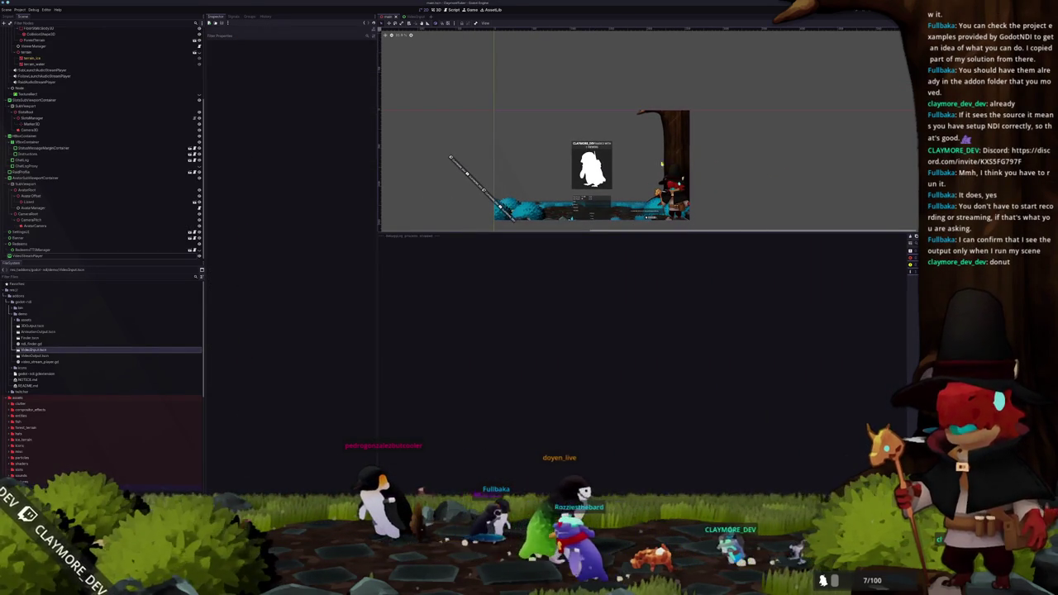
{"action": "left_click", "coordinate": [29, 255]}
{"action": "left_click", "coordinate": [314, 66]}
{"action": "left_click", "coordinate": [316, 84]}
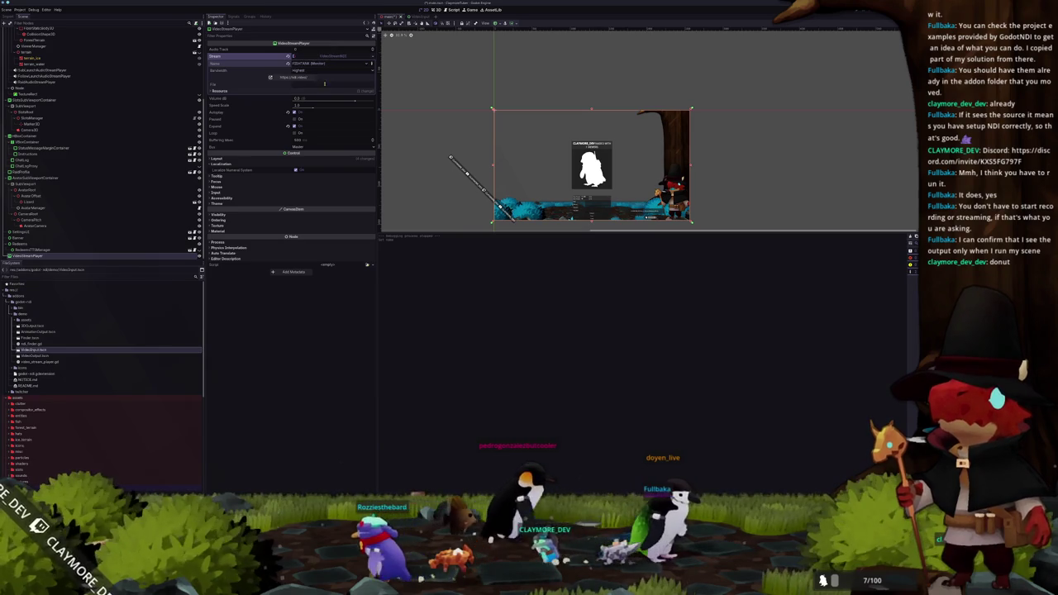
{"action": "key", "text": "F5"}
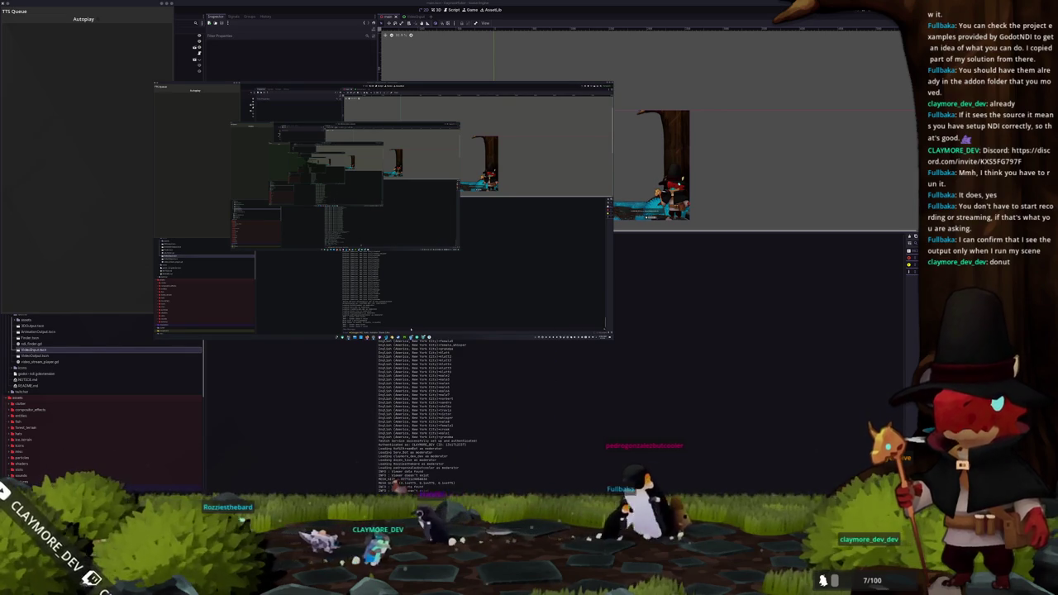
Step: Bring OBS forward, select the NDI Source, and briefly check its filters
{"action": "left_click", "coordinate": [385, 335]}
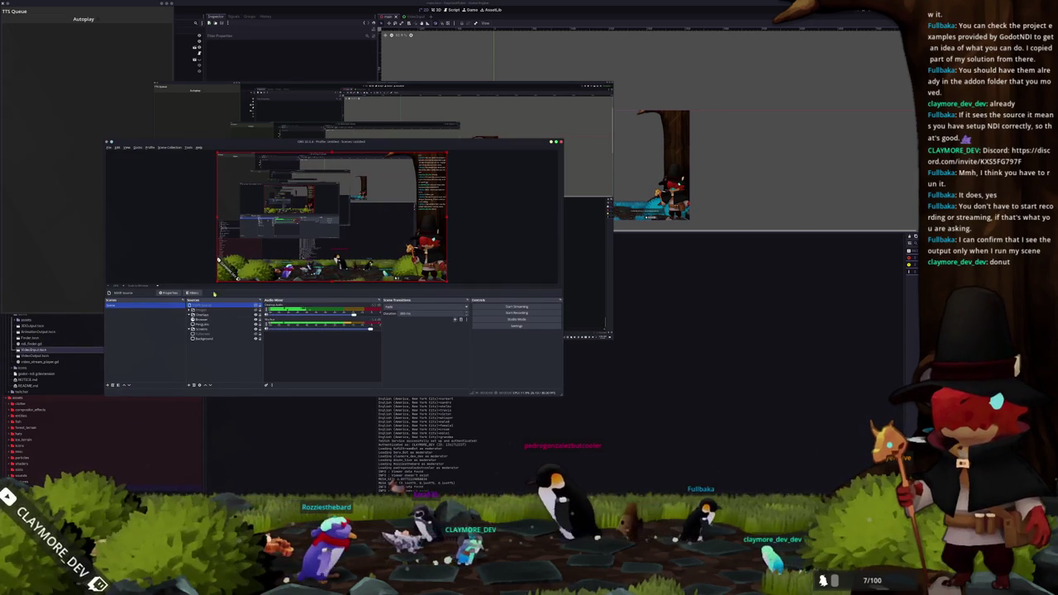
{"action": "key", "text": "End"}
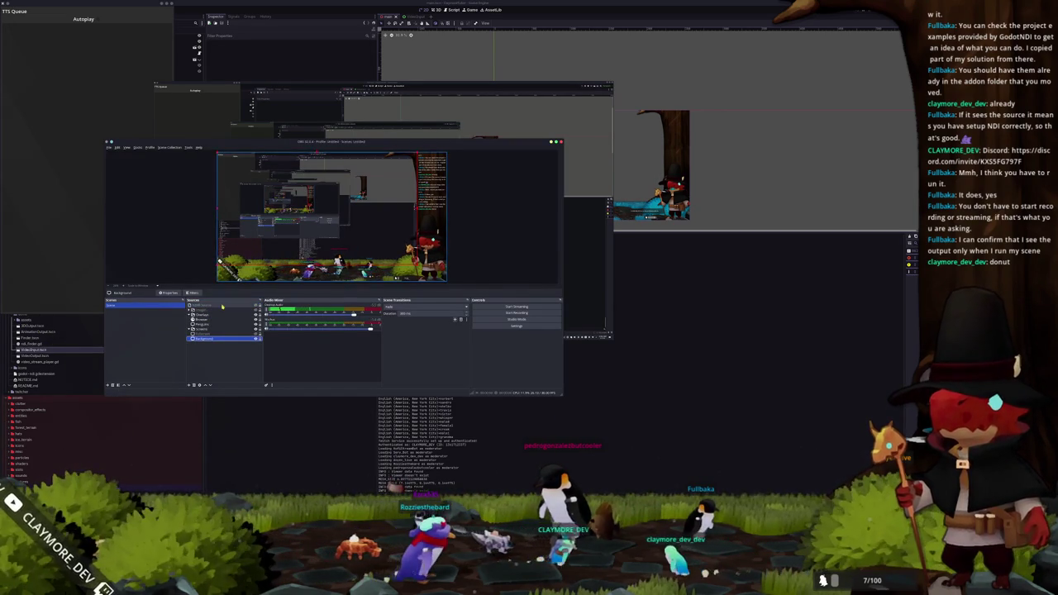
{"action": "left_click", "coordinate": [221, 307]}
{"action": "right_click", "coordinate": [221, 308]}
{"action": "left_click", "coordinate": [248, 432]}
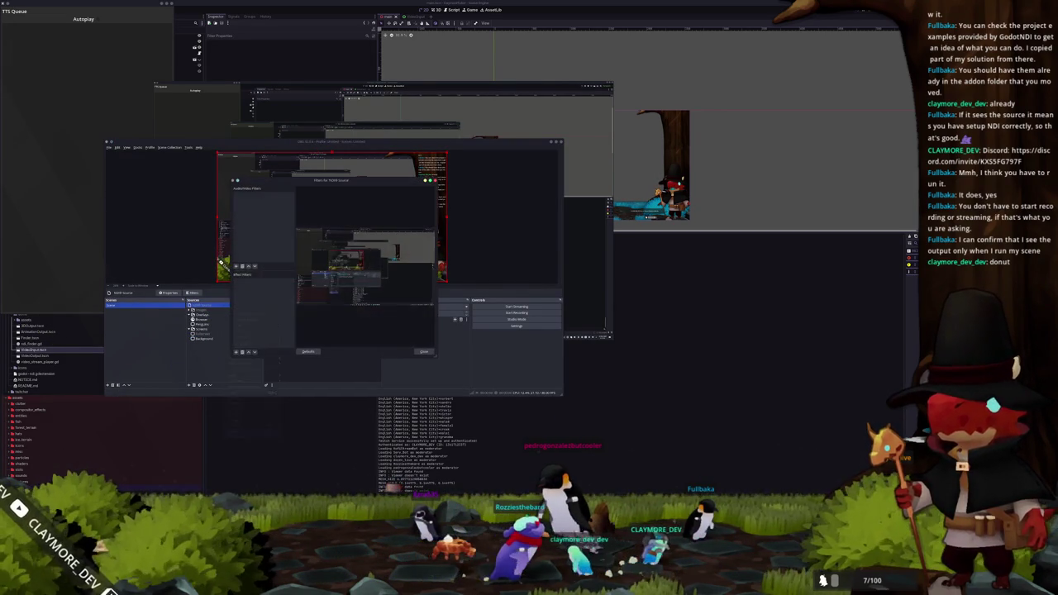
{"action": "left_click", "coordinate": [419, 351]}
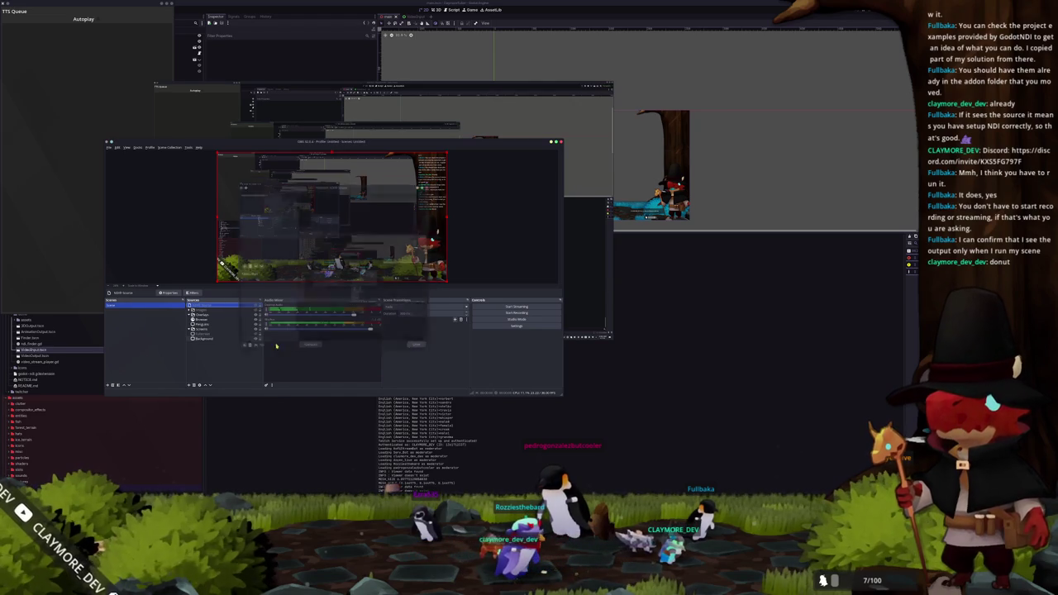
Step: Set the NDI Source's YUV range to Full, apply it, and bring the background window forward
{"action": "right_click", "coordinate": [217, 306]}
{"action": "left_click", "coordinate": [228, 435]}
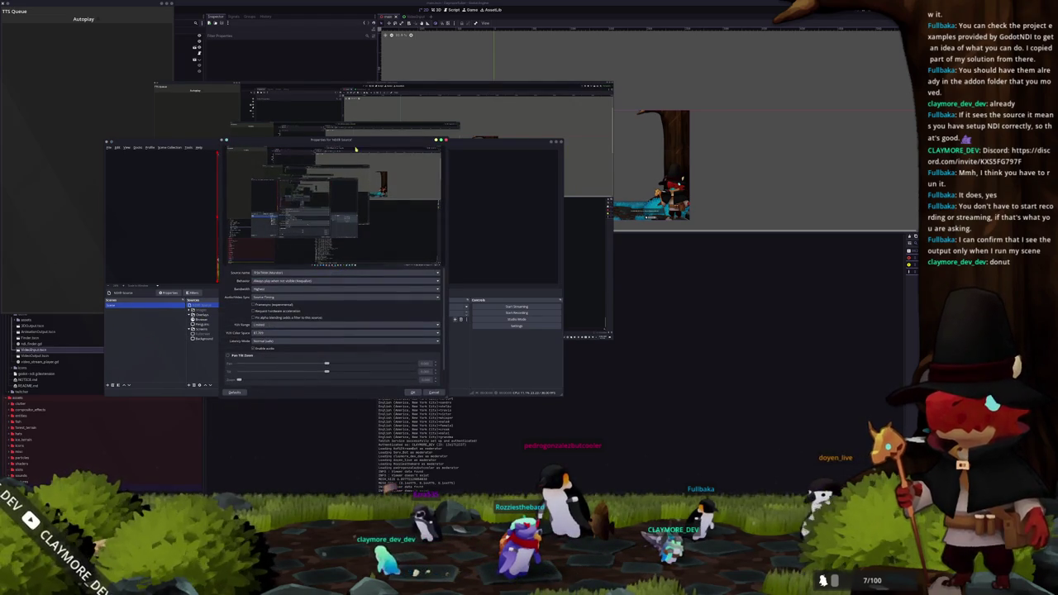
{"action": "left_click_drag", "start_coordinate": [347, 143], "coordinate": [582, 139]}
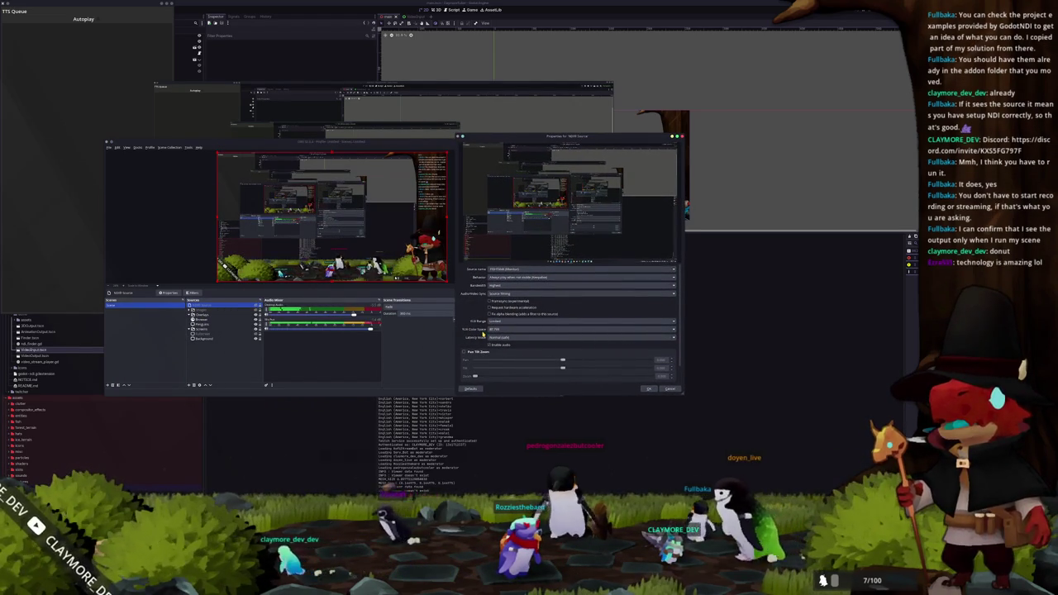
{"action": "left_click", "coordinate": [500, 330]}
{"action": "left_click", "coordinate": [501, 329]}
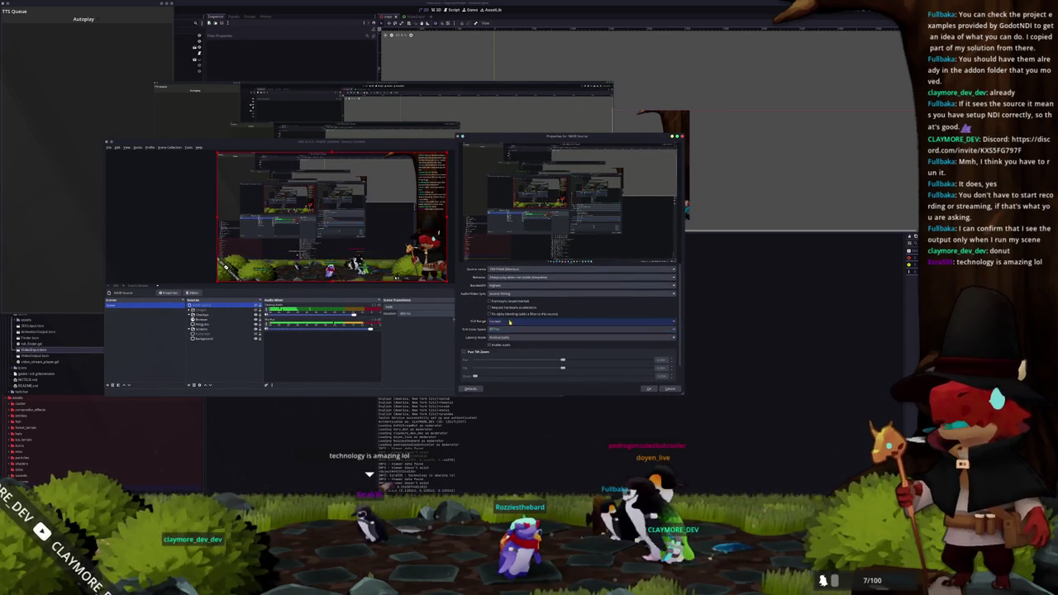
{"action": "left_click", "coordinate": [648, 388]}
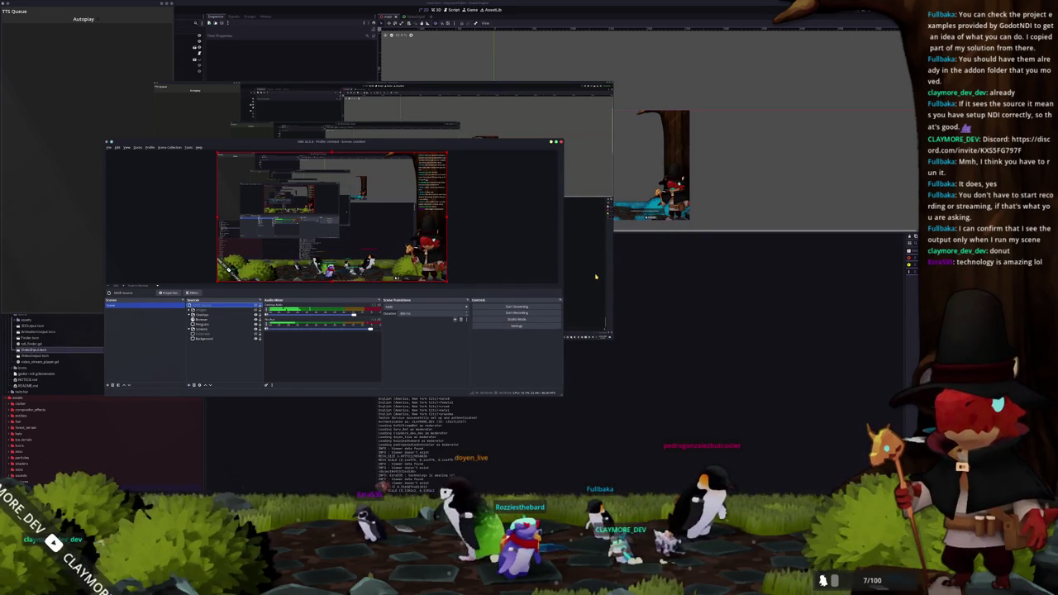
{"action": "left_click", "coordinate": [570, 274]}
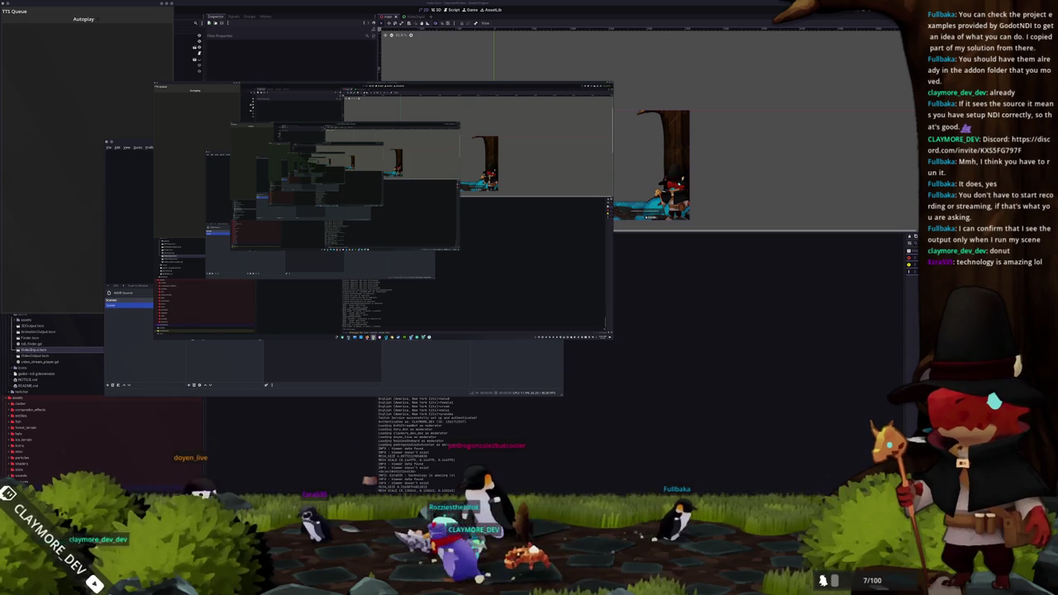
Step: Move OBS to the right side of the screen and re-apply the NDI Source properties
{"action": "left_click_drag", "start_coordinate": [332, 146], "coordinate": [660, 173]}
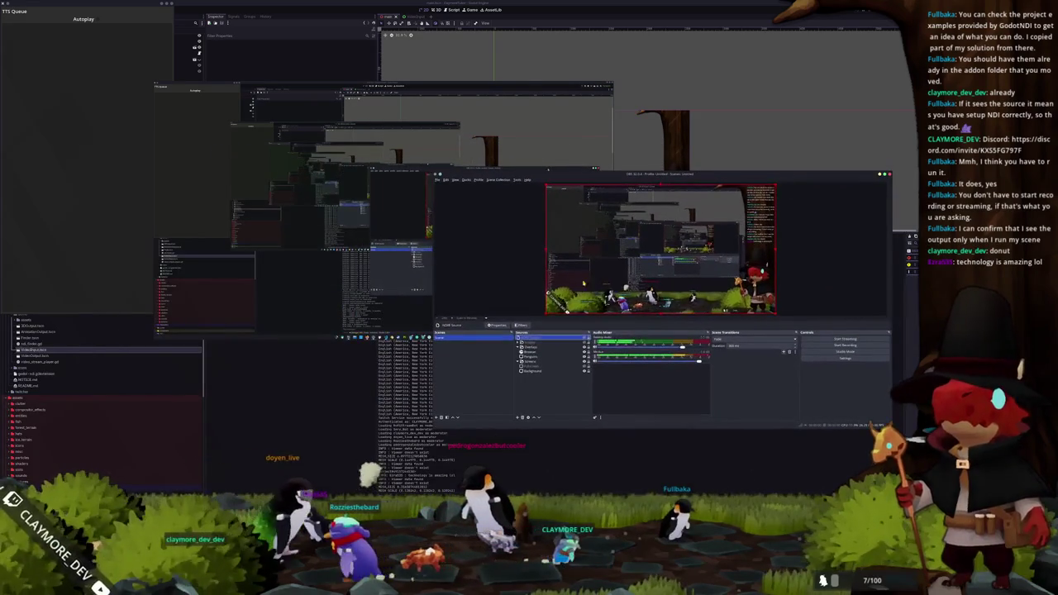
{"action": "right_click", "coordinate": [535, 337]}
{"action": "left_click", "coordinate": [543, 466]}
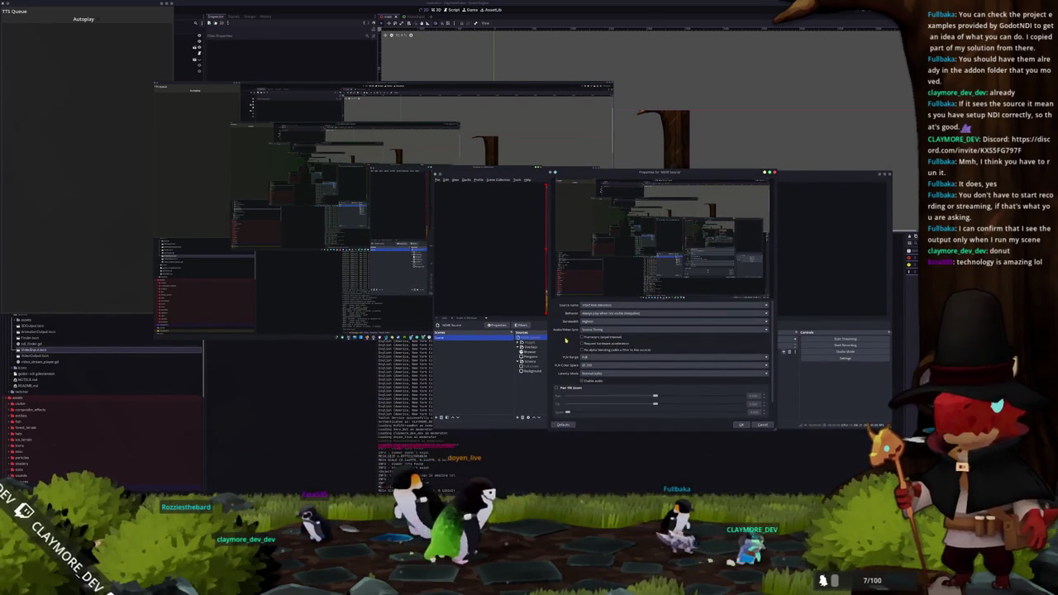
{"action": "scroll", "coordinate": [565, 336], "scroll_direction": "down", "scroll_amount": 1}
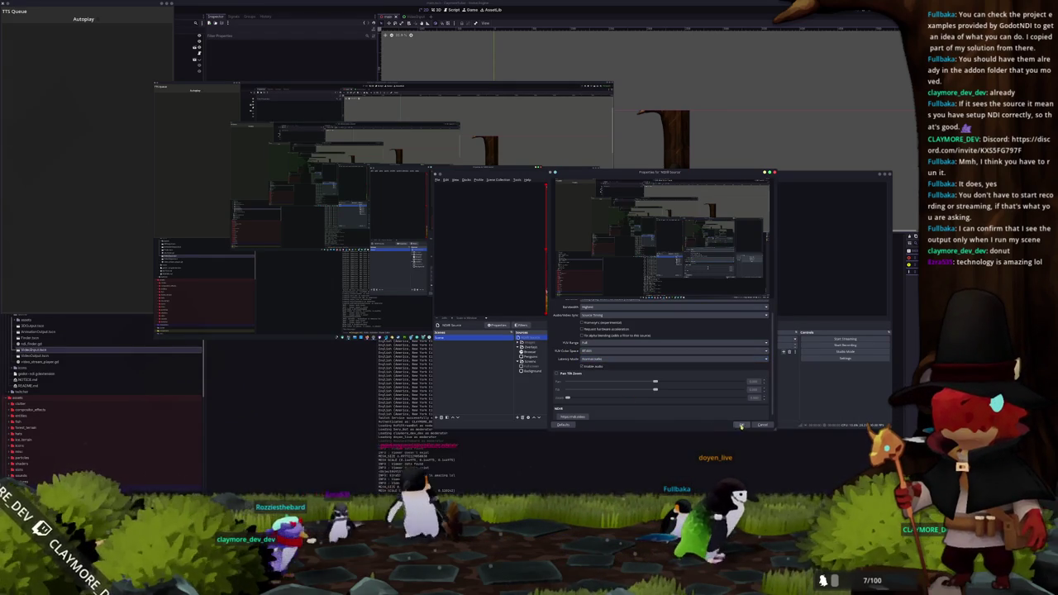
{"action": "left_click", "coordinate": [741, 425]}
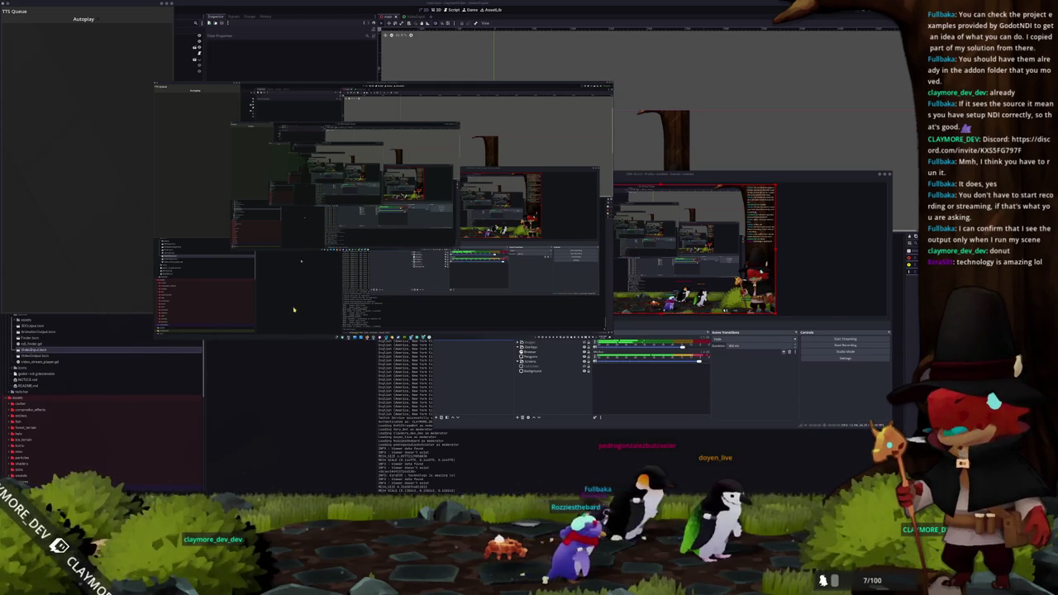
{"action": "left_click", "coordinate": [520, 347]}
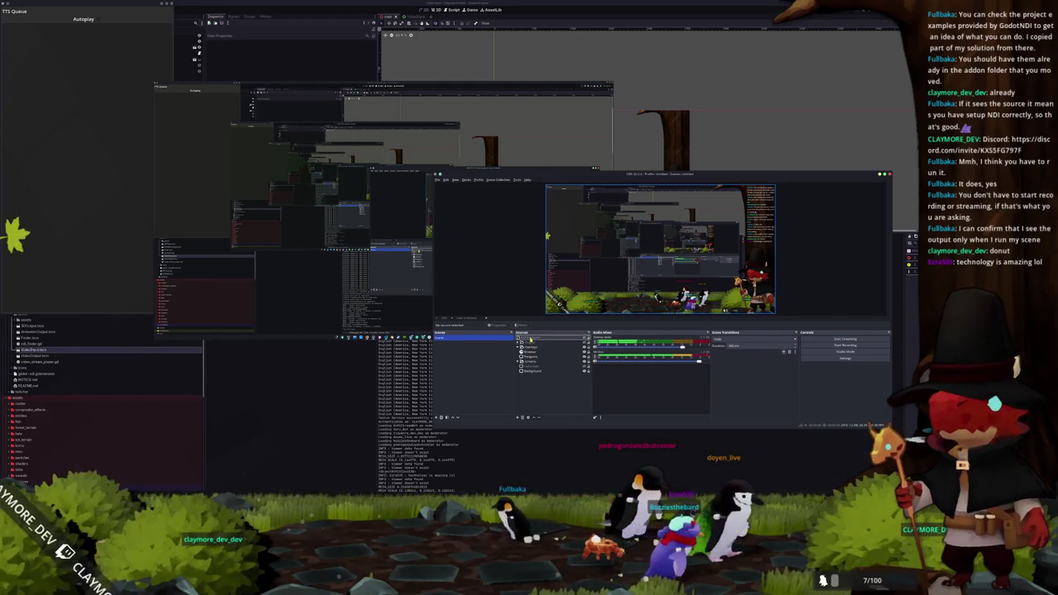
{"action": "right_click", "coordinate": [533, 337]}
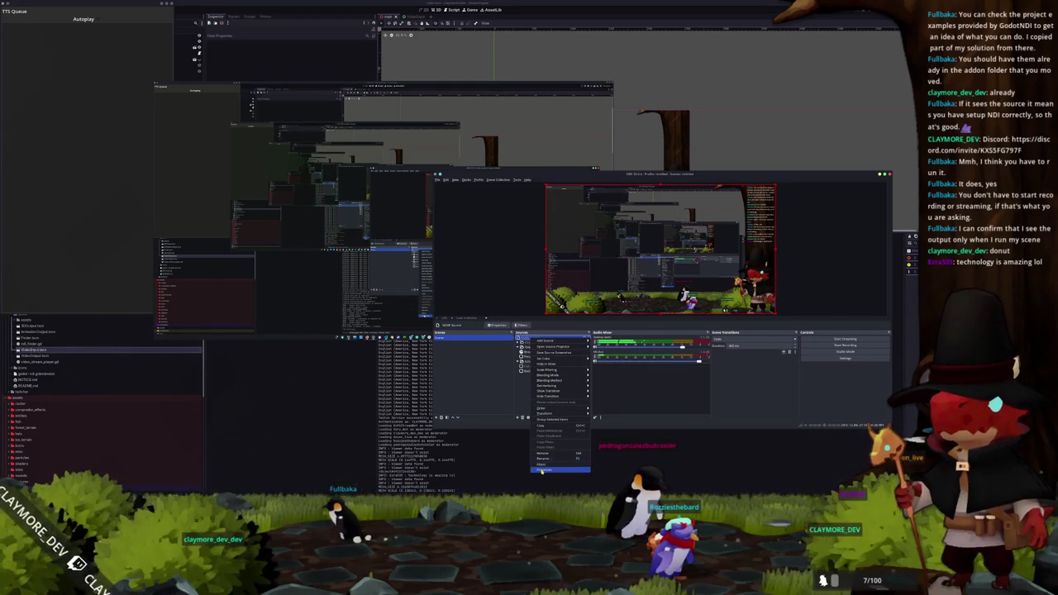
Step: In the NDI Source properties, try latency mode Low, then Normal (audio)
{"action": "left_click", "coordinate": [541, 470]}
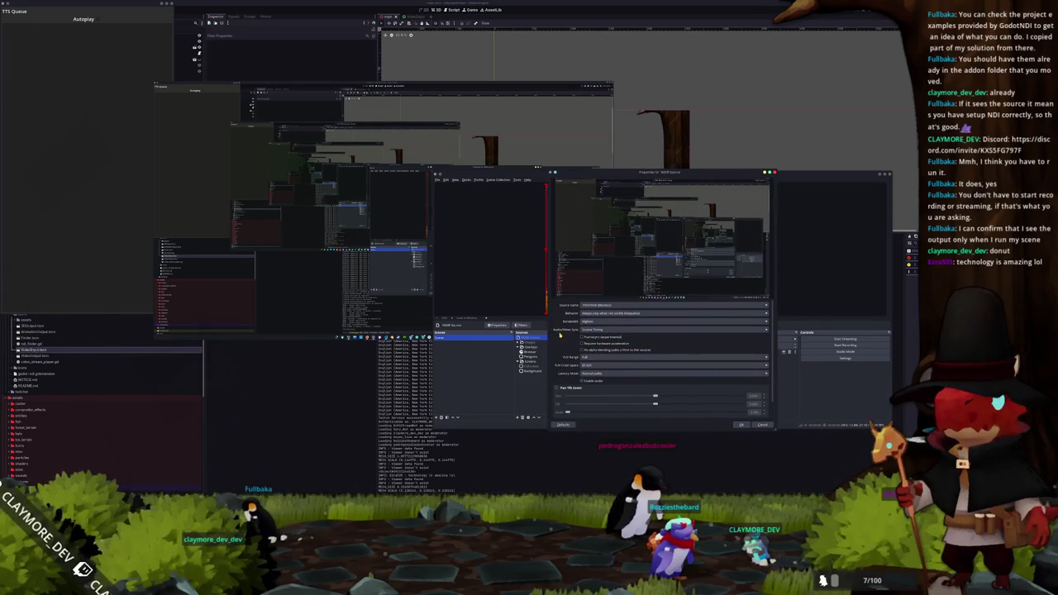
{"action": "scroll", "coordinate": [559, 335], "scroll_direction": "down", "scroll_amount": 1}
{"action": "scroll", "coordinate": [565, 359], "scroll_direction": "down", "scroll_amount": 1}
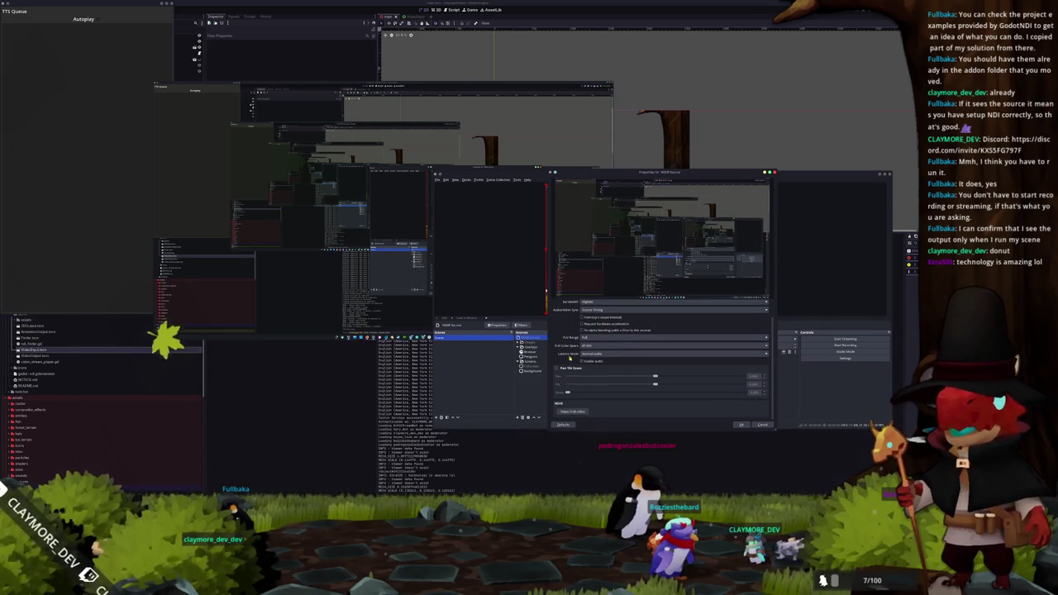
{"action": "left_click", "coordinate": [591, 355]}
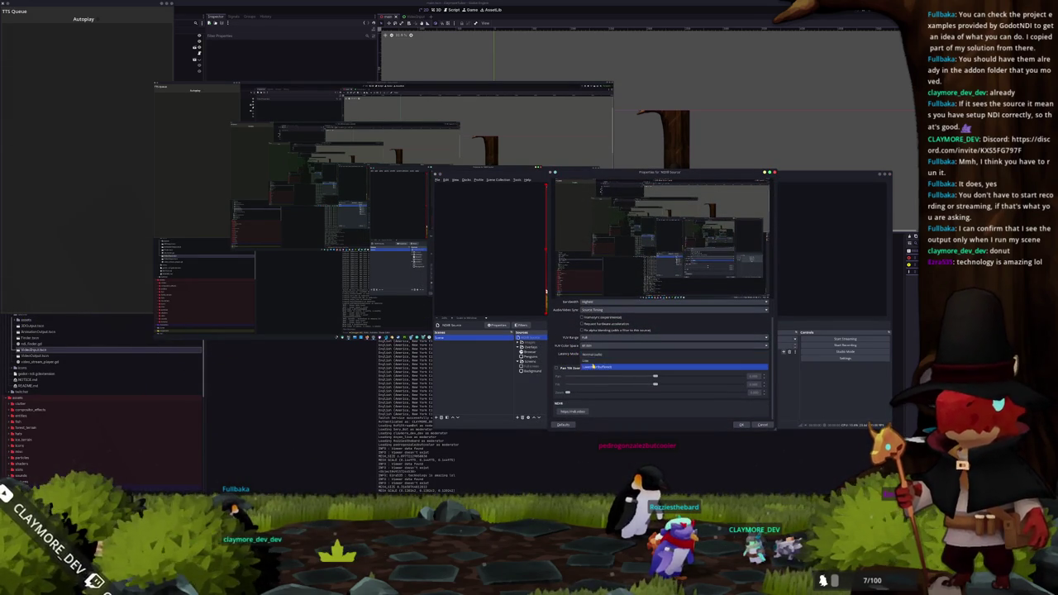
{"action": "left_click", "coordinate": [590, 360]}
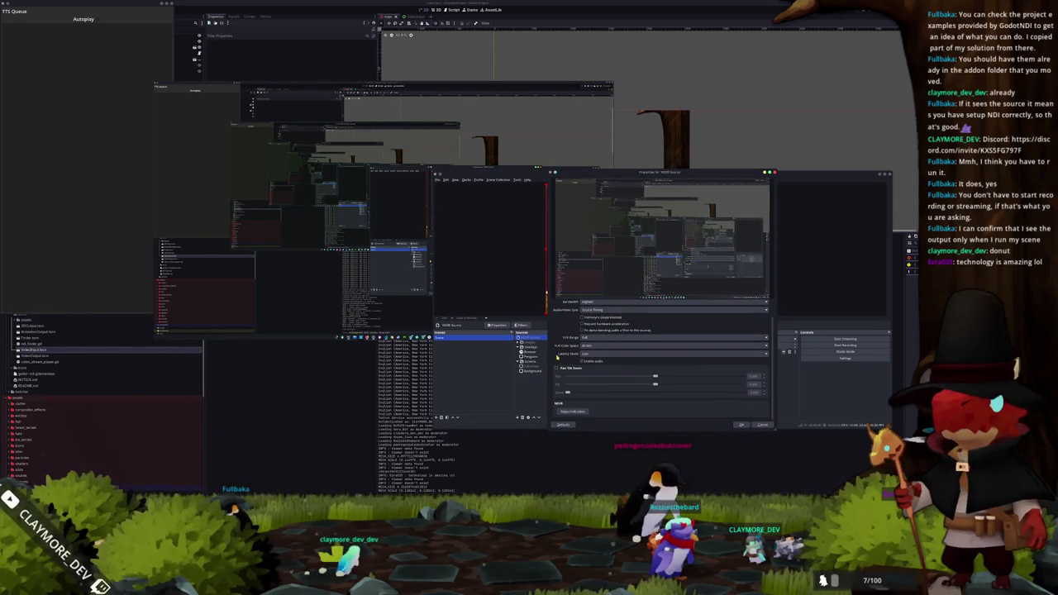
{"action": "scroll", "coordinate": [558, 354], "scroll_direction": "up", "scroll_amount": 1}
{"action": "left_click", "coordinate": [584, 374]}
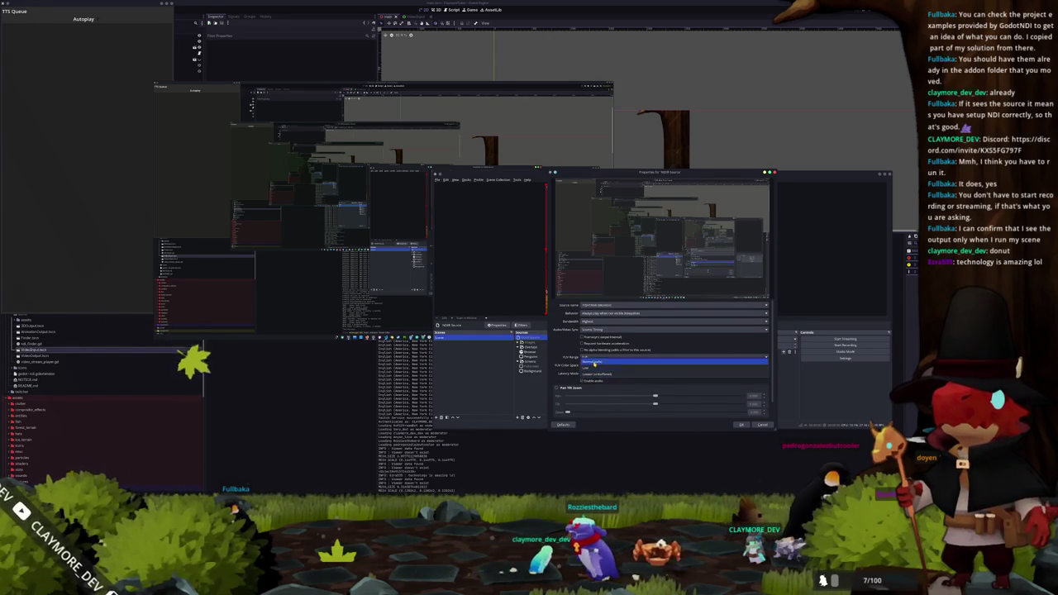
{"action": "left_click", "coordinate": [579, 361]}
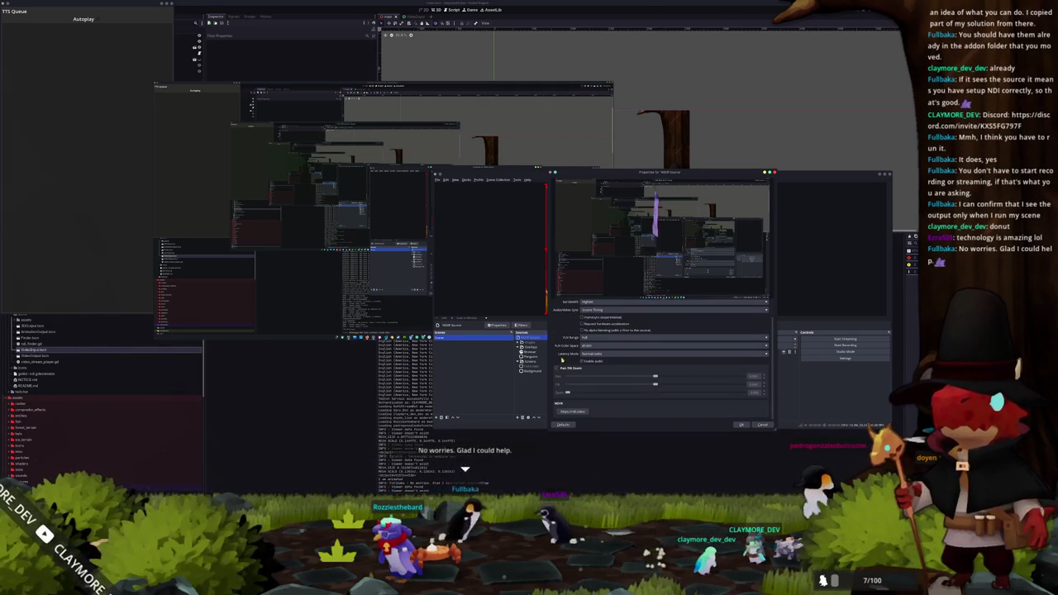
Step: Change the not-visible behavior, settling back on Always play when not visible
{"action": "left_click", "coordinate": [673, 313]}
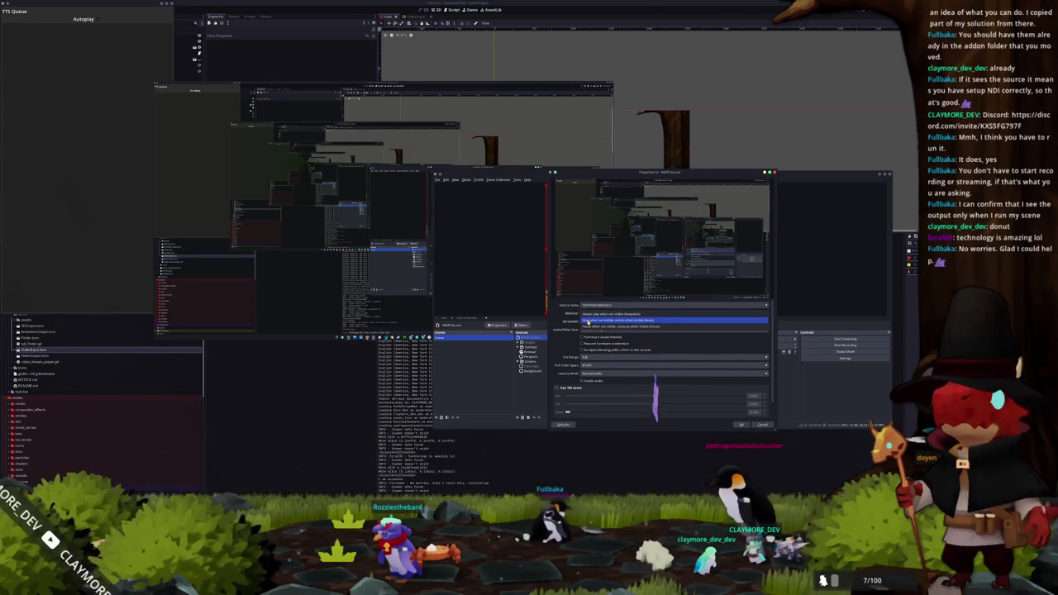
{"action": "left_click", "coordinate": [587, 322]}
{"action": "left_click", "coordinate": [593, 314]}
{"action": "left_click", "coordinate": [591, 321]}
{"action": "scroll", "coordinate": [591, 314], "scroll_direction": "up", "scroll_amount": 2}
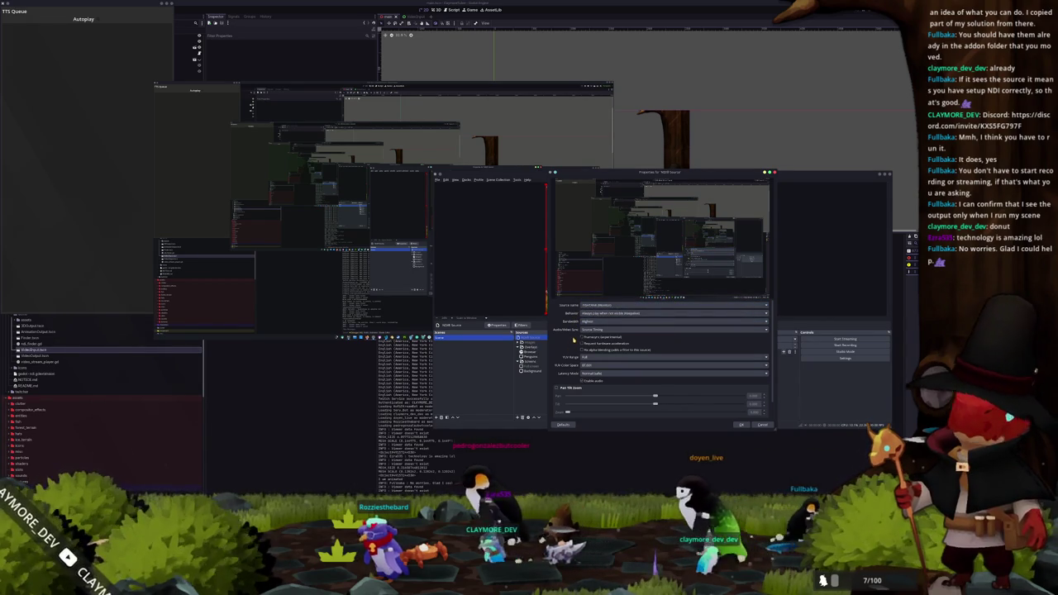
{"action": "scroll", "coordinate": [572, 339], "scroll_direction": "up", "scroll_amount": 2}
Step: Cycle the bandwidth through Lowest and Audio Only, ending on Highest
{"action": "left_click", "coordinate": [587, 322]}
{"action": "left_click", "coordinate": [588, 326]}
{"action": "left_click", "coordinate": [590, 322]}
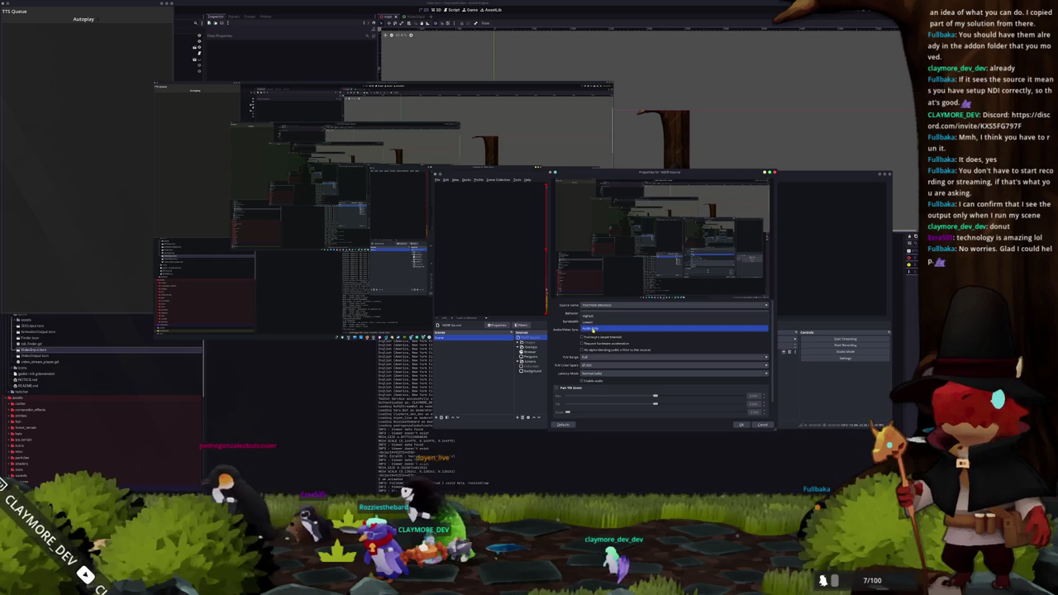
{"action": "left_click", "coordinate": [592, 328]}
{"action": "left_click", "coordinate": [584, 323]}
{"action": "left_click", "coordinate": [588, 308]}
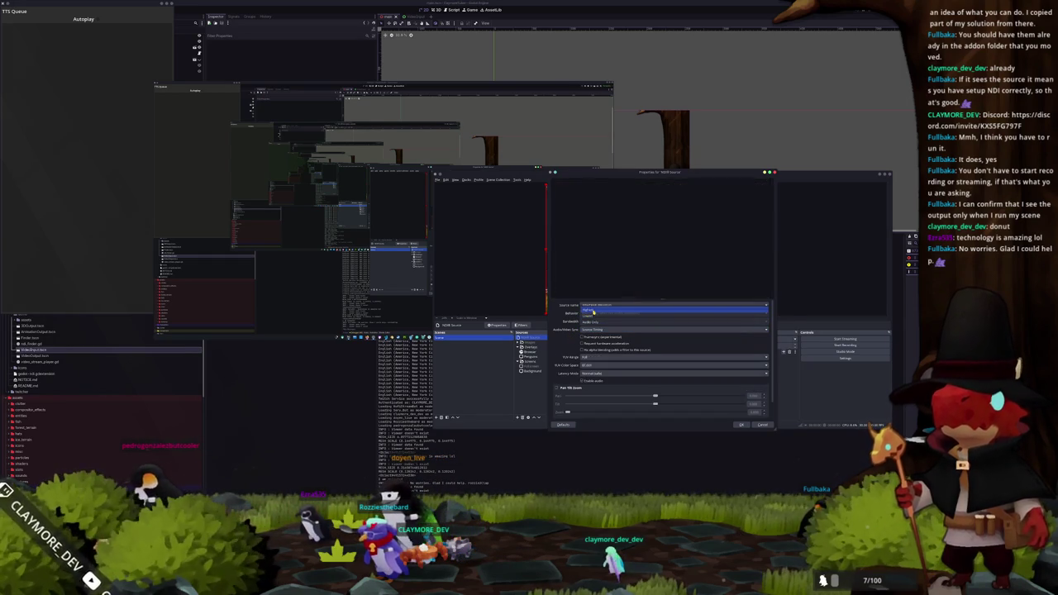
{"action": "scroll", "coordinate": [571, 342], "scroll_direction": "down", "scroll_amount": 1}
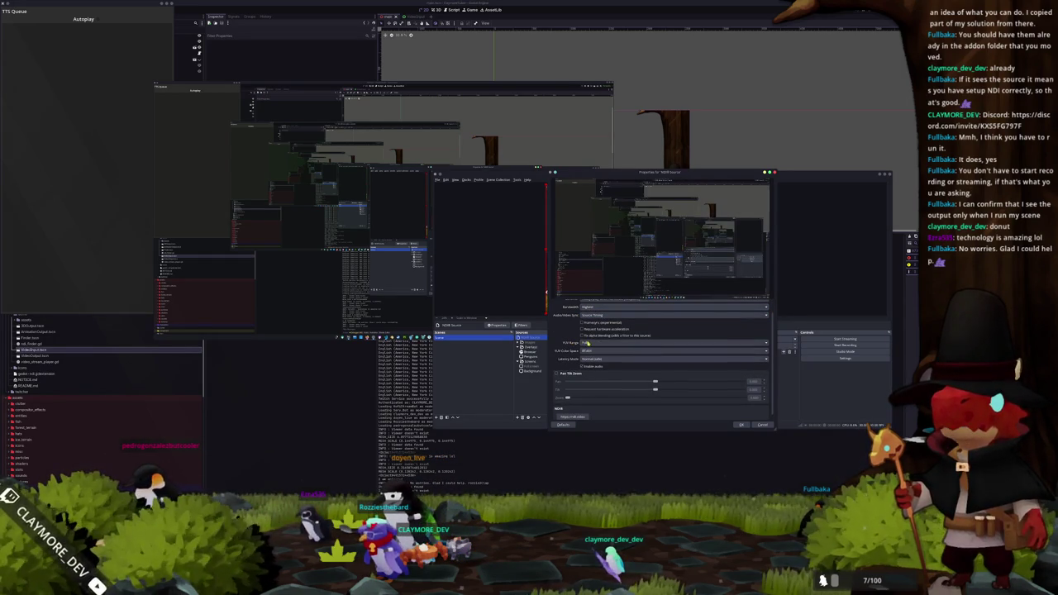
Step: Set YUV range Full and latency mode Lowest, toggle Pan Tilt Zoom, and apply
{"action": "left_click", "coordinate": [588, 343]}
{"action": "left_click", "coordinate": [592, 347]}
{"action": "scroll", "coordinate": [572, 353], "scroll_direction": "down", "scroll_amount": 1}
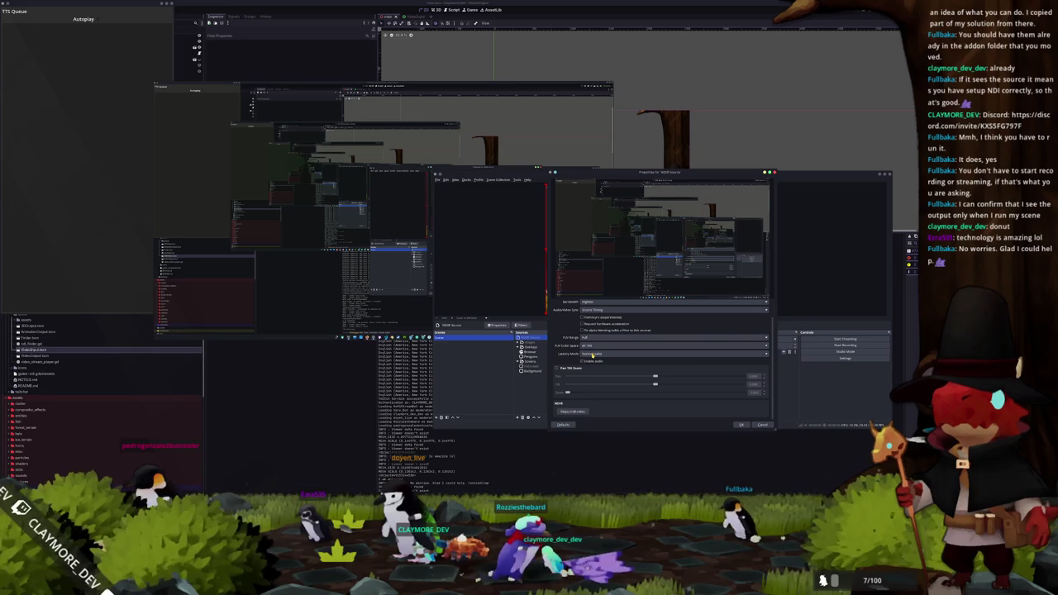
{"action": "left_click", "coordinate": [591, 354]}
{"action": "left_click", "coordinate": [585, 366]}
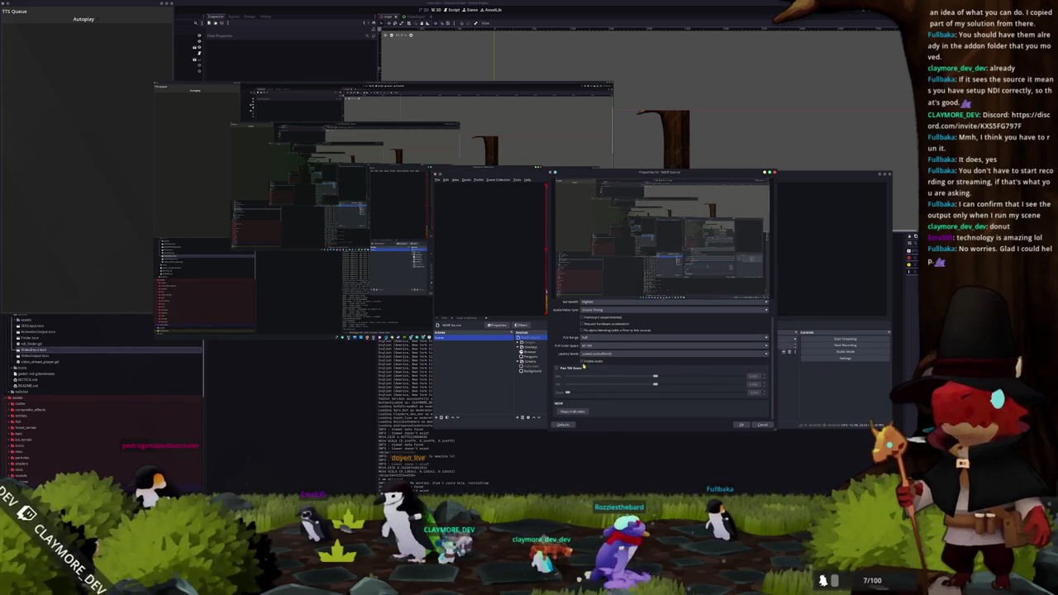
{"action": "scroll", "coordinate": [595, 354], "scroll_direction": "up", "scroll_amount": 2}
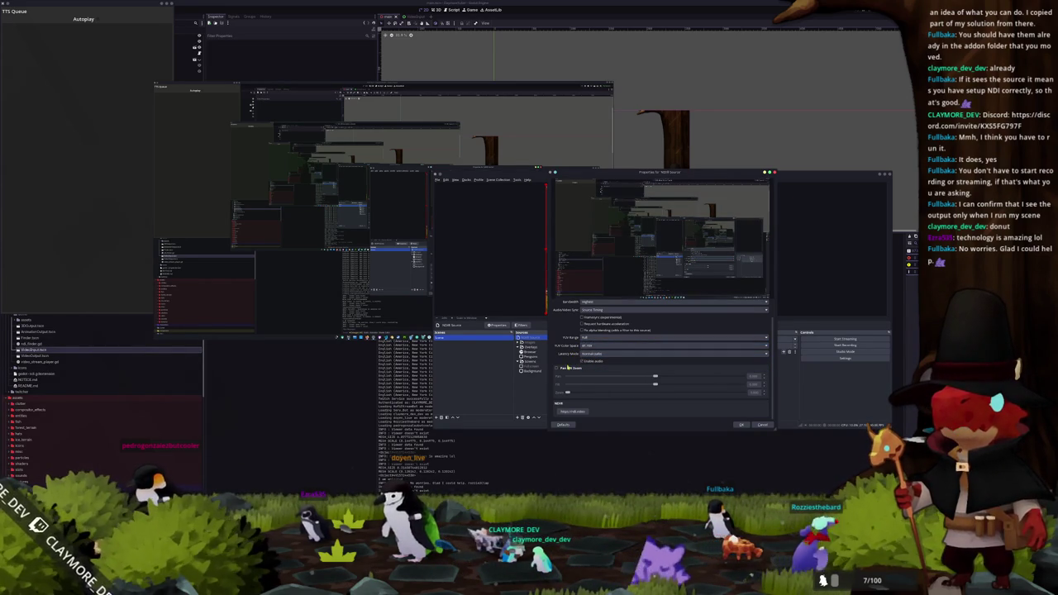
{"action": "left_click", "coordinate": [557, 368]}
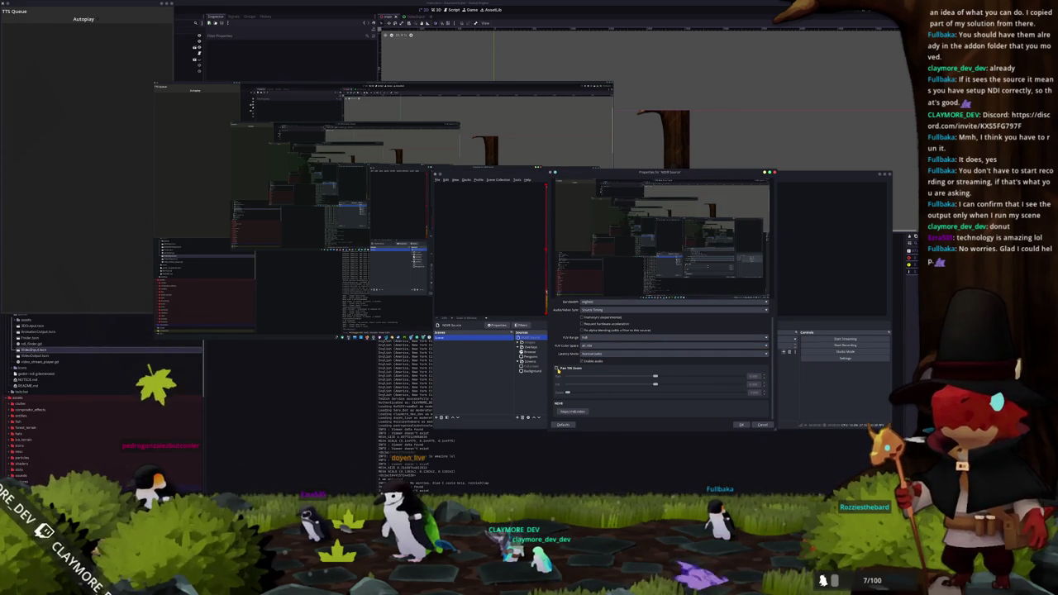
{"action": "left_click", "coordinate": [740, 425]}
{"action": "right_click", "coordinate": [536, 338]}
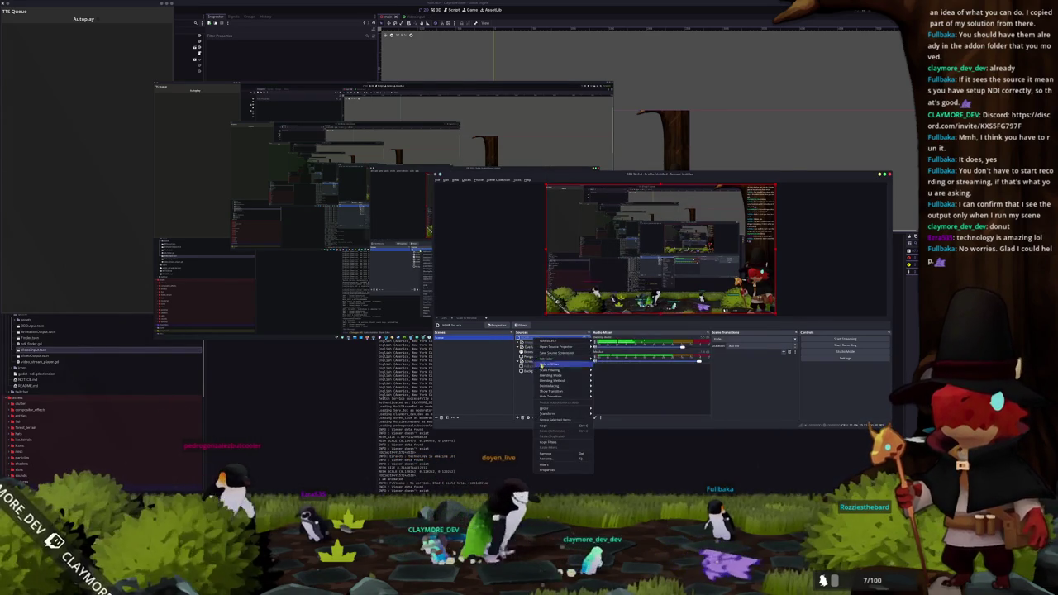
Step: Remove the NDI Source's old filter, then add and remove a trial Chroma Key filter
{"action": "left_click", "coordinate": [552, 466]}
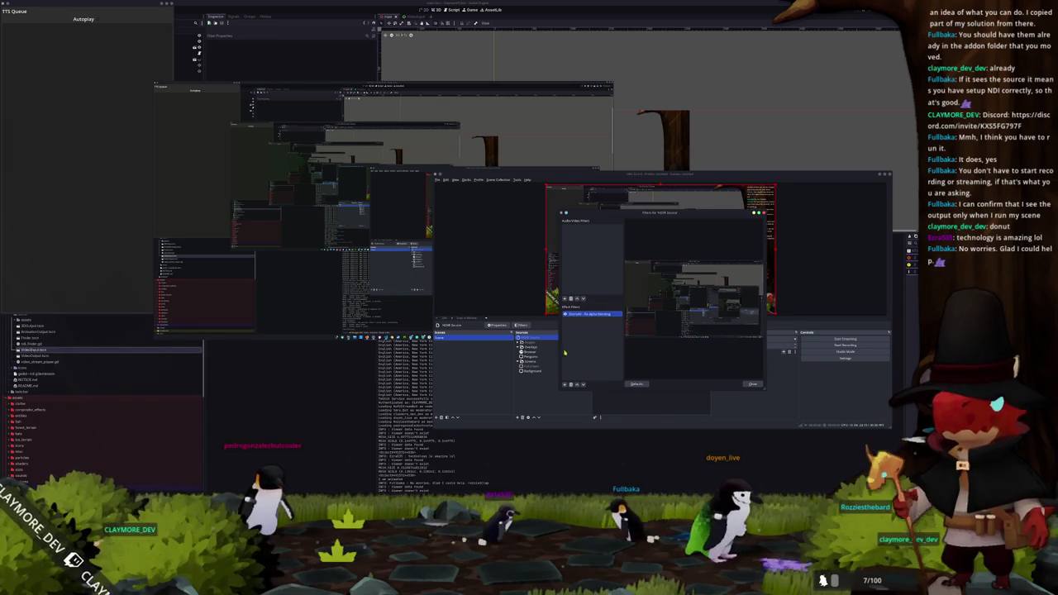
{"action": "left_click", "coordinate": [571, 385]}
{"action": "left_click", "coordinate": [691, 310]}
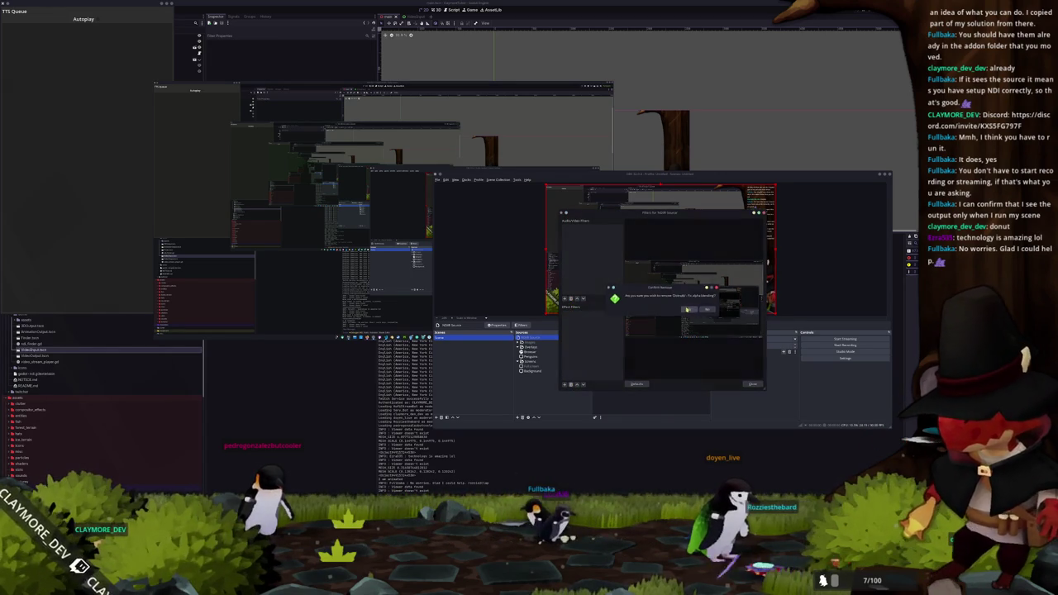
{"action": "left_click", "coordinate": [565, 384]}
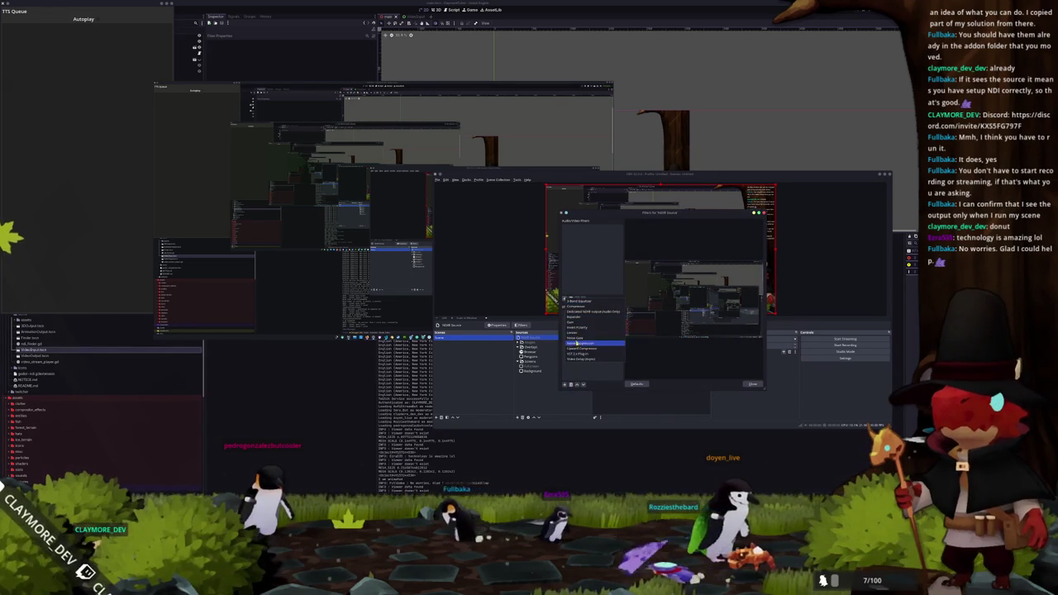
{"action": "left_click", "coordinate": [578, 358]}
{"action": "left_click", "coordinate": [565, 385]}
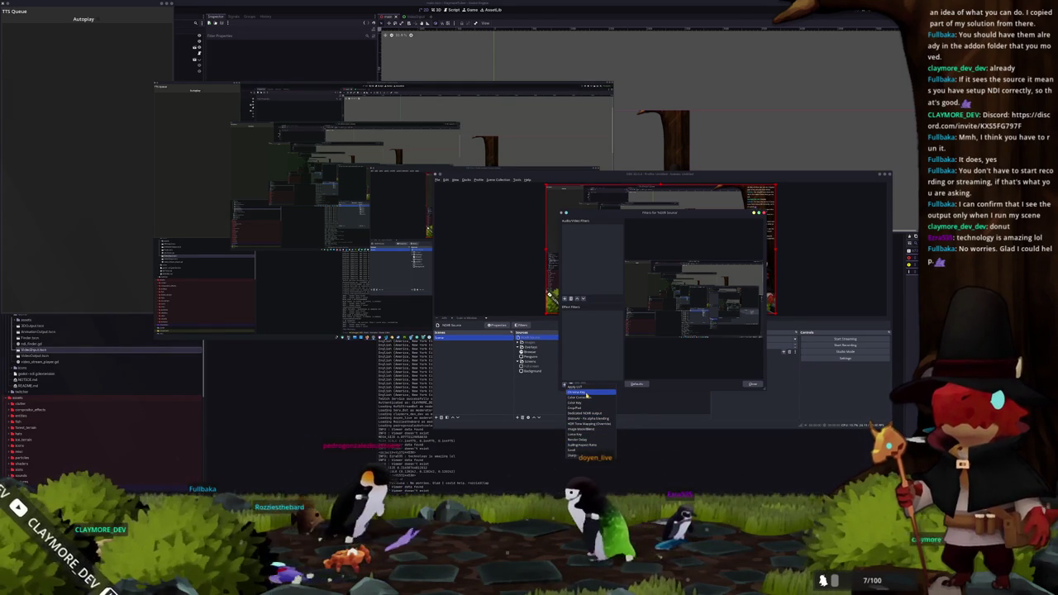
{"action": "left_click", "coordinate": [585, 393]}
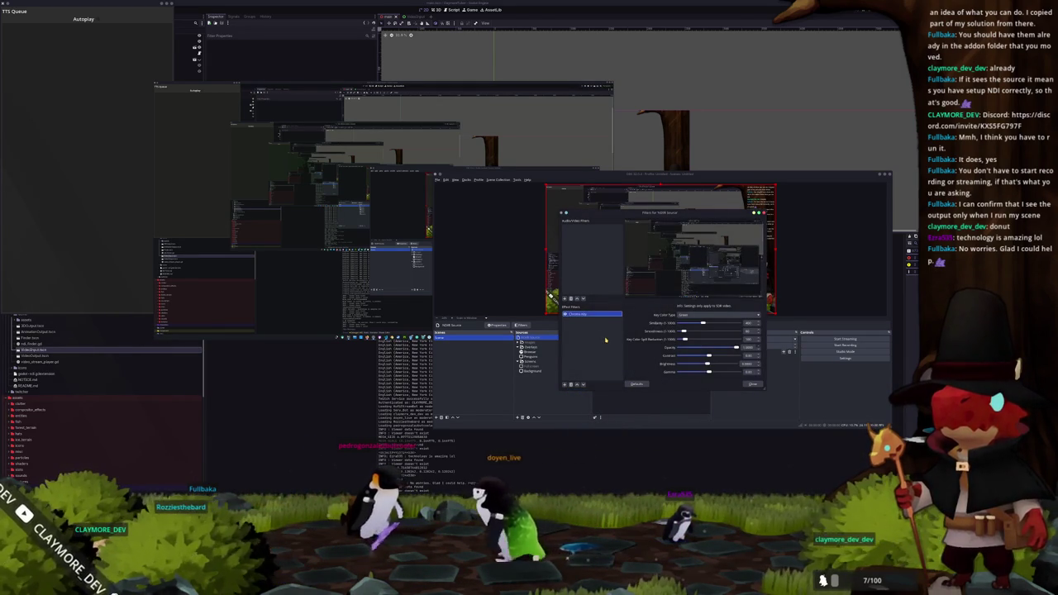
{"action": "left_click", "coordinate": [570, 385]}
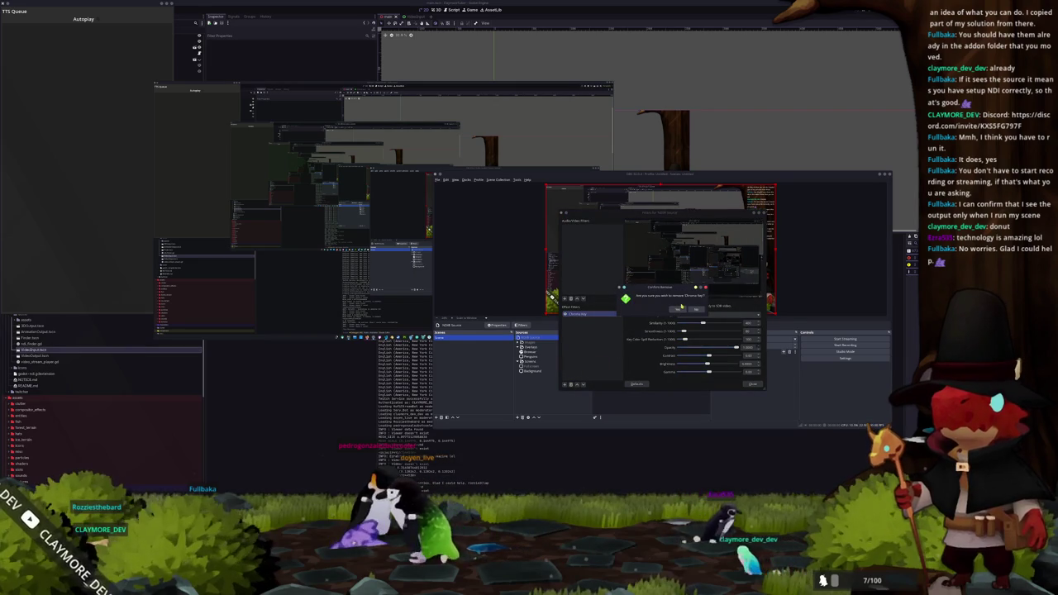
{"action": "left_click", "coordinate": [681, 307]}
Step: Add a Color Correction filter to the NDI Source and close the filters window
{"action": "left_click", "coordinate": [567, 385]}
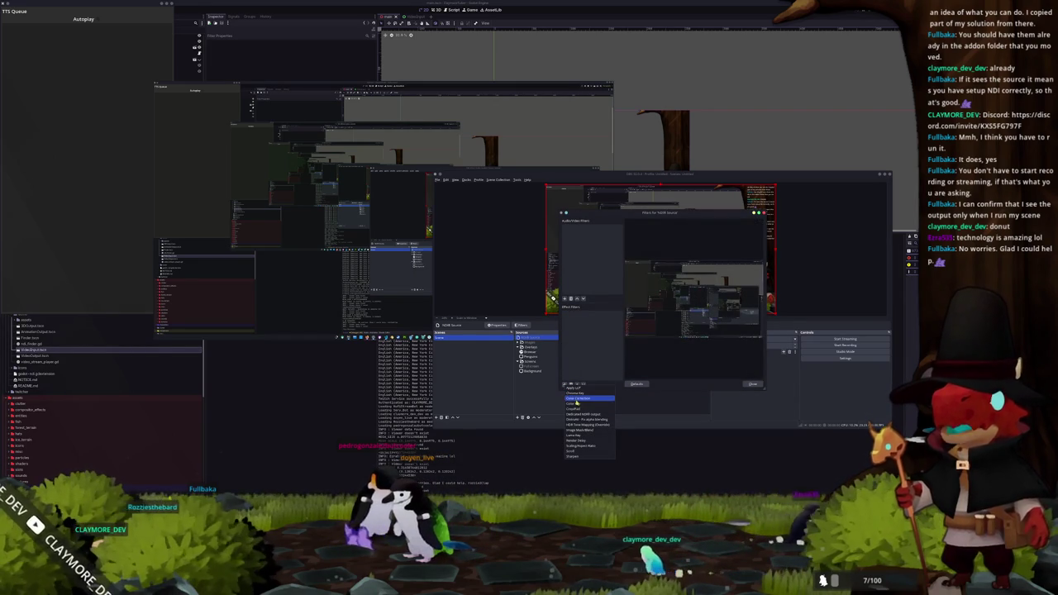
{"action": "left_click", "coordinate": [578, 399]}
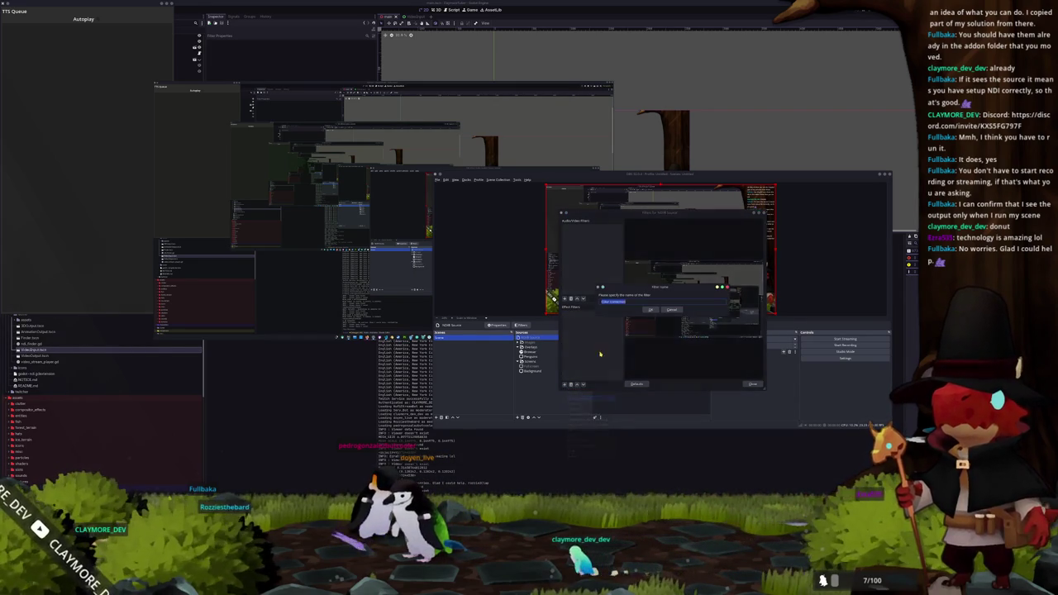
{"action": "left_click", "coordinate": [649, 310]}
{"action": "left_click_drag", "start_coordinate": [610, 215], "coordinate": [430, 207]}
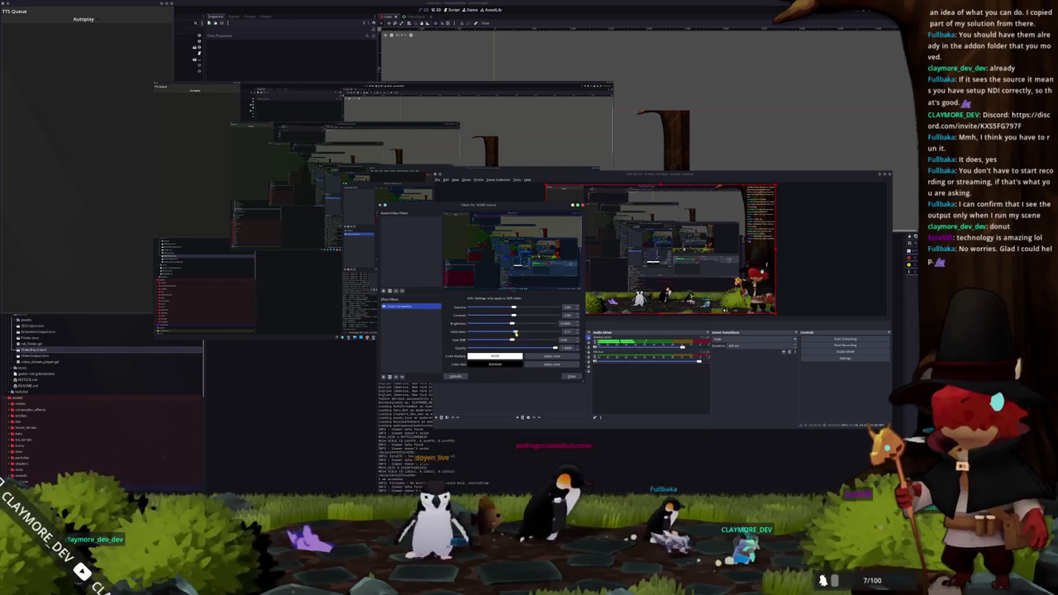
{"action": "left_click", "coordinate": [571, 376]}
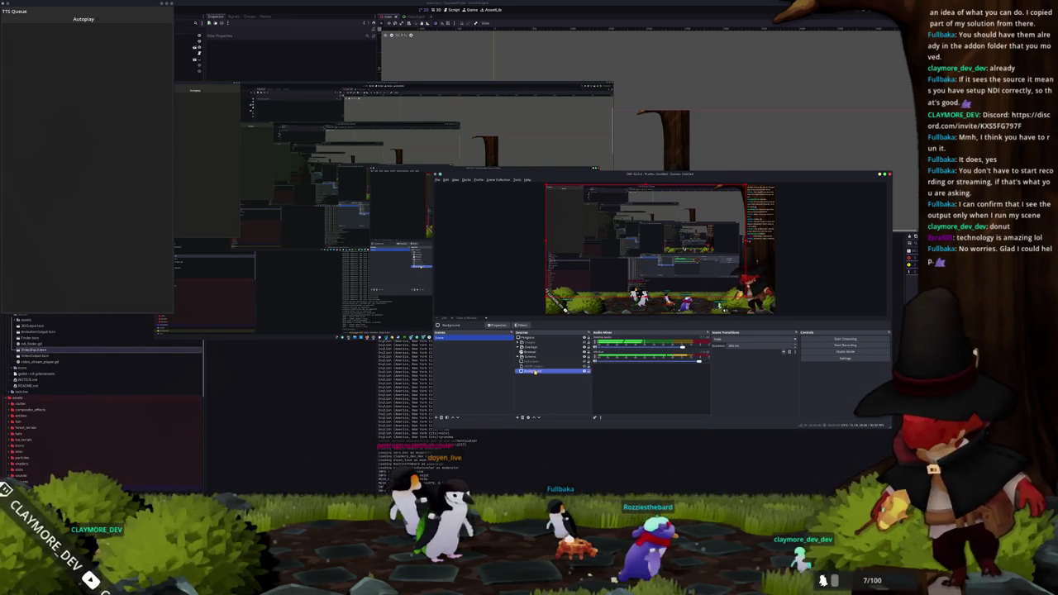
Step: Select each source in turn, including NDI Source and Penguins, to locate it in the preview
{"action": "left_click", "coordinate": [537, 361]}
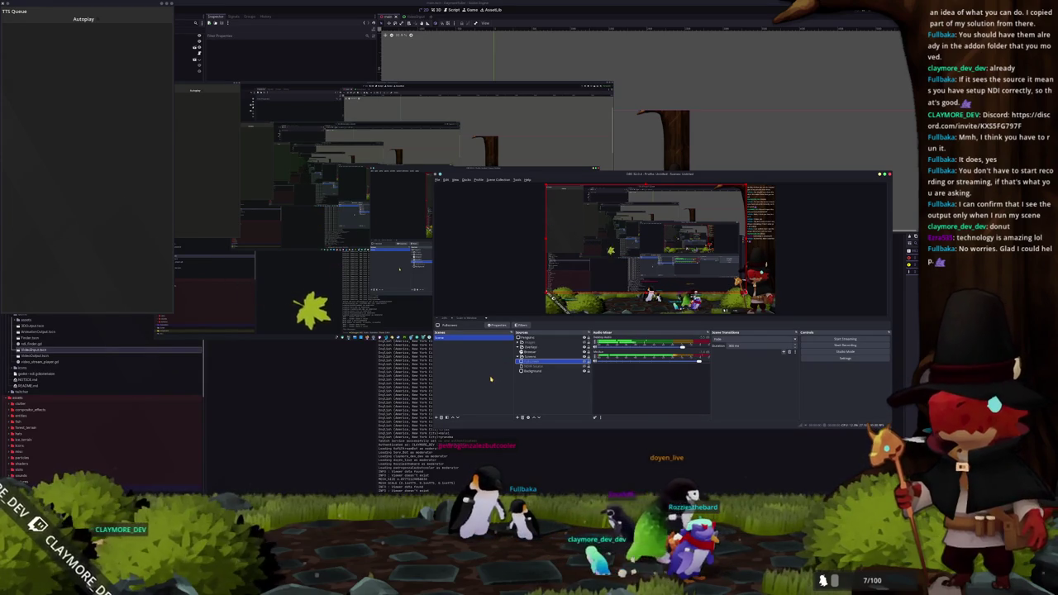
{"action": "left_click", "coordinate": [577, 352]}
{"action": "left_click", "coordinate": [578, 347]}
{"action": "left_click", "coordinate": [578, 338]}
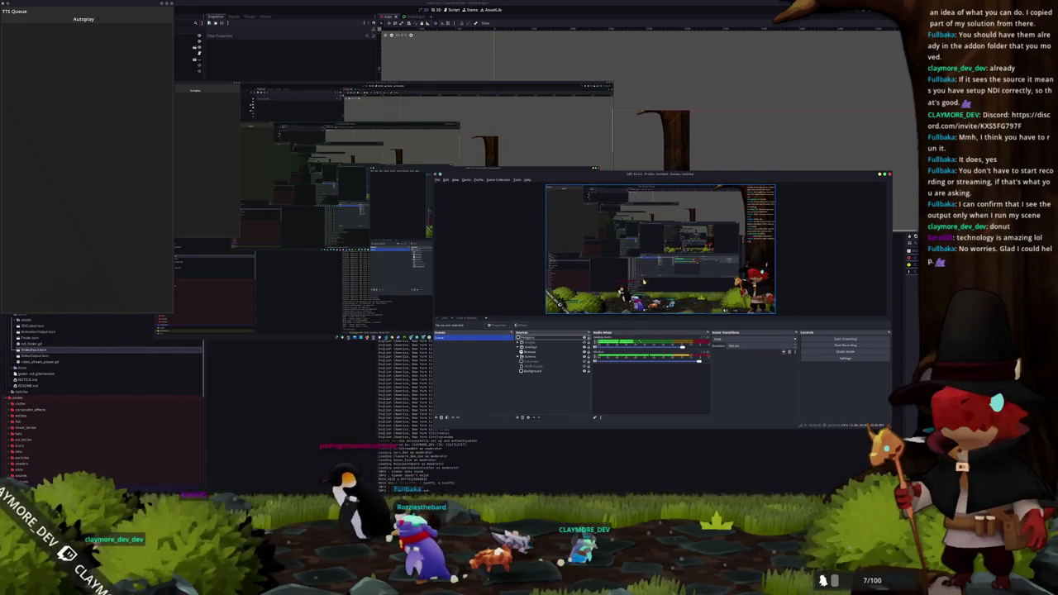
{"action": "left_click", "coordinate": [550, 365]}
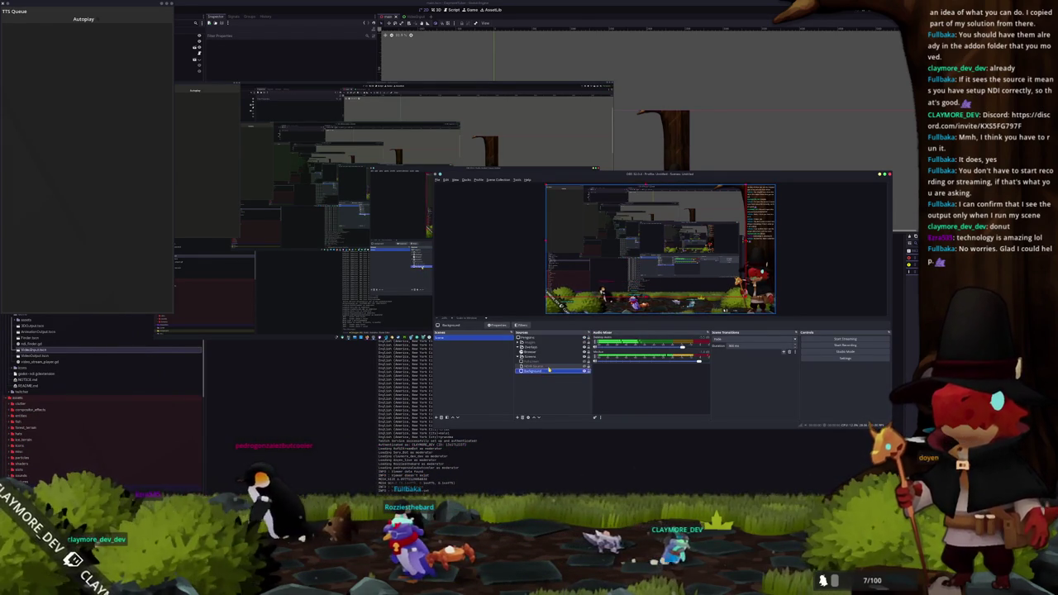
{"action": "left_click", "coordinate": [549, 353]}
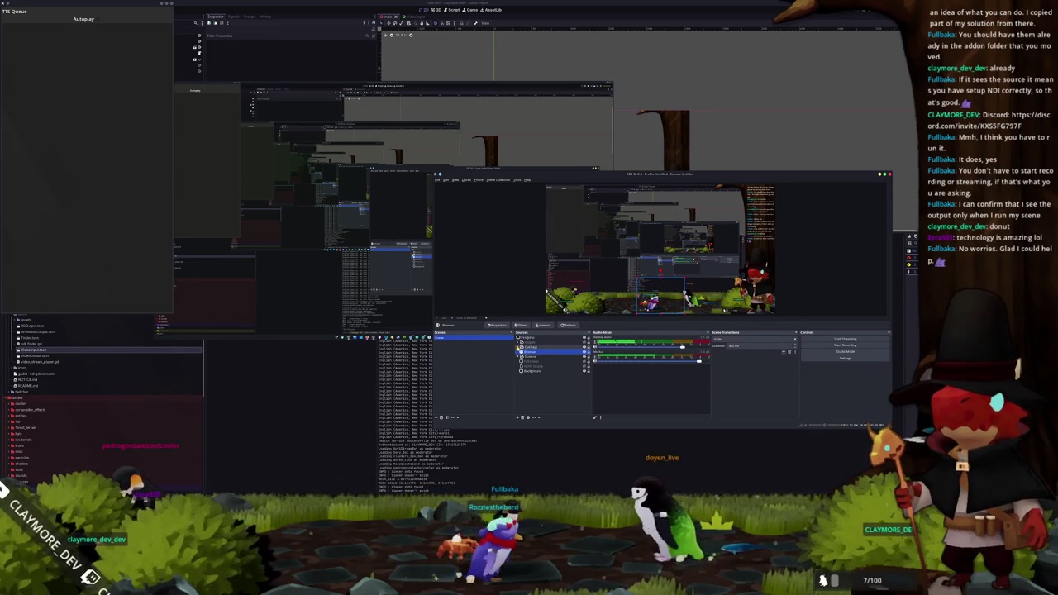
{"action": "left_click", "coordinate": [526, 338]}
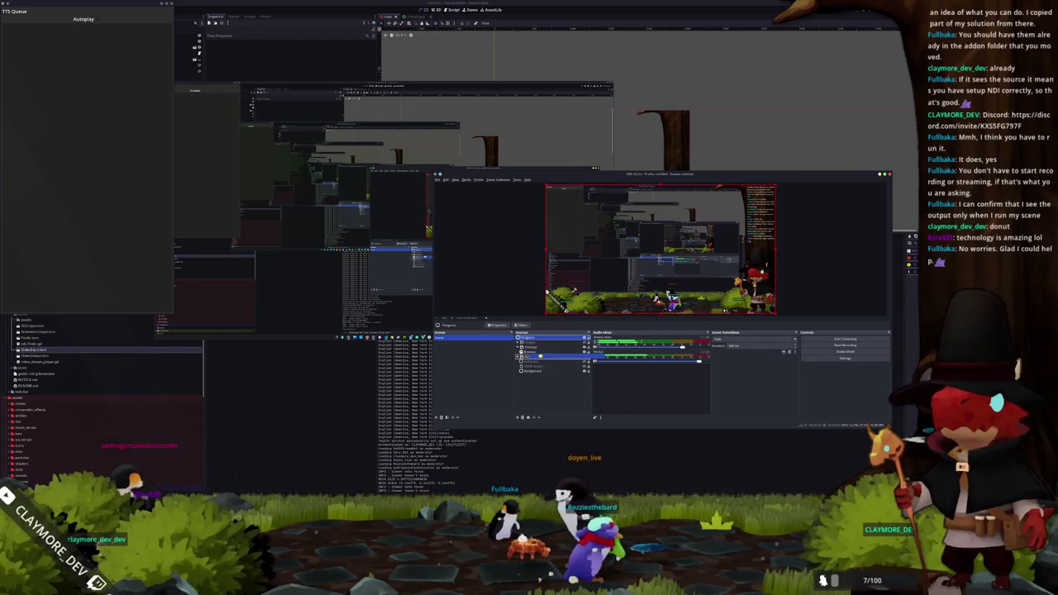
{"action": "left_click", "coordinate": [533, 361]}
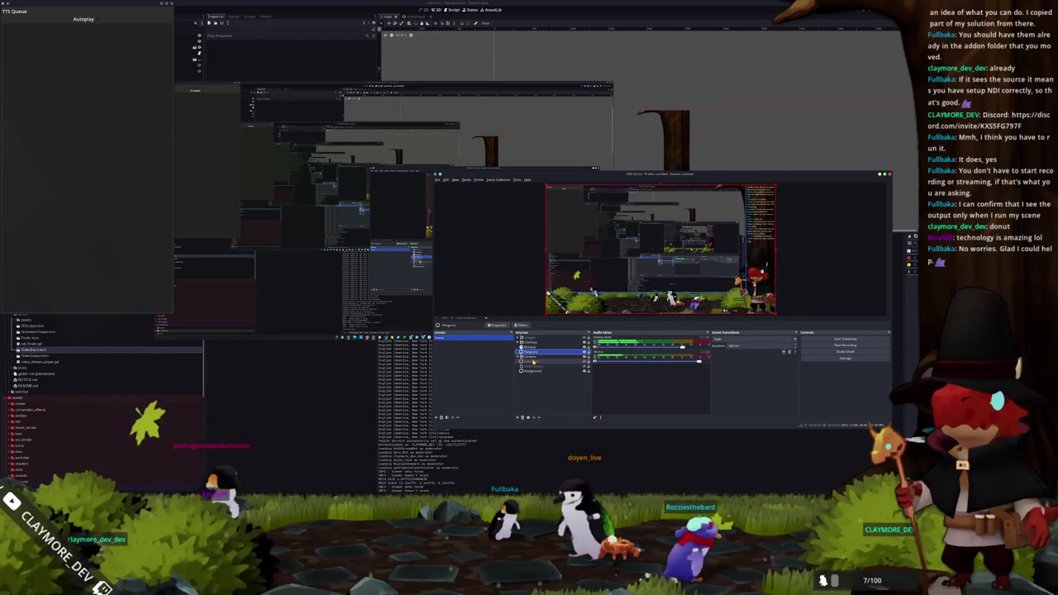
Step: Delete the Images source and return to the Godot editor
{"action": "left_click", "coordinate": [537, 342]}
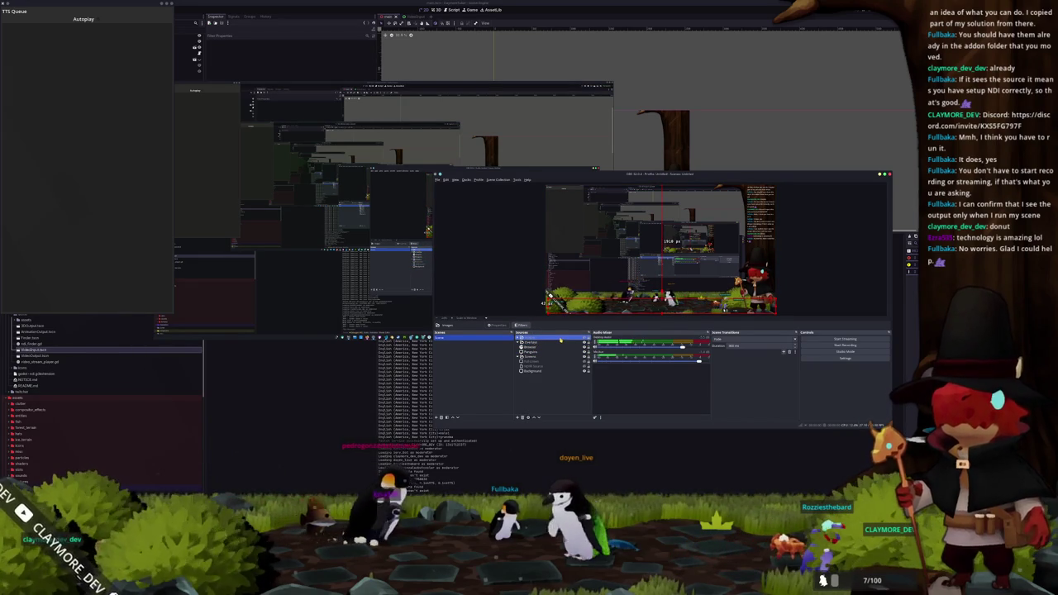
{"action": "key", "text": "Delete"}
{"action": "left_click", "coordinate": [674, 311]}
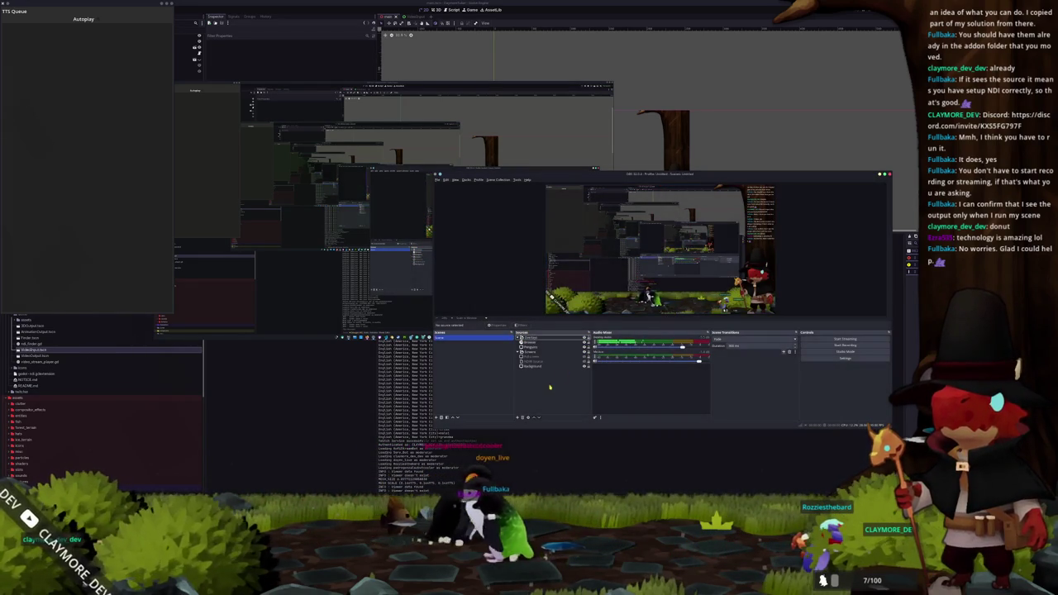
{"action": "left_click", "coordinate": [547, 365]}
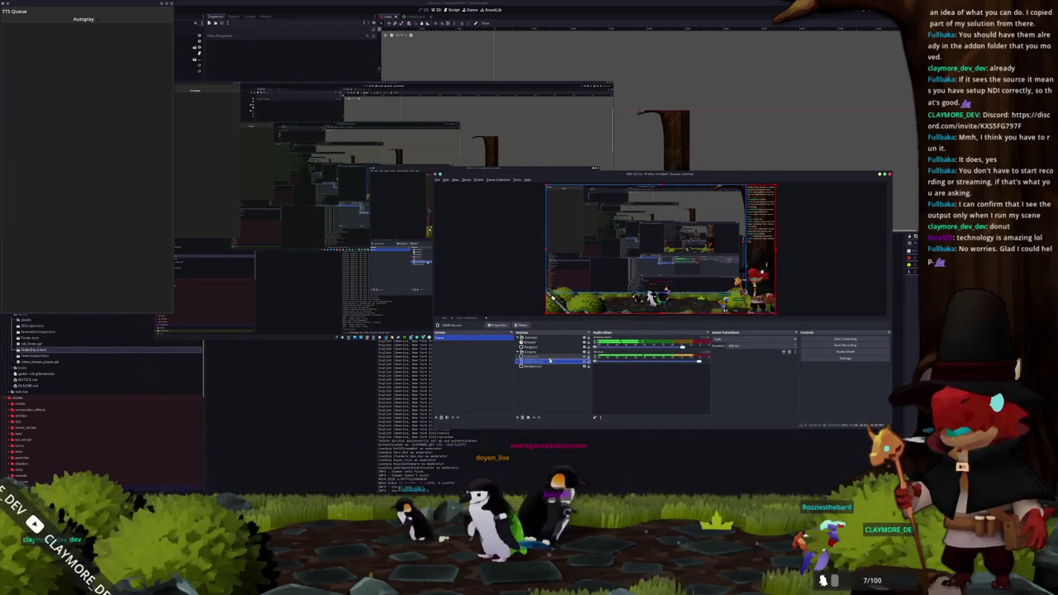
{"action": "left_click", "coordinate": [418, 403]}
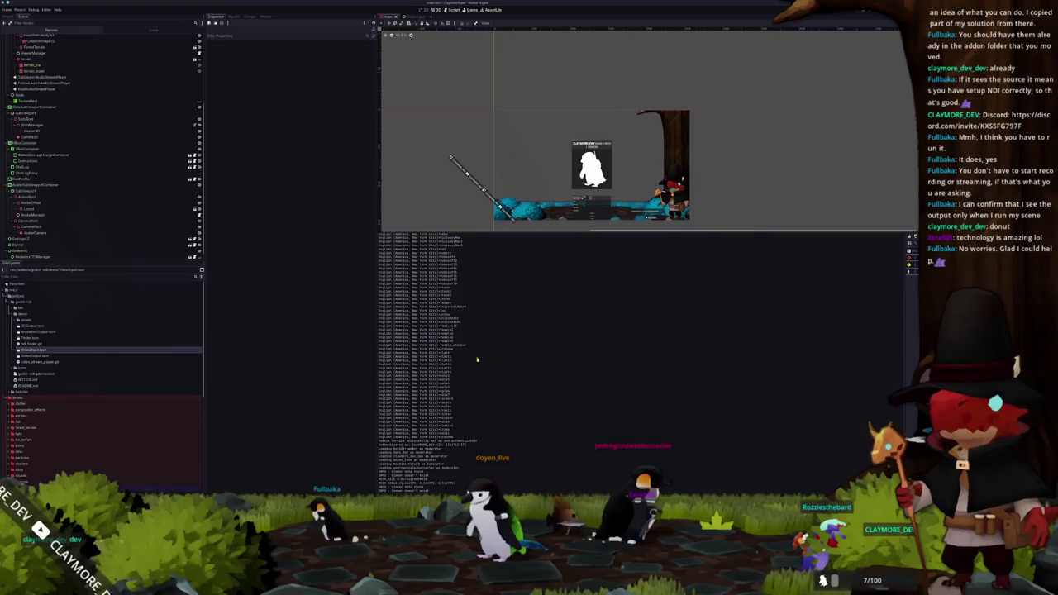
Step: Save the scene and add a Sprite3D child to Main, moving it up one row
{"action": "key", "text": "ctrl+v"}
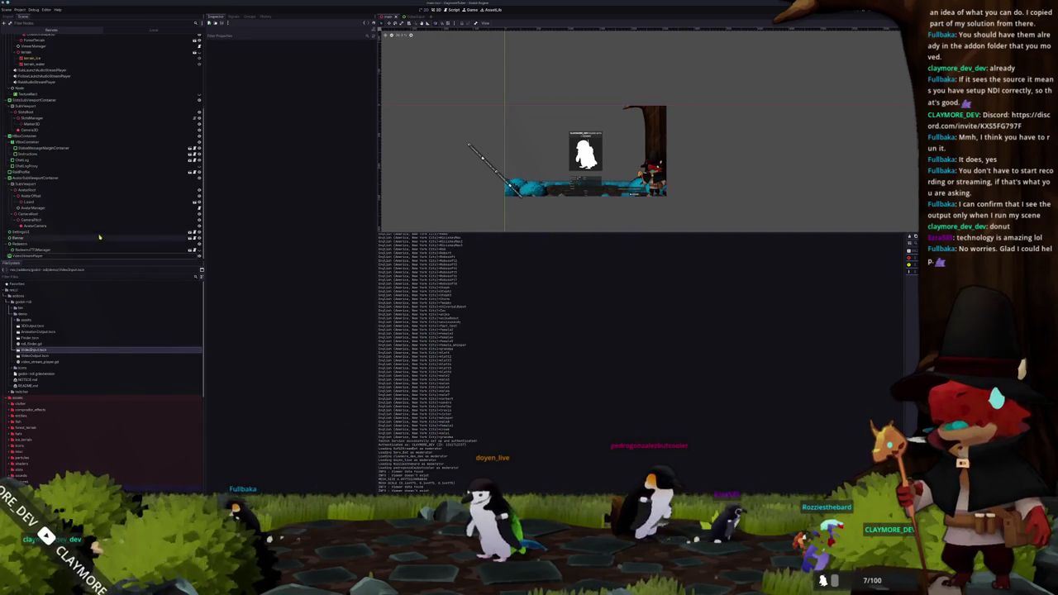
{"action": "left_click", "coordinate": [43, 256]}
{"action": "key", "text": "ctrl+s"}
{"action": "scroll", "coordinate": [90, 245], "scroll_direction": "up", "scroll_amount": 10}
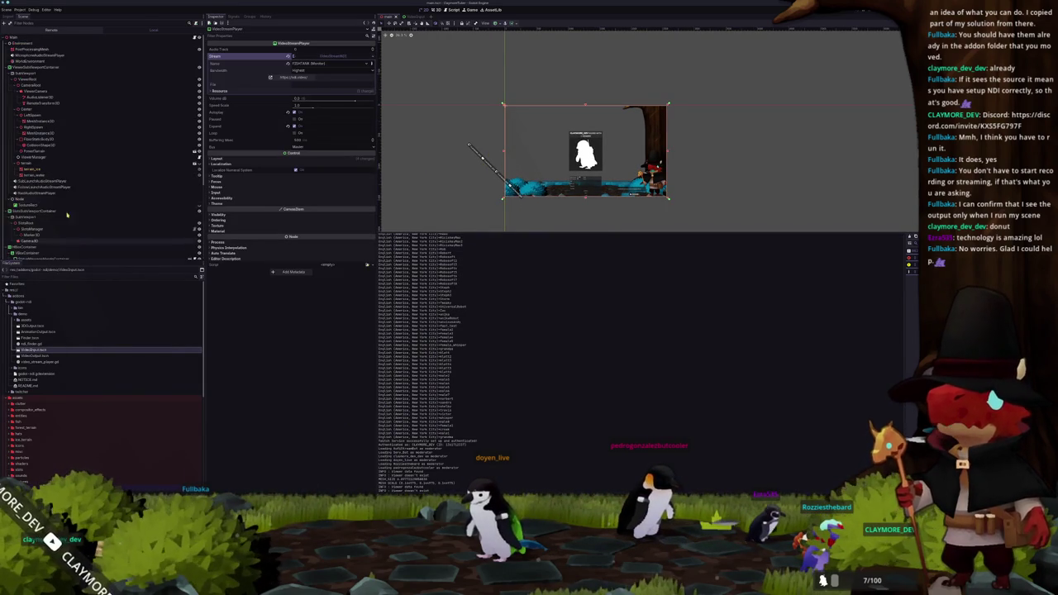
{"action": "right_click", "coordinate": [30, 38]}
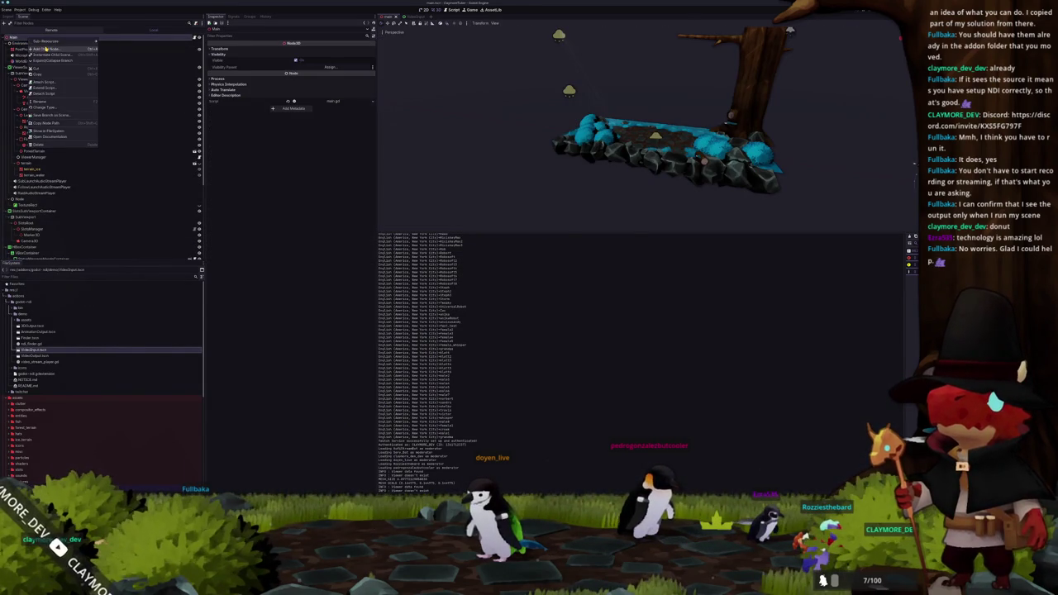
{"action": "left_click", "coordinate": [52, 43]}
{"action": "type", "text": "ndi"}
{"action": "key", "text": "BackSpace"}
{"action": "key", "text": "BackSpace"}
{"action": "key", "text": "BackSpace"}
{"action": "type", "text": "sprite3d"}
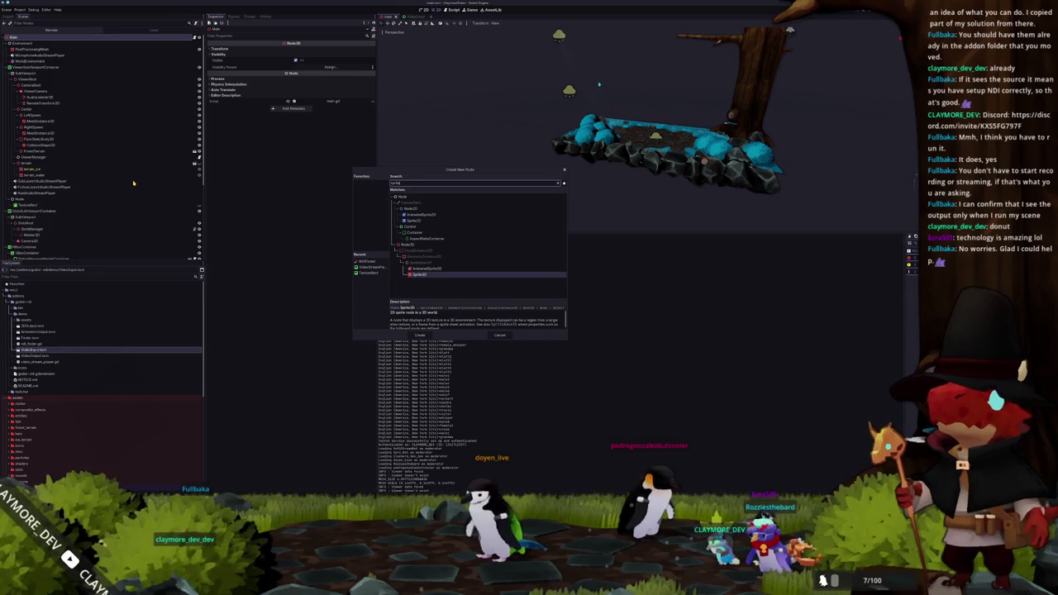
{"action": "key", "text": "Return"}
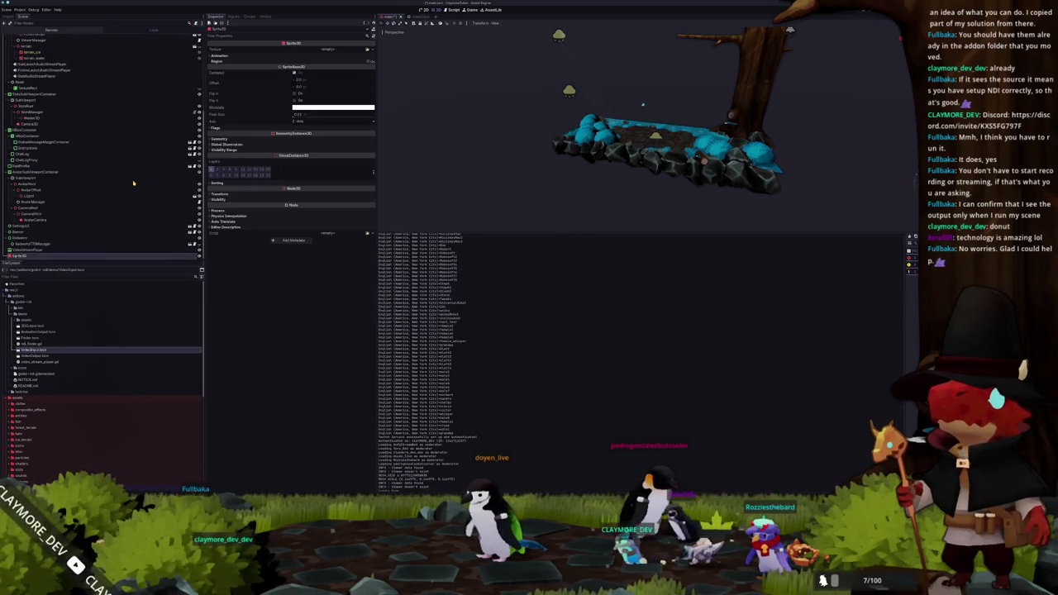
{"action": "left_click_drag", "start_coordinate": [25, 255], "coordinate": [35, 245]}
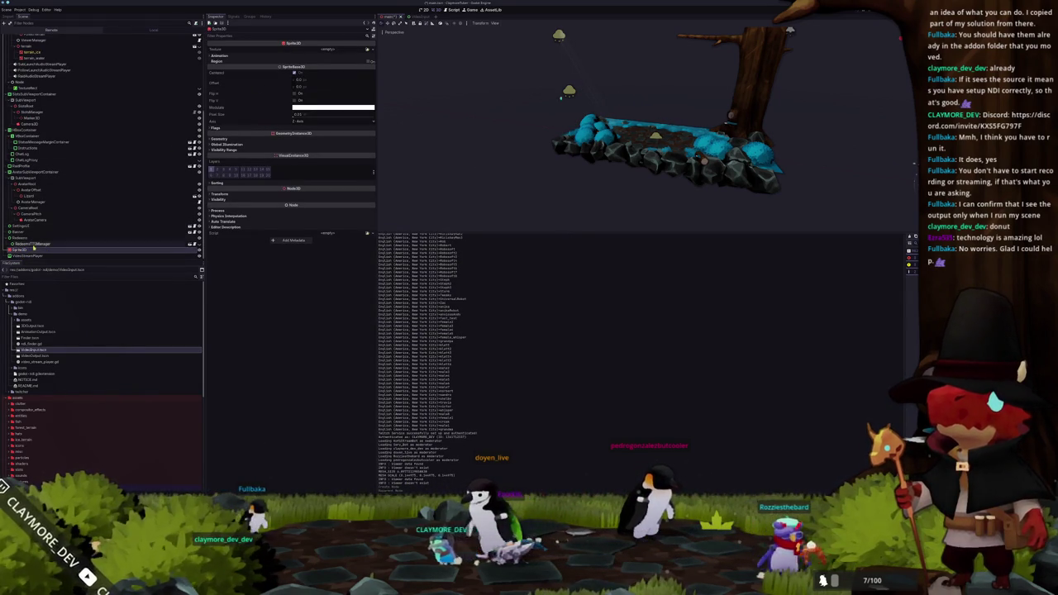
Step: Add a SubViewport child node to Main
{"action": "scroll", "coordinate": [35, 165], "scroll_direction": "up", "scroll_amount": 5}
{"action": "left_click", "coordinate": [24, 37]}
{"action": "key", "text": "ctrl+a"}
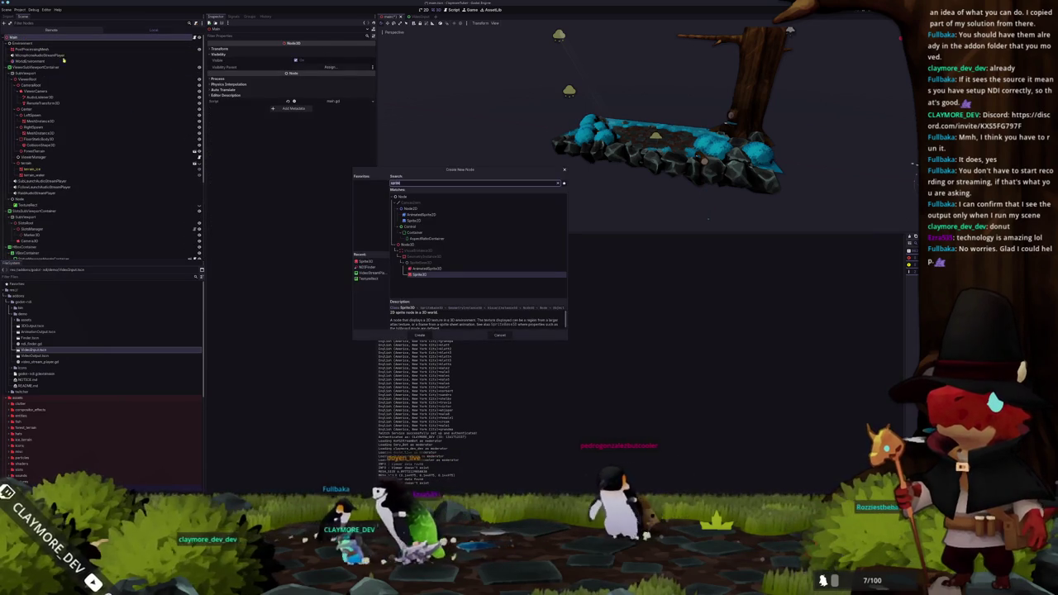
{"action": "type", "text": "subview"}
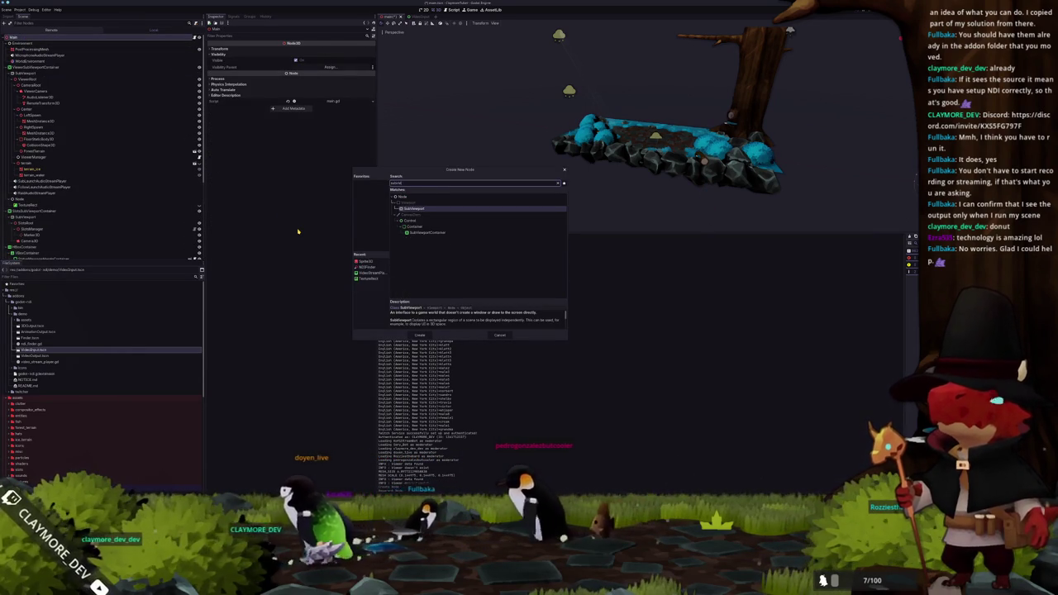
{"action": "key", "text": "Down"}
{"action": "key", "text": "Down"}
{"action": "key", "text": "Down"}
{"action": "key", "text": "Up"}
{"action": "key", "text": "Up"}
{"action": "key", "text": "Up"}
{"action": "key", "text": "Return"}
Step: Nest the VideoStreamPlayer under the SubViewport, size it 3840 × 2160, and bring up the VideoStreamNDI docs
{"action": "left_click_drag", "start_coordinate": [29, 250], "coordinate": [33, 257]}
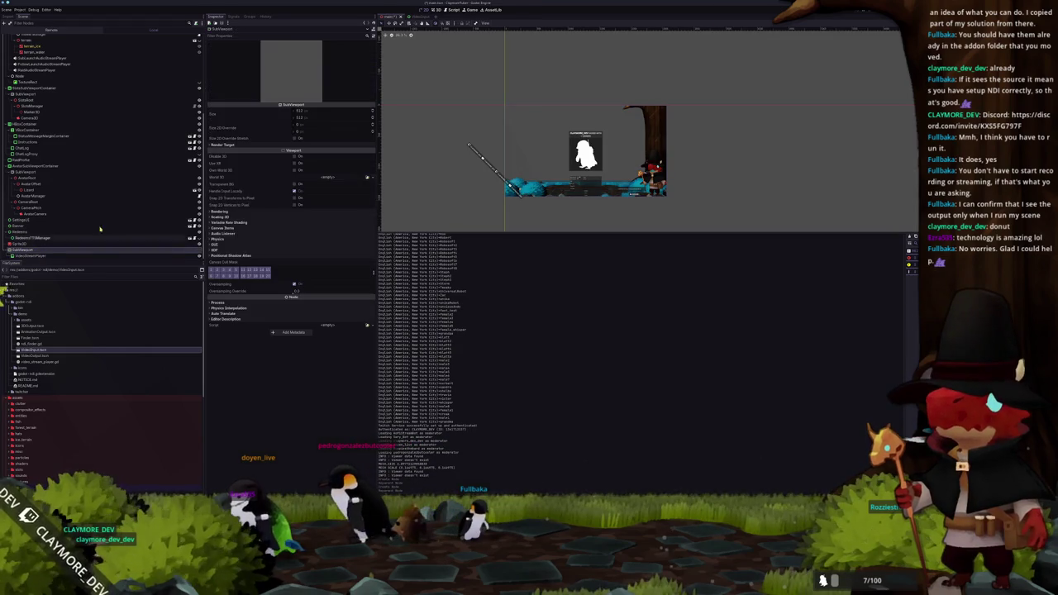
{"action": "type", "text": "3840"}
{"action": "key", "text": "Return"}
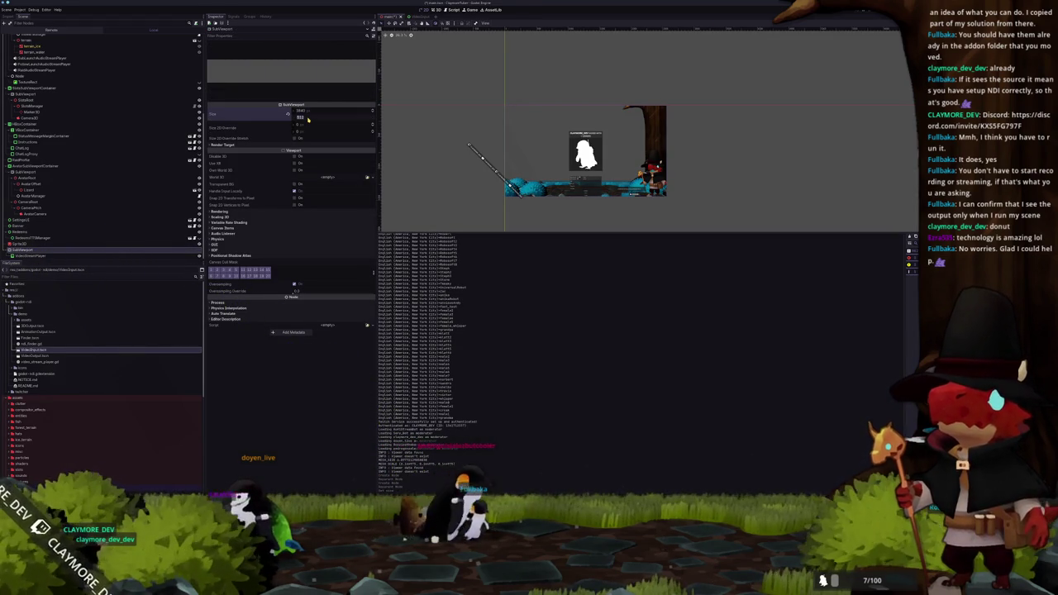
{"action": "type", "text": "160"}
{"action": "key", "text": "Return"}
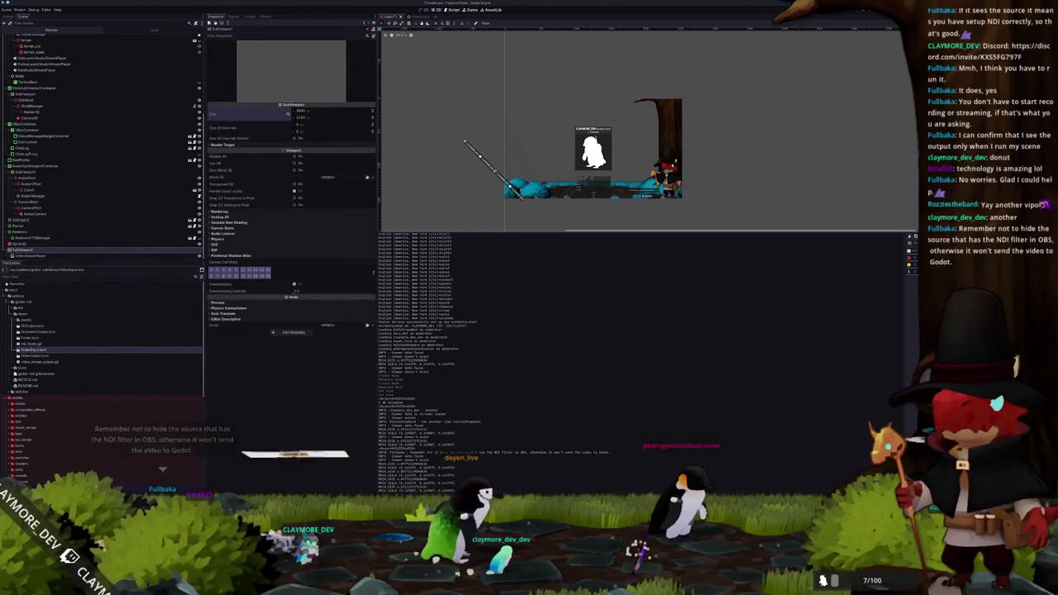
{"action": "key", "text": "alt+Tab"}
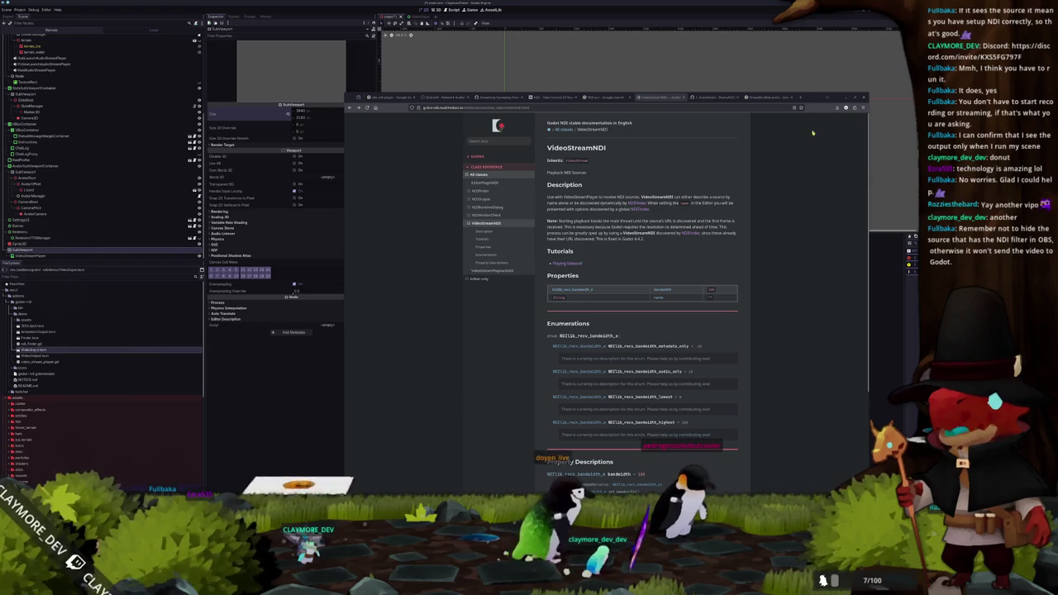
Step: Set the OBS NDI source's Behavior to the first option, confirm it, and return to Godot
{"action": "key", "text": "alt+Tab"}
{"action": "key", "text": "alt+Tab"}
{"action": "right_click", "coordinate": [539, 361]}
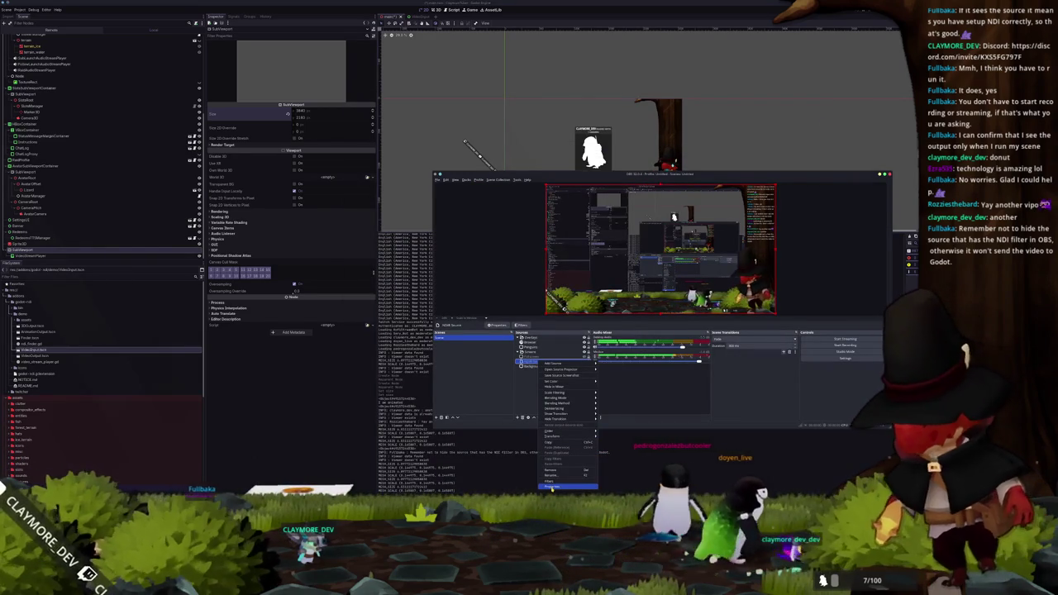
{"action": "left_click", "coordinate": [551, 486]}
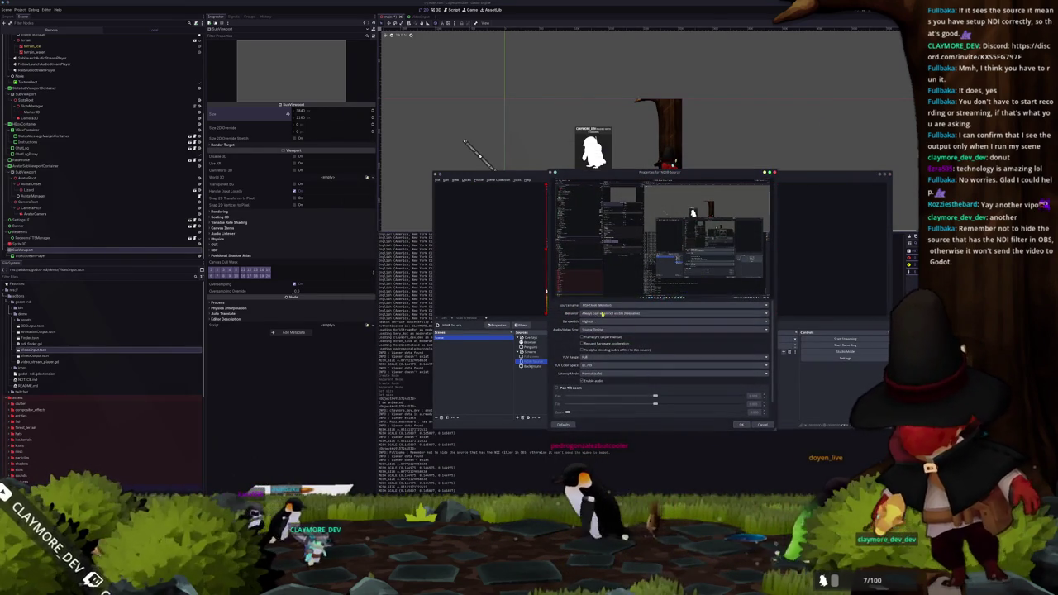
{"action": "left_click", "coordinate": [602, 314]}
{"action": "left_click", "coordinate": [631, 314]}
{"action": "left_click", "coordinate": [740, 425]}
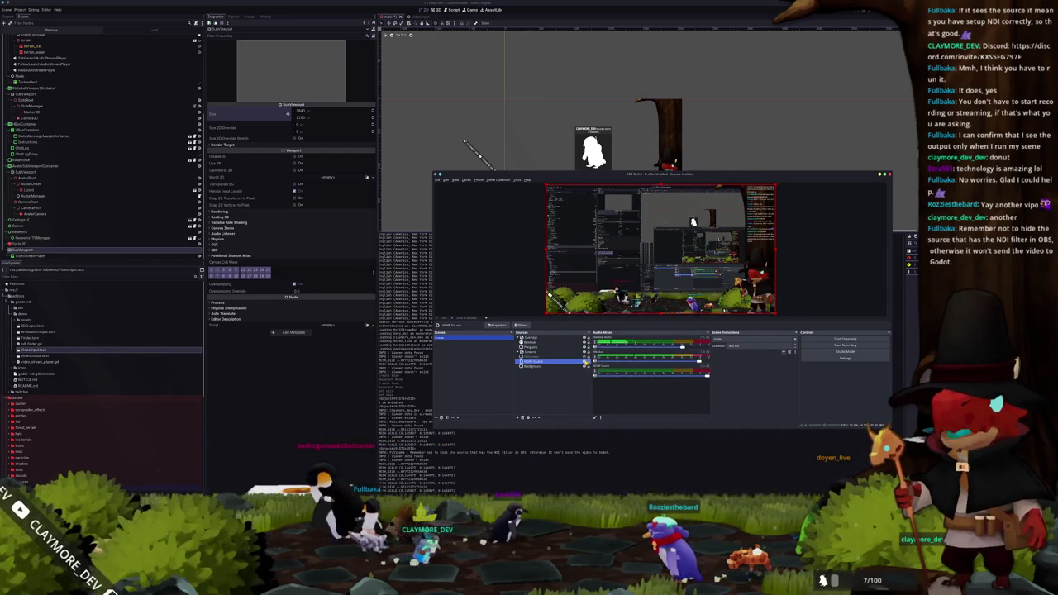
{"action": "left_click", "coordinate": [575, 393]}
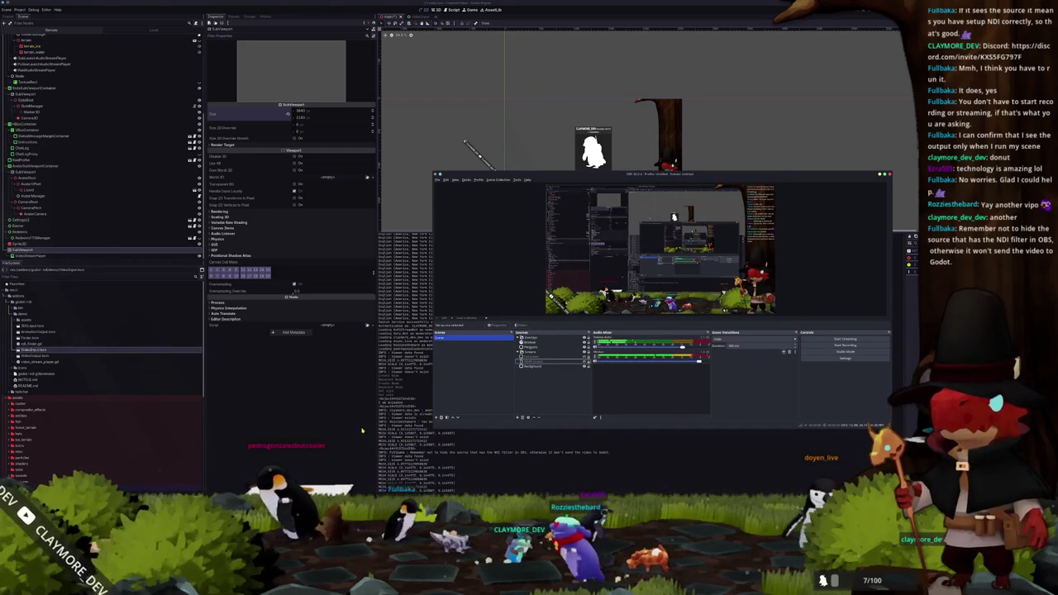
{"action": "left_click", "coordinate": [405, 301]}
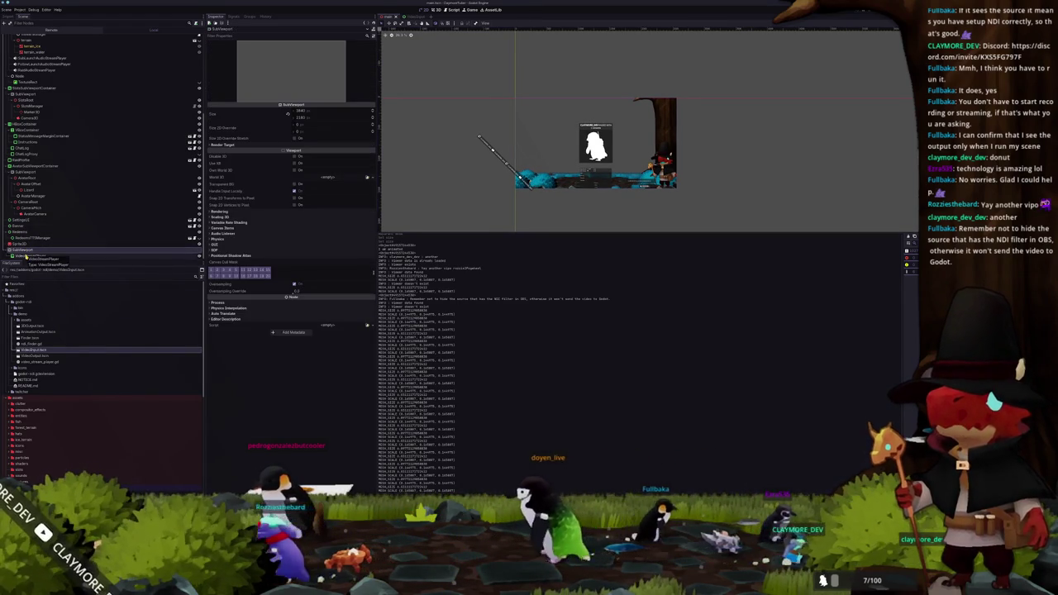
Step: Review the SubViewport's Rendering and Render Target settings
{"action": "left_click", "coordinate": [26, 256]}
{"action": "left_click", "coordinate": [27, 250]}
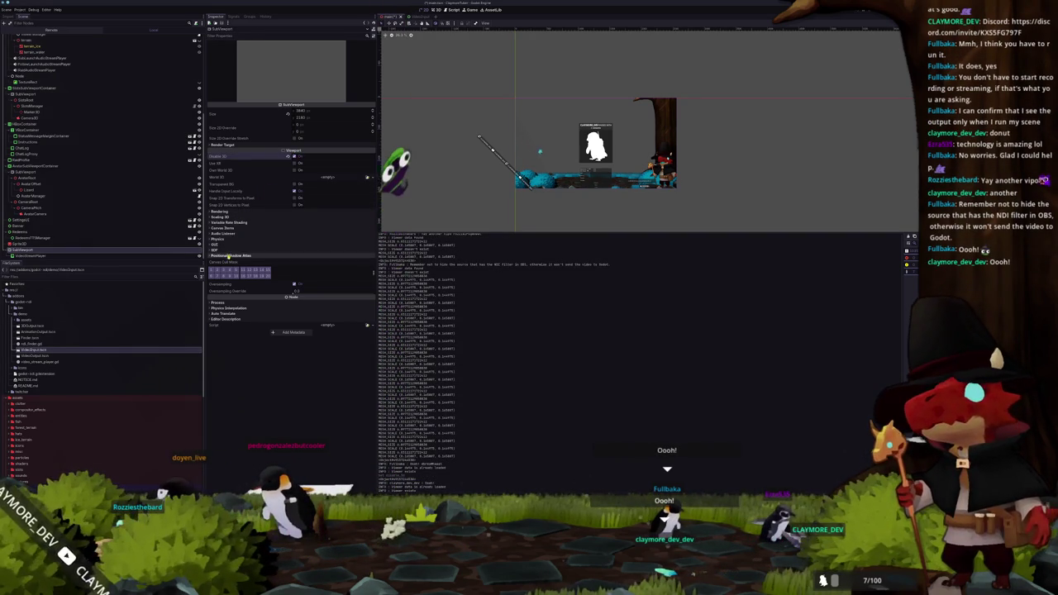
{"action": "left_click", "coordinate": [230, 213]}
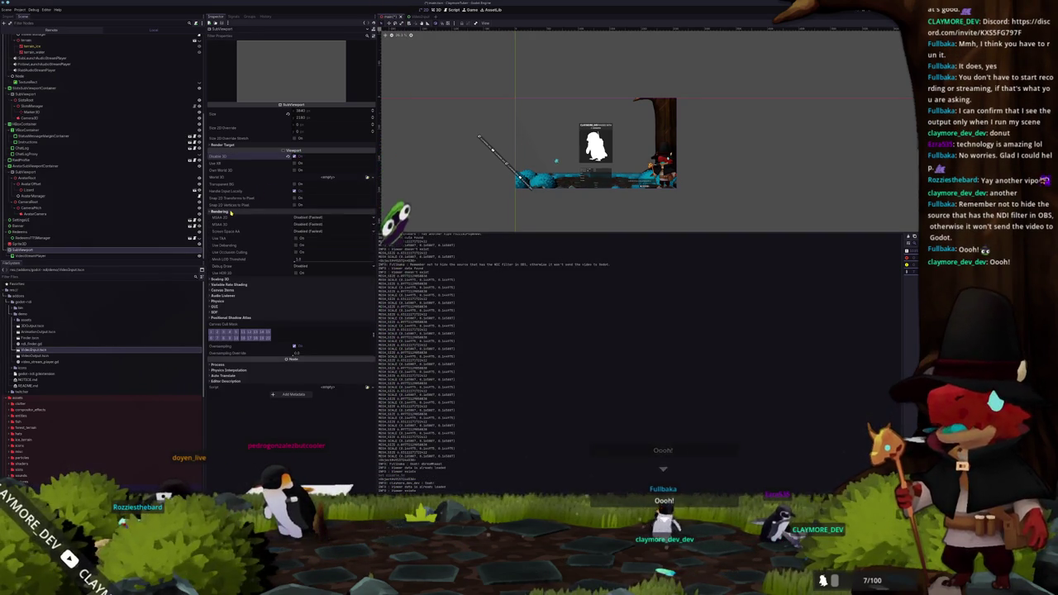
{"action": "left_click", "coordinate": [230, 213]}
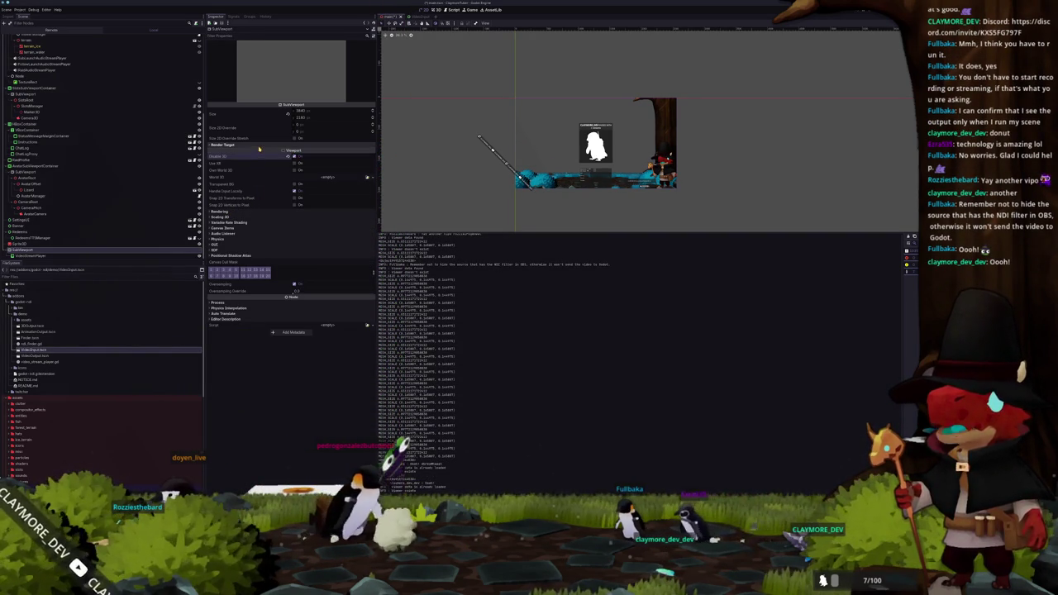
{"action": "left_click", "coordinate": [251, 146]}
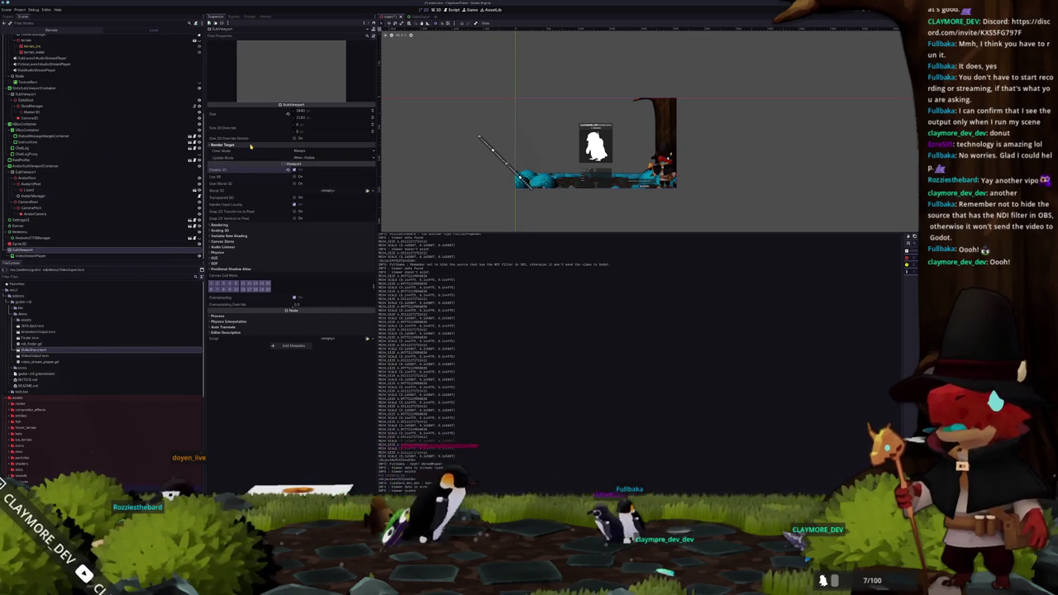
{"action": "left_click", "coordinate": [251, 145]}
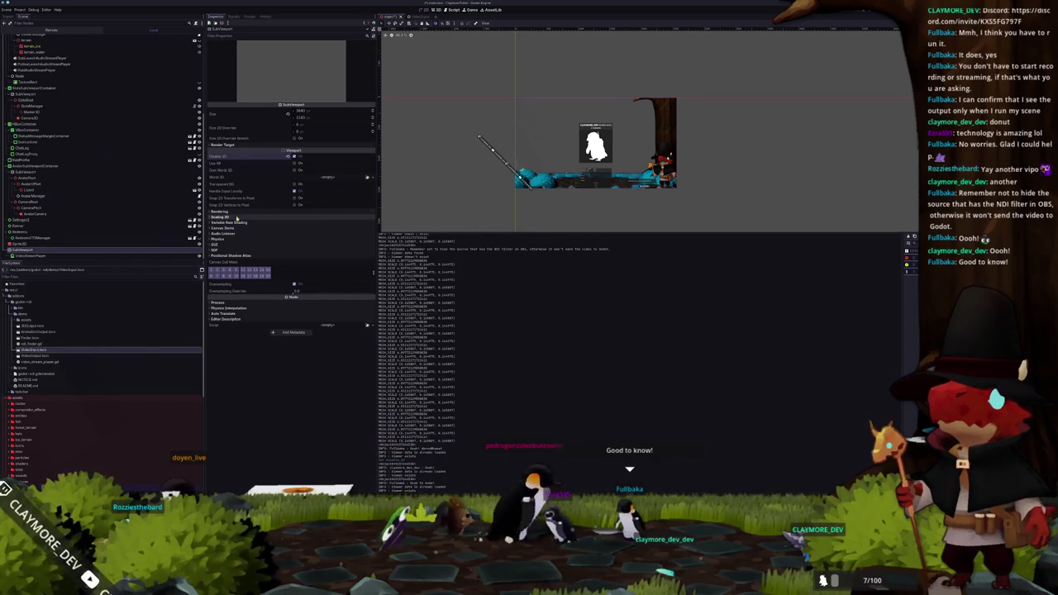
Step: In the 3D scene, select the Sprite3D and list its Texture type options
{"action": "left_click", "coordinate": [25, 245]}
{"action": "mouse_move", "coordinate": [25, 245]}
{"action": "left_mouse_down"}
{"action": "mouse_move", "coordinate": [25, 49]}
{"action": "mouse_move", "coordinate": [17, 245]}
{"action": "left_mouse_up"}
{"action": "left_click", "coordinate": [372, 50]}
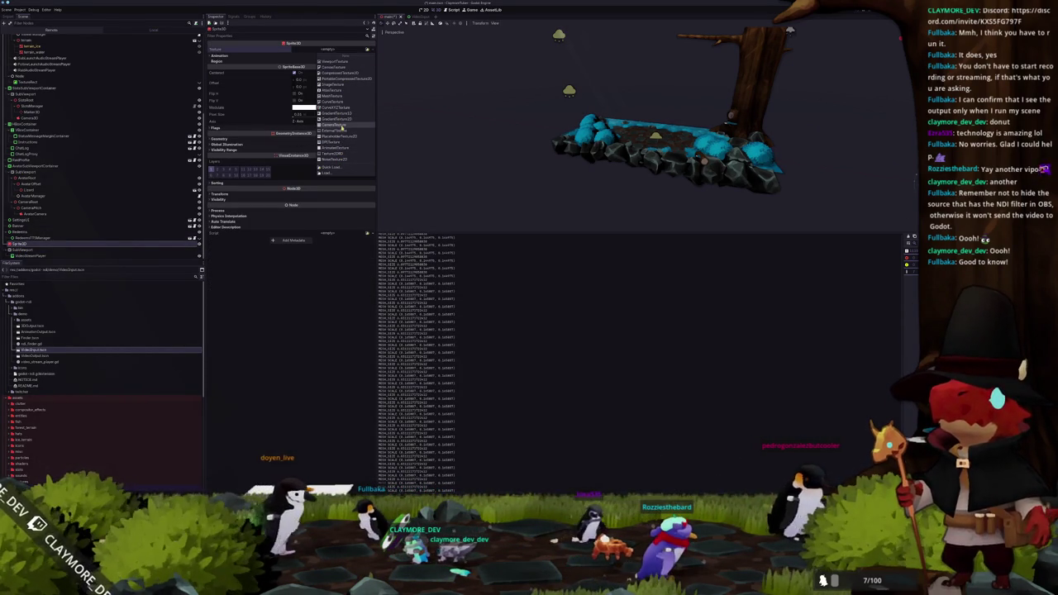
Step: Give the Sprite3D a new ViewportTexture sourced from the SubViewport
{"action": "left_click", "coordinate": [335, 62]}
{"action": "left_click", "coordinate": [440, 233]}
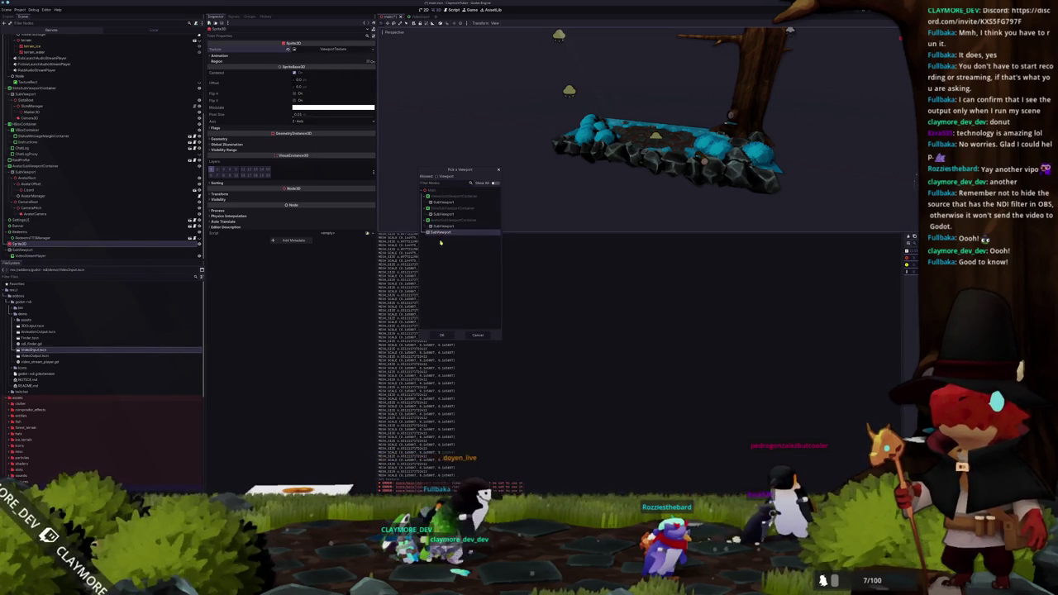
{"action": "left_click", "coordinate": [441, 334]}
Step: Move the sprite one unit left (-1 on X) in the front orthogonal view
{"action": "scroll", "coordinate": [517, 164], "scroll_direction": "down", "scroll_amount": 5}
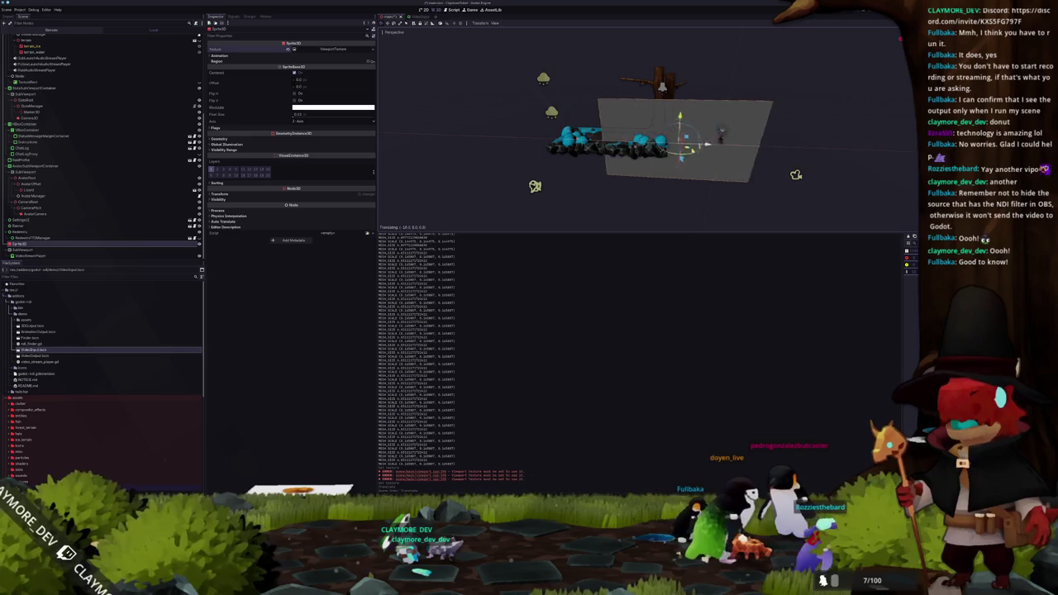
{"action": "key", "text": "KP_1"}
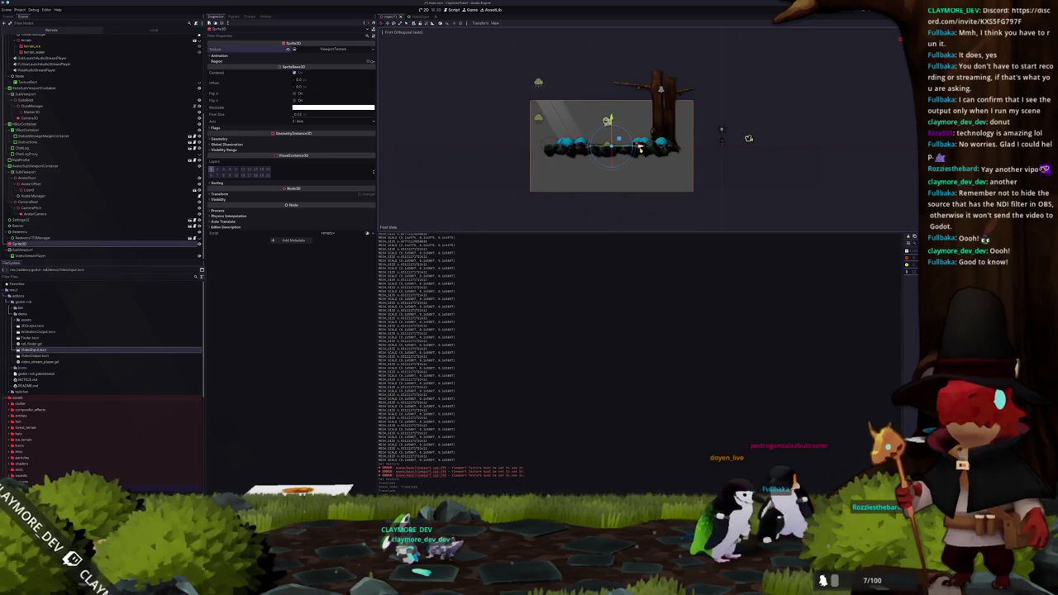
{"action": "scroll", "coordinate": [602, 132], "scroll_direction": "up", "scroll_amount": 3}
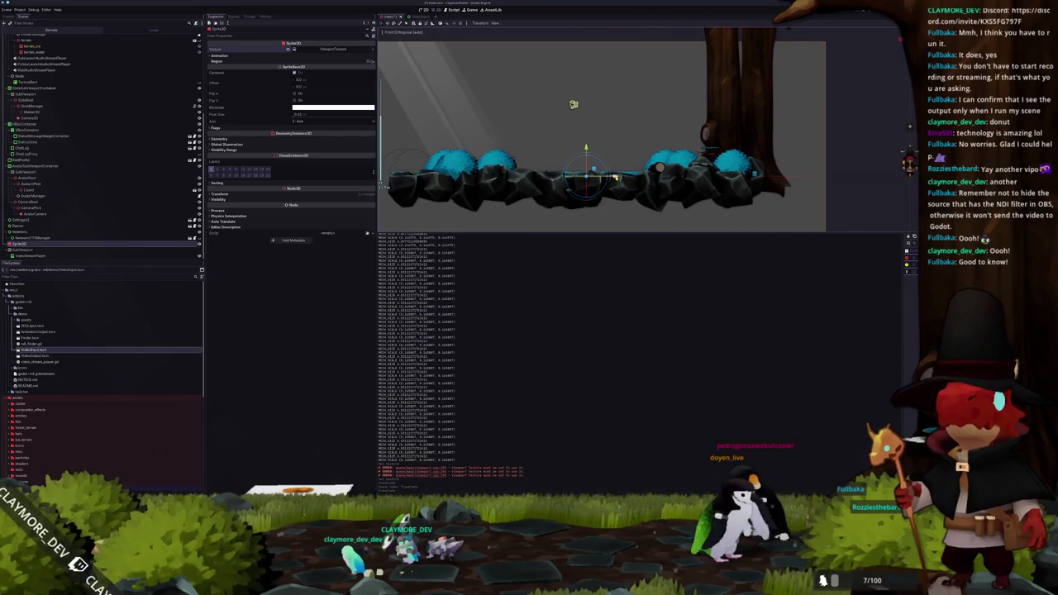
{"action": "left_click_drag", "start_coordinate": [615, 178], "coordinate": [608, 177]}
{"action": "scroll", "coordinate": [608, 177], "scroll_direction": "down", "scroll_amount": 5}
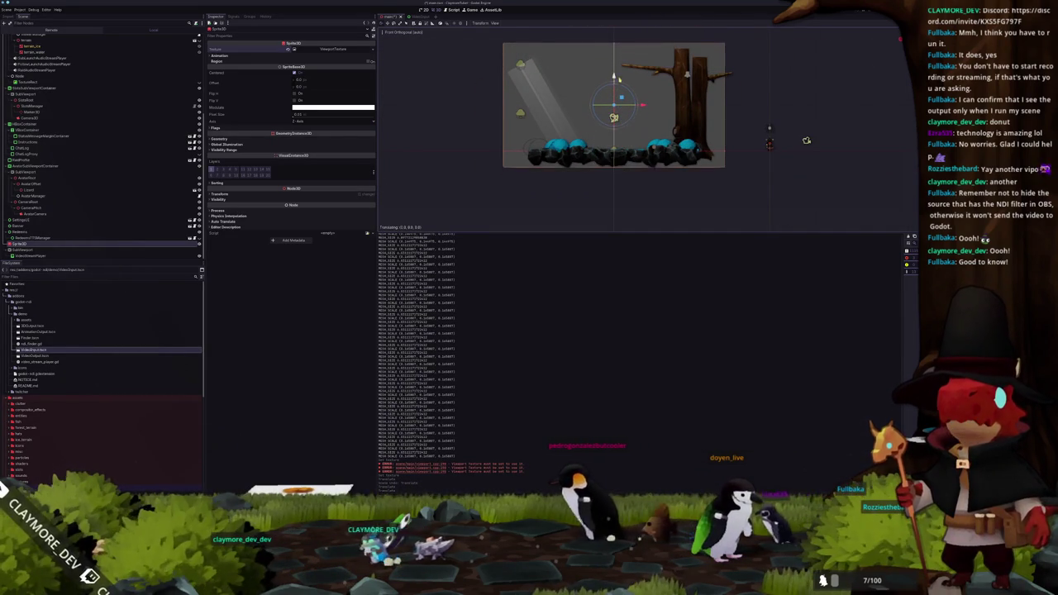
{"action": "scroll", "coordinate": [546, 118], "scroll_direction": "up", "scroll_amount": 2}
{"action": "mouse_move", "coordinate": [547, 118]}
{"action": "left_mouse_down"}
{"action": "mouse_move", "coordinate": [561, 130]}
{"action": "mouse_move", "coordinate": [548, 148]}
{"action": "mouse_move", "coordinate": [537, 168]}
{"action": "mouse_move", "coordinate": [511, 172]}
{"action": "left_mouse_up"}
{"action": "mouse_move", "coordinate": [492, 169]}
{"action": "left_mouse_down"}
{"action": "mouse_move", "coordinate": [642, 166]}
{"action": "mouse_move", "coordinate": [561, 151]}
{"action": "mouse_move", "coordinate": [582, 166]}
{"action": "mouse_move", "coordinate": [710, 149]}
{"action": "left_mouse_up"}
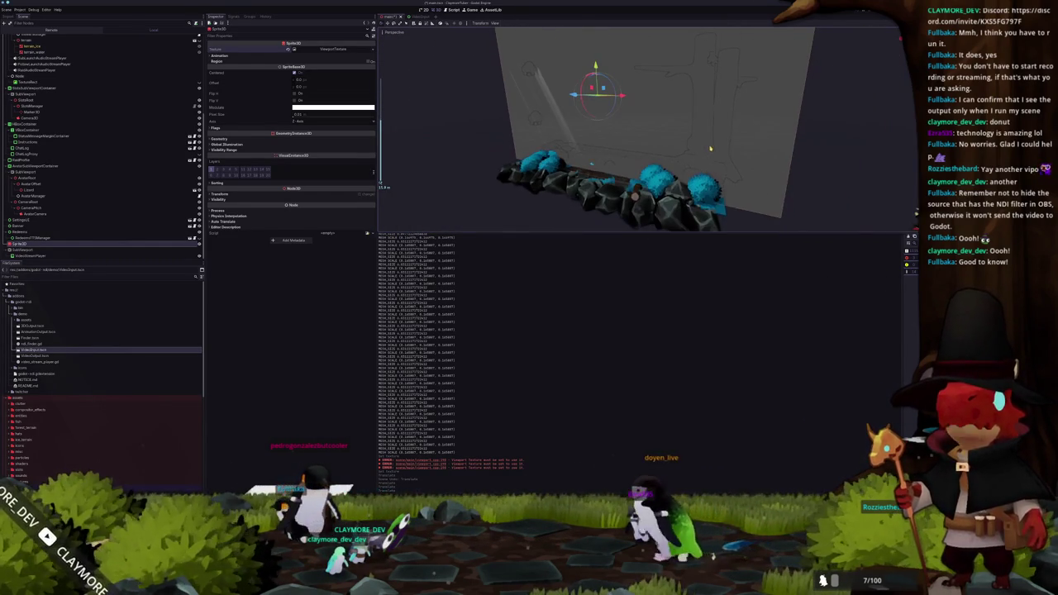
Step: Enable the sprite's Transparent and No Depth Test flags, then close the running game
{"action": "left_click", "coordinate": [253, 129]}
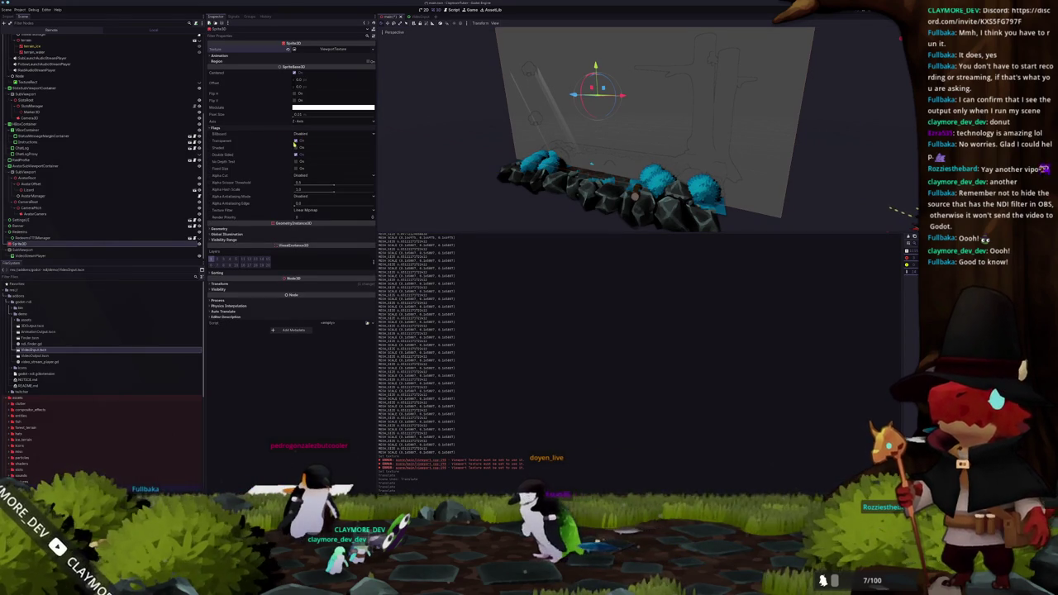
{"action": "left_click", "coordinate": [295, 141]}
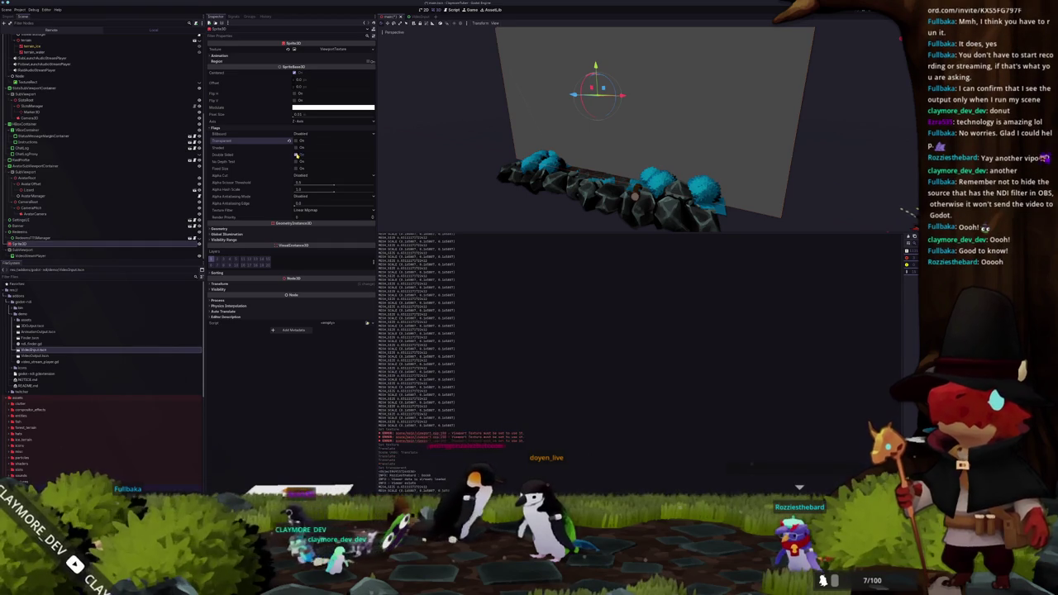
{"action": "left_click", "coordinate": [296, 161]}
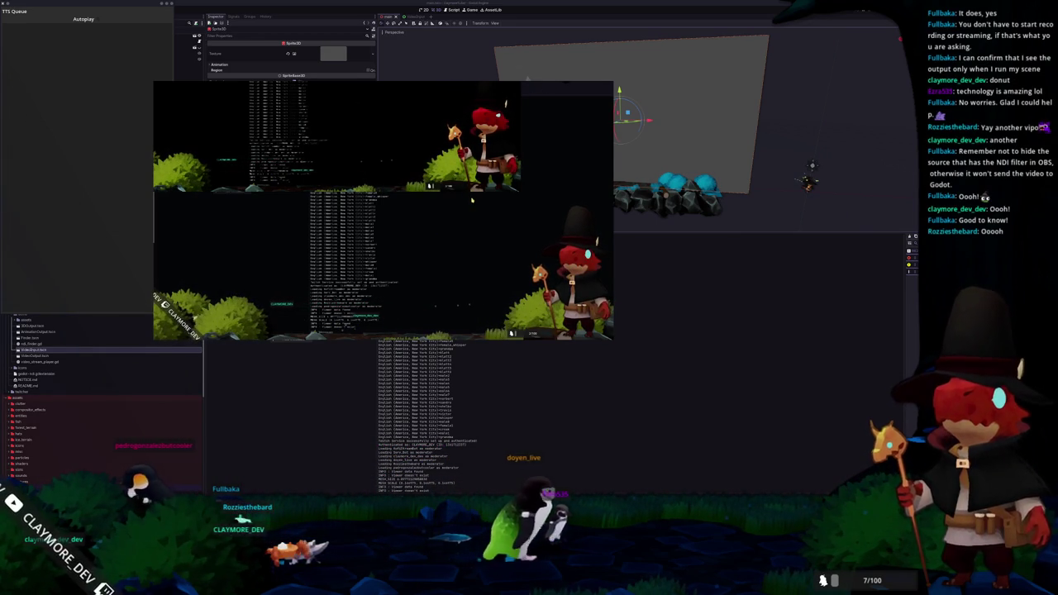
{"action": "key", "text": "F8"}
{"action": "scroll", "coordinate": [435, 170], "scroll_direction": "down", "scroll_amount": 5}
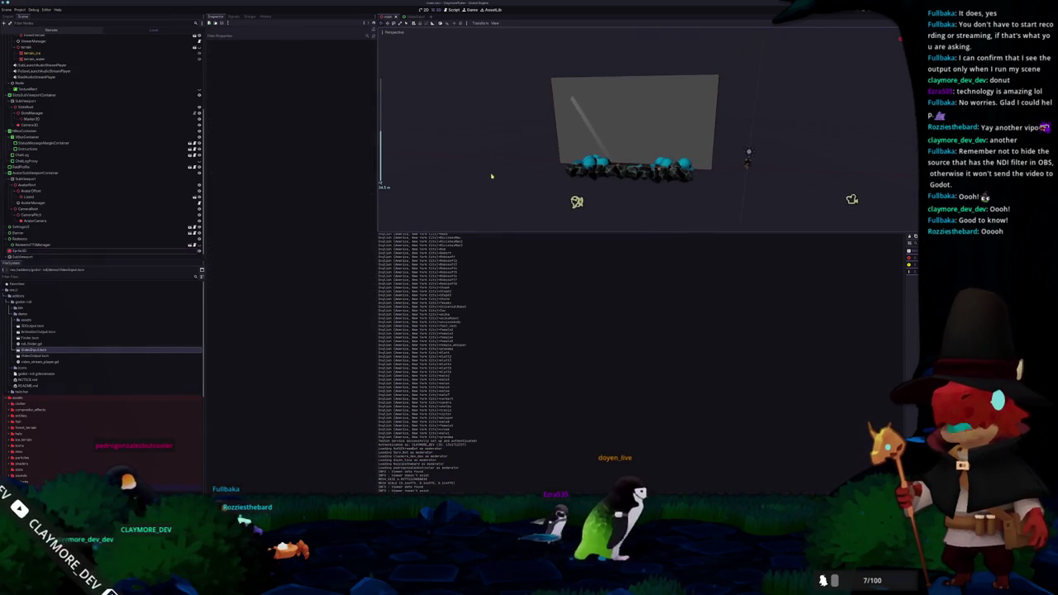
{"action": "left_click", "coordinate": [37, 255]}
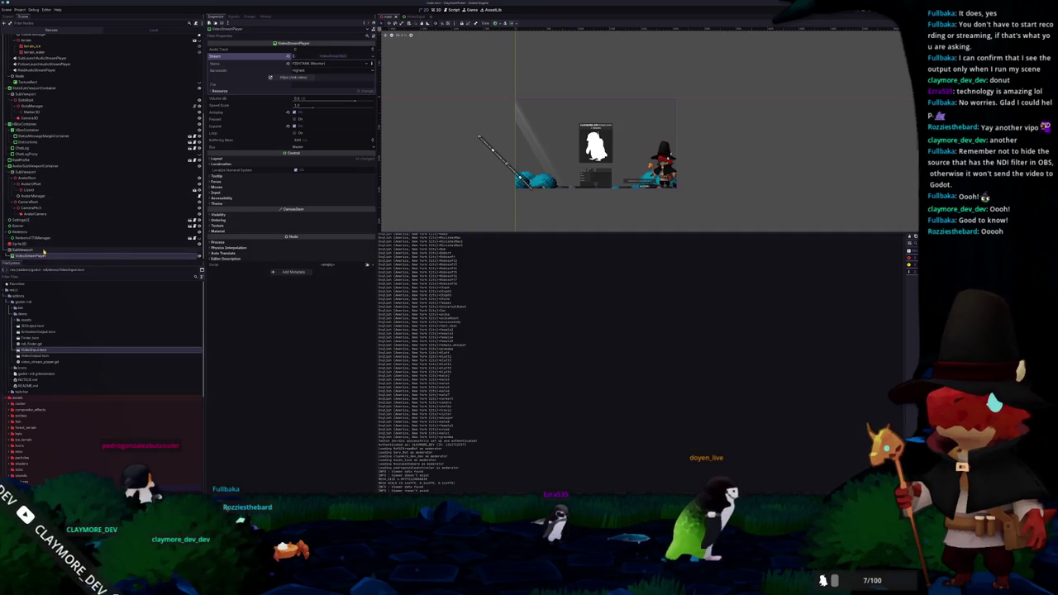
{"action": "left_click", "coordinate": [43, 249]}
{"action": "scroll", "coordinate": [425, 159], "scroll_direction": "up", "scroll_amount": 2}
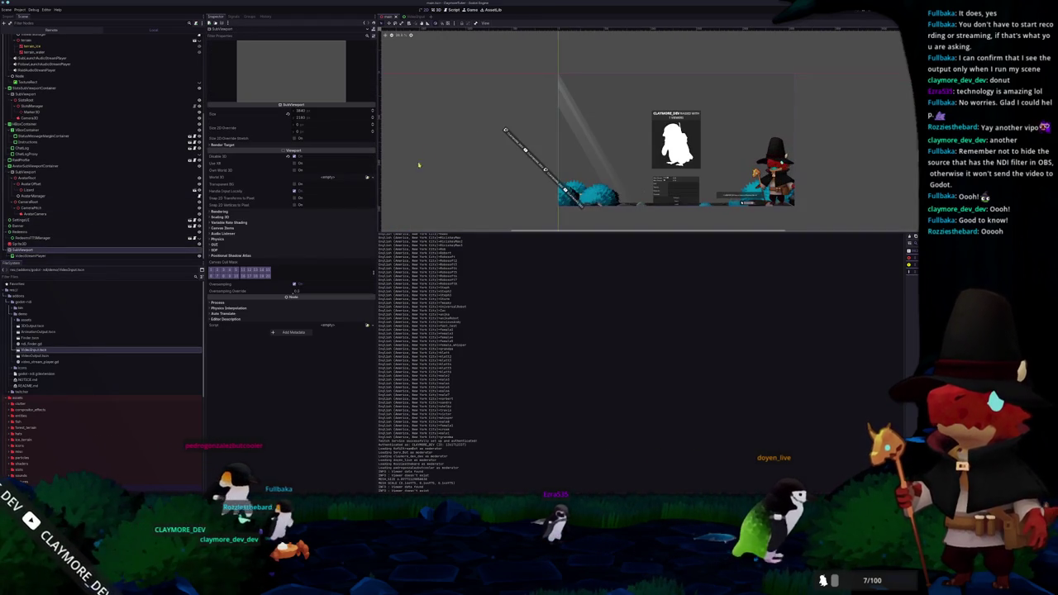
{"action": "left_click", "coordinate": [66, 254]}
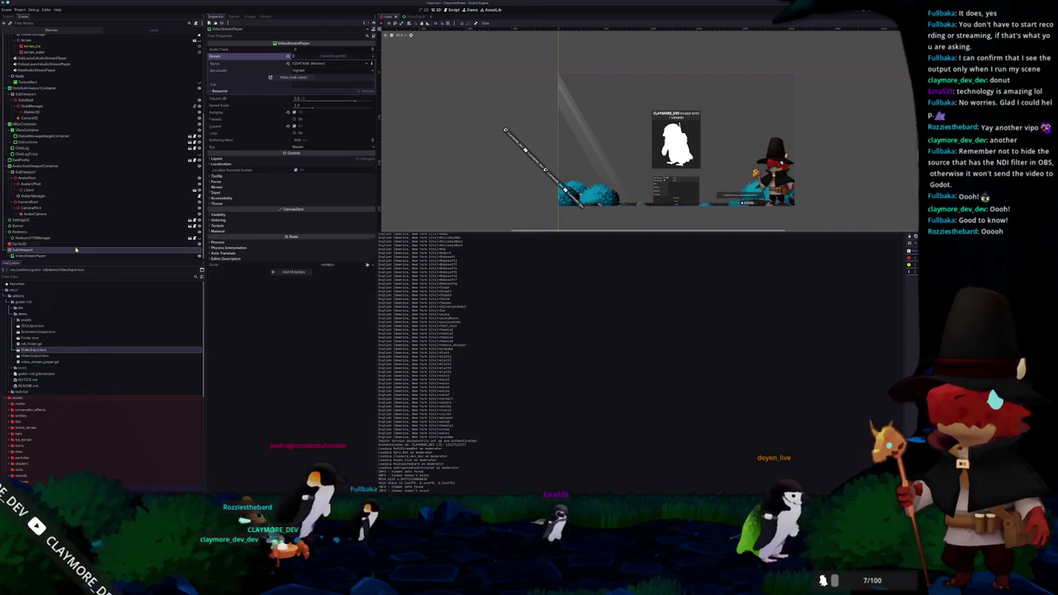
{"action": "left_click", "coordinate": [70, 248]}
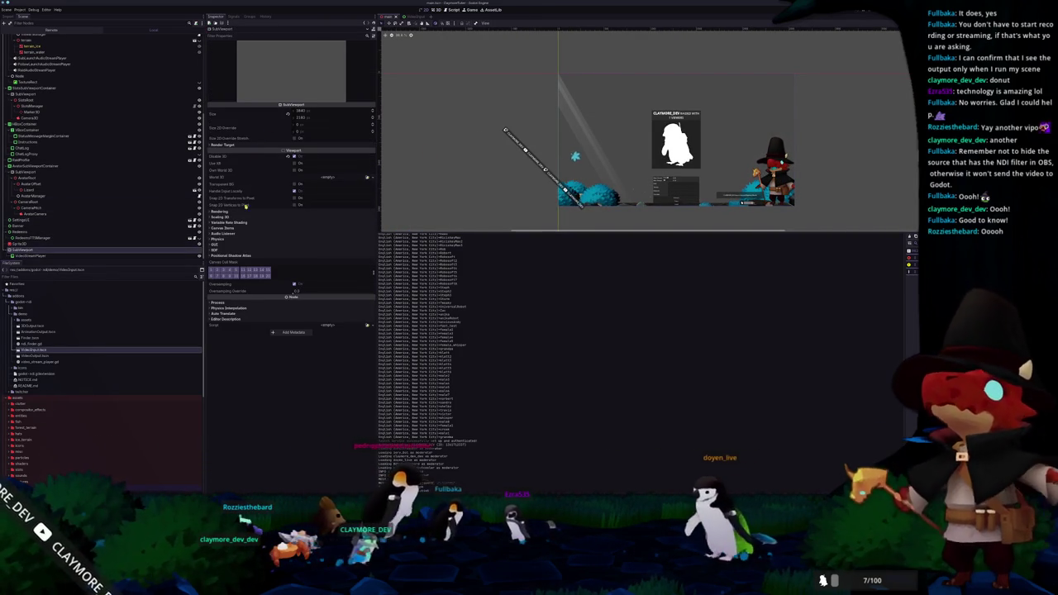
{"action": "left_click", "coordinate": [22, 244]}
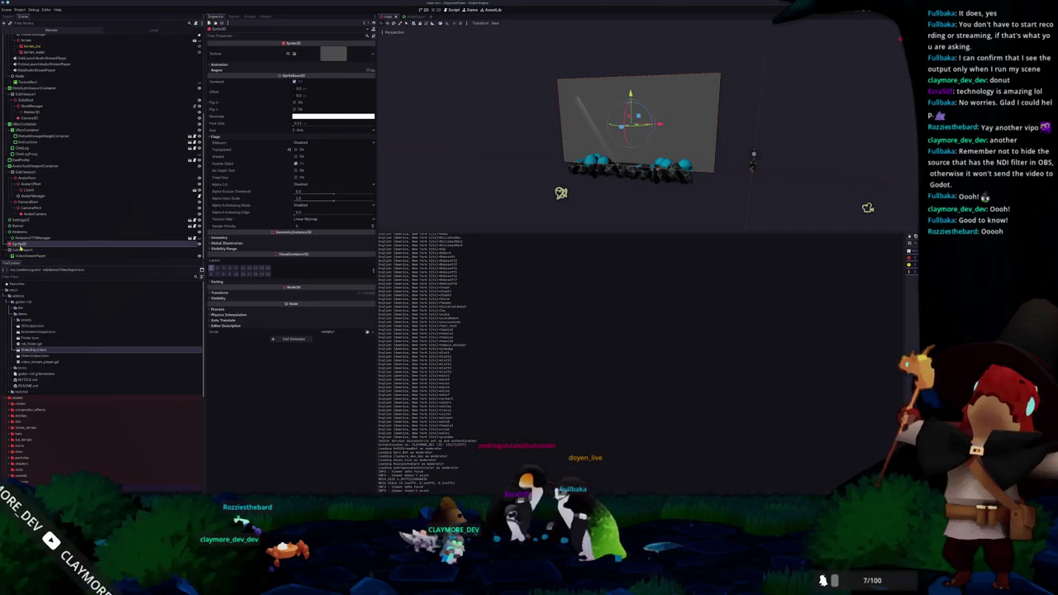
{"action": "left_click", "coordinate": [20, 249]}
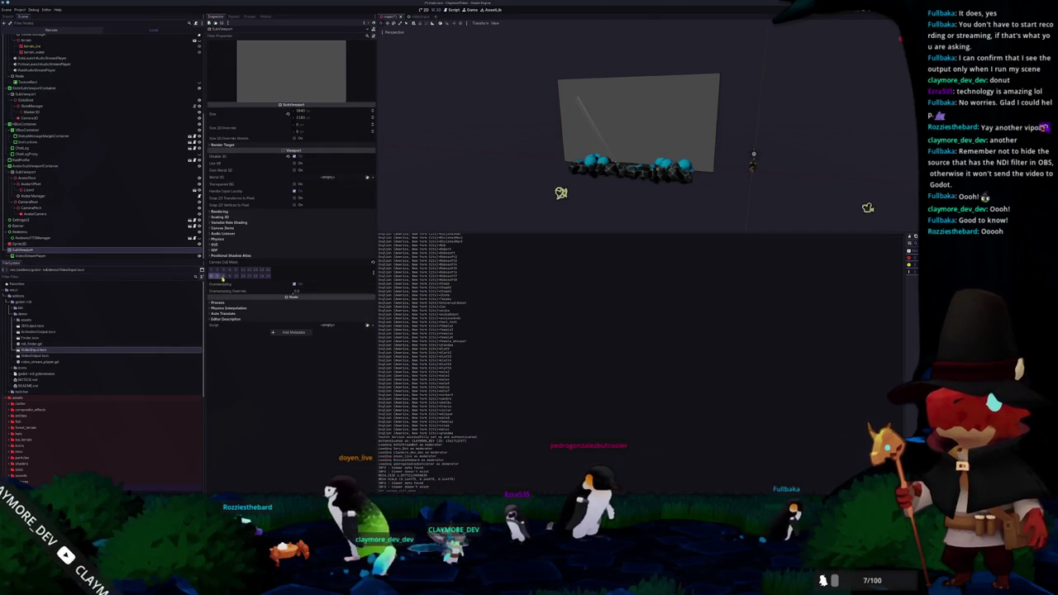
{"action": "left_click", "coordinate": [76, 256]}
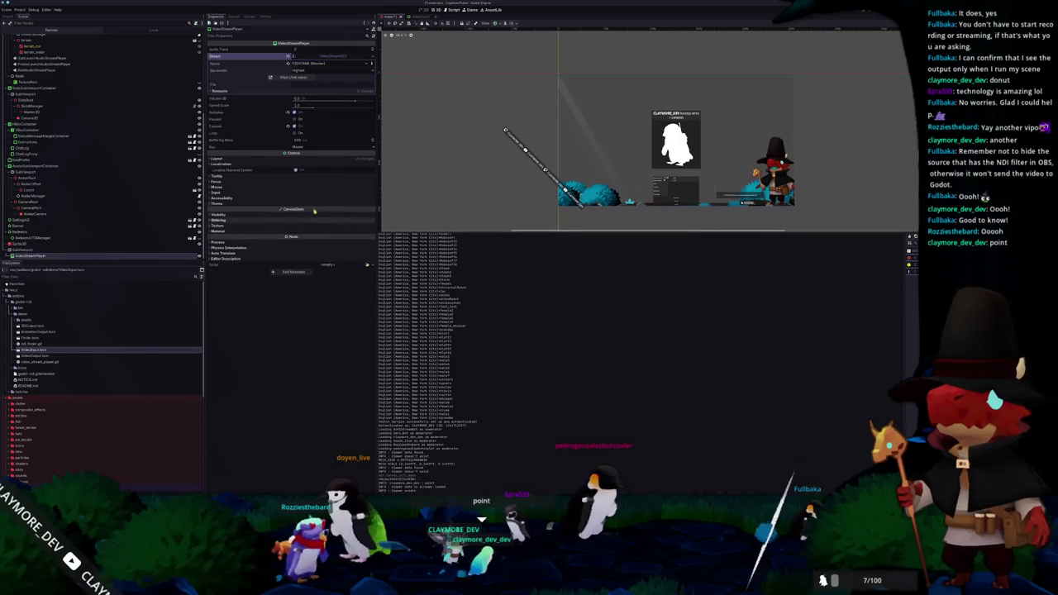
{"action": "left_click", "coordinate": [217, 214]}
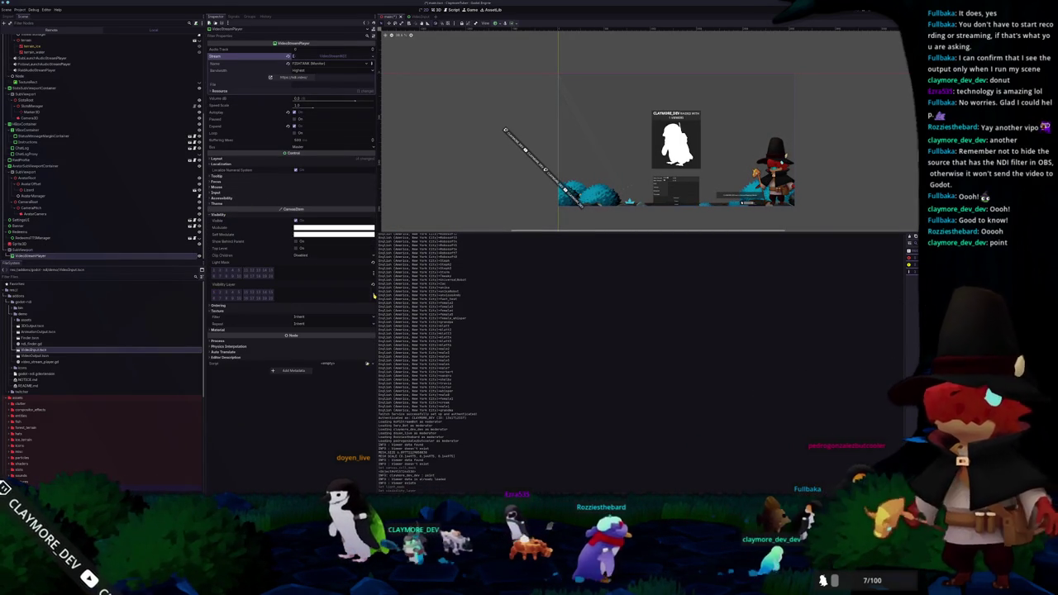
{"action": "left_click", "coordinate": [29, 250]}
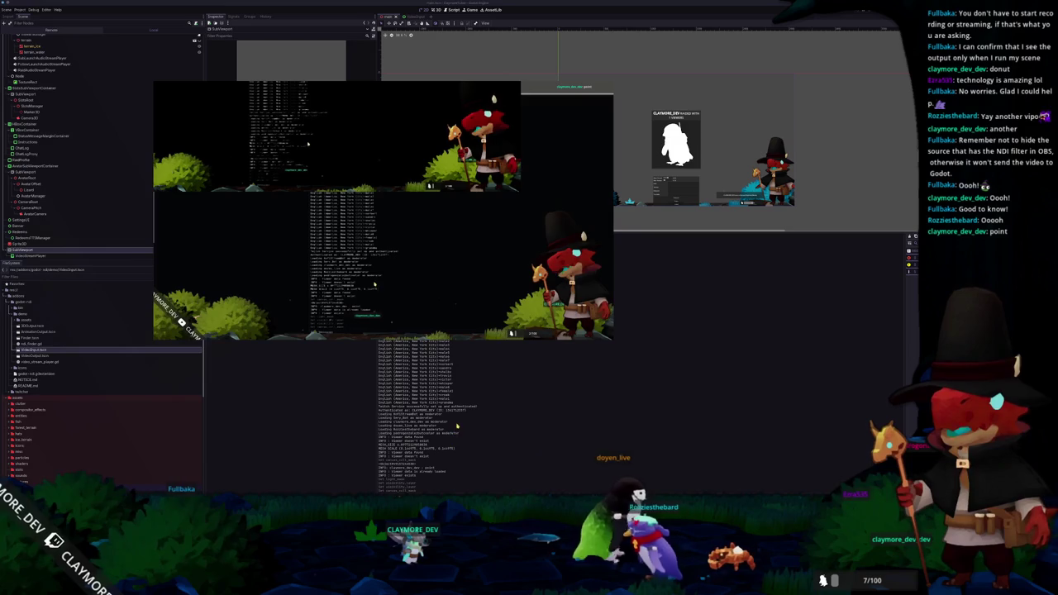
Step: Take a screenshot, move the Spectacle preview aside, then close it and refocus Godot
{"action": "key", "text": "Print"}
{"action": "left_click_drag", "start_coordinate": [468, 188], "coordinate": [538, 201]}
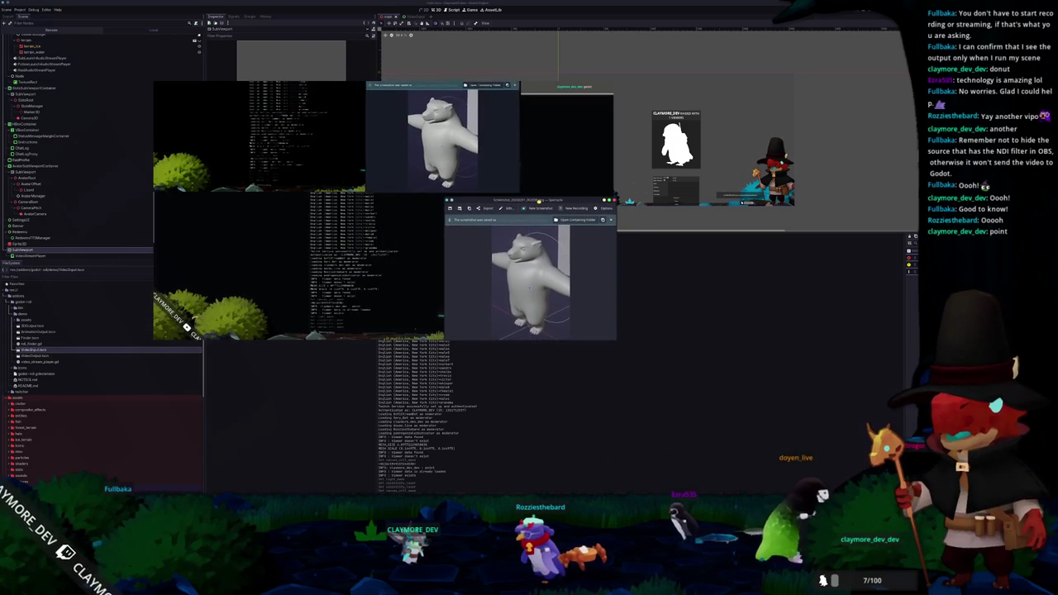
{"action": "mouse_move", "coordinate": [444, 199]}
{"action": "left_mouse_down"}
{"action": "mouse_move", "coordinate": [162, 197]}
{"action": "mouse_move", "coordinate": [444, 199]}
{"action": "left_mouse_up"}
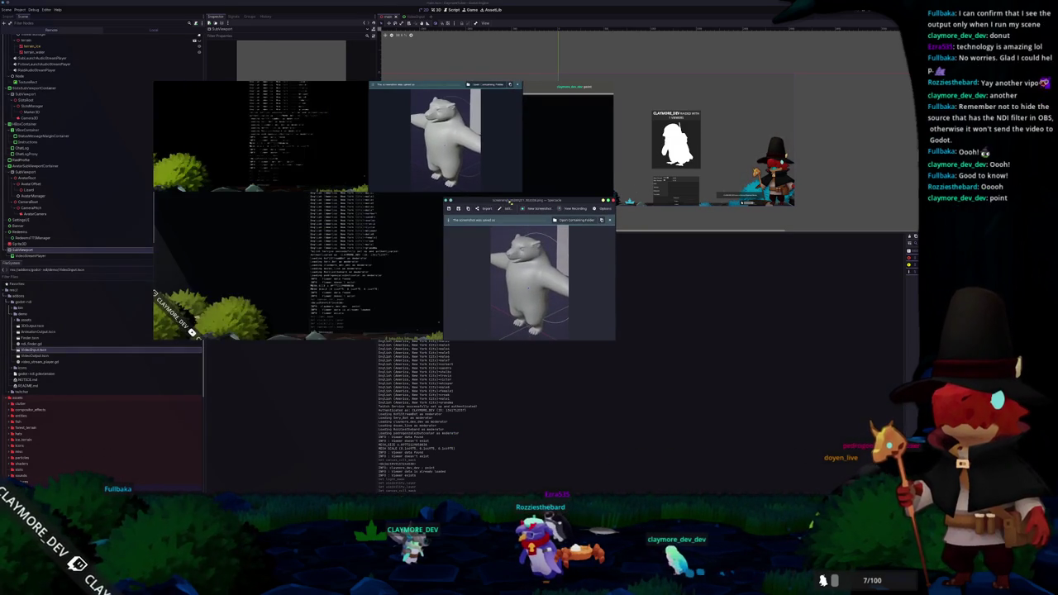
{"action": "mouse_move", "coordinate": [519, 201]}
{"action": "left_mouse_down"}
{"action": "mouse_move", "coordinate": [607, 215]}
{"action": "mouse_move", "coordinate": [709, 201]}
{"action": "mouse_move", "coordinate": [690, 201]}
{"action": "left_mouse_up"}
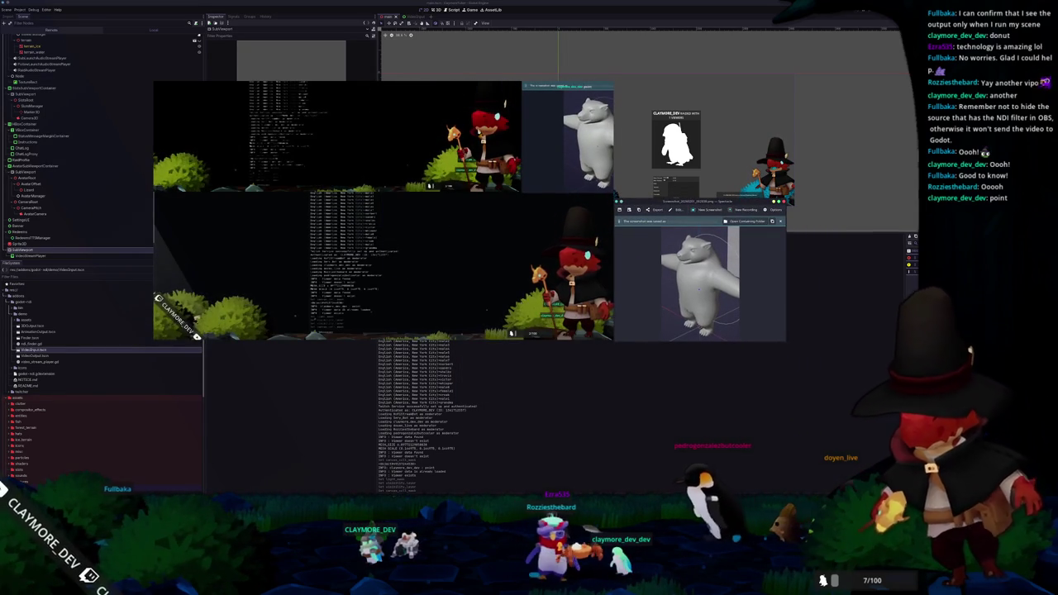
{"action": "left_click", "coordinate": [199, 339]}
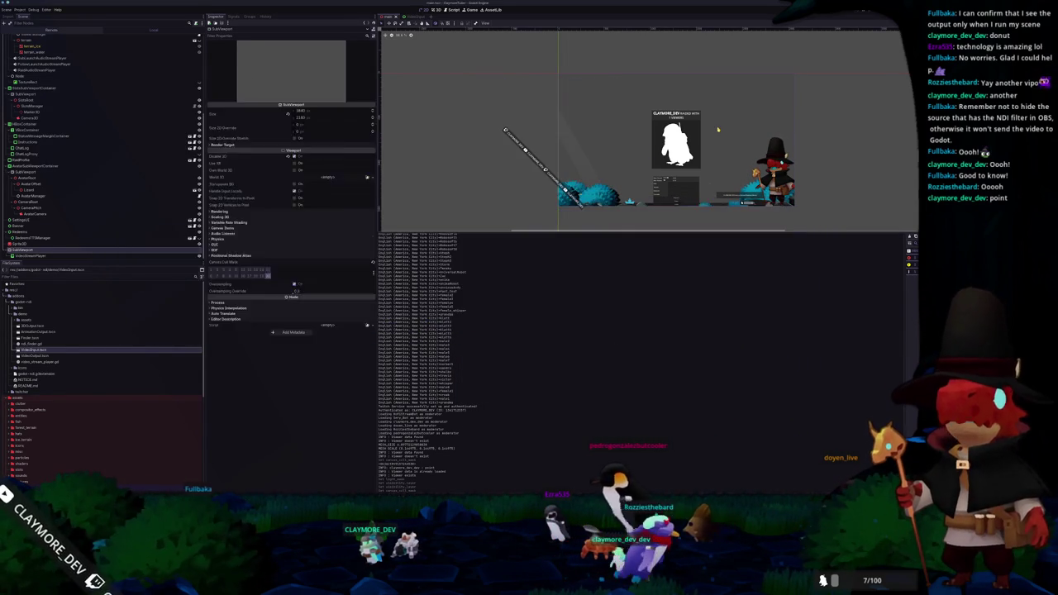
{"action": "left_click", "coordinate": [612, 124]}
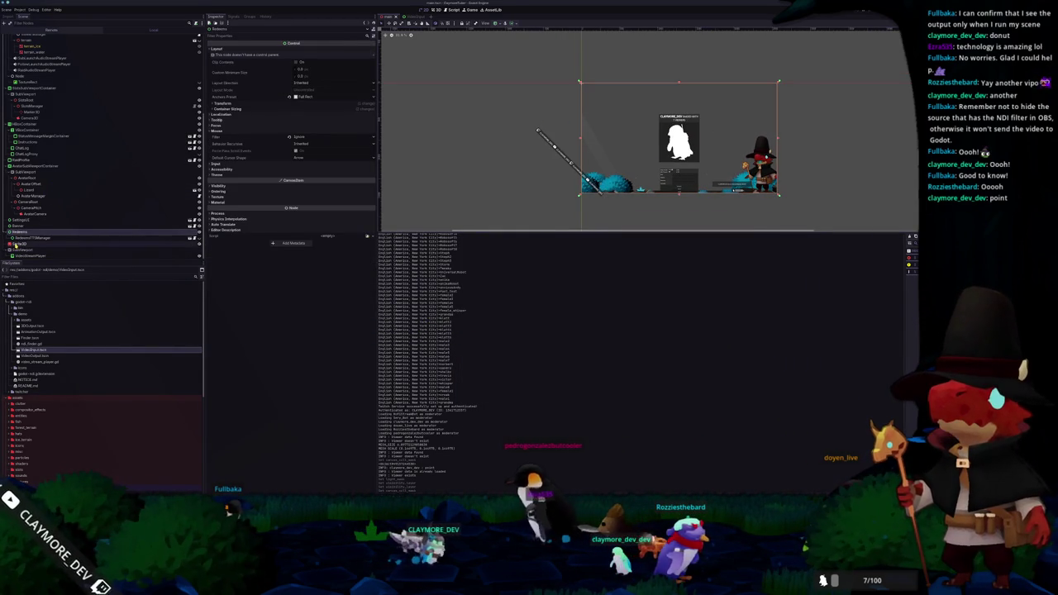
Step: Shrink the Sprite3D to about 0.4 scale and inspect it among the rocks
{"action": "left_click", "coordinate": [15, 244]}
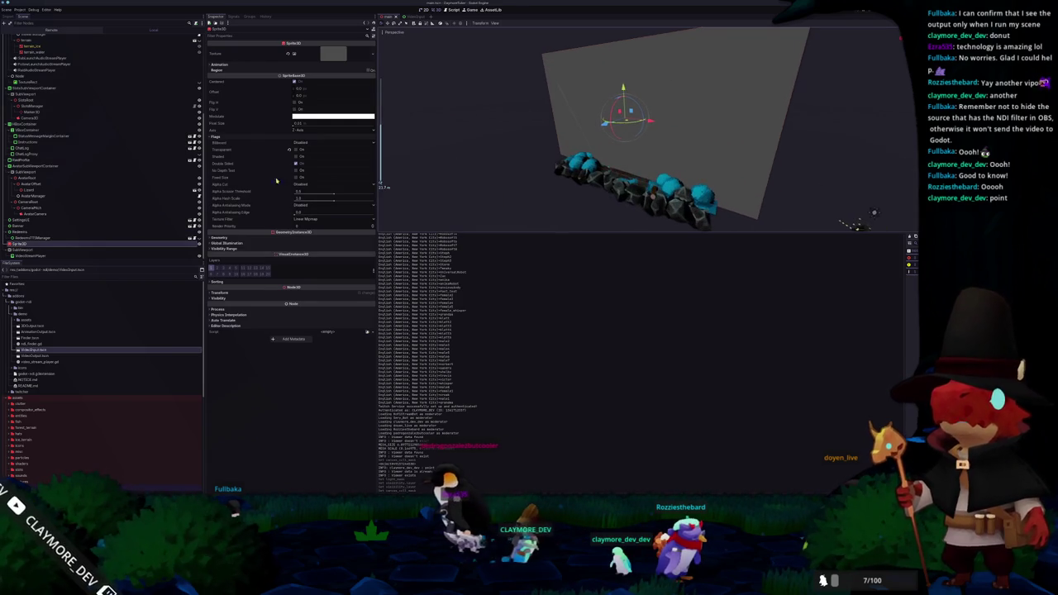
{"action": "left_click", "coordinate": [228, 294]}
{"action": "left_click_drag", "start_coordinate": [230, 333], "coordinate": [211, 333]}
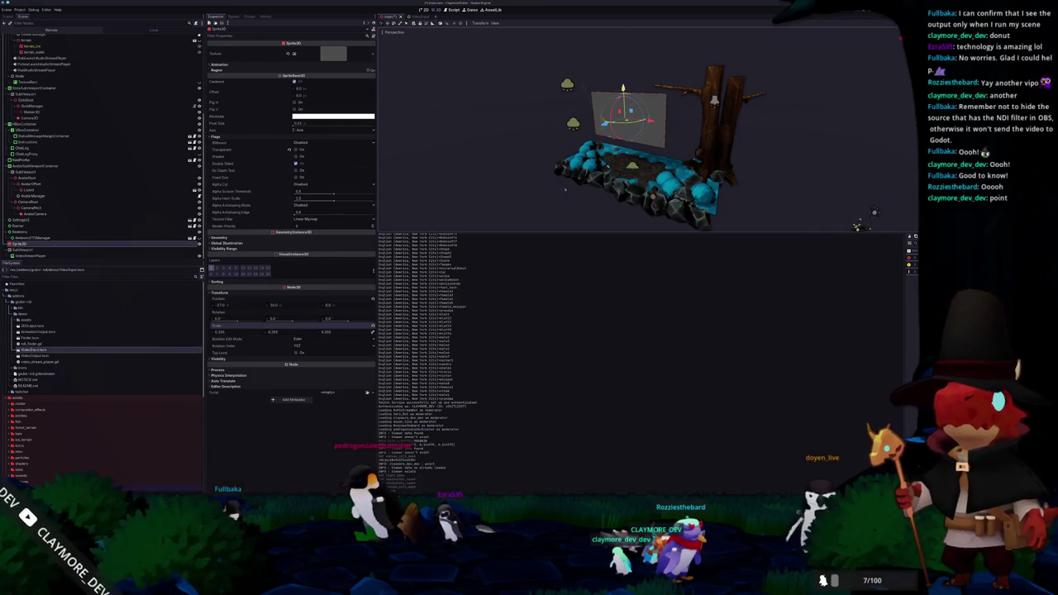
{"action": "key", "text": "f"}
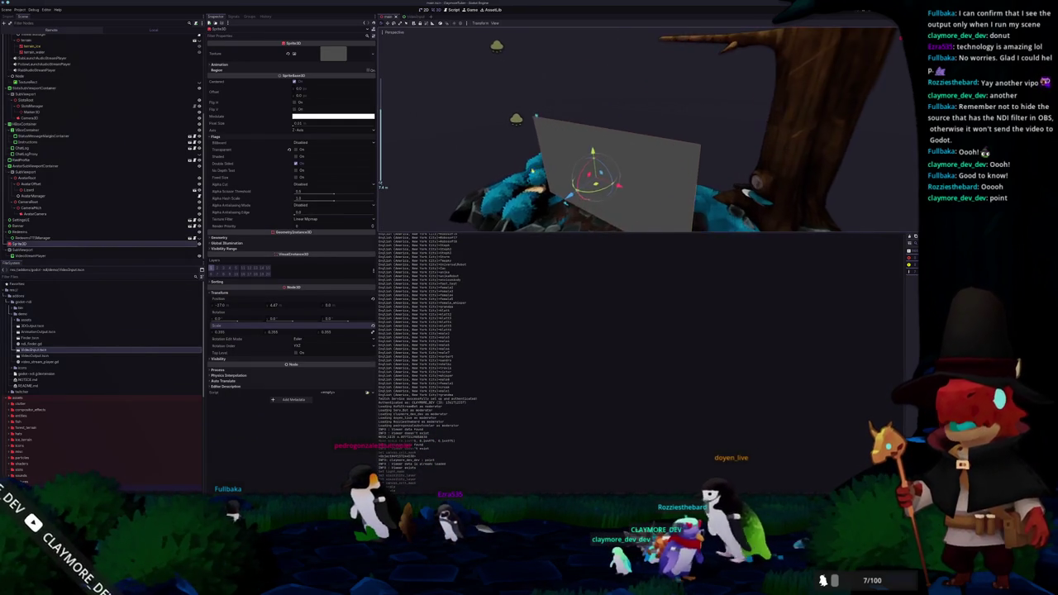
{"action": "mouse_move", "coordinate": [553, 86]}
{"action": "left_mouse_down"}
{"action": "mouse_move", "coordinate": [591, 33]}
{"action": "mouse_move", "coordinate": [649, 173]}
{"action": "left_mouse_up"}
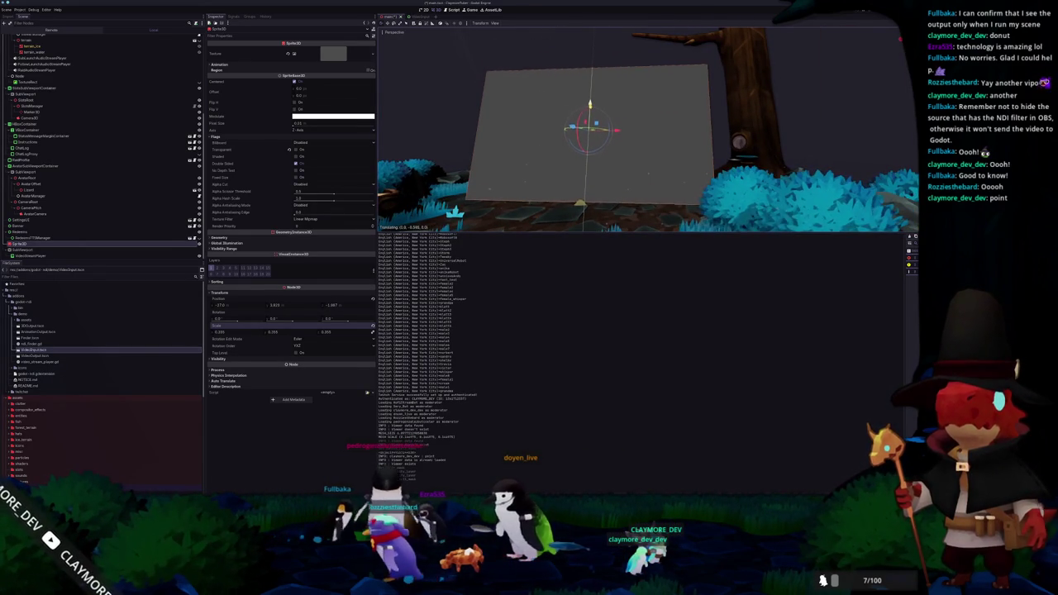
{"action": "left_click_drag", "start_coordinate": [579, 124], "coordinate": [381, 185]}
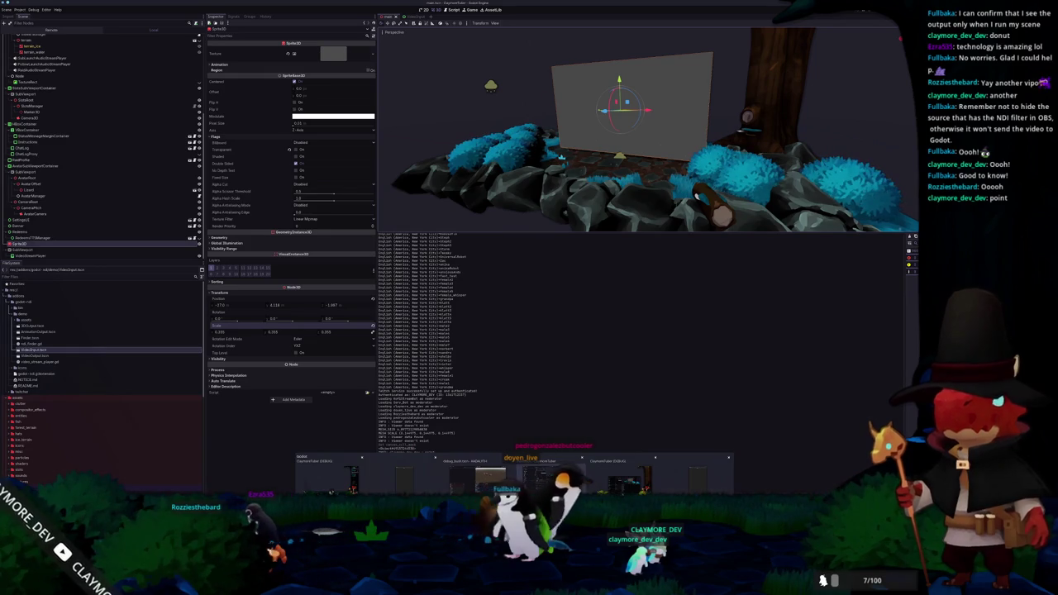
Step: Enlarge the sprite to about 0.73 scale, raise it beside the trees, and run the scene
{"action": "left_click", "coordinate": [490, 477]}
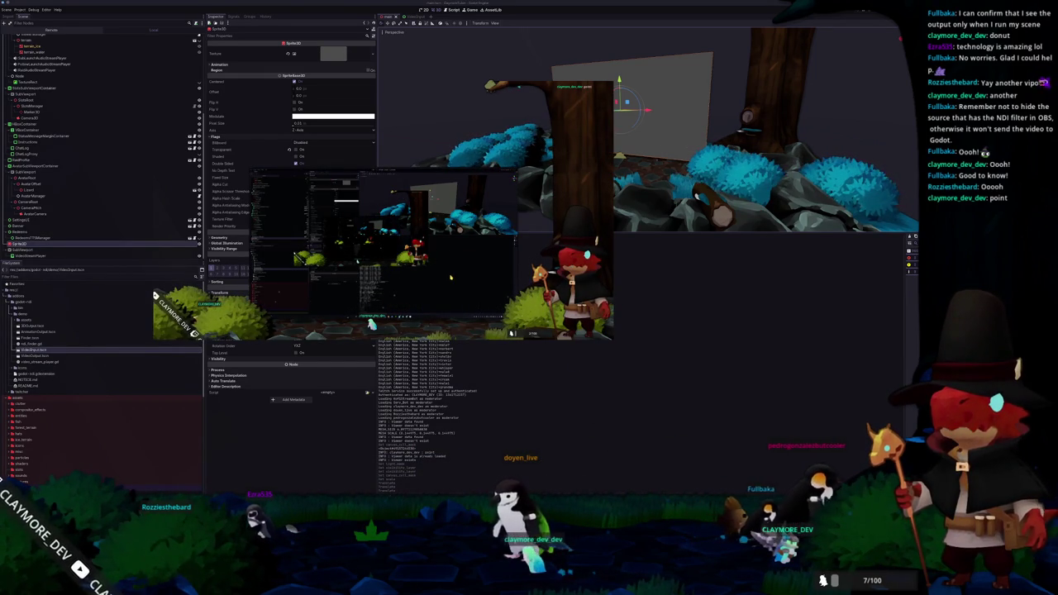
{"action": "key", "text": "alt+Tab"}
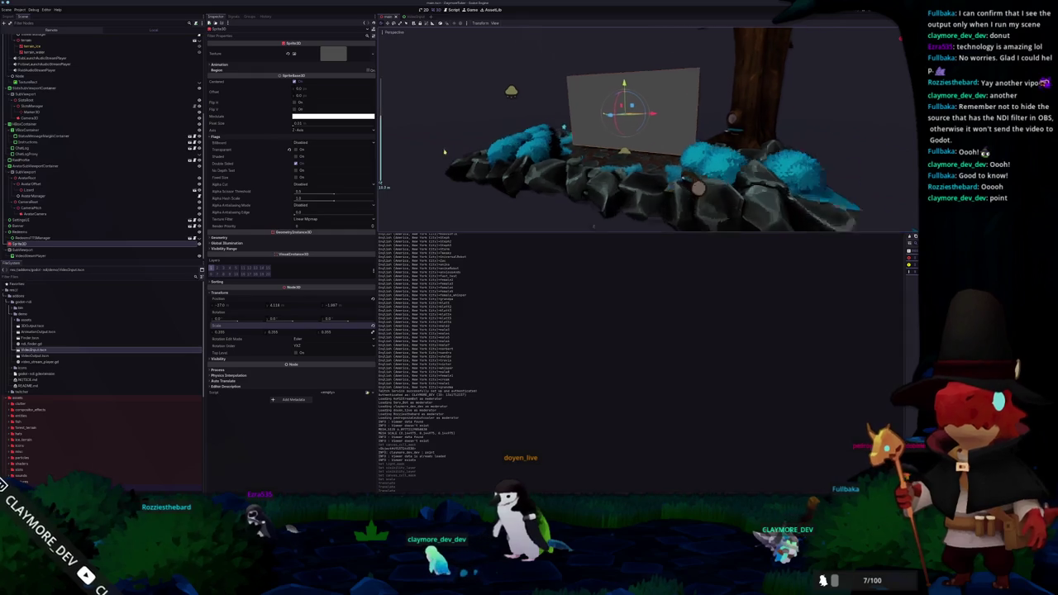
{"action": "left_click_drag", "start_coordinate": [258, 329], "coordinate": [285, 329]}
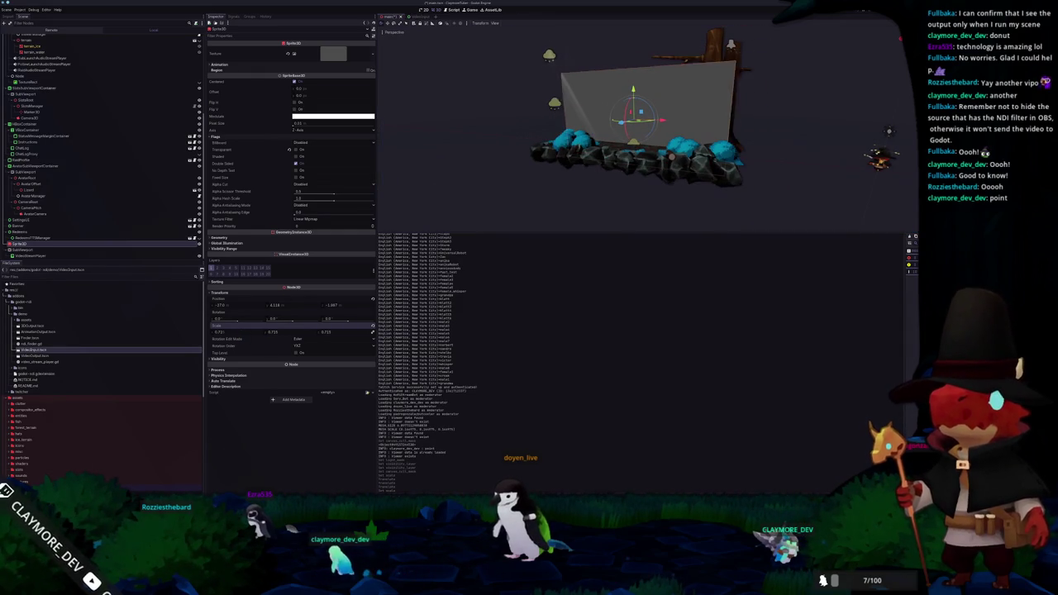
{"action": "left_click_drag", "start_coordinate": [634, 87], "coordinate": [633, 61]}
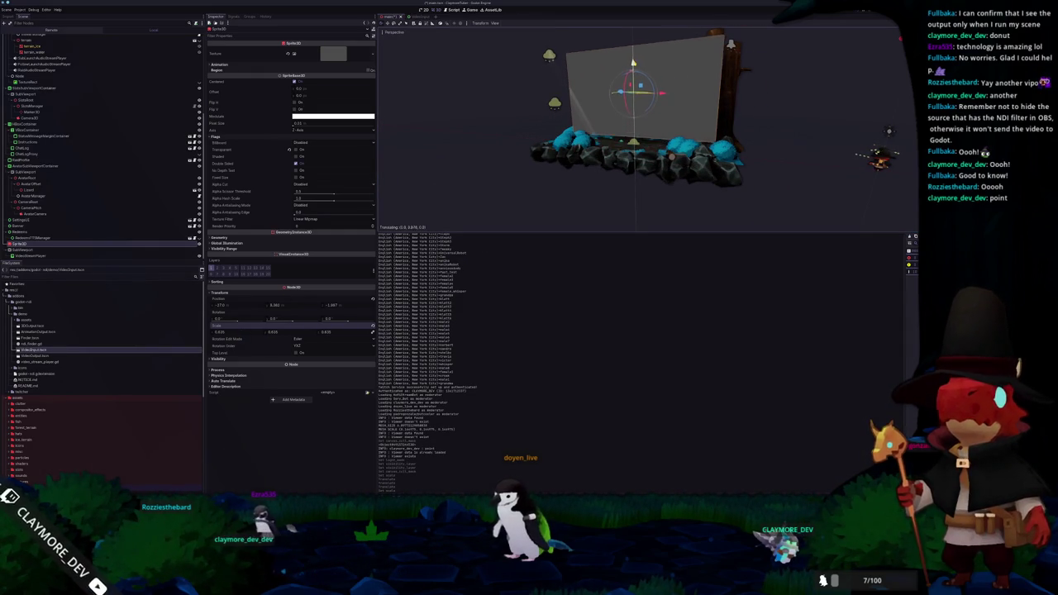
{"action": "scroll", "coordinate": [632, 124], "scroll_direction": "up", "scroll_amount": 2}
{"action": "key", "text": "alt+Tab"}
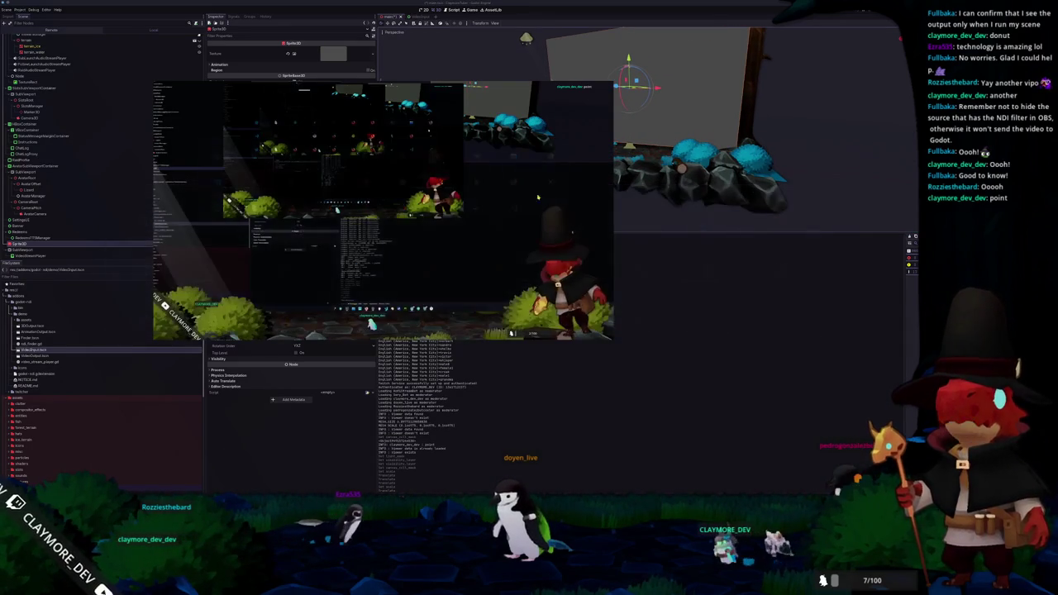
{"action": "key", "text": "alt+Tab"}
{"action": "left_click_drag", "start_coordinate": [569, 183], "coordinate": [867, 66]}
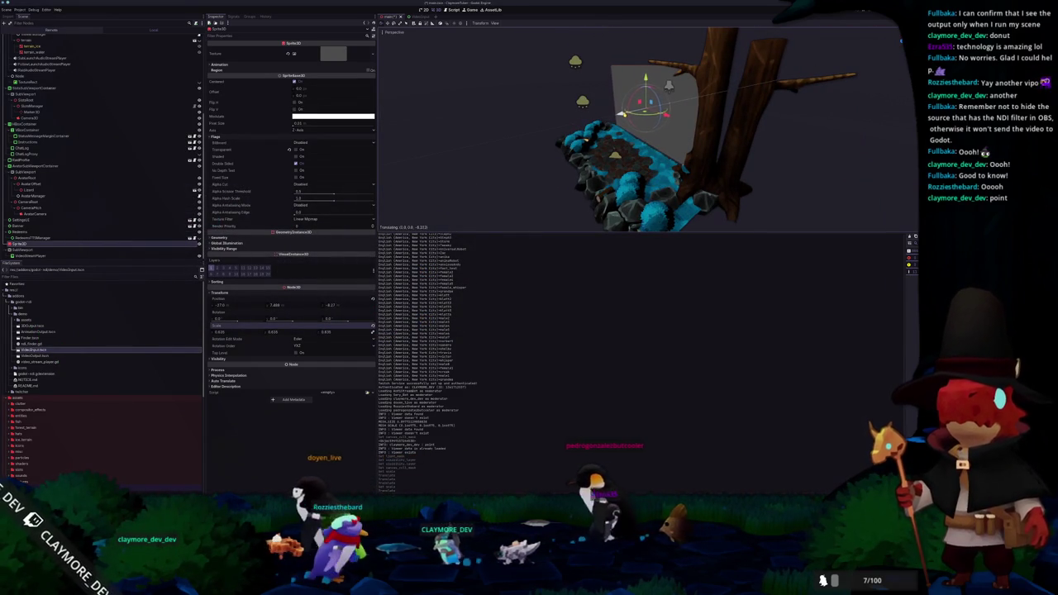
{"action": "key", "text": "F5"}
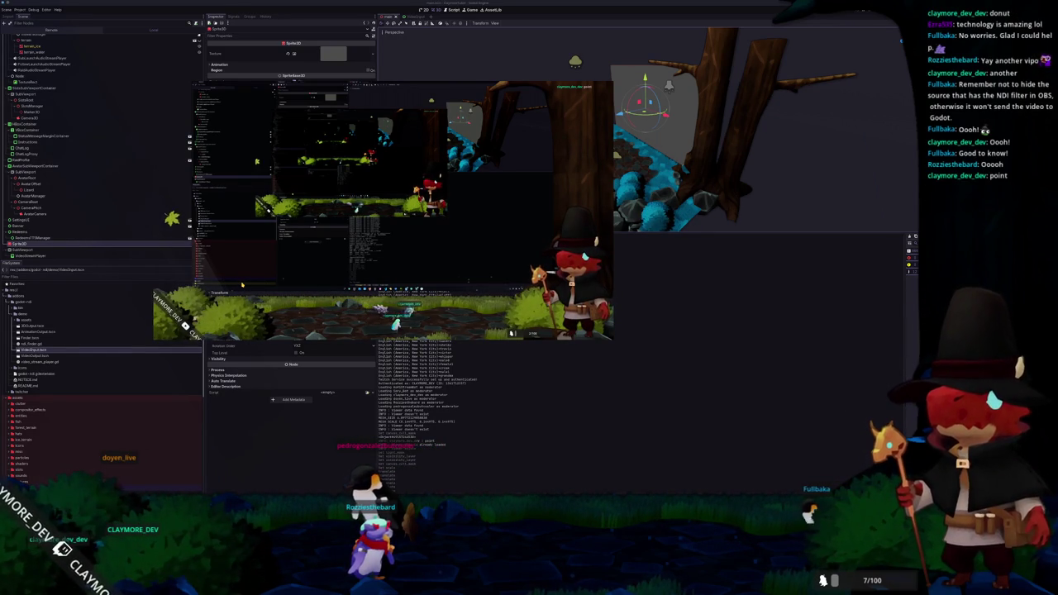
Step: Review the General > Display > Window settings in Project Settings
{"action": "left_click", "coordinate": [21, 10]}
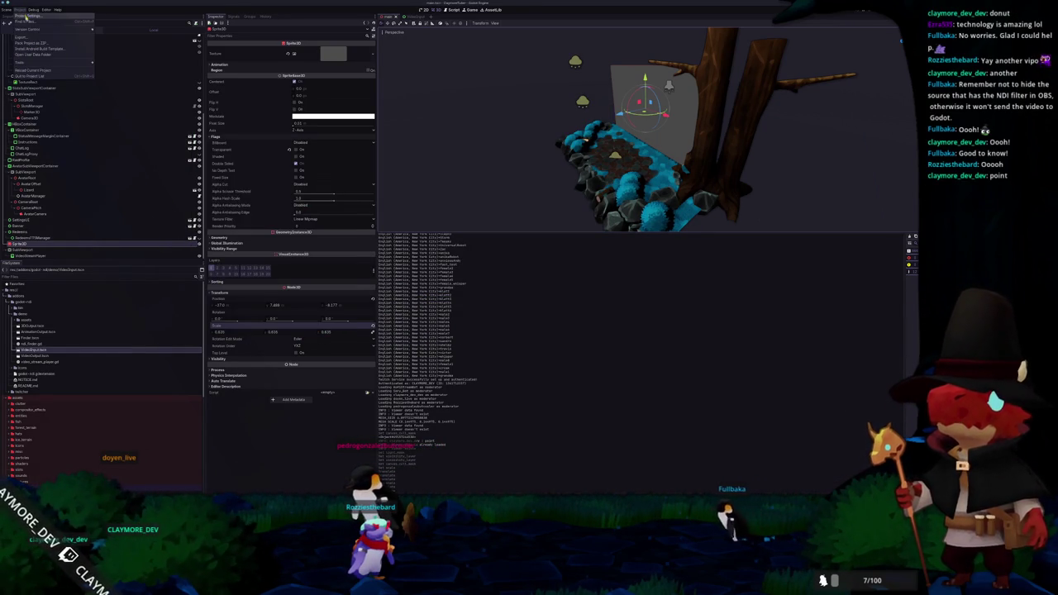
{"action": "left_click", "coordinate": [23, 15]}
{"action": "left_click", "coordinate": [82, 172]}
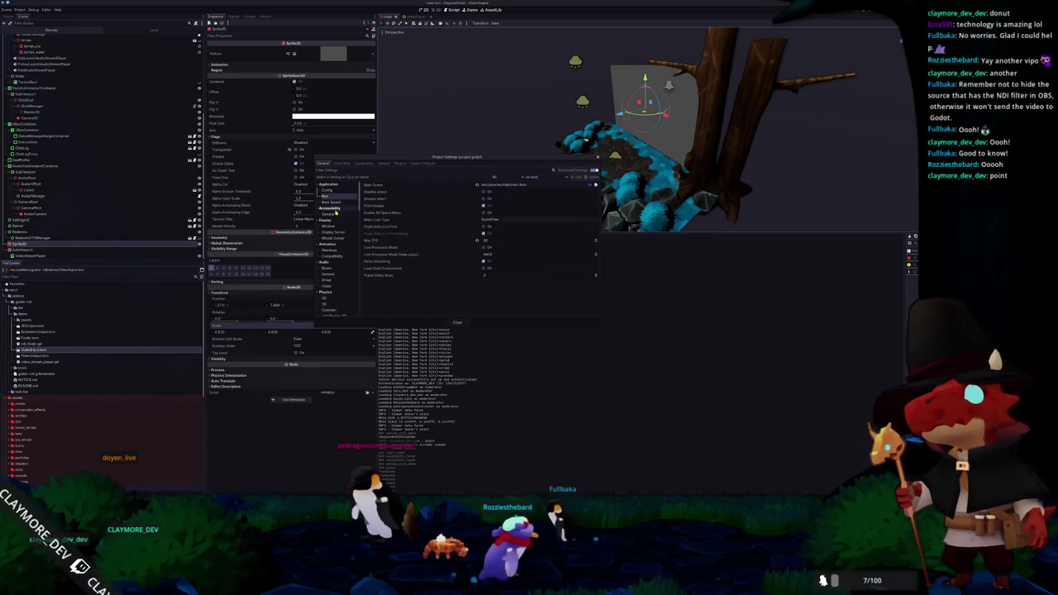
{"action": "left_click", "coordinate": [331, 202]}
{"action": "left_click", "coordinate": [330, 226]}
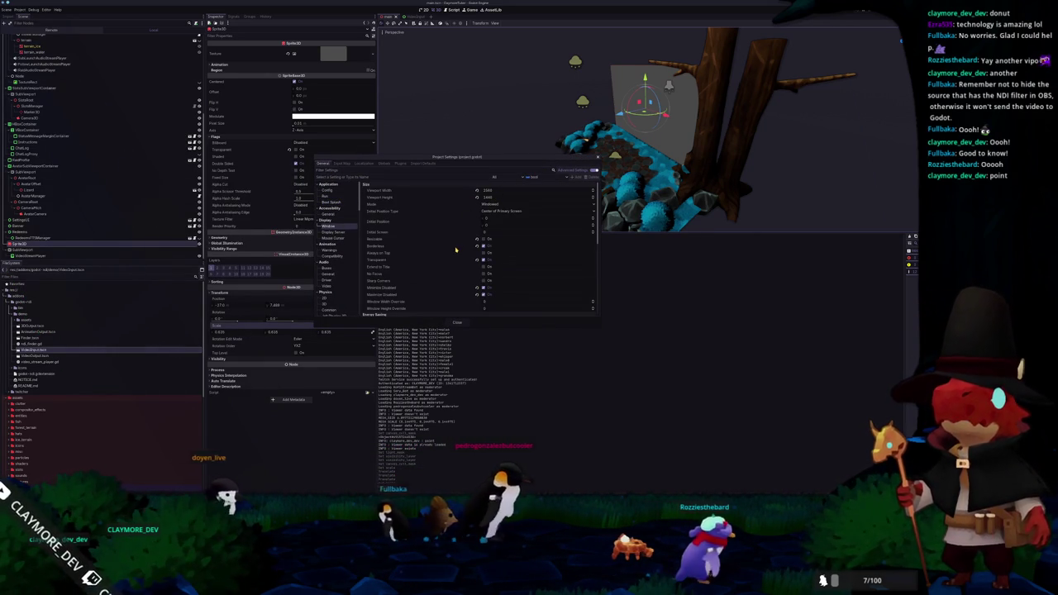
{"action": "mouse_move", "coordinate": [457, 251]}
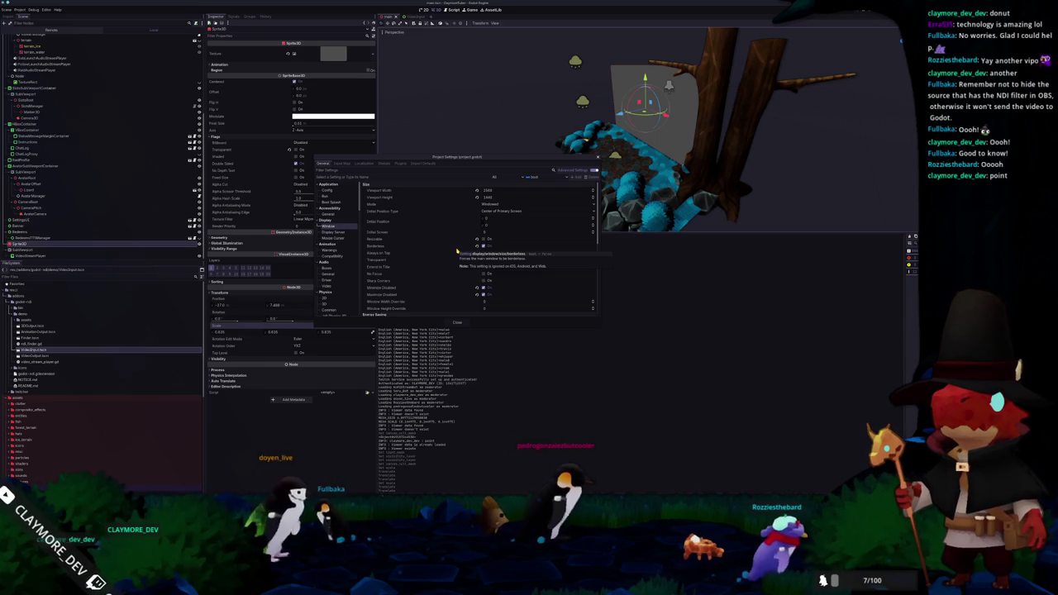
{"action": "left_click", "coordinate": [458, 322]}
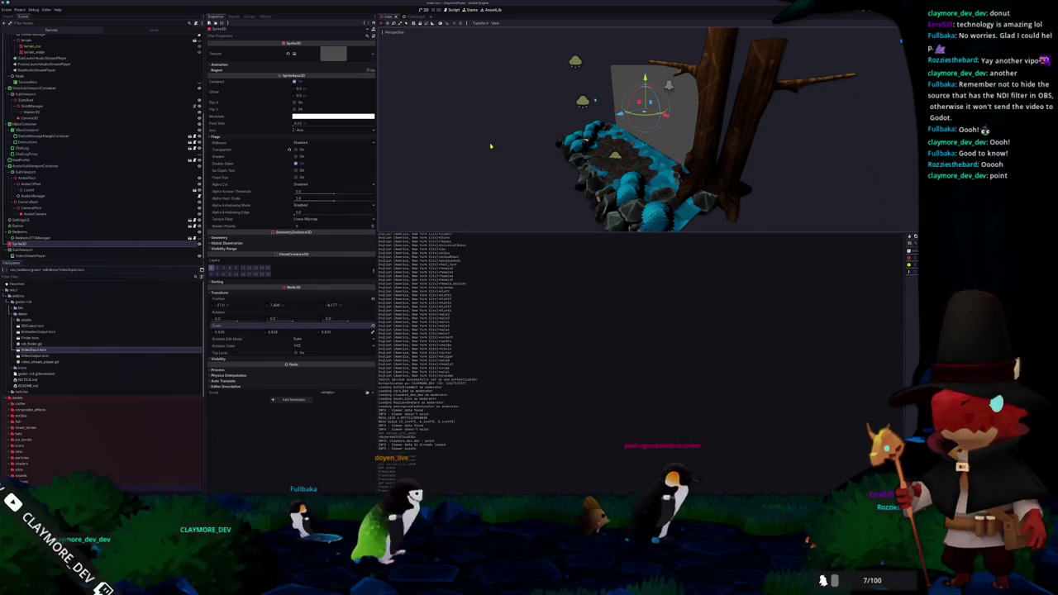
Step: Focus the view on the sprite, test-run the scene with F5, and close it with F8
{"action": "key", "text": "f"}
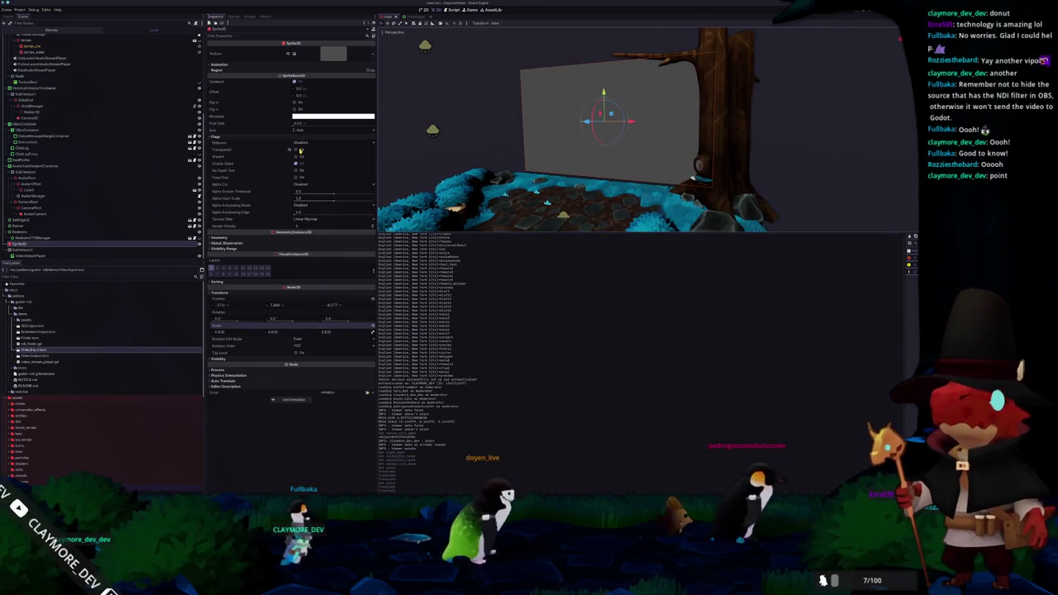
{"action": "scroll", "coordinate": [448, 157], "scroll_direction": "down", "scroll_amount": 2}
{"action": "key", "text": "F5"}
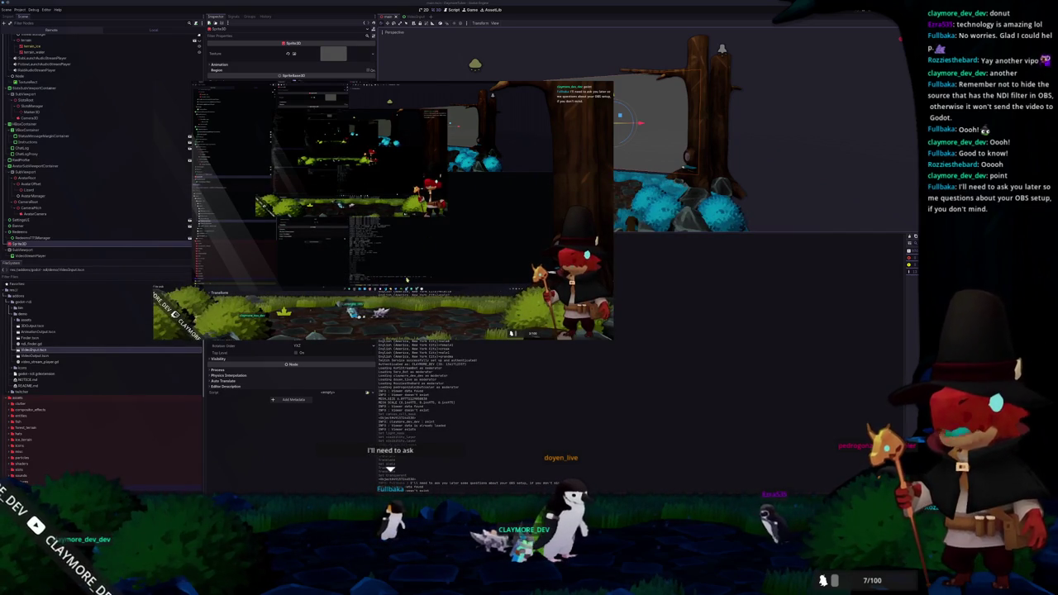
{"action": "key", "text": "F8"}
{"action": "mouse_move", "coordinate": [462, 248]}
{"action": "left_mouse_down"}
{"action": "mouse_move", "coordinate": [475, 199]}
{"action": "mouse_move", "coordinate": [562, 123]}
{"action": "mouse_move", "coordinate": [611, 99]}
{"action": "mouse_move", "coordinate": [578, 105]}
{"action": "mouse_move", "coordinate": [592, 108]}
{"action": "left_mouse_up"}
{"action": "key", "text": "f"}
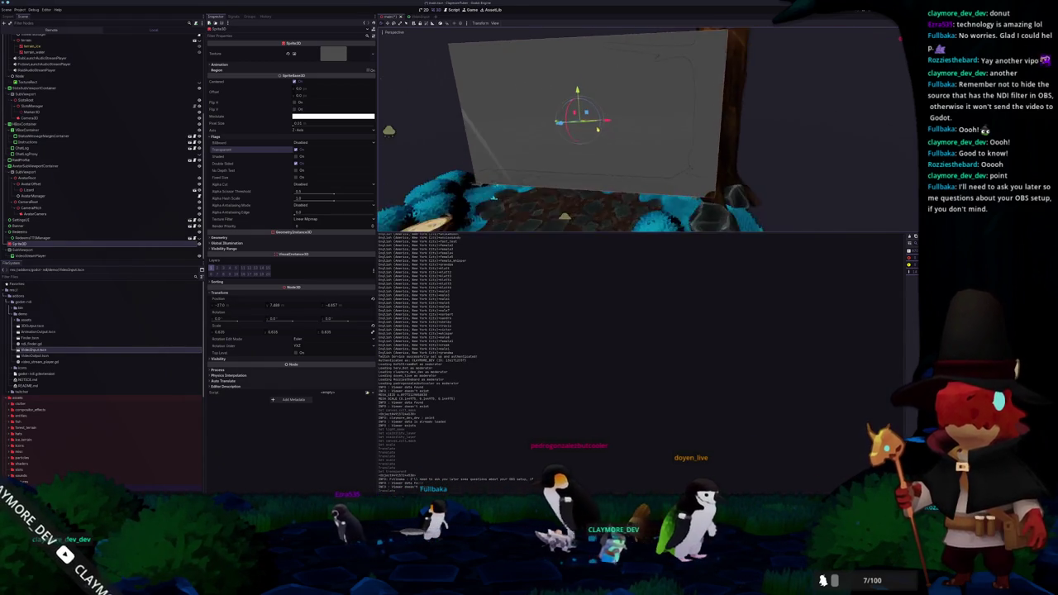
{"action": "scroll", "coordinate": [75, 60], "scroll_direction": "up", "scroll_amount": 5}
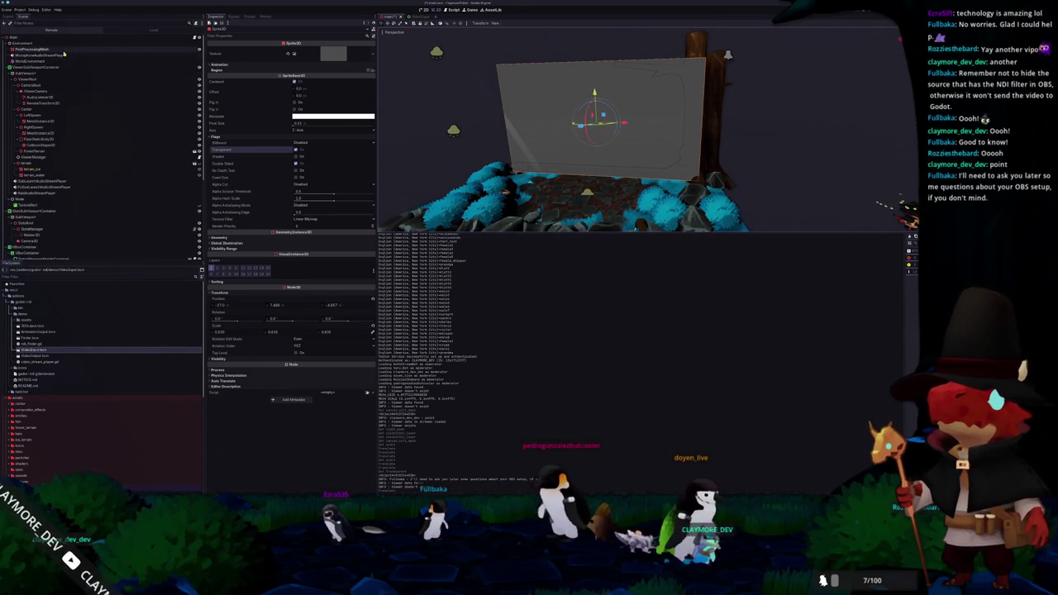
{"action": "left_click", "coordinate": [74, 60]}
{"action": "left_click", "coordinate": [334, 62]}
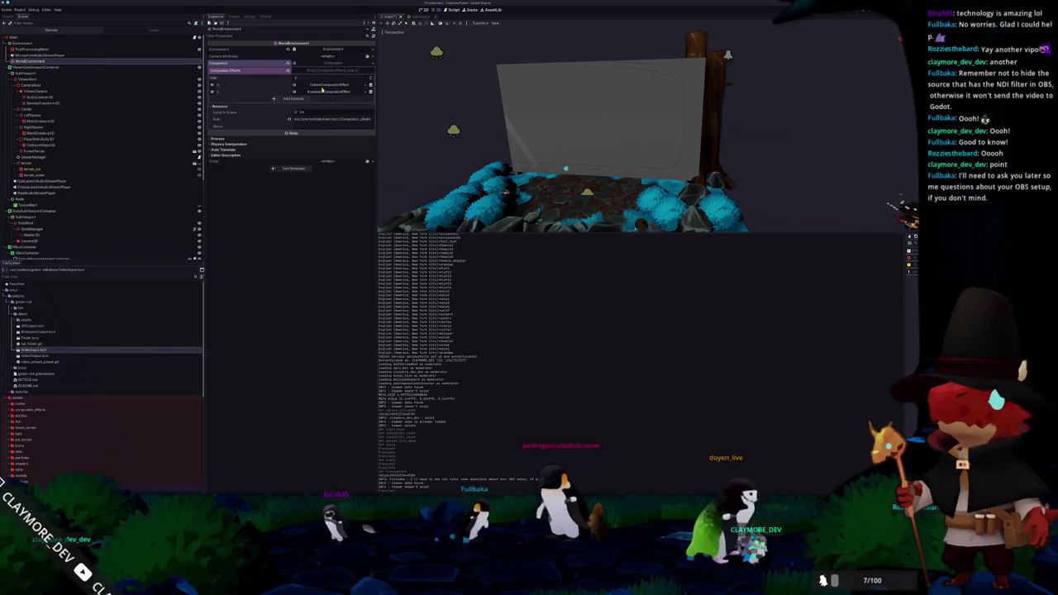
{"action": "left_click", "coordinate": [319, 86]}
{"action": "left_click", "coordinate": [296, 133]}
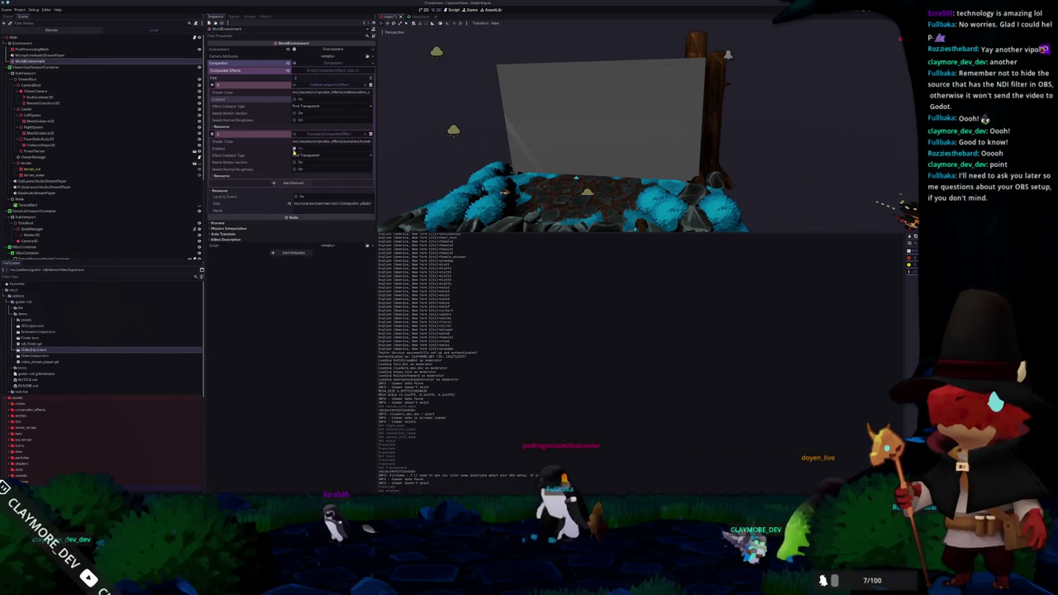
{"action": "left_click", "coordinate": [616, 136]}
{"action": "mouse_move", "coordinate": [615, 137]}
{"action": "left_mouse_down"}
{"action": "mouse_move", "coordinate": [570, 142]}
{"action": "mouse_move", "coordinate": [553, 169]}
{"action": "mouse_move", "coordinate": [574, 155]}
{"action": "left_mouse_up"}
{"action": "left_click", "coordinate": [615, 137]}
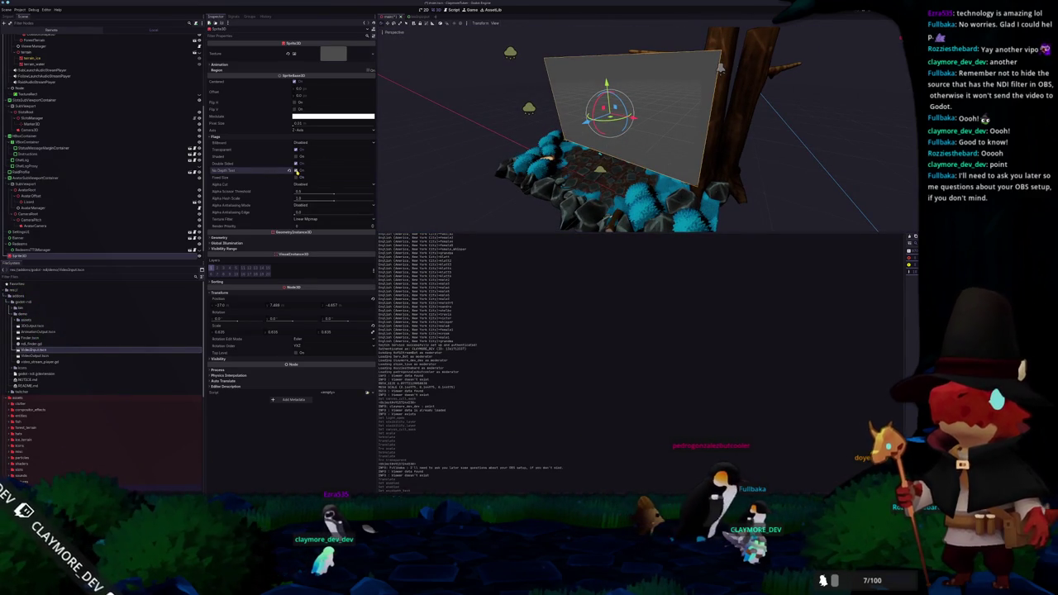
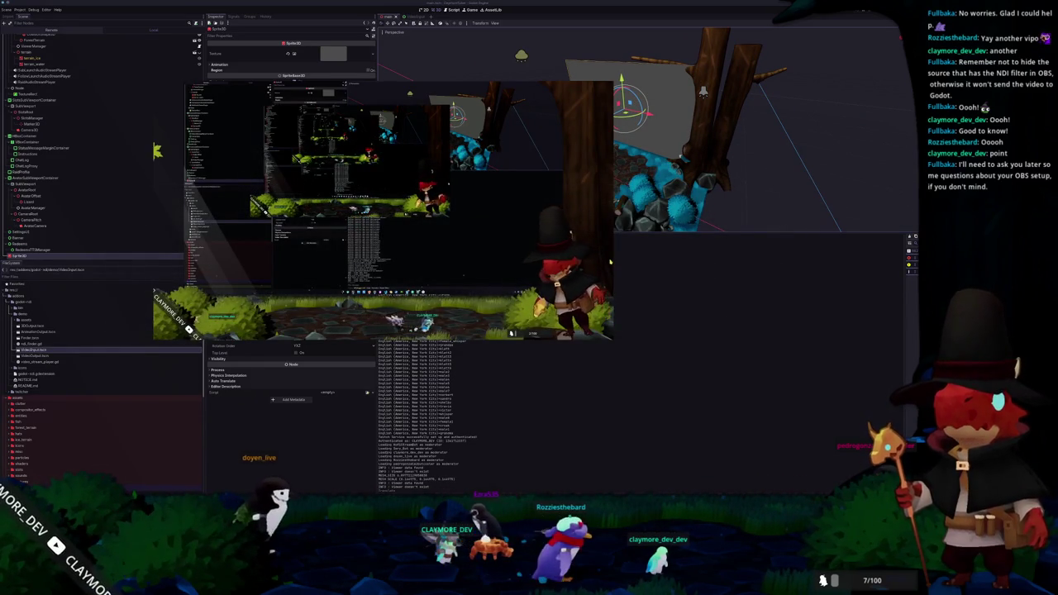
Step: Nudge the Sprite3D plane slightly, then select WorldEnvironment to show its two compositor effects
{"action": "mouse_move", "coordinate": [624, 105]}
{"action": "left_mouse_down"}
{"action": "mouse_move", "coordinate": [620, 42]}
{"action": "mouse_move", "coordinate": [633, 106]}
{"action": "mouse_move", "coordinate": [648, 95]}
{"action": "mouse_move", "coordinate": [623, 114]}
{"action": "mouse_move", "coordinate": [632, 104]}
{"action": "mouse_move", "coordinate": [609, 108]}
{"action": "mouse_move", "coordinate": [626, 103]}
{"action": "left_mouse_up"}
{"action": "scroll", "coordinate": [548, 196], "scroll_direction": "up", "scroll_amount": 3}
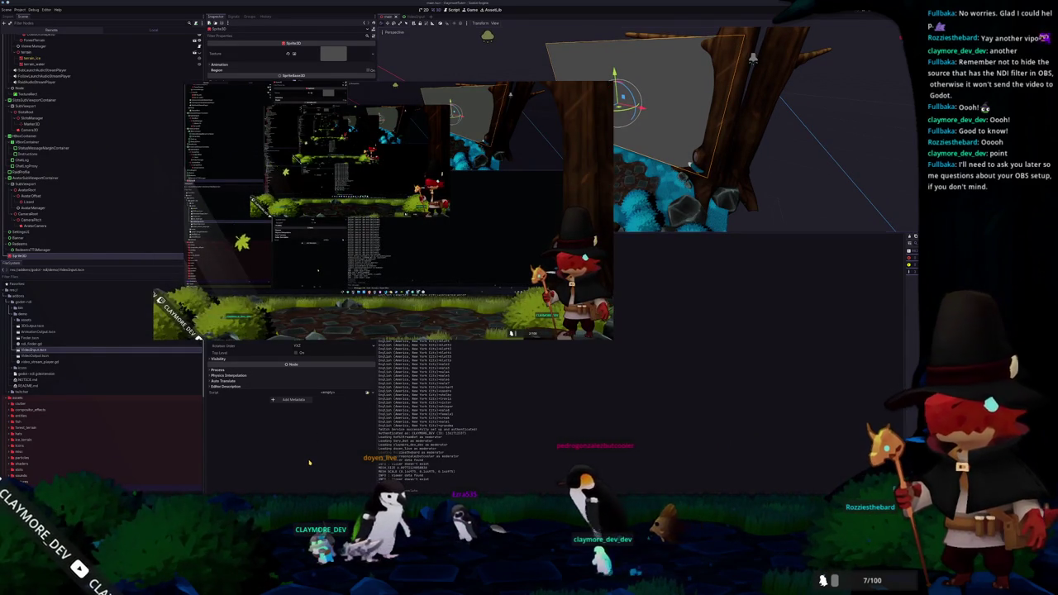
{"action": "scroll", "coordinate": [99, 124], "scroll_direction": "up", "scroll_amount": 10}
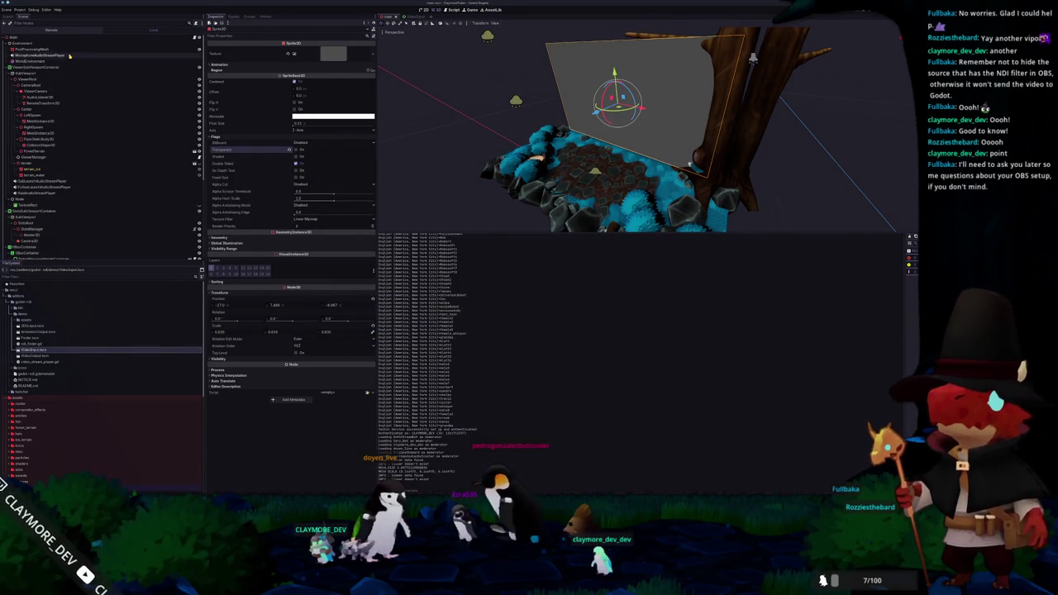
{"action": "left_click", "coordinate": [70, 49]}
{"action": "left_click", "coordinate": [58, 60]}
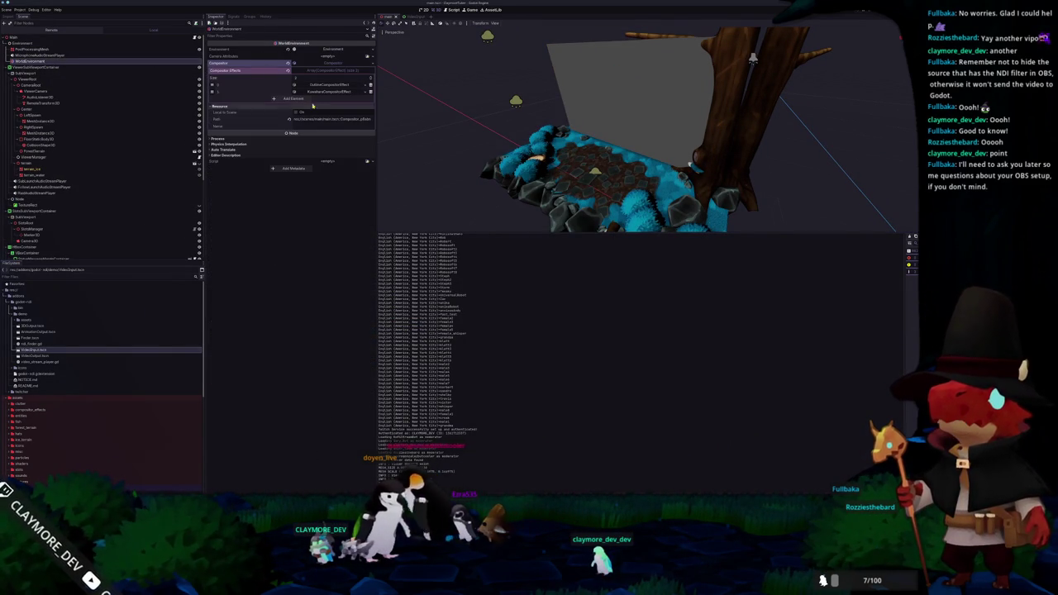
Step: Expand and collapse the Outline and Kuwahara compositor effects' settings to review them
{"action": "left_click", "coordinate": [315, 92]}
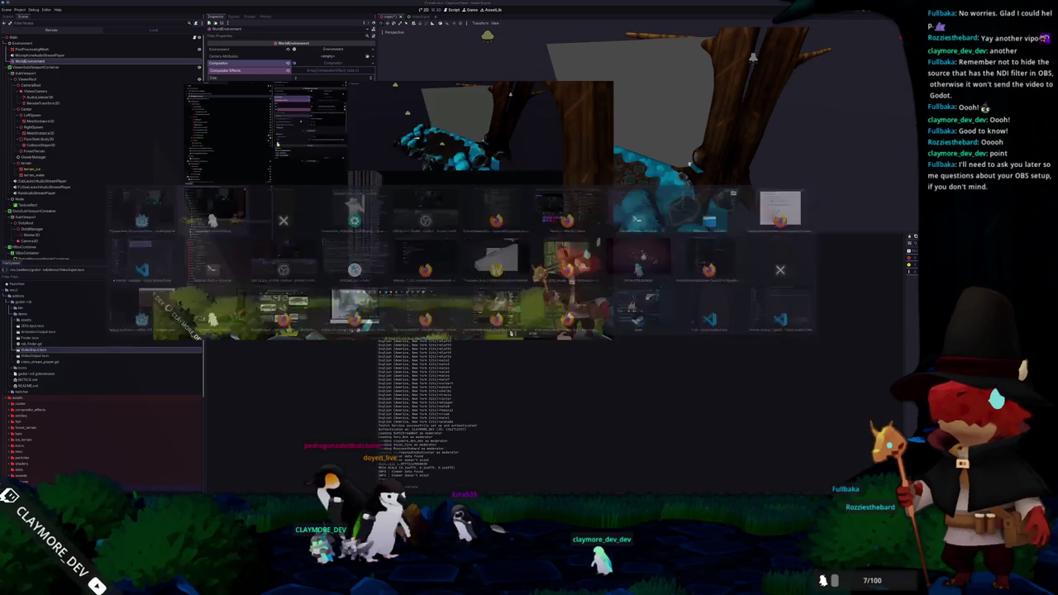
{"action": "key", "text": "alt+Tab"}
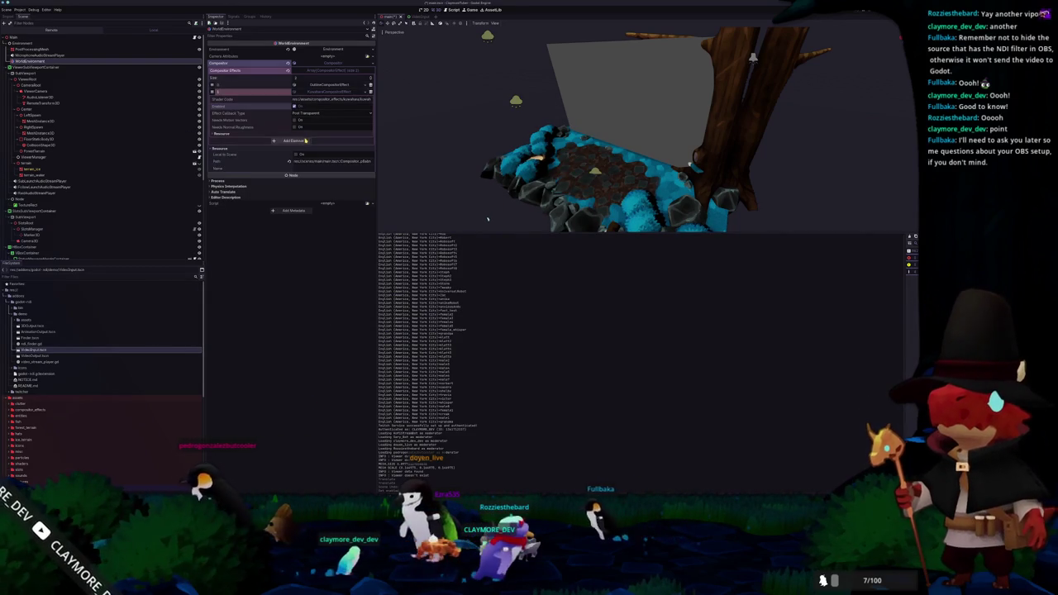
{"action": "left_click", "coordinate": [322, 85]}
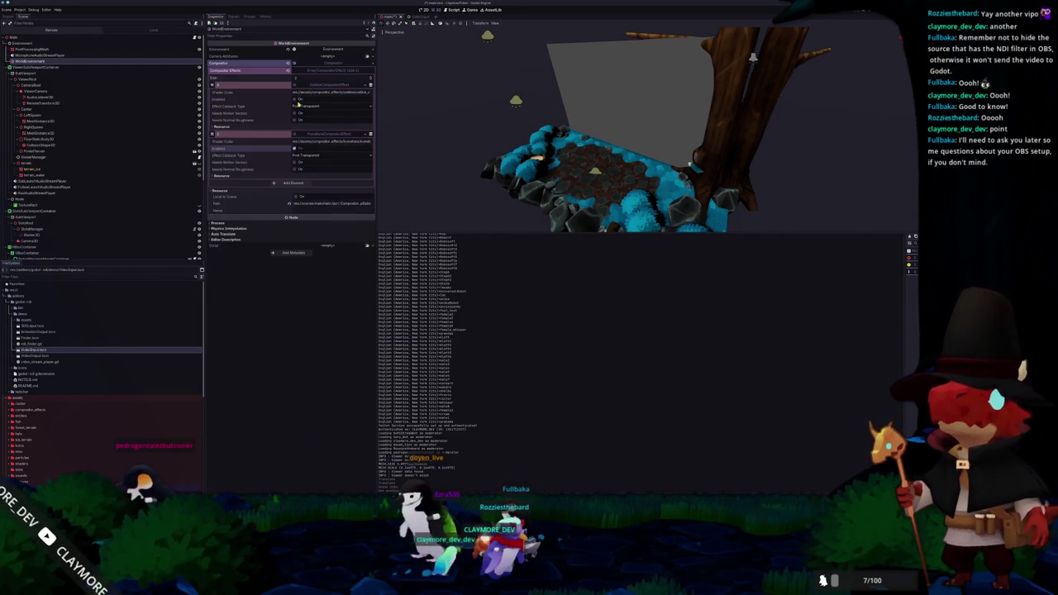
{"action": "scroll", "coordinate": [409, 124], "scroll_direction": "down", "scroll_amount": 5}
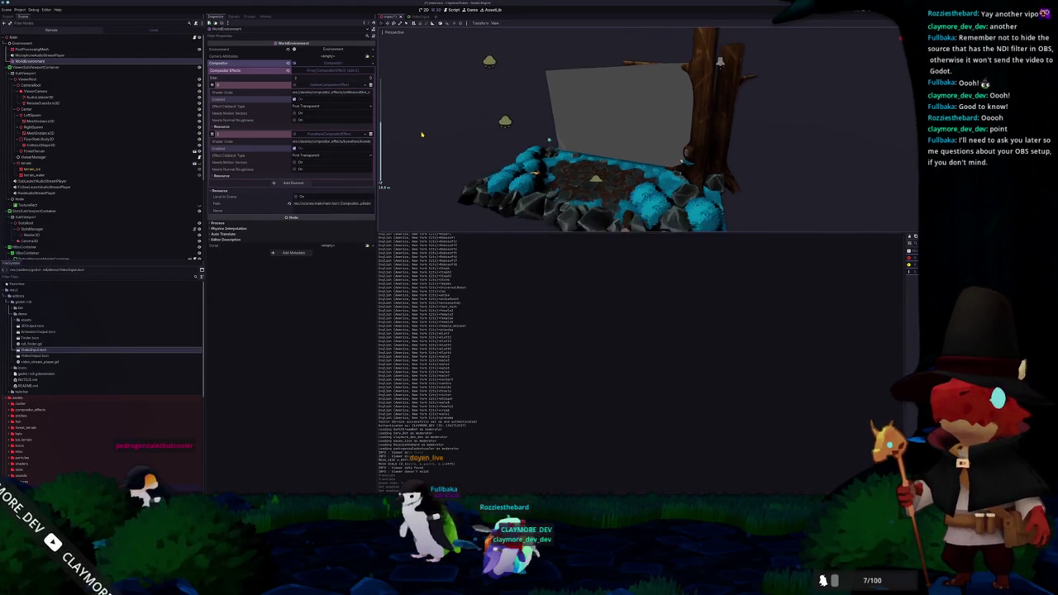
{"action": "scroll", "coordinate": [422, 133], "scroll_direction": "up", "scroll_amount": 3}
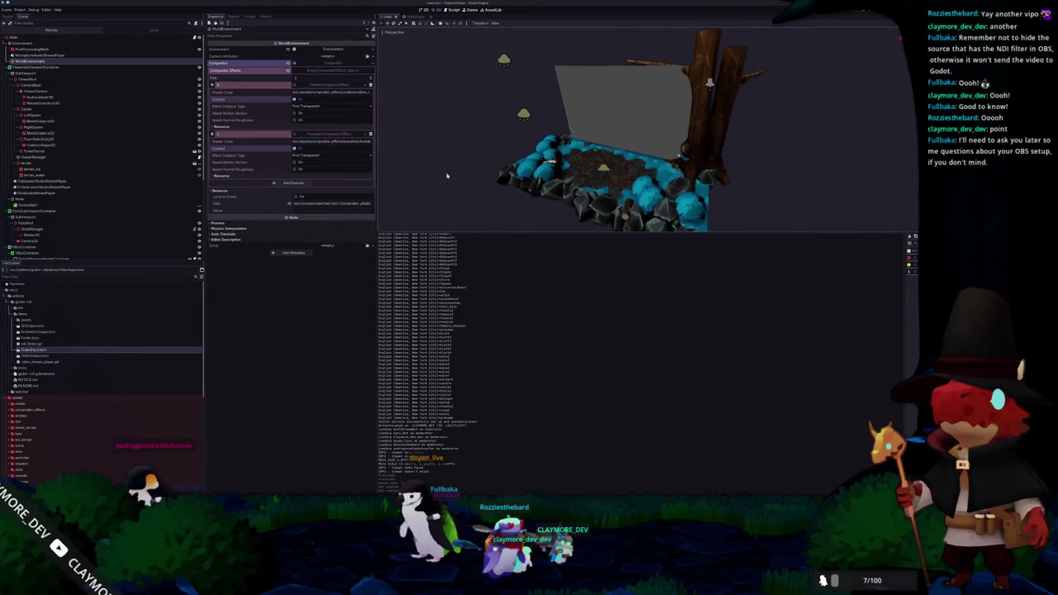
{"action": "scroll", "coordinate": [414, 133], "scroll_direction": "up", "scroll_amount": 2}
{"action": "left_click", "coordinate": [333, 85]}
{"action": "left_click", "coordinate": [333, 85]}
{"action": "left_click", "coordinate": [331, 134]}
{"action": "left_click", "coordinate": [333, 85]}
{"action": "left_click", "coordinate": [333, 85]}
Step: Keep the Kuwahara effect's Effect Callback Type at Post Transparent, then select the Sprite3D plane
{"action": "left_click", "coordinate": [330, 134]}
{"action": "left_click", "coordinate": [324, 156]}
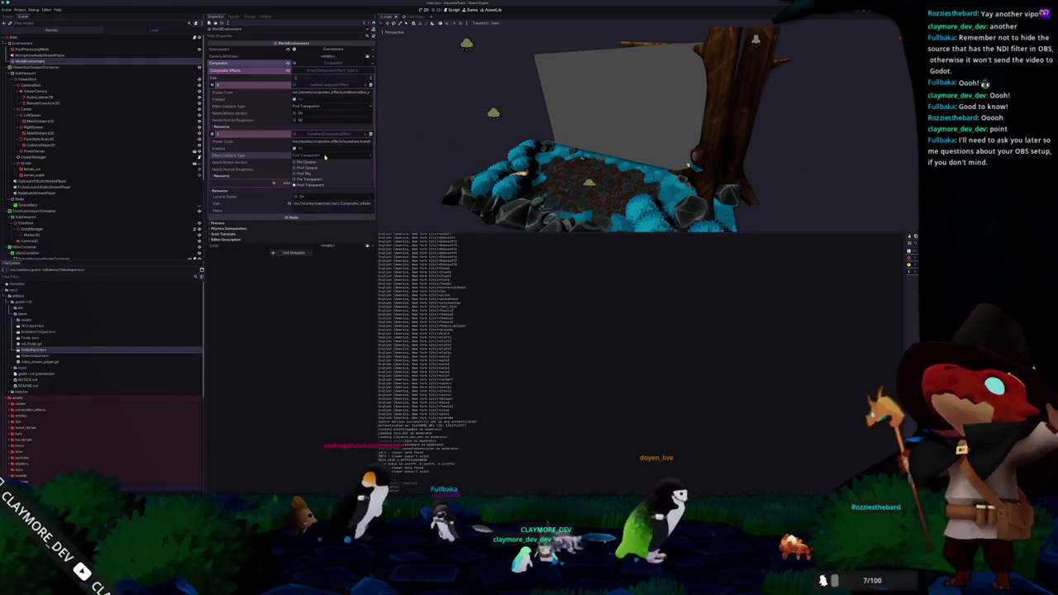
{"action": "left_click", "coordinate": [325, 156]}
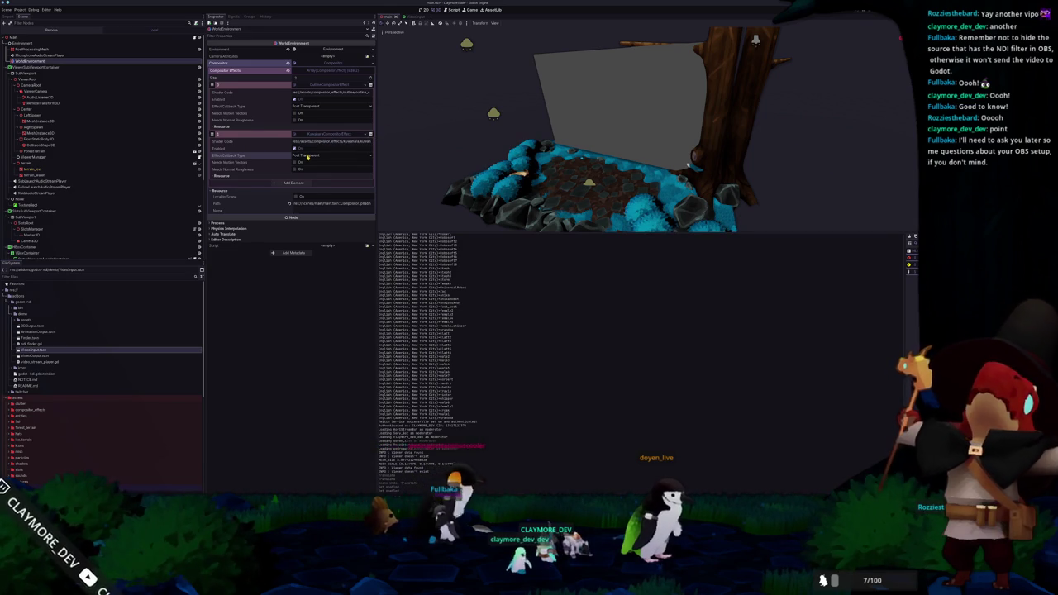
{"action": "left_click", "coordinate": [308, 156]}
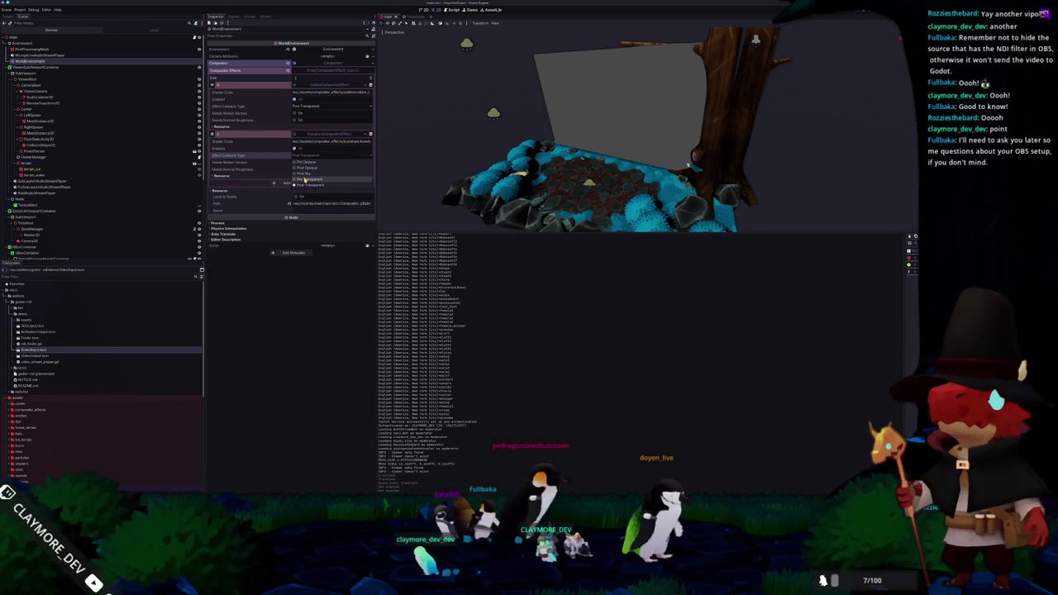
{"action": "left_click", "coordinate": [305, 179]}
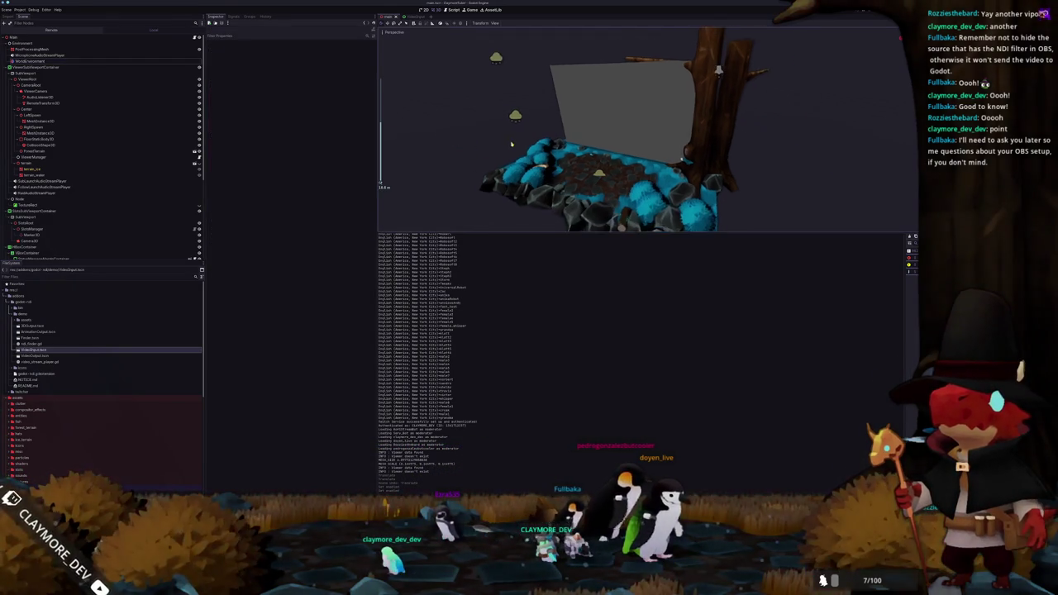
{"action": "left_click", "coordinate": [625, 107]}
Step: Orbit around the Sprite3D plane and move it along its depth axis
{"action": "mouse_move", "coordinate": [381, 183]}
{"action": "left_mouse_down"}
{"action": "mouse_move", "coordinate": [534, 130]}
{"action": "mouse_move", "coordinate": [423, 143]}
{"action": "mouse_move", "coordinate": [484, 144]}
{"action": "mouse_move", "coordinate": [494, 155]}
{"action": "left_mouse_up"}
{"action": "mouse_move", "coordinate": [599, 119]}
{"action": "left_mouse_down"}
{"action": "mouse_move", "coordinate": [588, 134]}
{"action": "mouse_move", "coordinate": [661, 145]}
{"action": "mouse_move", "coordinate": [708, 137]}
{"action": "left_mouse_up"}
{"action": "scroll", "coordinate": [607, 151], "scroll_direction": "up", "scroll_amount": 3}
{"action": "scroll", "coordinate": [661, 145], "scroll_direction": "down", "scroll_amount": 2}
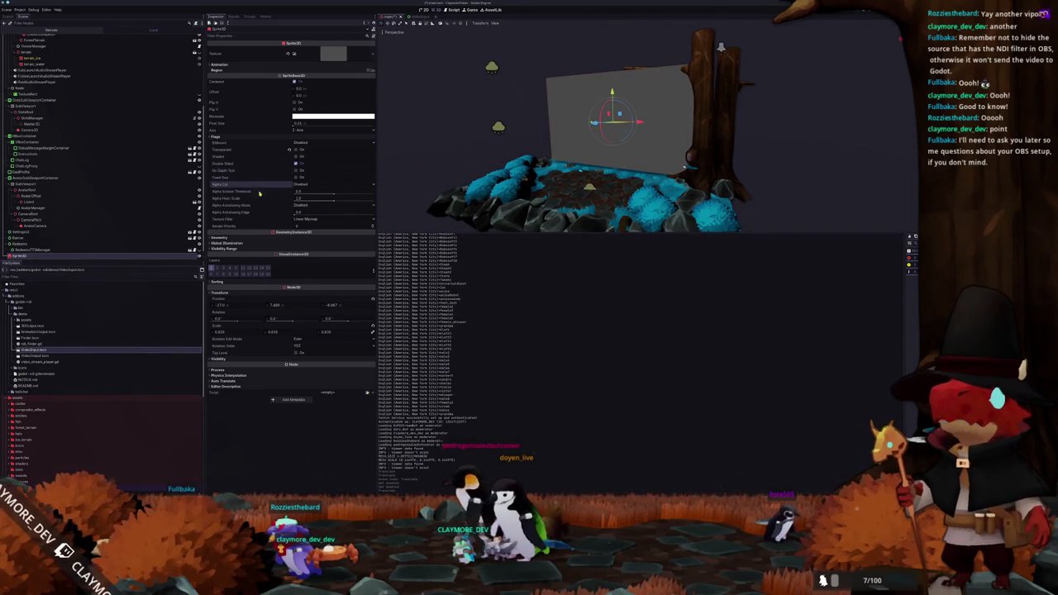
{"action": "scroll", "coordinate": [271, 66], "scroll_direction": "up", "scroll_amount": 1}
{"action": "scroll", "coordinate": [267, 70], "scroll_direction": "down", "scroll_amount": 1}
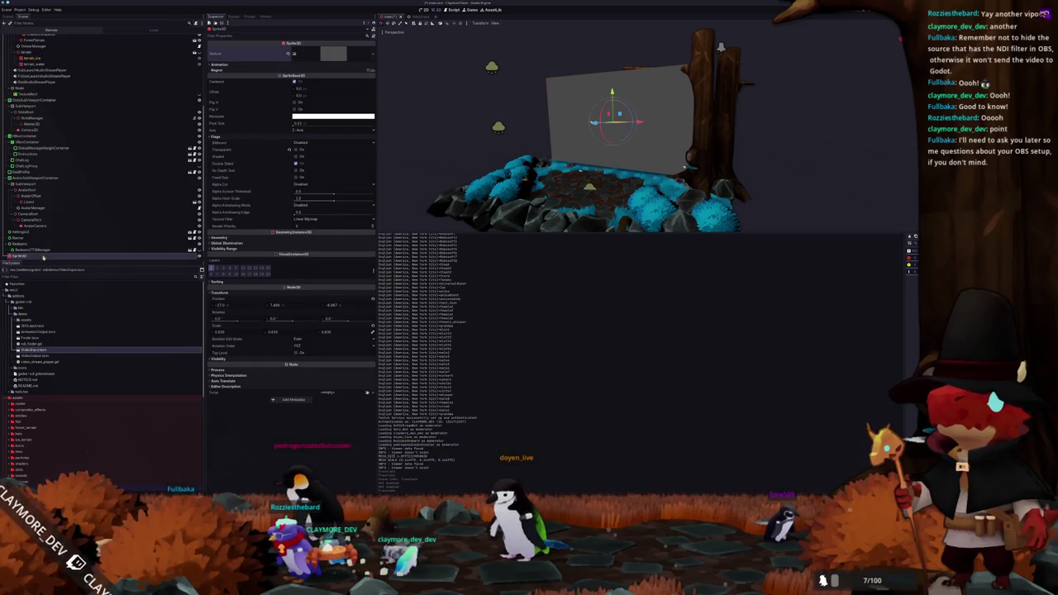
{"action": "left_click_drag", "start_coordinate": [48, 256], "coordinate": [29, 253]}
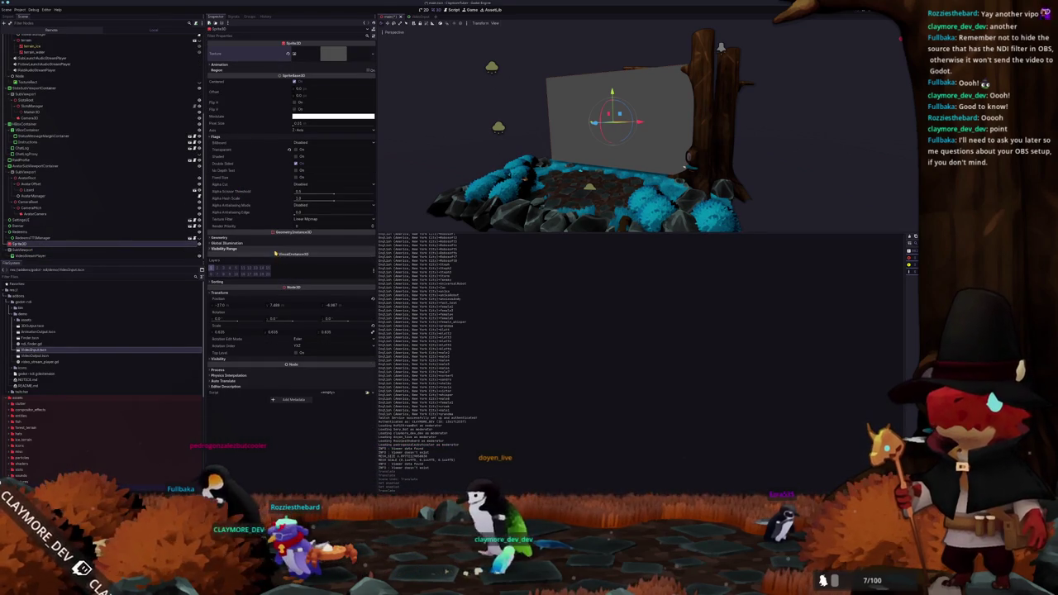
Step: Expand the Sprite3D's Geometry settings and set Texture Filter to Nearest, then back to Linear Mipmap
{"action": "left_click", "coordinate": [276, 249]}
{"action": "left_click", "coordinate": [276, 244]}
{"action": "left_click", "coordinate": [278, 238]}
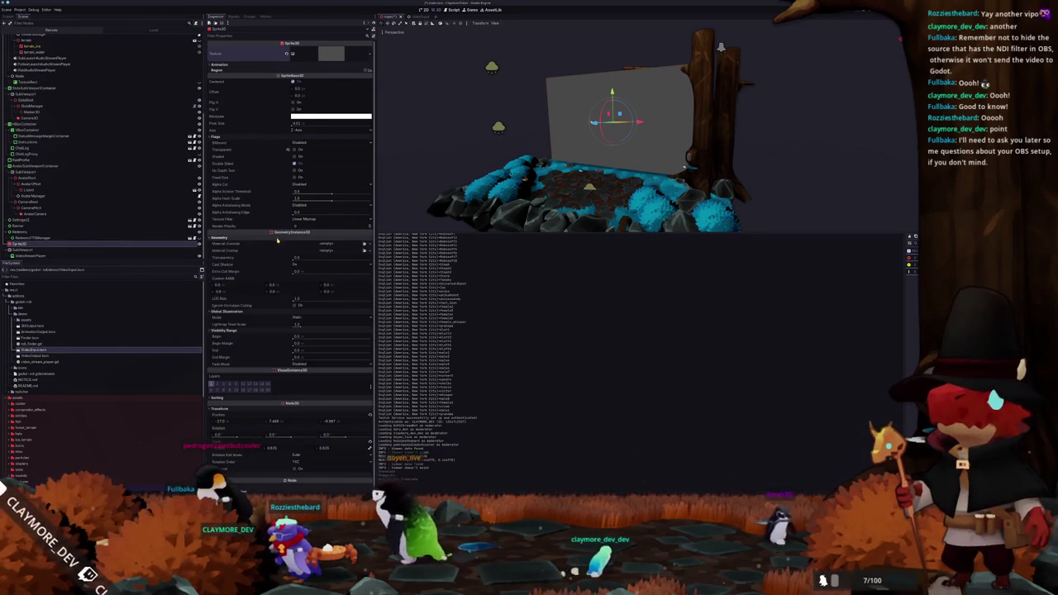
{"action": "mouse_move", "coordinate": [266, 264]}
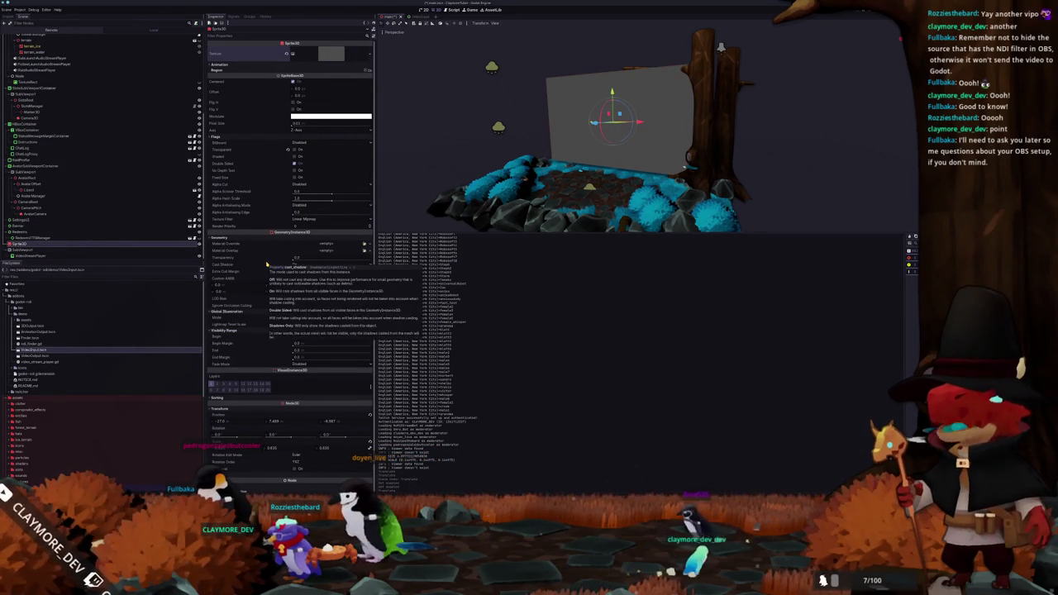
{"action": "mouse_move", "coordinate": [235, 282]}
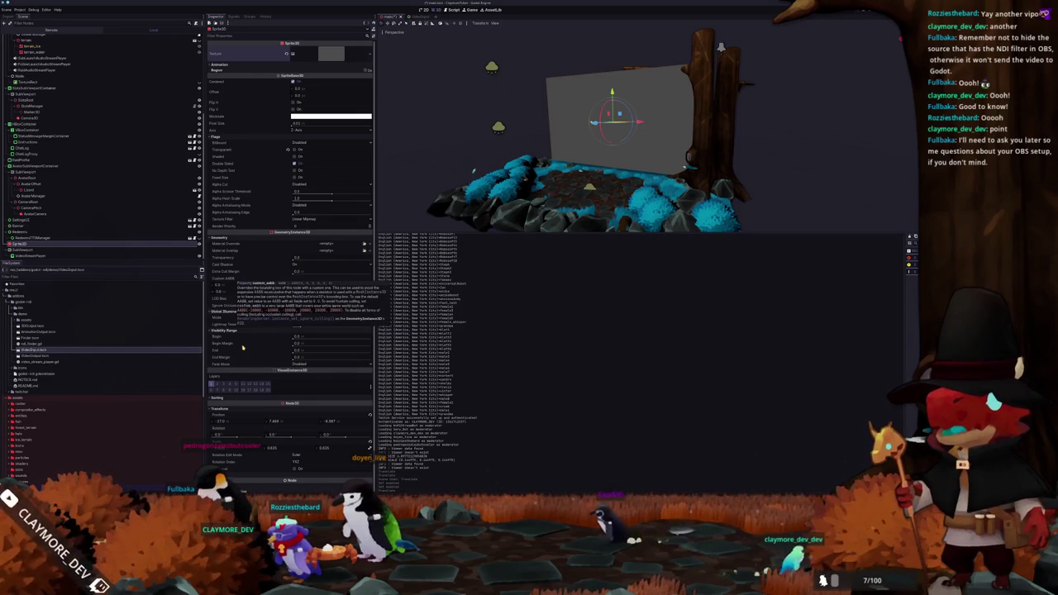
{"action": "mouse_move", "coordinate": [246, 343]}
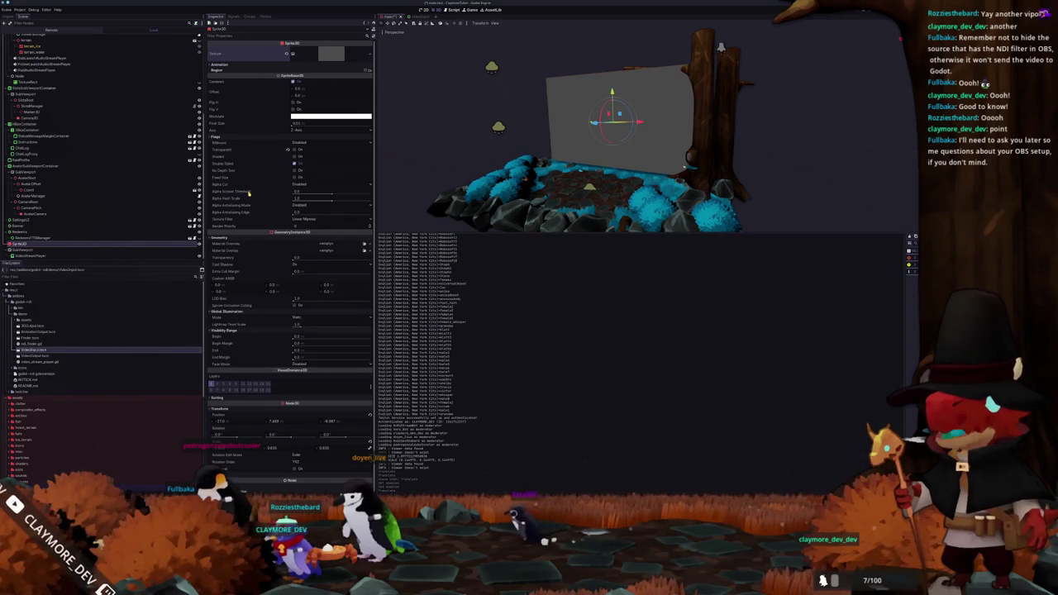
{"action": "mouse_move", "coordinate": [251, 205]}
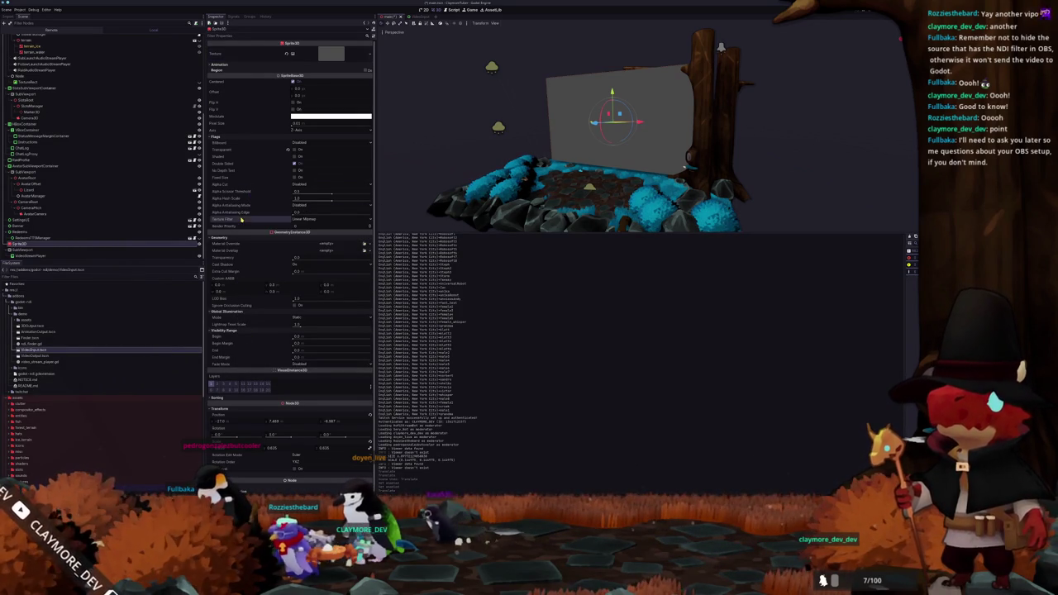
{"action": "left_click", "coordinate": [309, 220]}
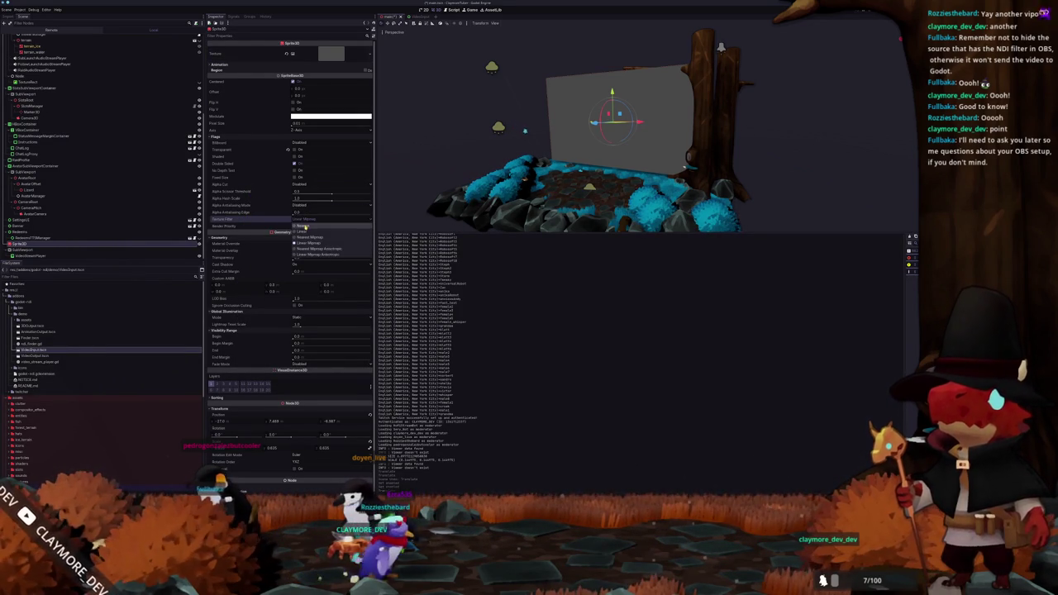
{"action": "left_click", "coordinate": [305, 225]}
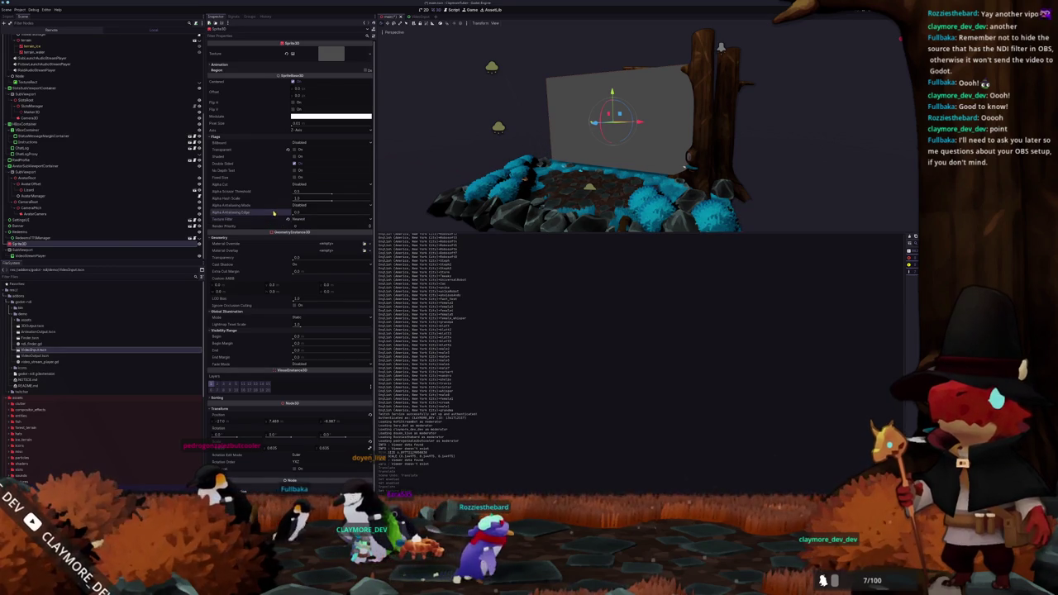
{"action": "left_click", "coordinate": [298, 220]}
{"action": "left_click", "coordinate": [302, 244]}
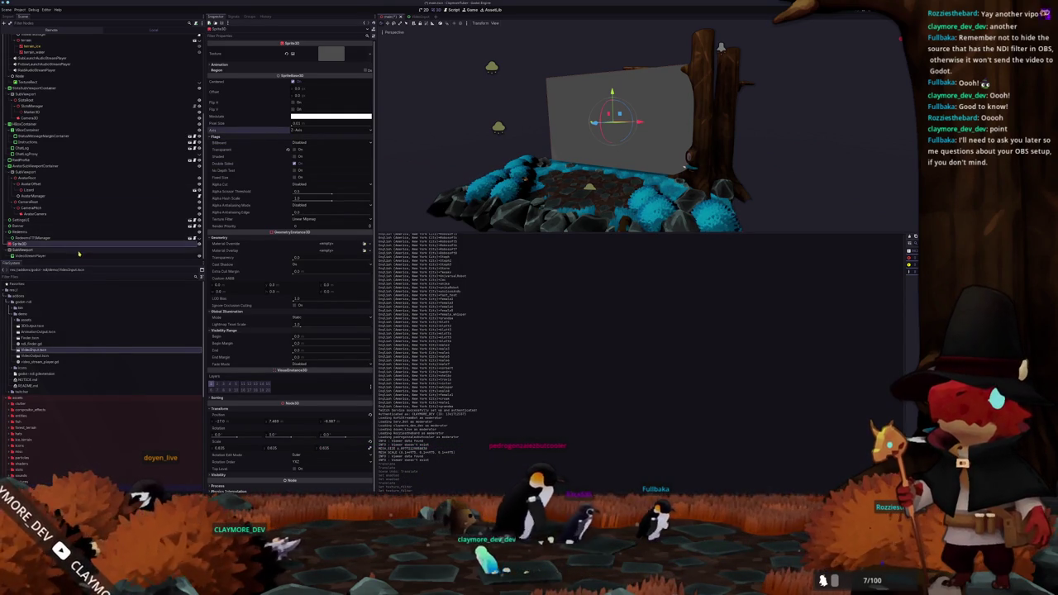
{"action": "left_click", "coordinate": [76, 256]}
Step: Select the SubViewport and expand its Rendering, Scaling 3D, Canvas Items, Audio Listener and physics groups
{"action": "left_click", "coordinate": [91, 249]}
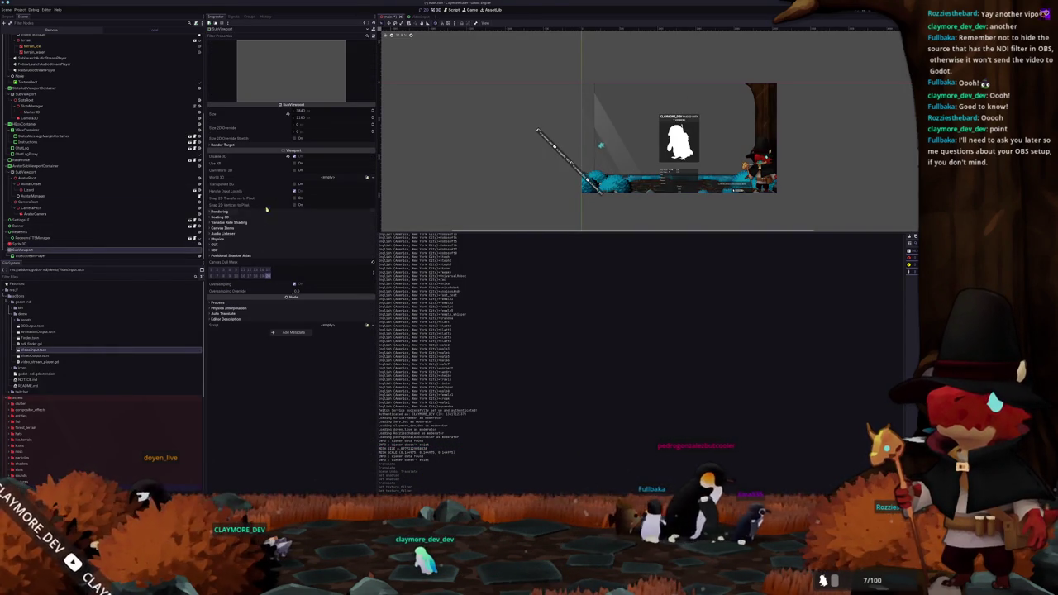
{"action": "left_click", "coordinate": [248, 250]}
{"action": "left_click", "coordinate": [248, 245]}
{"action": "left_click", "coordinate": [248, 239]}
{"action": "left_click", "coordinate": [248, 233]}
{"action": "left_click", "coordinate": [249, 229]}
{"action": "left_click", "coordinate": [249, 223]}
{"action": "left_click", "coordinate": [250, 216]}
{"action": "left_click", "coordinate": [252, 212]}
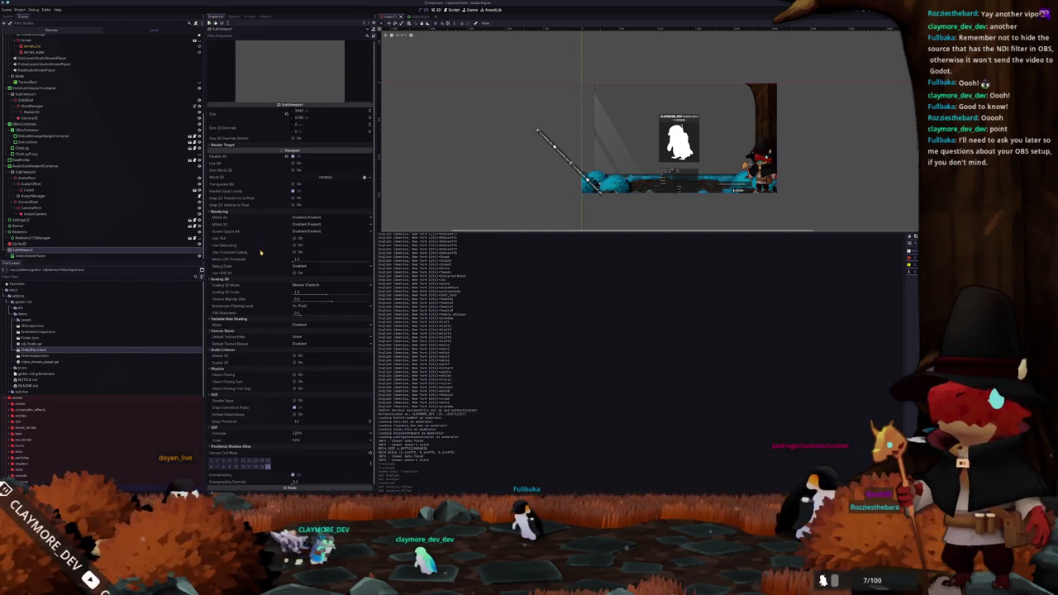
{"action": "scroll", "coordinate": [261, 231], "scroll_direction": "down", "scroll_amount": 2}
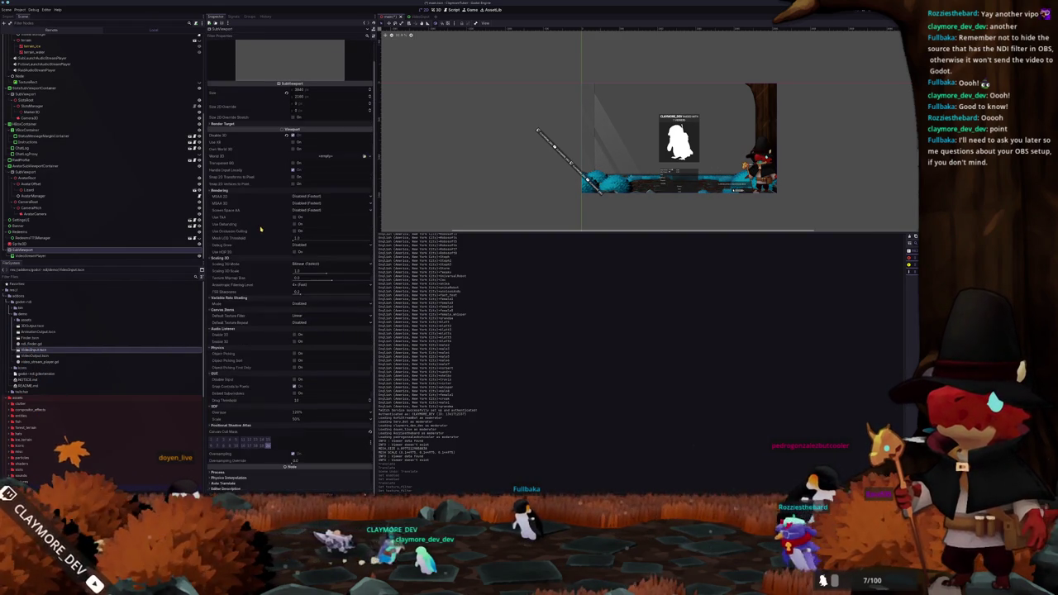
Step: Check the SubViewport's Debug Draw options without changing them, then select the VideoStreamPlayer node
{"action": "left_click", "coordinate": [297, 245]}
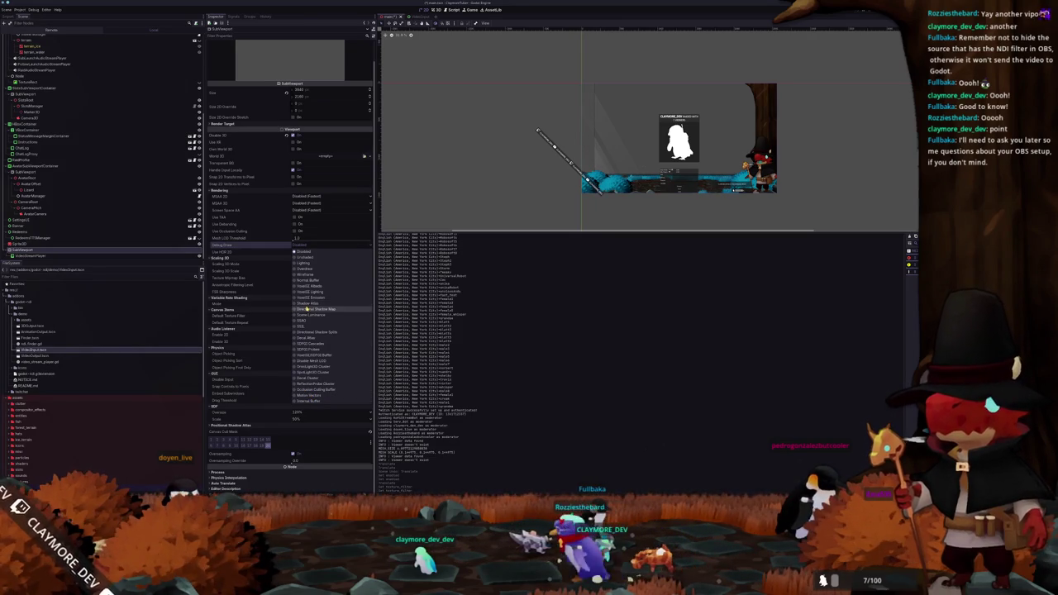
{"action": "left_click", "coordinate": [255, 222]}
{"action": "scroll", "coordinate": [258, 165], "scroll_direction": "up", "scroll_amount": 2}
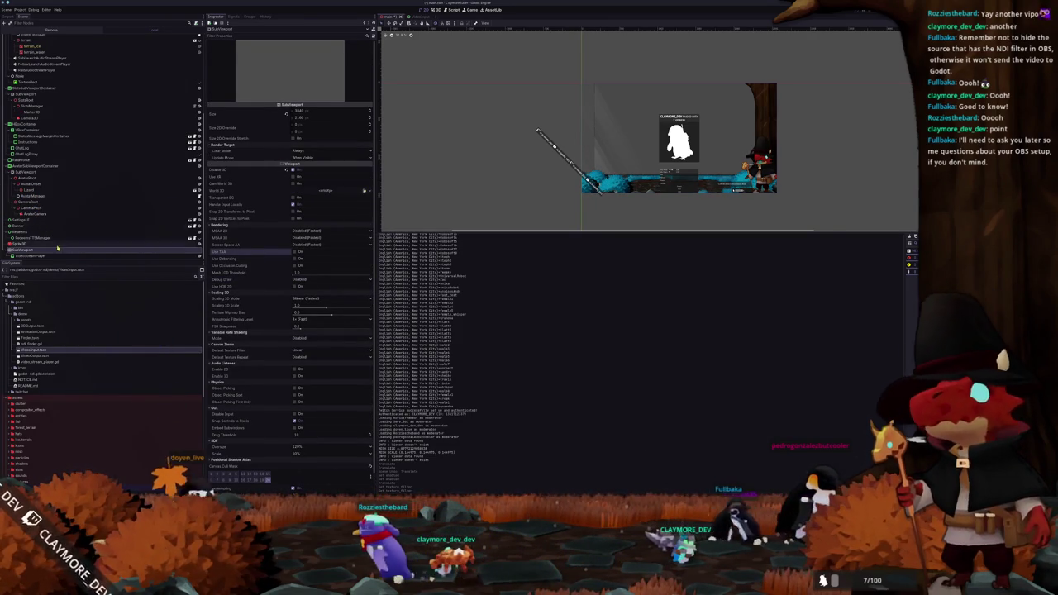
{"action": "left_click", "coordinate": [47, 245]}
{"action": "left_click", "coordinate": [43, 256]}
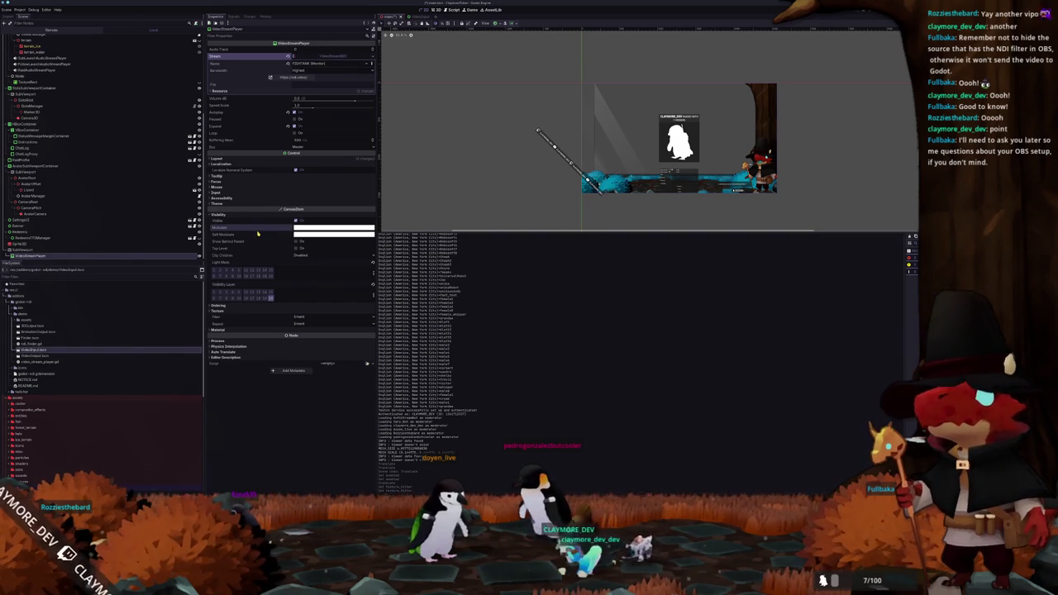
Step: Pan the 2D view, then pick outline_compositor_effect.gd under compositor_effects/outline in the FileSystem dock
{"action": "scroll", "coordinate": [530, 179], "scroll_direction": "up", "scroll_amount": 1}
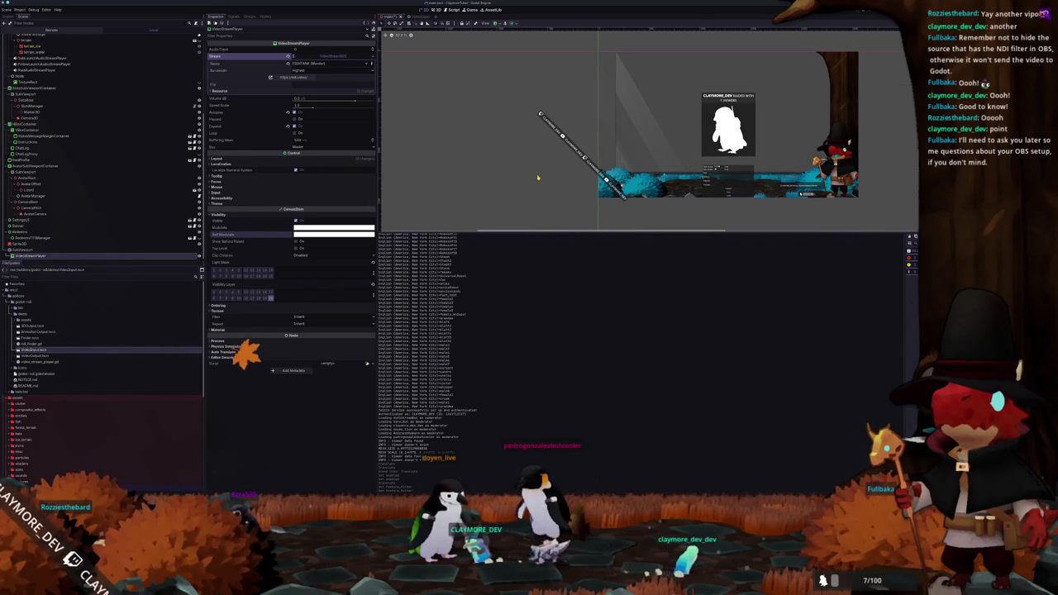
{"action": "left_click_drag", "start_coordinate": [531, 174], "coordinate": [443, 192]}
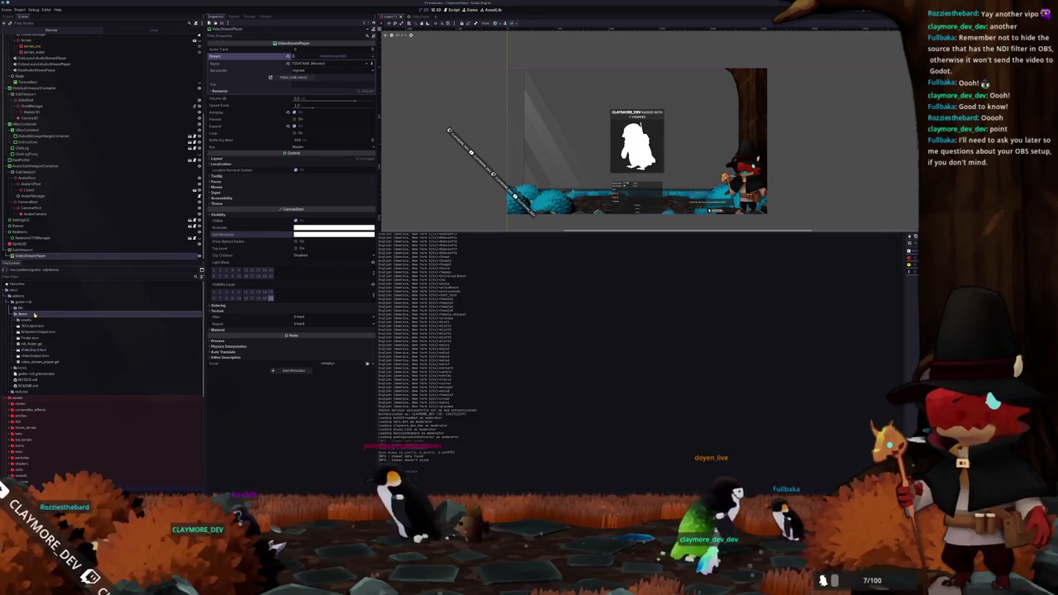
{"action": "scroll", "coordinate": [51, 336], "scroll_direction": "down", "scroll_amount": 3}
{"action": "double_click", "coordinate": [51, 336]}
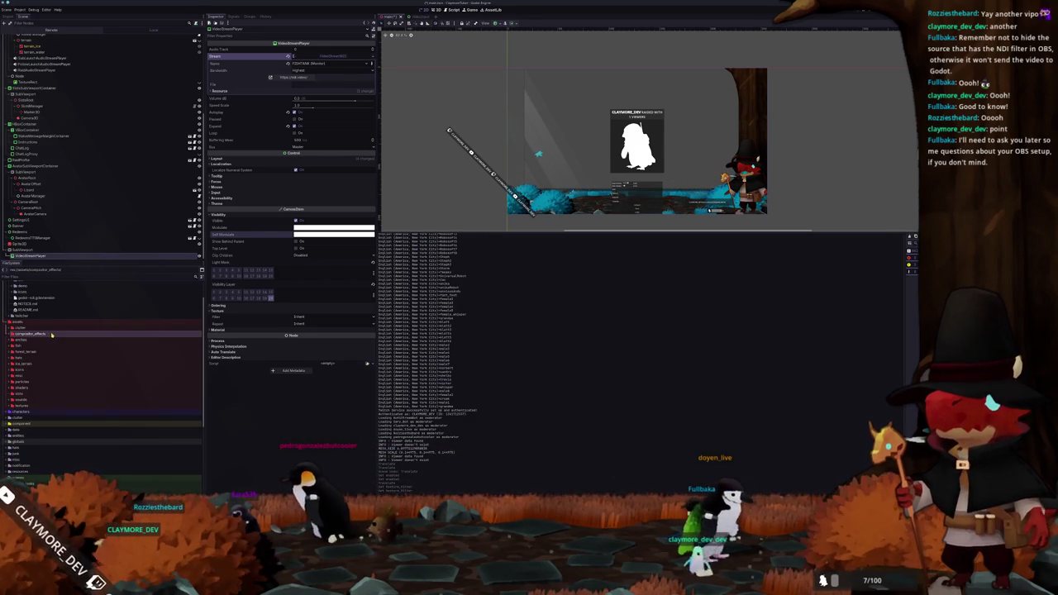
{"action": "double_click", "coordinate": [33, 345]}
{"action": "left_click", "coordinate": [43, 353]}
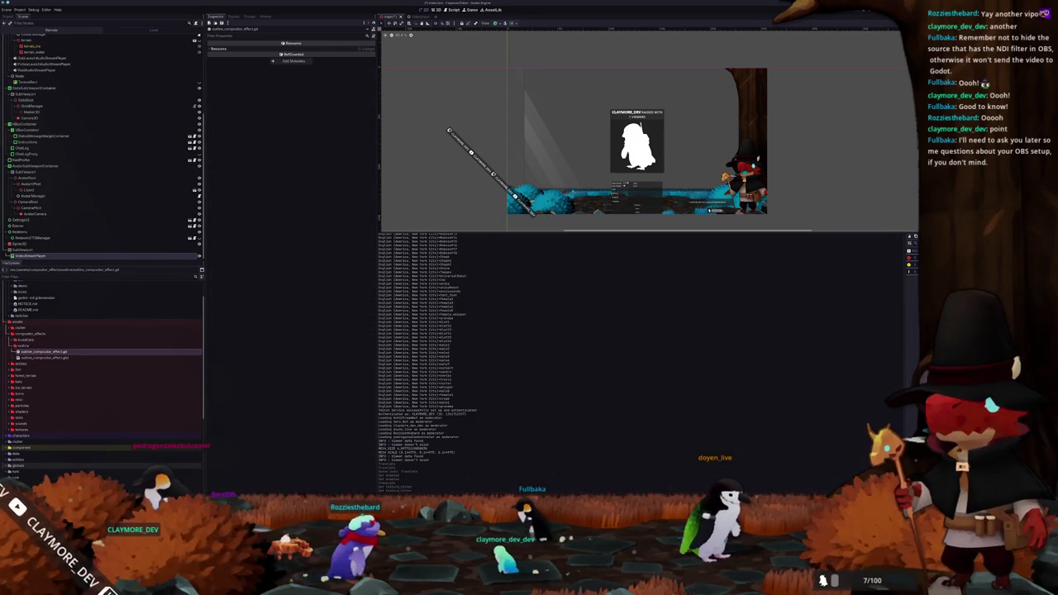
{"action": "key", "text": "alt+Tab"}
Step: Close the scratch text.txt file with Don't Save and close its leftover window
{"action": "left_click", "coordinate": [391, 215]}
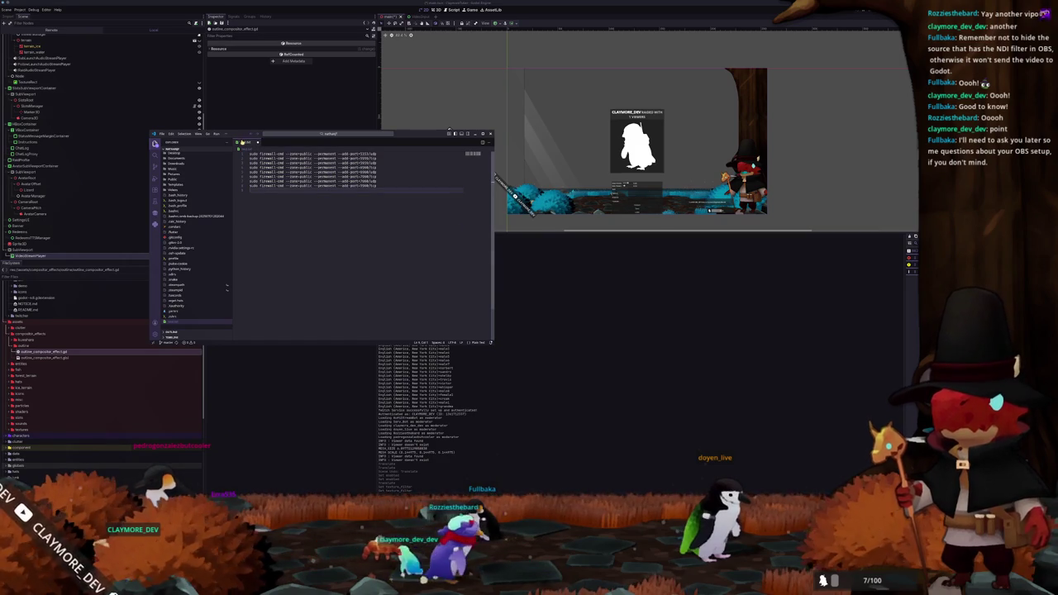
{"action": "left_click", "coordinate": [257, 142]}
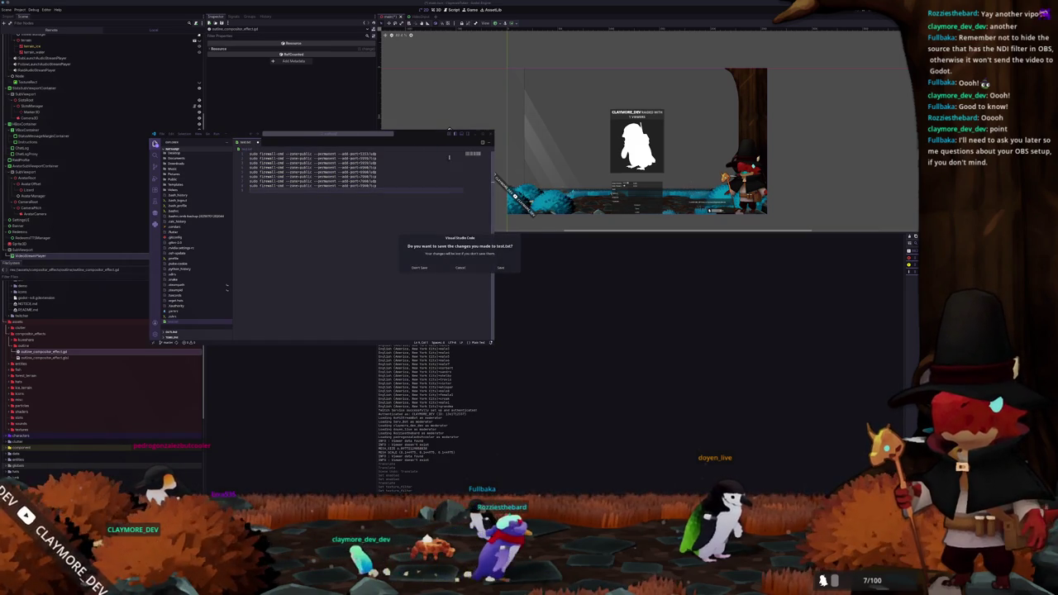
{"action": "left_click", "coordinate": [415, 267]}
{"action": "left_click", "coordinate": [490, 133]}
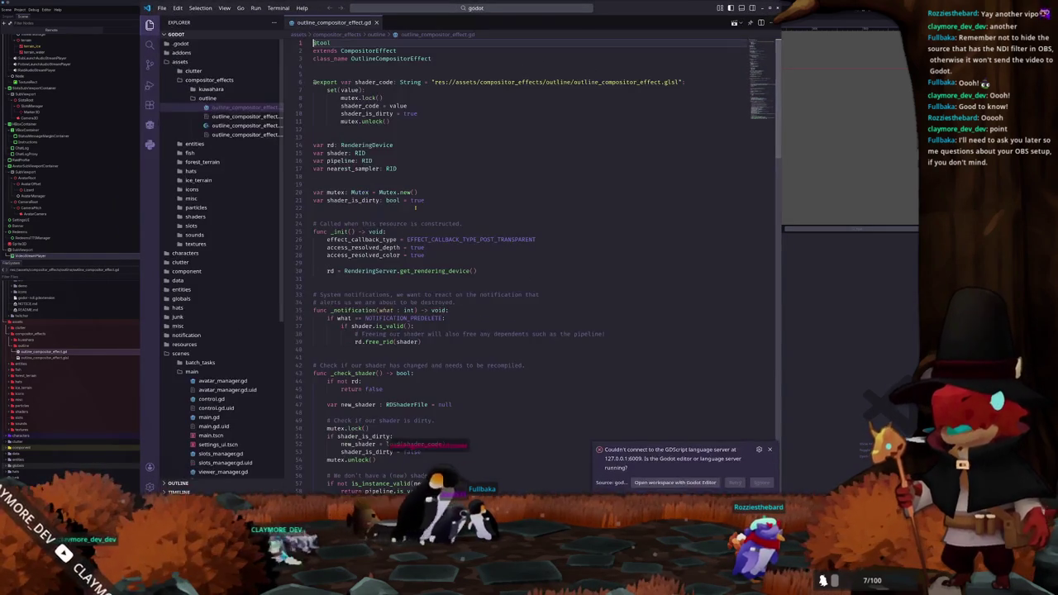
Step: Scroll outline_compositor_effect.gd to _render_callback and select the get_render_scene_buffers call on line 95
{"action": "scroll", "coordinate": [414, 207], "scroll_direction": "down", "scroll_amount": 3}
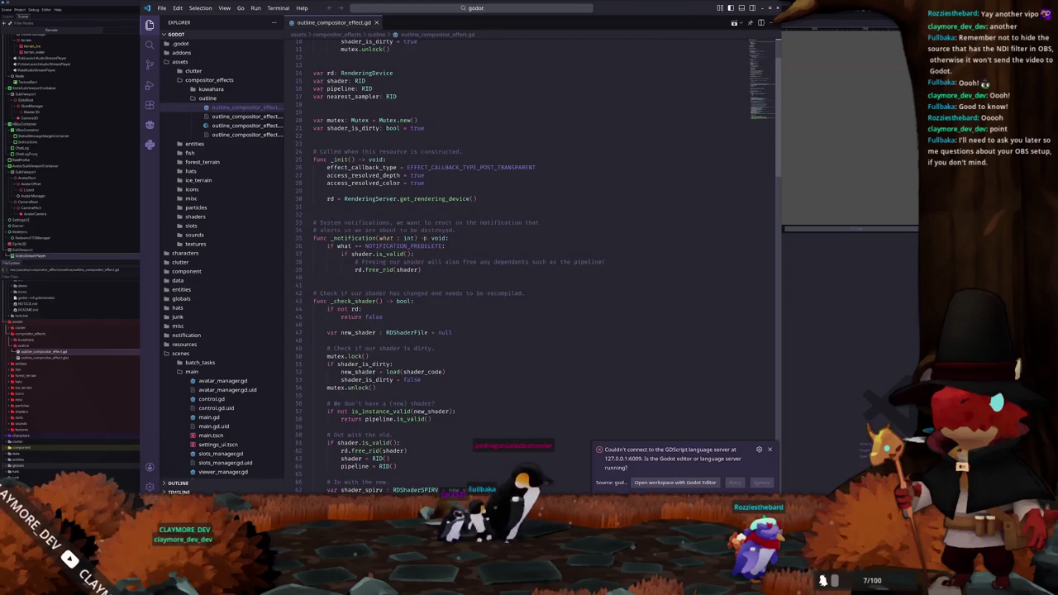
{"action": "left_click", "coordinate": [388, 287]}
{"action": "scroll", "coordinate": [387, 291], "scroll_direction": "down", "scroll_amount": 5}
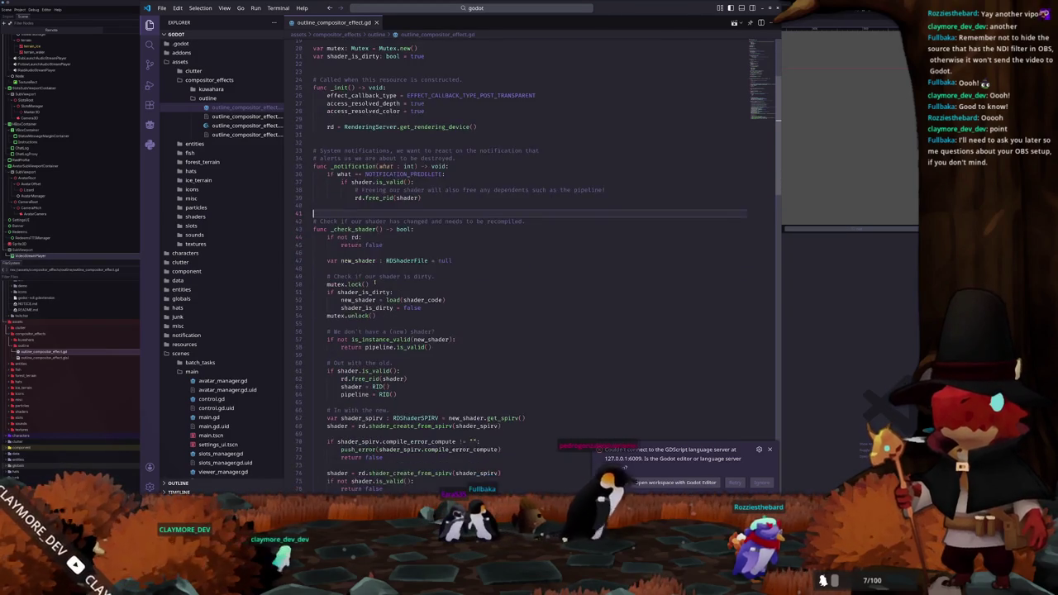
{"action": "scroll", "coordinate": [388, 291], "scroll_direction": "down", "scroll_amount": 12}
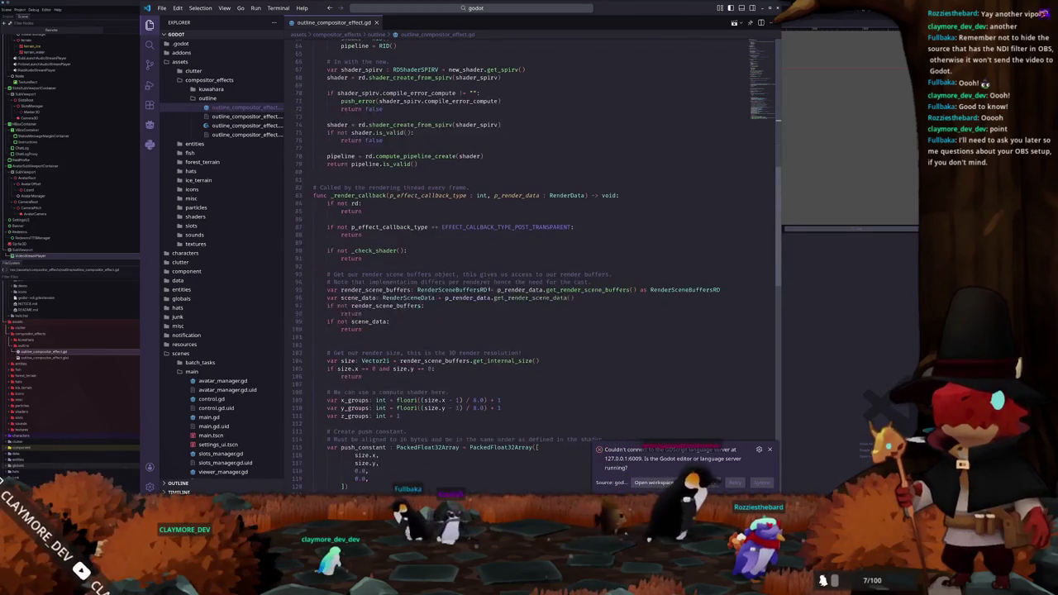
{"action": "left_click", "coordinate": [429, 265]}
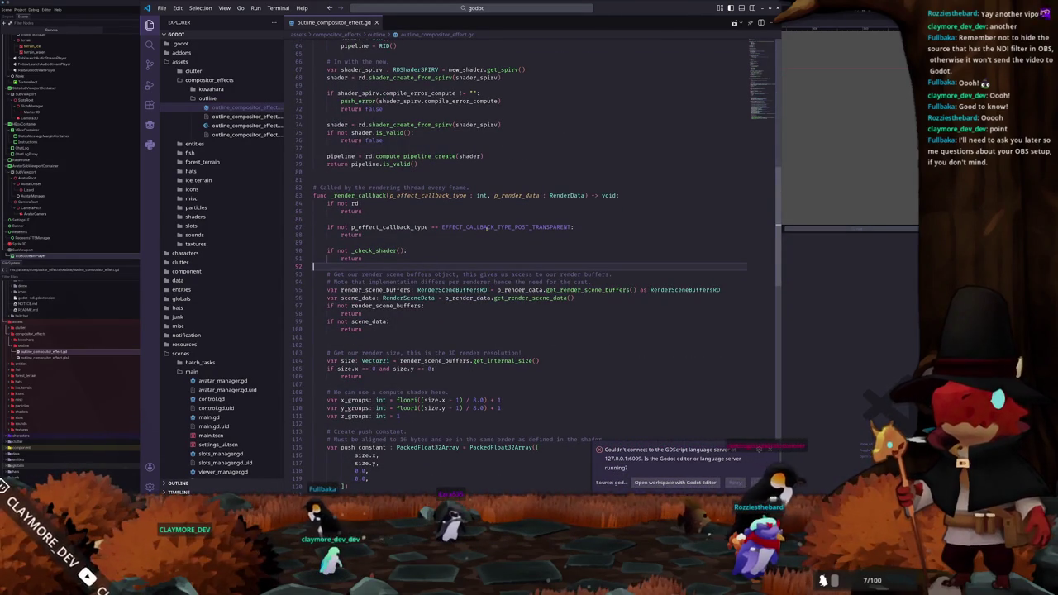
{"action": "left_click", "coordinate": [452, 242]}
{"action": "scroll", "coordinate": [452, 241], "scroll_direction": "down", "scroll_amount": 2}
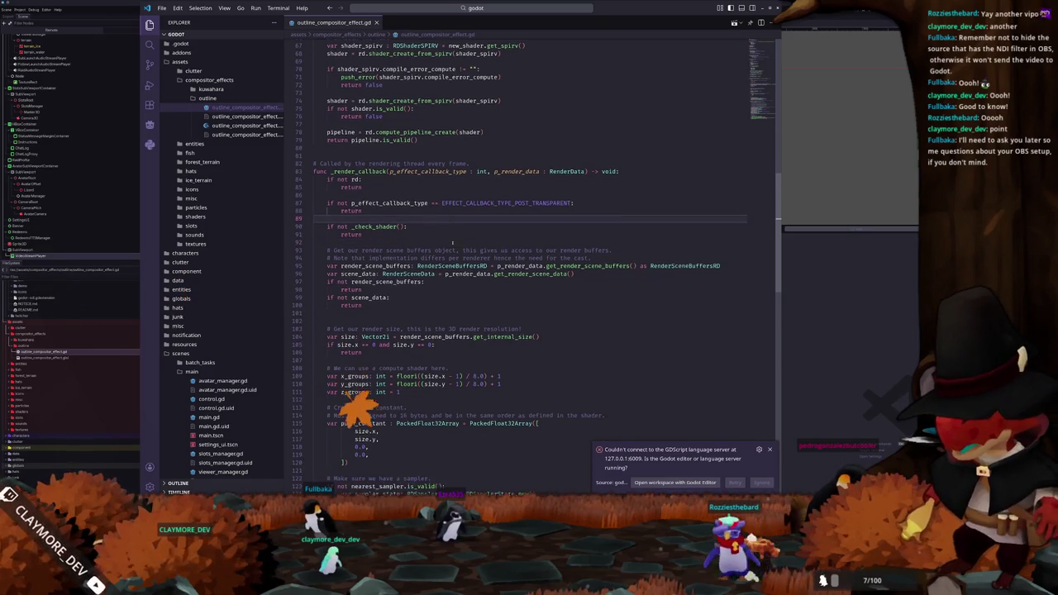
{"action": "double_click", "coordinate": [588, 242]}
{"action": "left_click", "coordinate": [587, 249]}
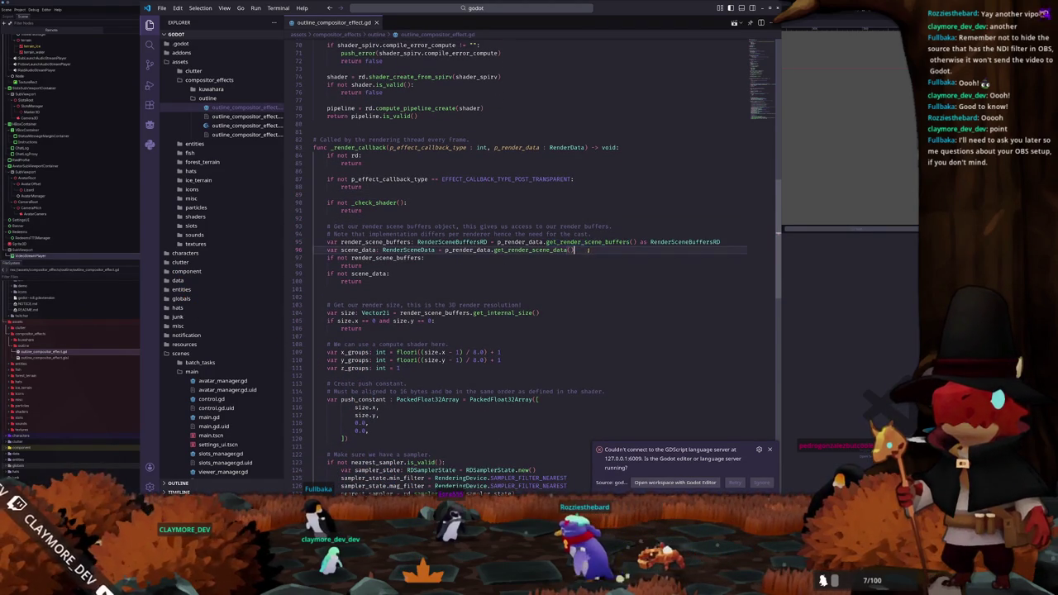
{"action": "double_click", "coordinate": [590, 242]}
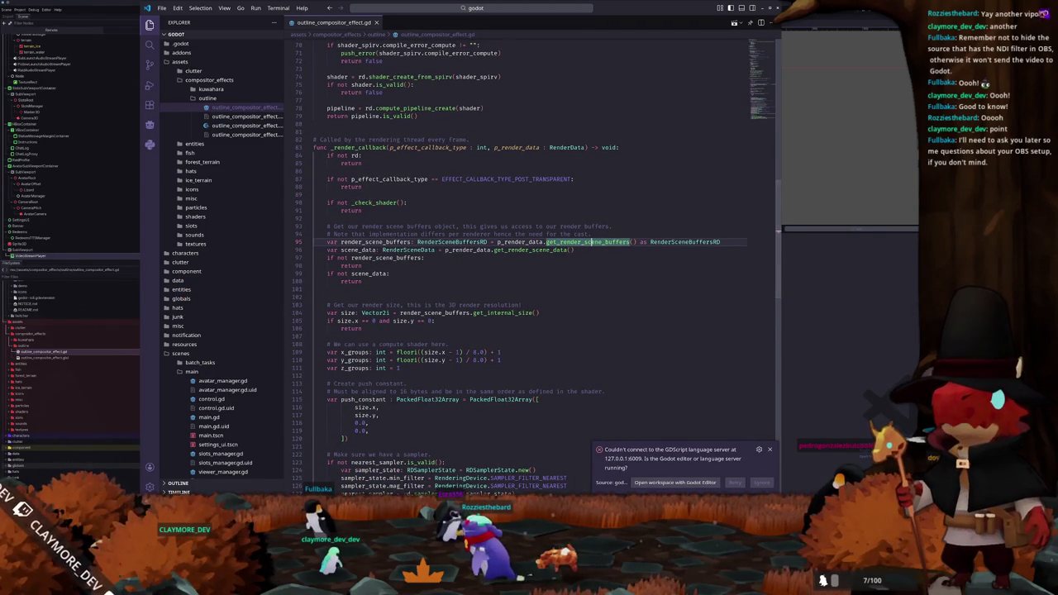
Step: Switch to the browser showing the Godot 4.6 RenderSceneBuffersRD class reference
{"action": "key", "text": "alt+Tab"}
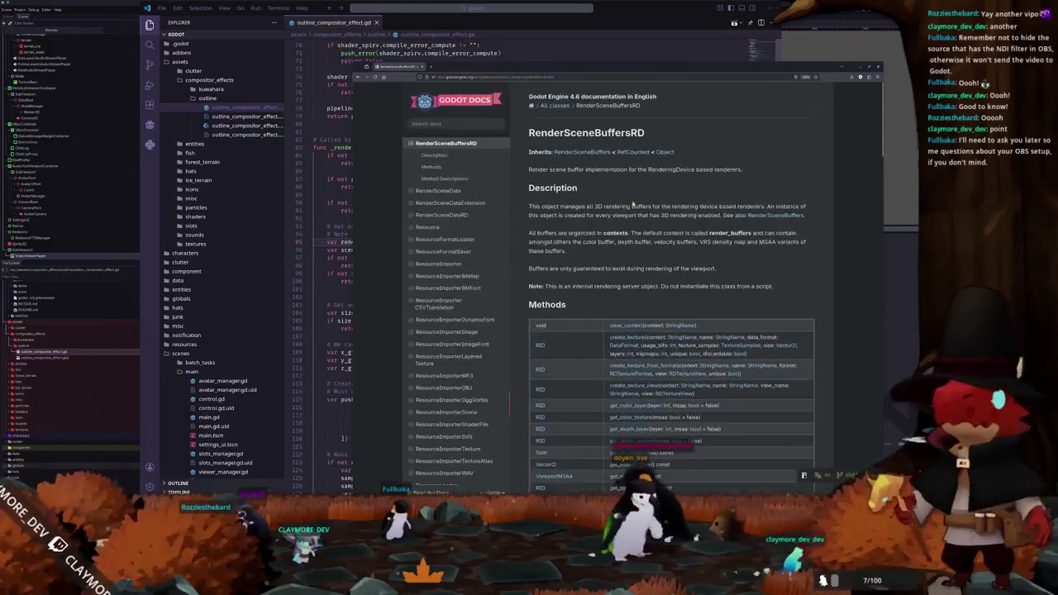
{"action": "scroll", "coordinate": [661, 289], "scroll_direction": "down", "scroll_amount": 5}
{"action": "scroll", "coordinate": [795, 251], "scroll_direction": "down", "scroll_amount": 1}
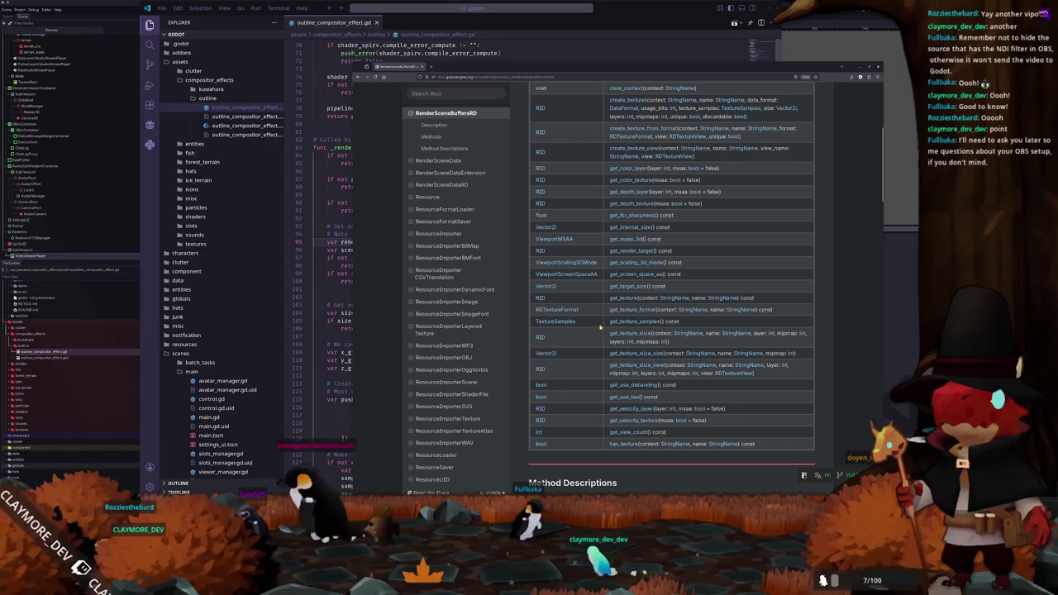
{"action": "scroll", "coordinate": [600, 328], "scroll_direction": "up", "scroll_amount": 2}
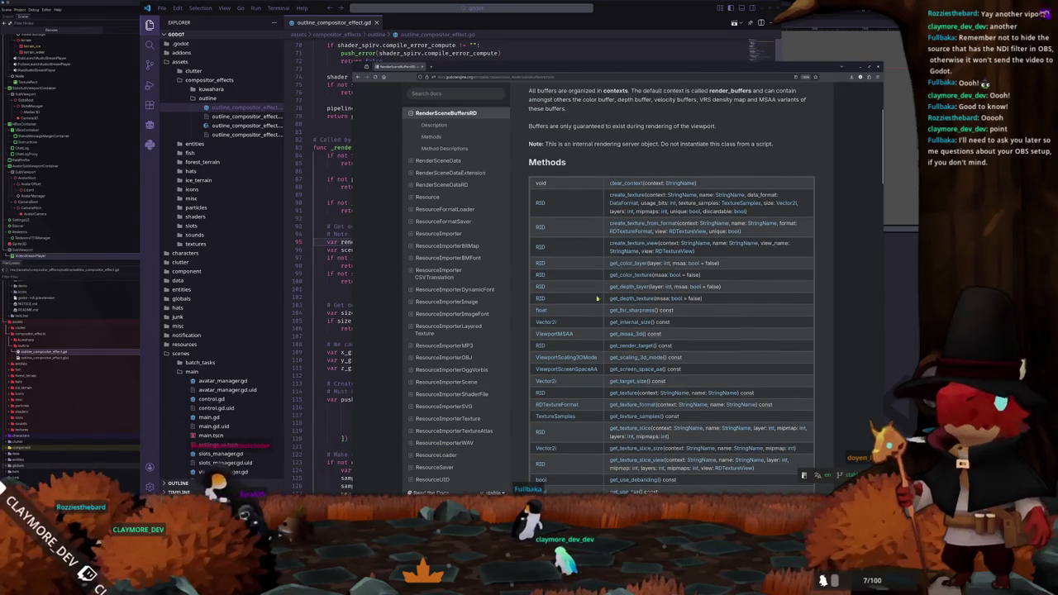
{"action": "scroll", "coordinate": [597, 304], "scroll_direction": "down", "scroll_amount": 1}
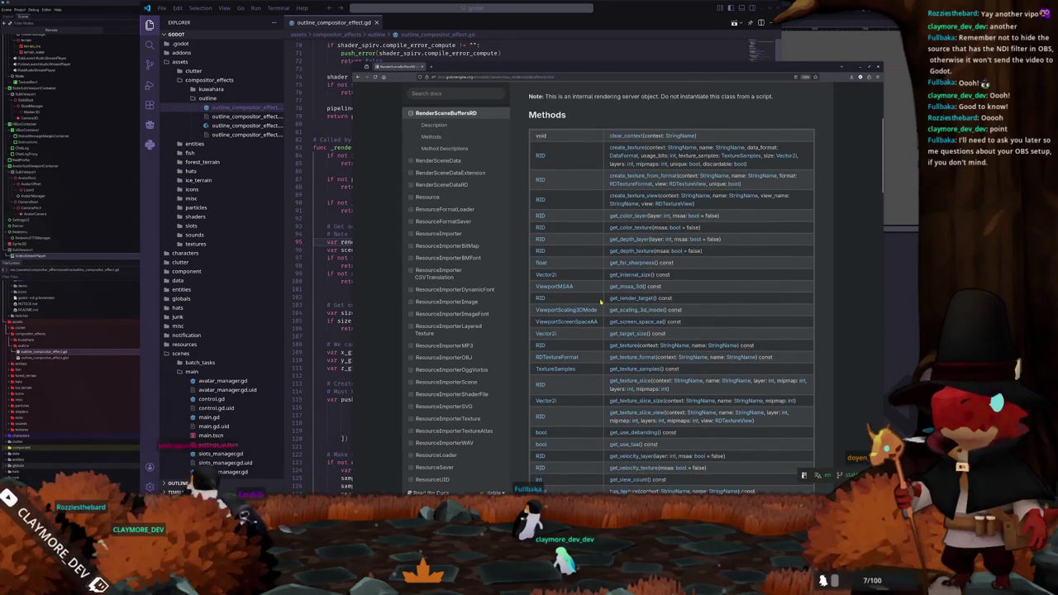
{"action": "scroll", "coordinate": [601, 301], "scroll_direction": "down", "scroll_amount": 1}
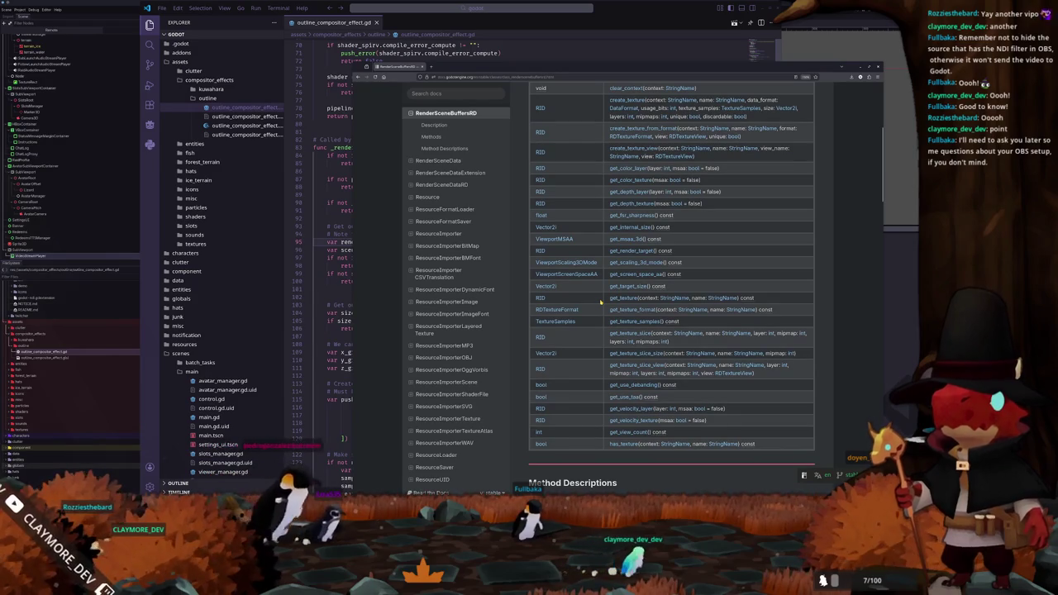
{"action": "scroll", "coordinate": [601, 302], "scroll_direction": "up", "scroll_amount": 2}
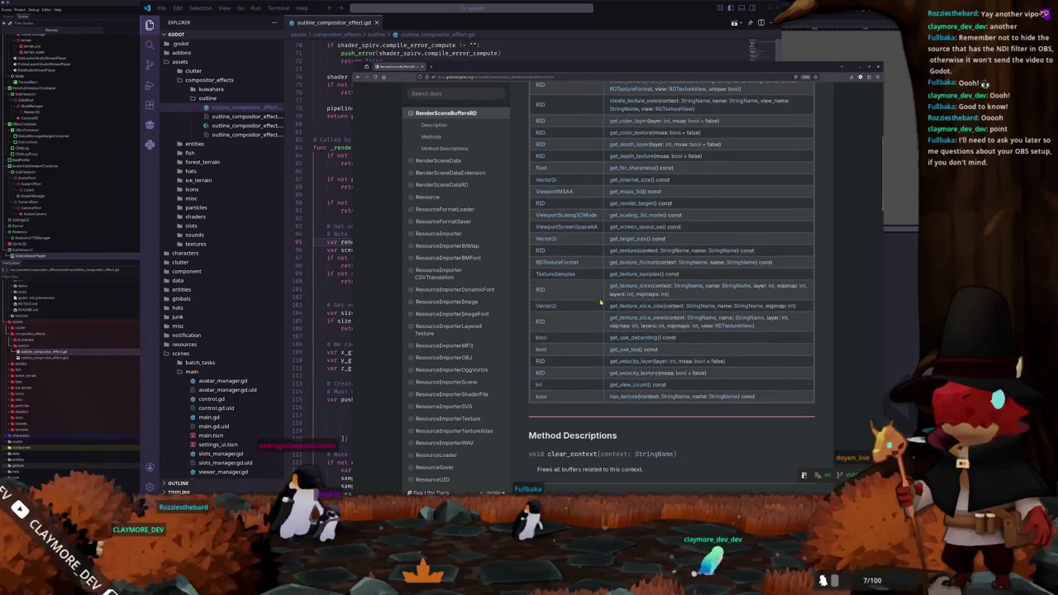
{"action": "scroll", "coordinate": [600, 303], "scroll_direction": "down", "scroll_amount": 6}
{"action": "scroll", "coordinate": [601, 303], "scroll_direction": "up", "scroll_amount": 4}
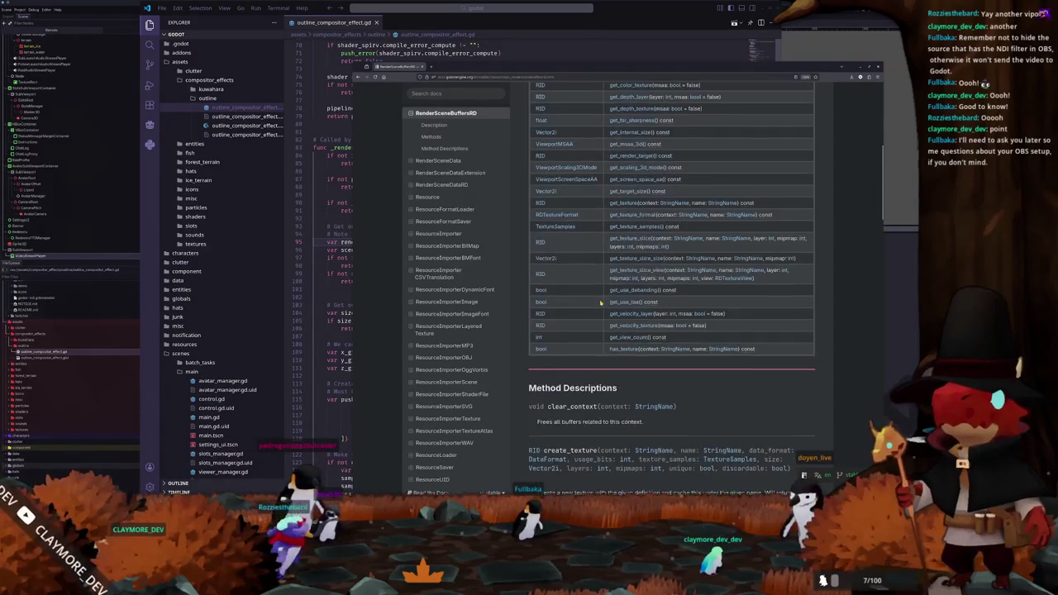
{"action": "scroll", "coordinate": [601, 304], "scroll_direction": "up", "scroll_amount": 1}
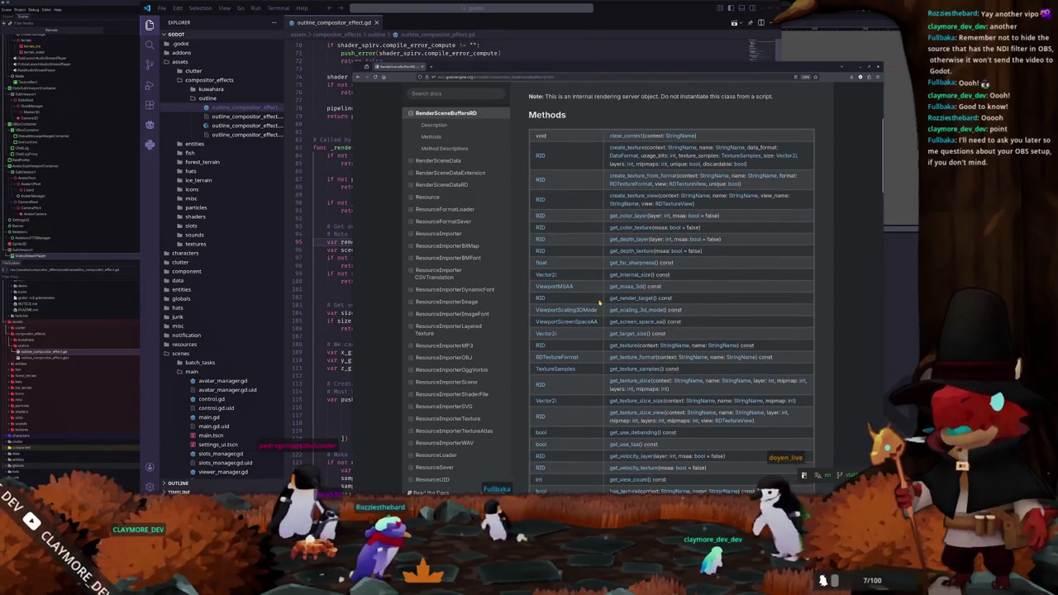
{"action": "scroll", "coordinate": [601, 303], "scroll_direction": "down", "scroll_amount": 1}
{"action": "scroll", "coordinate": [601, 303], "scroll_direction": "up", "scroll_amount": 1}
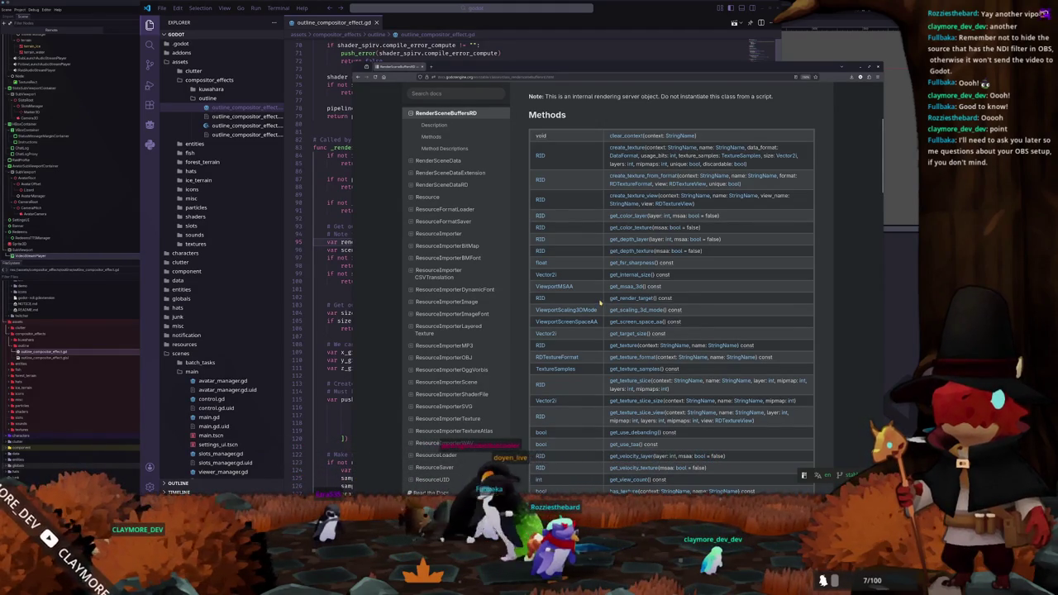
{"action": "scroll", "coordinate": [603, 298], "scroll_direction": "down", "scroll_amount": 1}
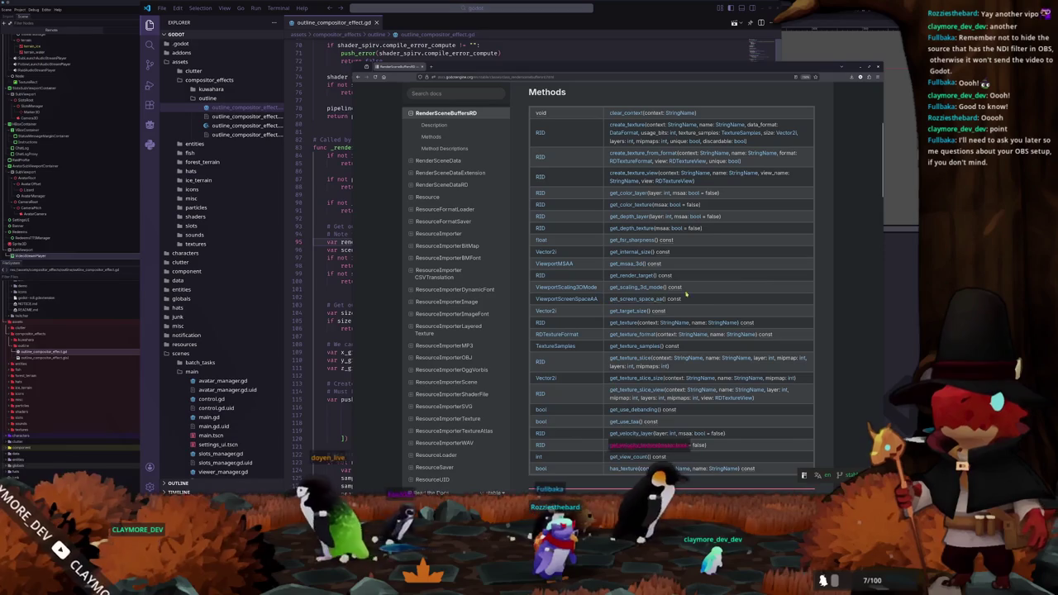
{"action": "scroll", "coordinate": [595, 311], "scroll_direction": "down", "scroll_amount": 2}
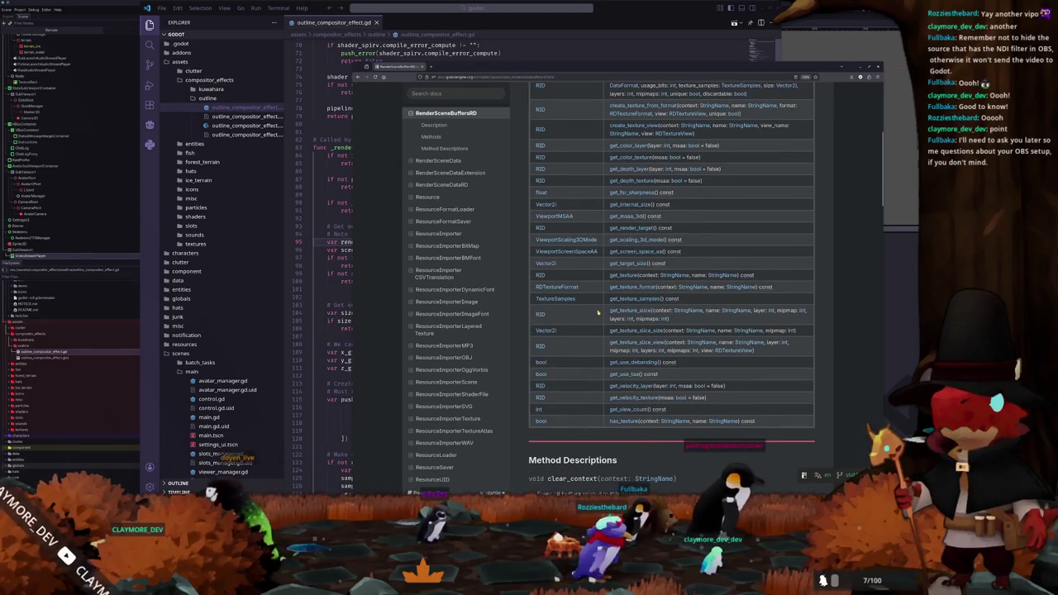
{"action": "scroll", "coordinate": [598, 311], "scroll_direction": "down", "scroll_amount": 2}
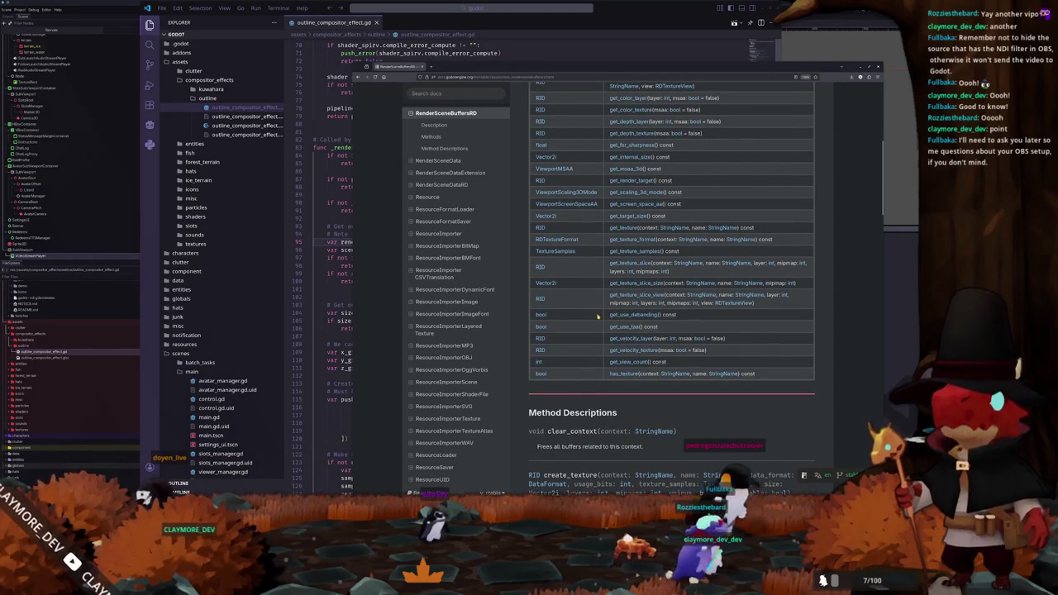
{"action": "scroll", "coordinate": [597, 315], "scroll_direction": "down", "scroll_amount": 5}
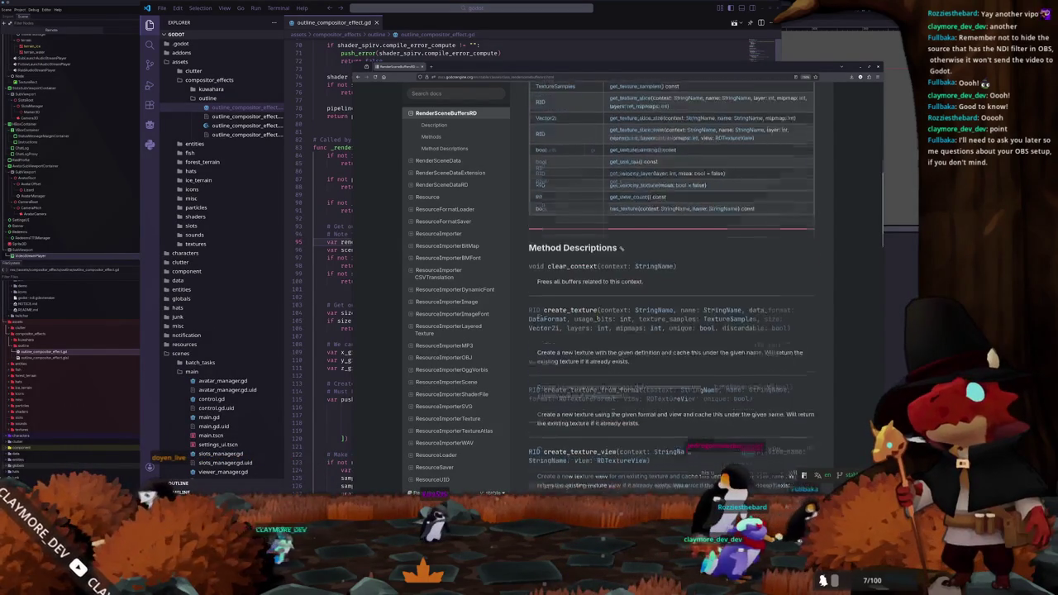
{"action": "scroll", "coordinate": [597, 315], "scroll_direction": "down", "scroll_amount": 5}
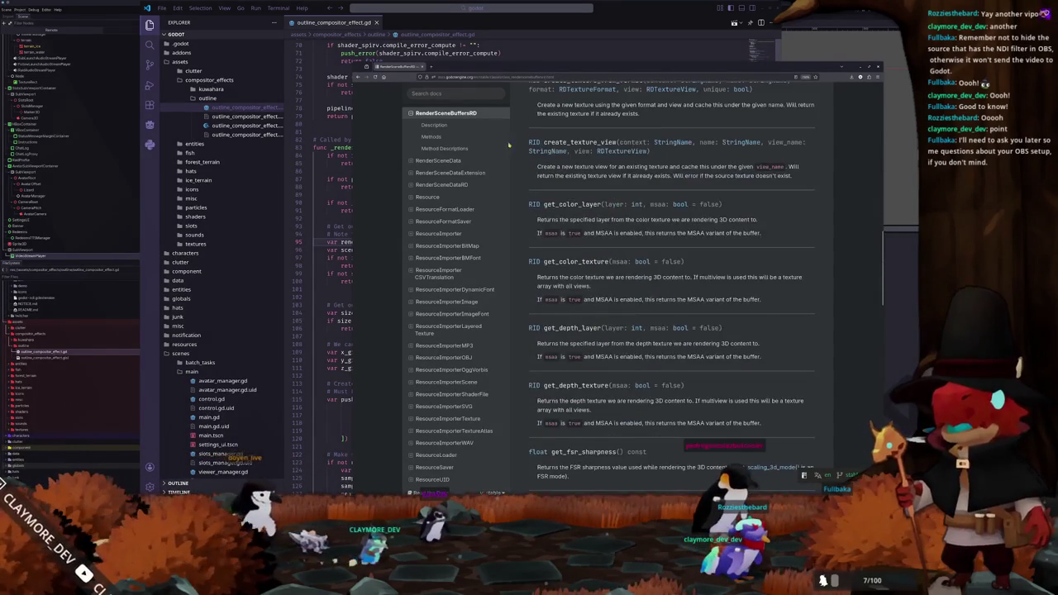
{"action": "left_click", "coordinate": [431, 68]}
Step: Search Google for 'godot compositor stencil buffer'
{"action": "type", "text": "godot.io"}
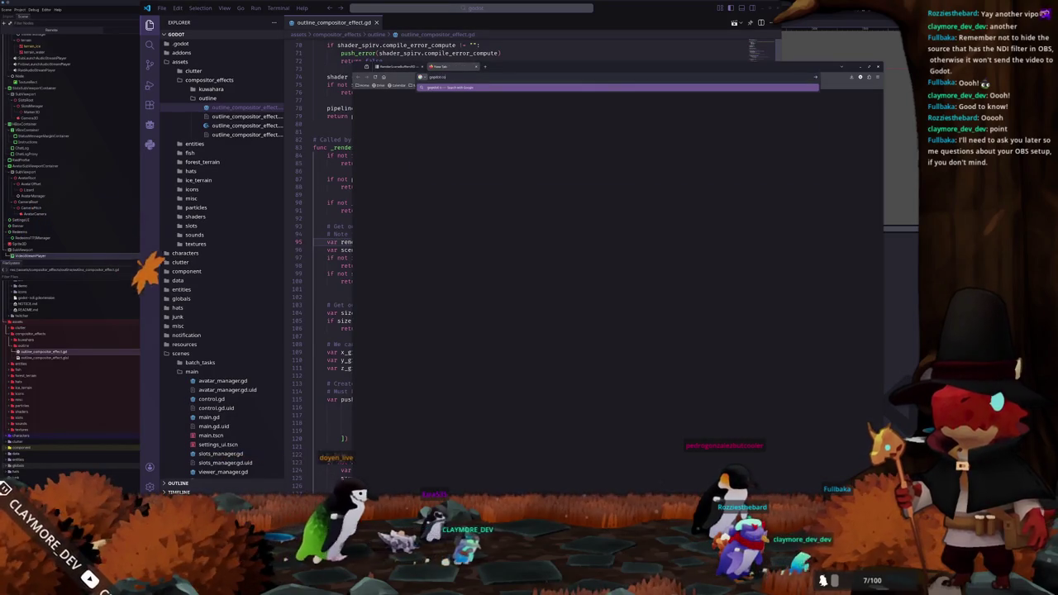
{"action": "key", "text": "BackSpace"}
{"action": "key", "text": "BackSpace"}
{"action": "key", "text": "BackSpace"}
{"action": "type", "text": "compos"}
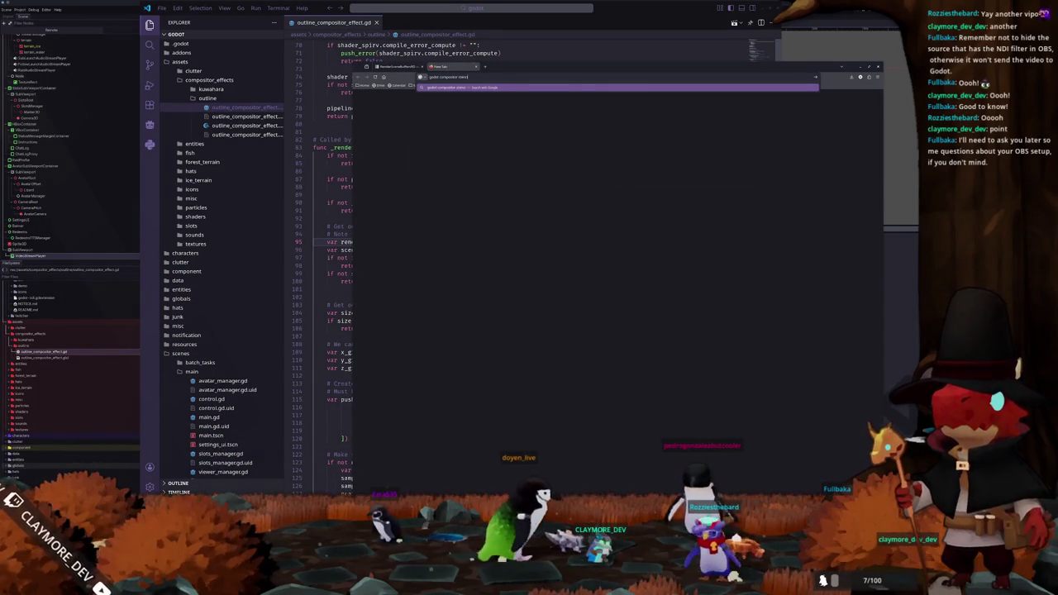
{"action": "type", "text": "itor stencil buffer"}
{"action": "key", "text": "Return"}
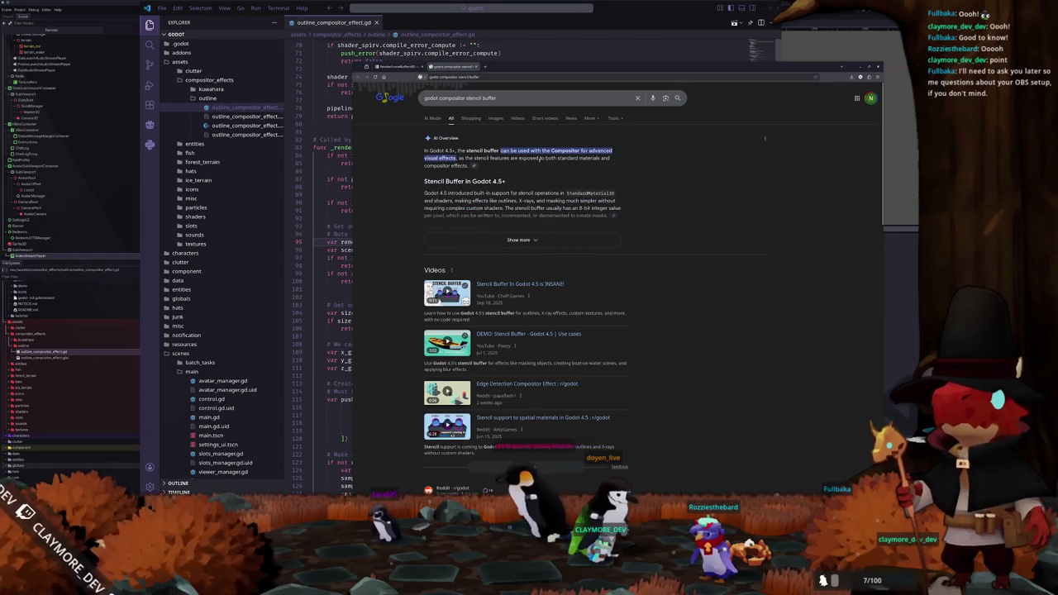
Step: Expand the AI overview and read through its answer
{"action": "left_click", "coordinate": [518, 239]}
{"action": "scroll", "coordinate": [419, 213], "scroll_direction": "down", "scroll_amount": 1}
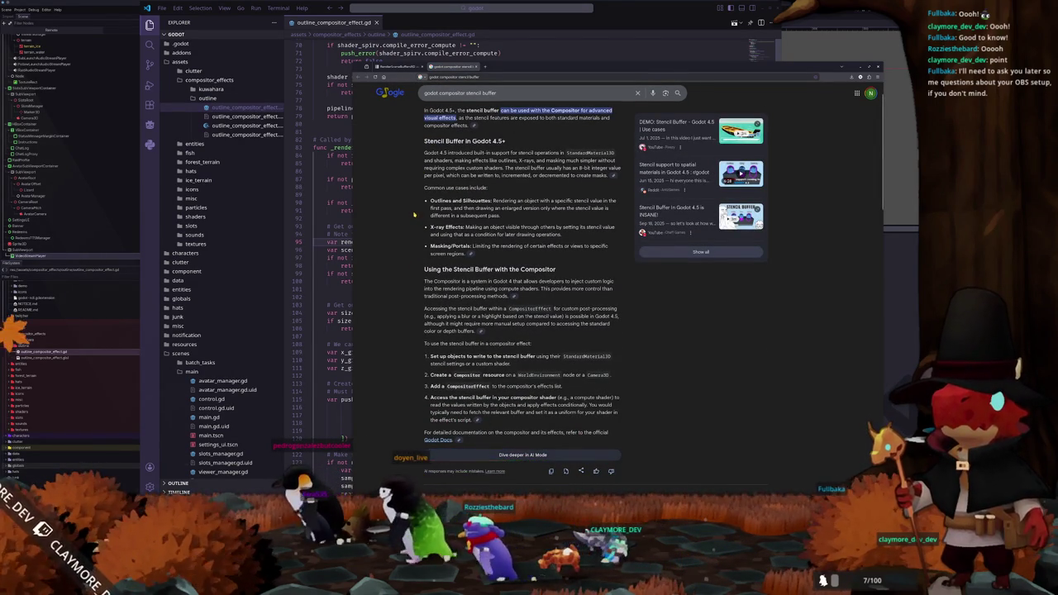
{"action": "scroll", "coordinate": [415, 213], "scroll_direction": "down", "scroll_amount": 1}
{"action": "scroll", "coordinate": [413, 217], "scroll_direction": "down", "scroll_amount": 3}
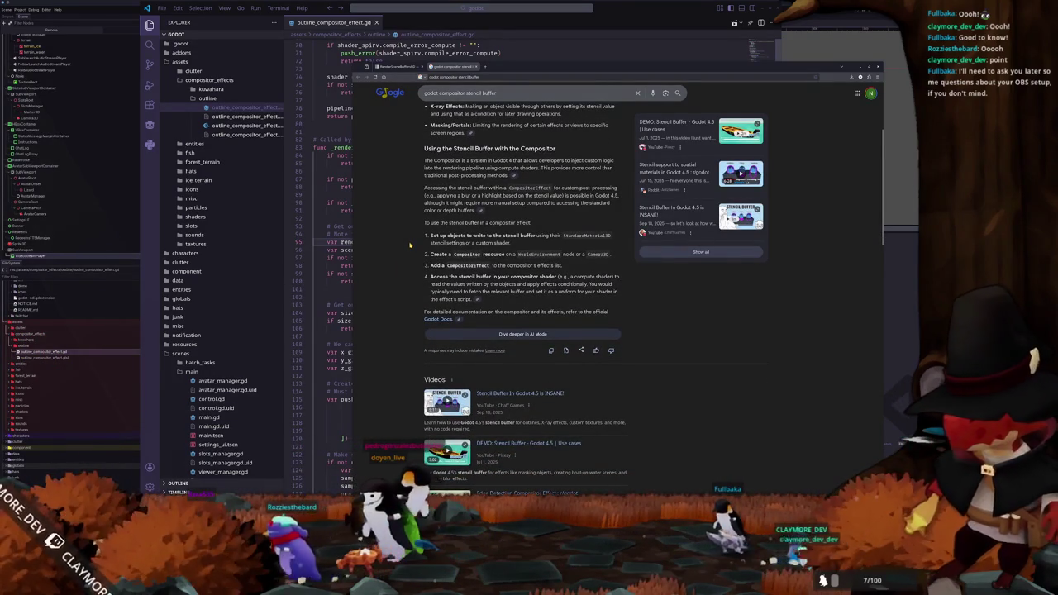
{"action": "scroll", "coordinate": [409, 244], "scroll_direction": "down", "scroll_amount": 1}
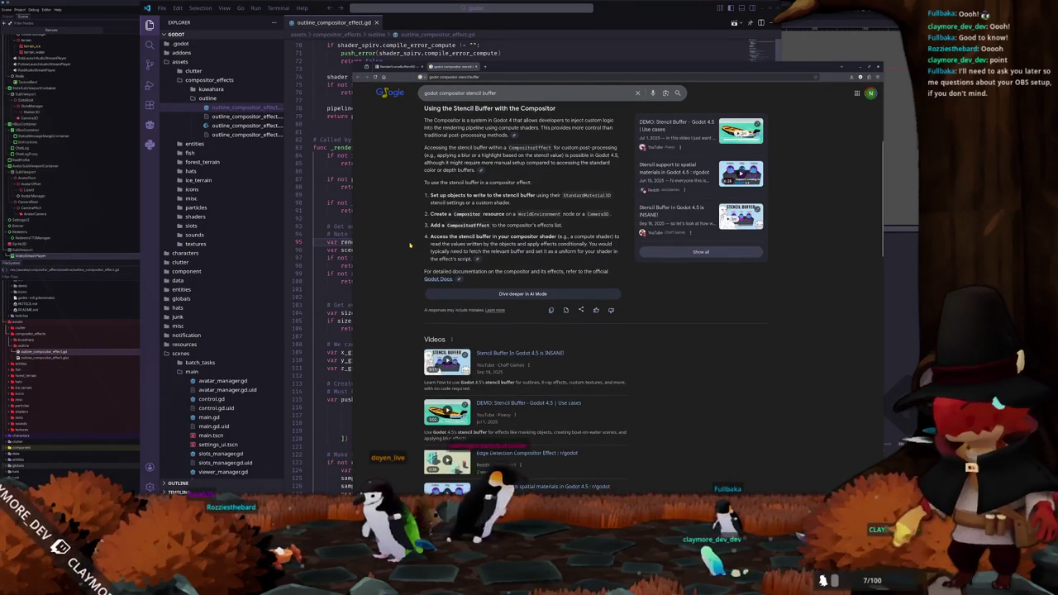
{"action": "scroll", "coordinate": [468, 211], "scroll_direction": "down", "scroll_amount": 1}
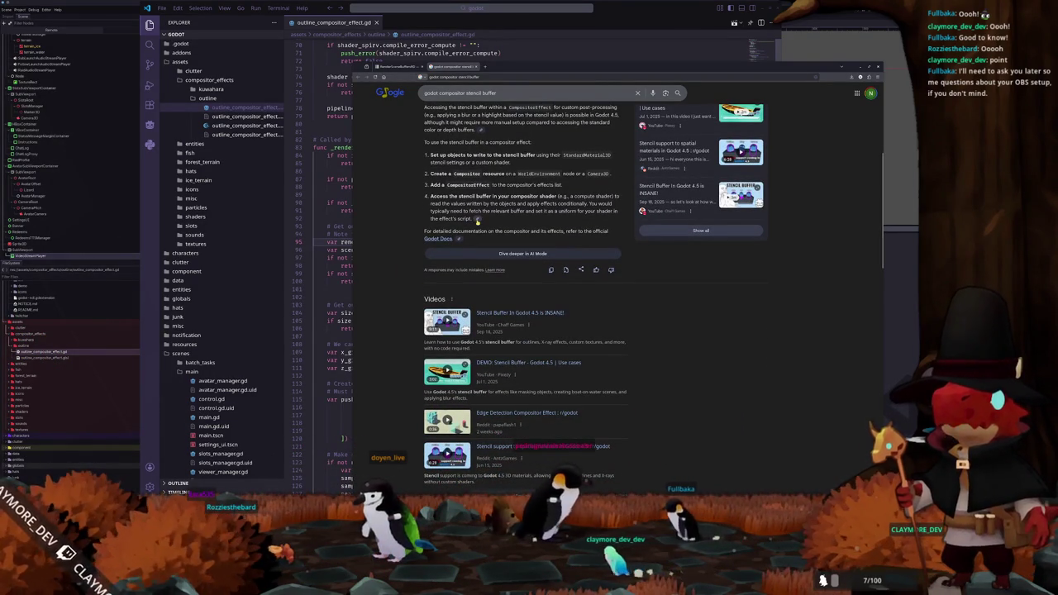
Step: Open the Reddit 'Trouble accessing the stencil buffer' source from the overview citations in a new tab
{"action": "left_click", "coordinate": [477, 219]}
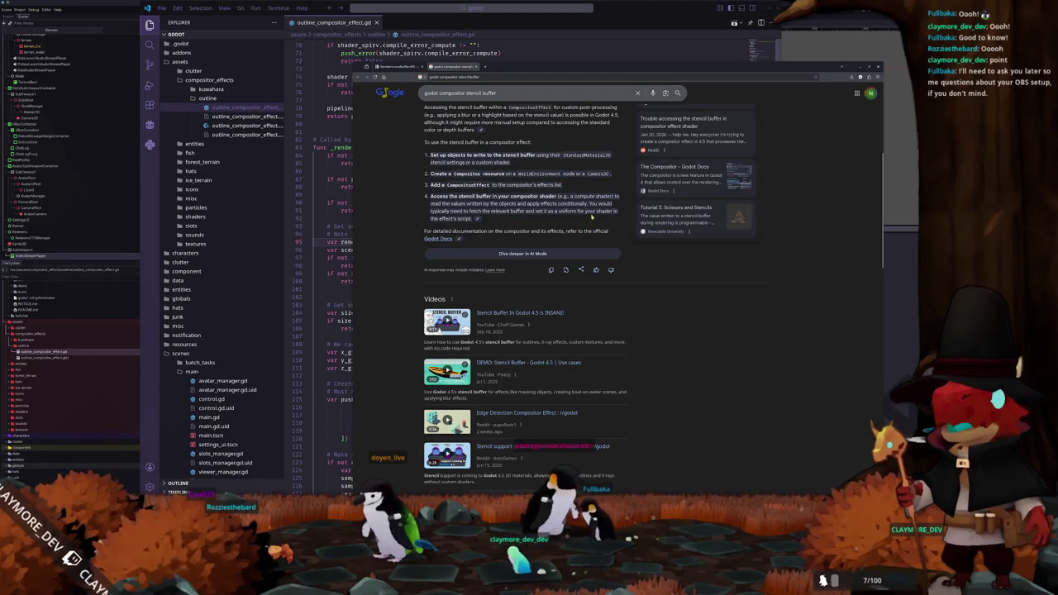
{"action": "left_click", "coordinate": [477, 220]}
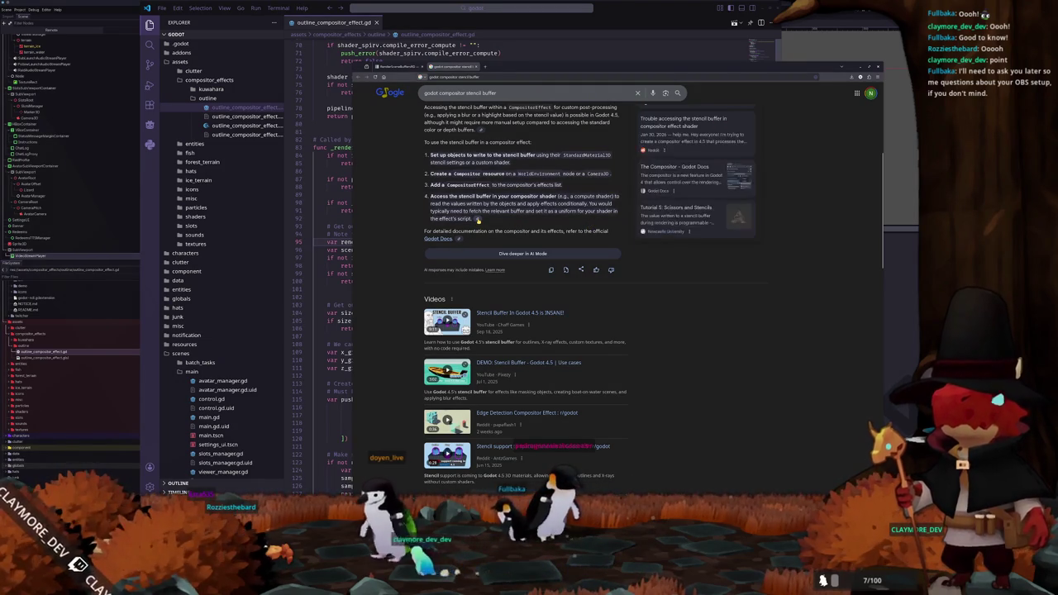
{"action": "scroll", "coordinate": [491, 241], "scroll_direction": "up", "scroll_amount": 2}
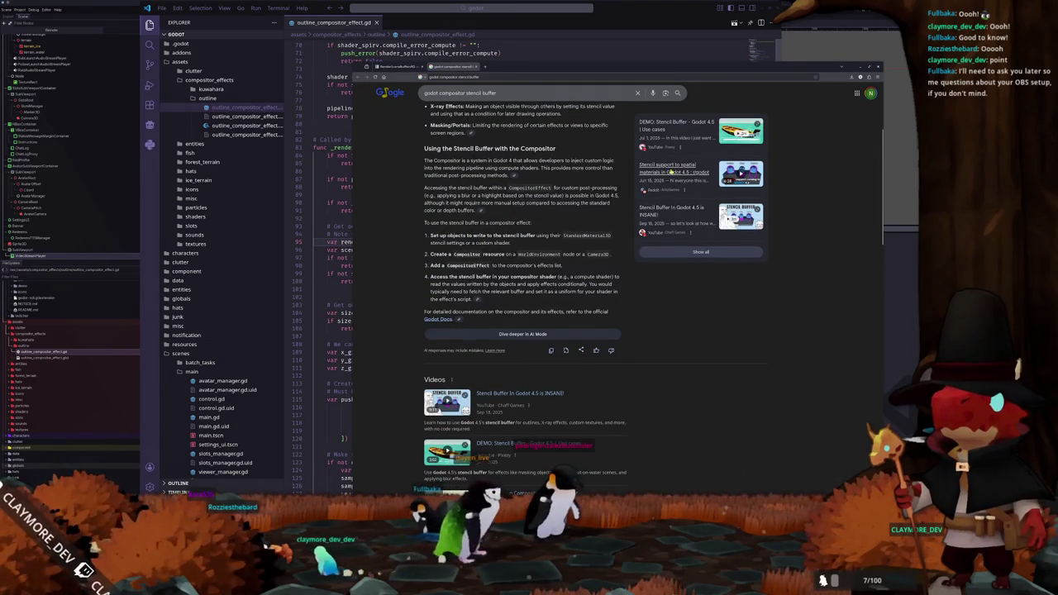
{"action": "left_click", "coordinate": [477, 300]}
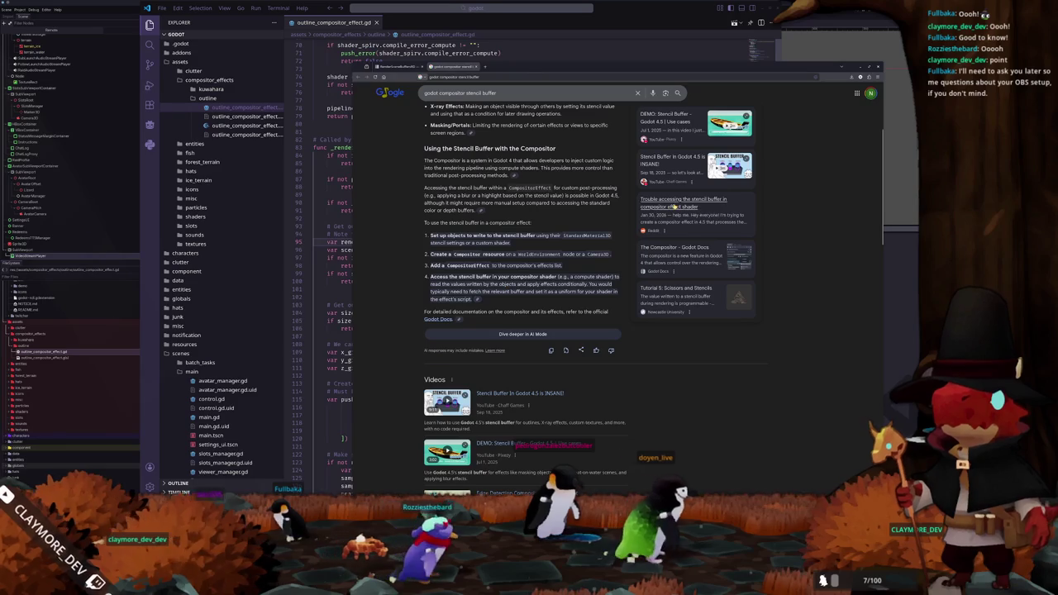
{"action": "middle_click", "coordinate": [683, 199]}
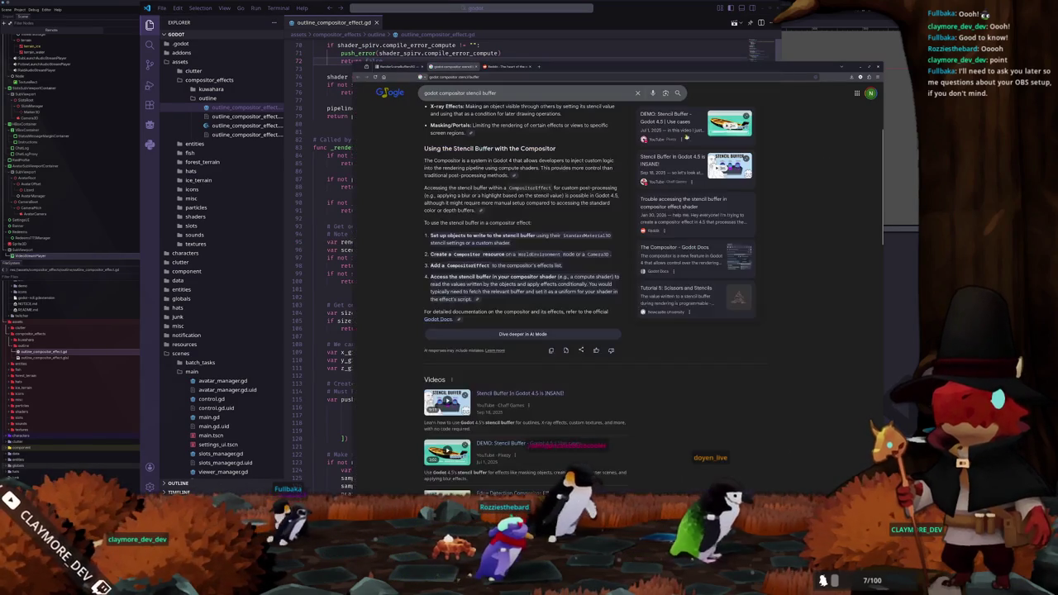
{"action": "left_click", "coordinate": [494, 67]}
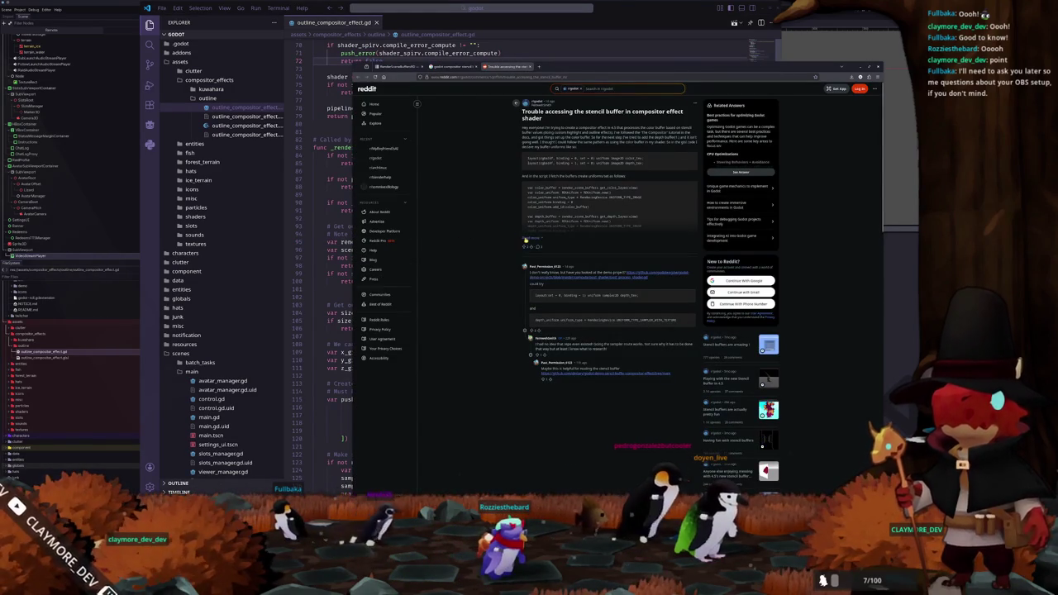
Step: Expand the Reddit post, scroll through the replies, and follow the comment's GitHub stencil buffer demo link
{"action": "left_click", "coordinate": [529, 239]}
{"action": "scroll", "coordinate": [529, 273], "scroll_direction": "down", "scroll_amount": 2}
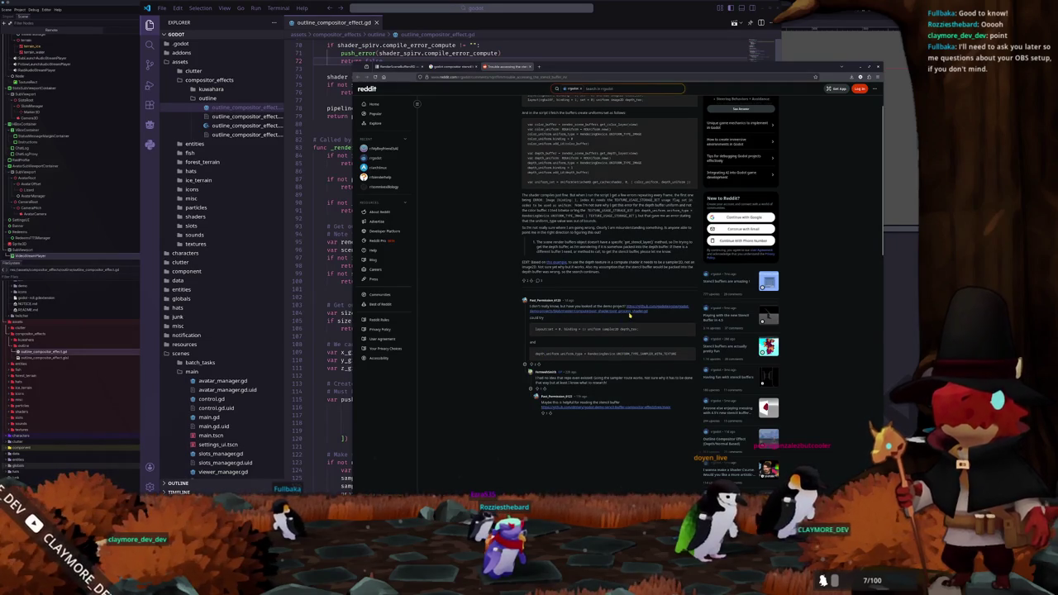
{"action": "scroll", "coordinate": [529, 322], "scroll_direction": "up", "scroll_amount": 2}
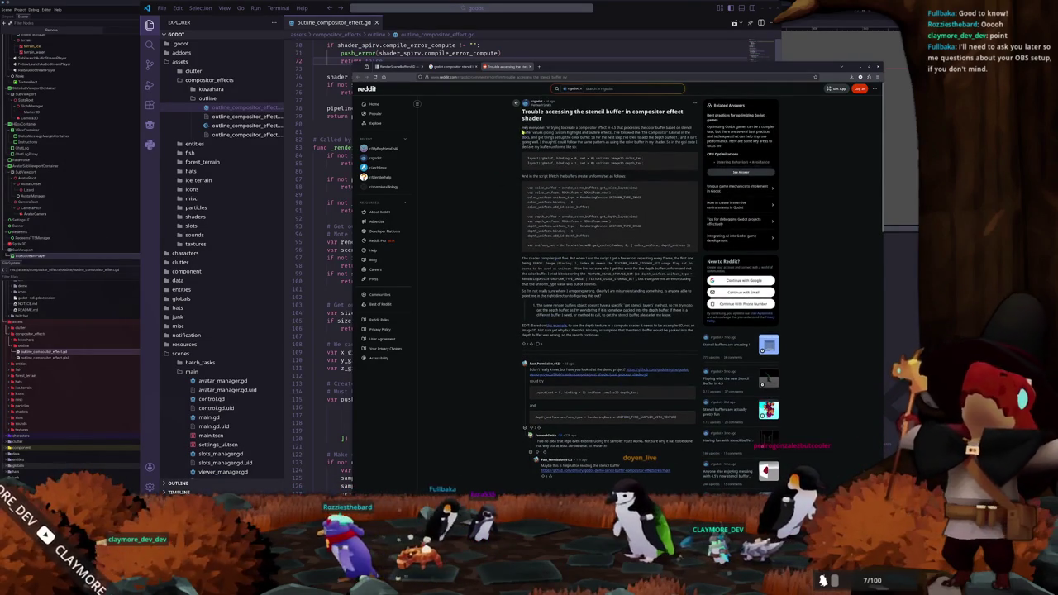
{"action": "scroll", "coordinate": [503, 145], "scroll_direction": "up", "scroll_amount": 2}
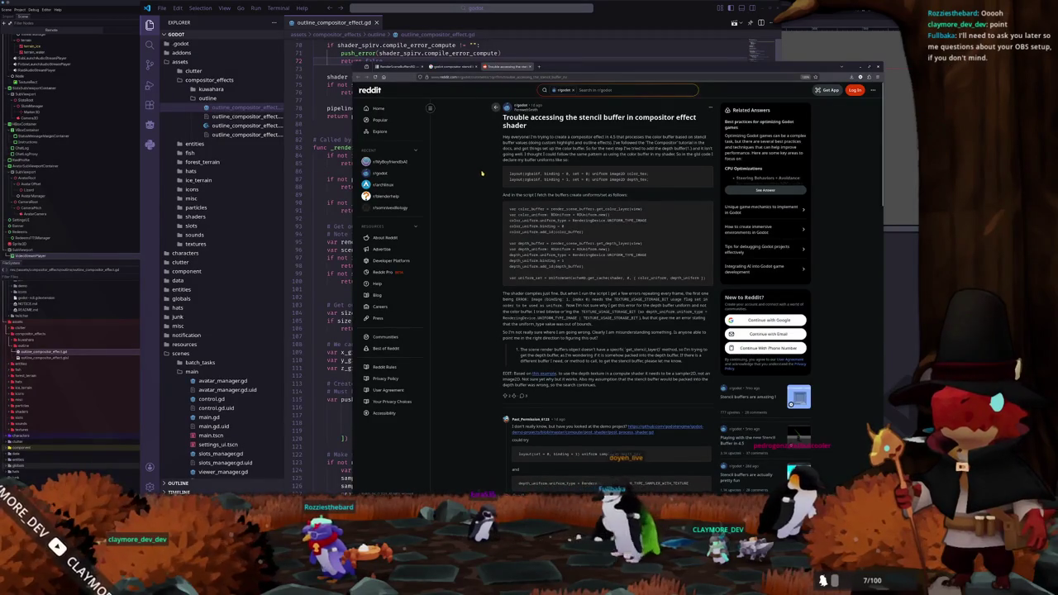
{"action": "scroll", "coordinate": [500, 215], "scroll_direction": "down", "scroll_amount": 2}
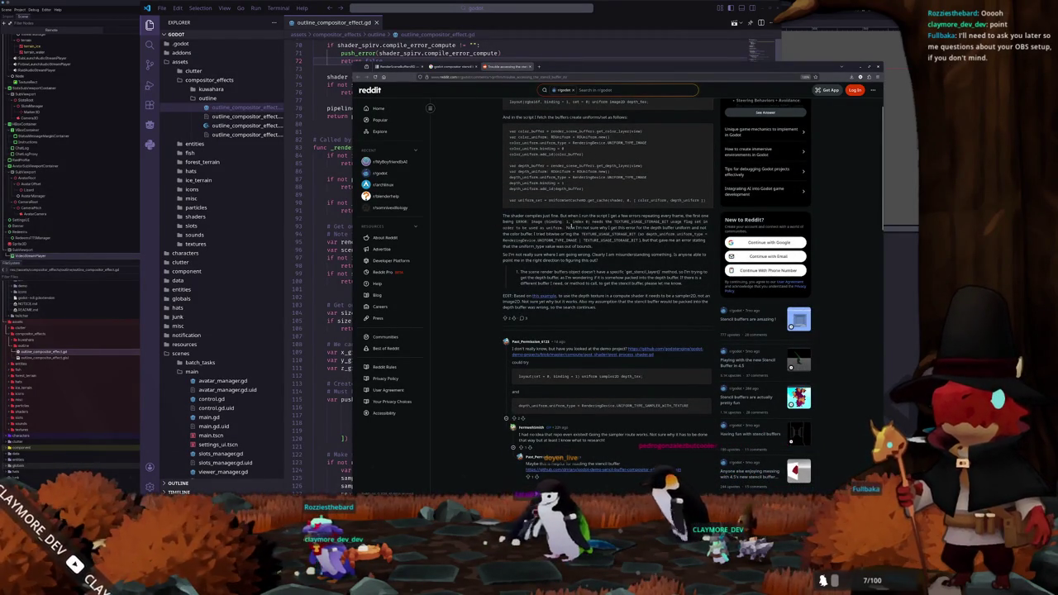
{"action": "scroll", "coordinate": [574, 243], "scroll_direction": "up", "scroll_amount": 2}
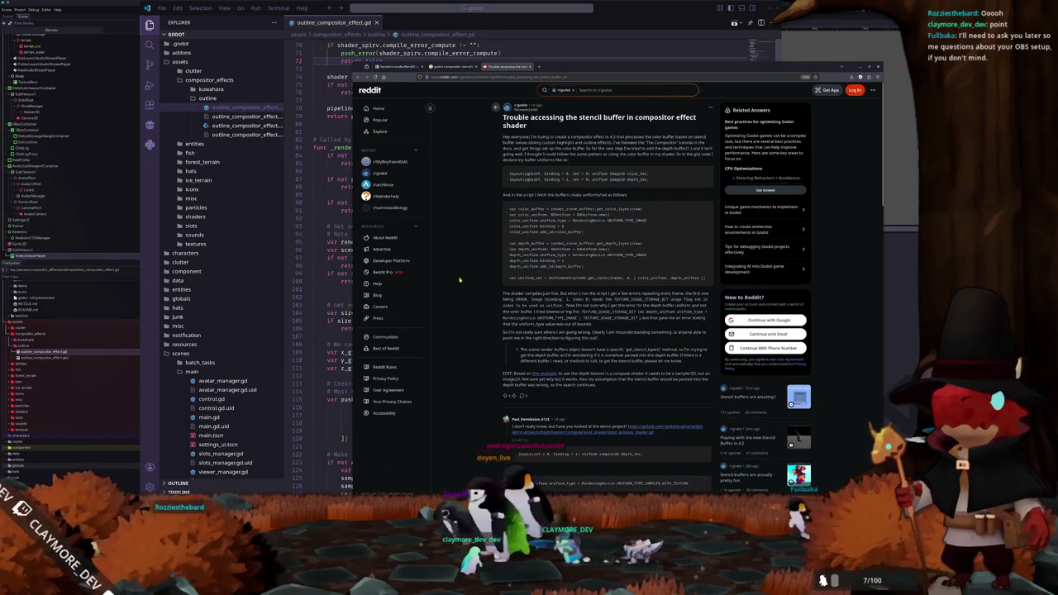
{"action": "scroll", "coordinate": [479, 315], "scroll_direction": "down", "scroll_amount": 2}
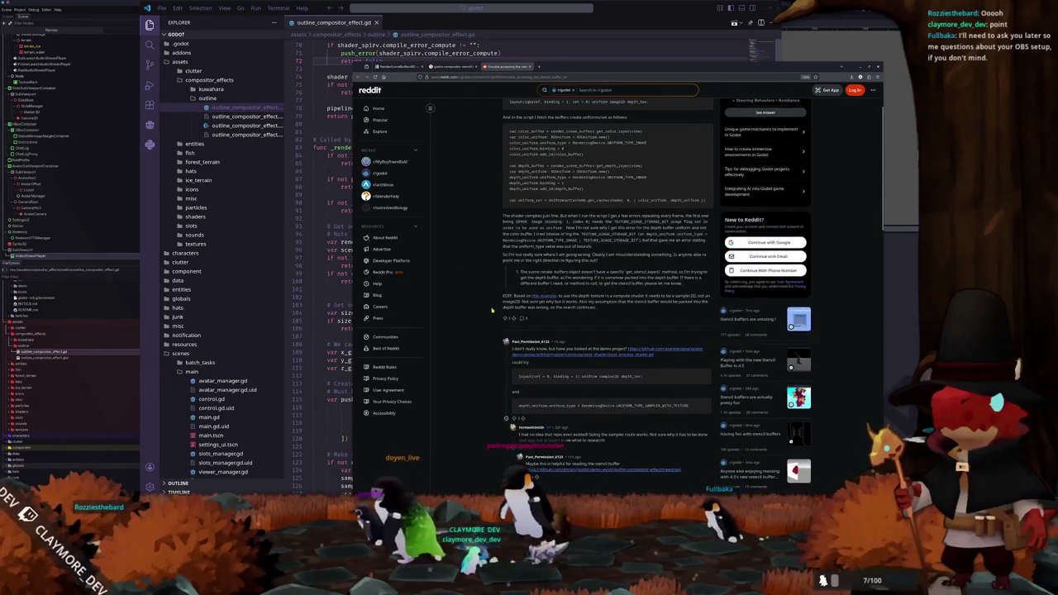
{"action": "scroll", "coordinate": [493, 308], "scroll_direction": "down", "scroll_amount": 2}
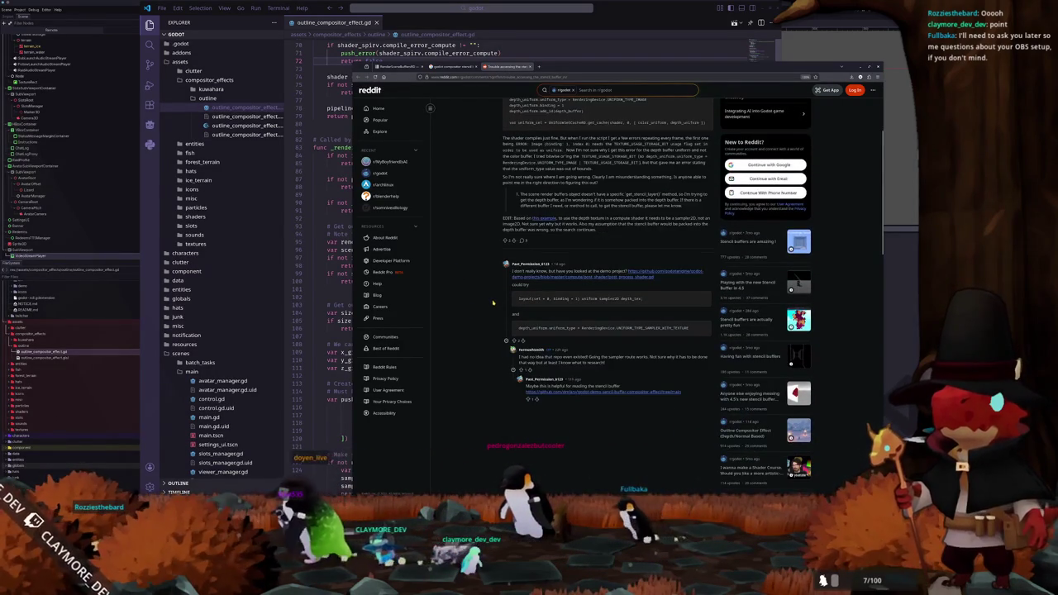
{"action": "scroll", "coordinate": [492, 300], "scroll_direction": "down", "scroll_amount": 2}
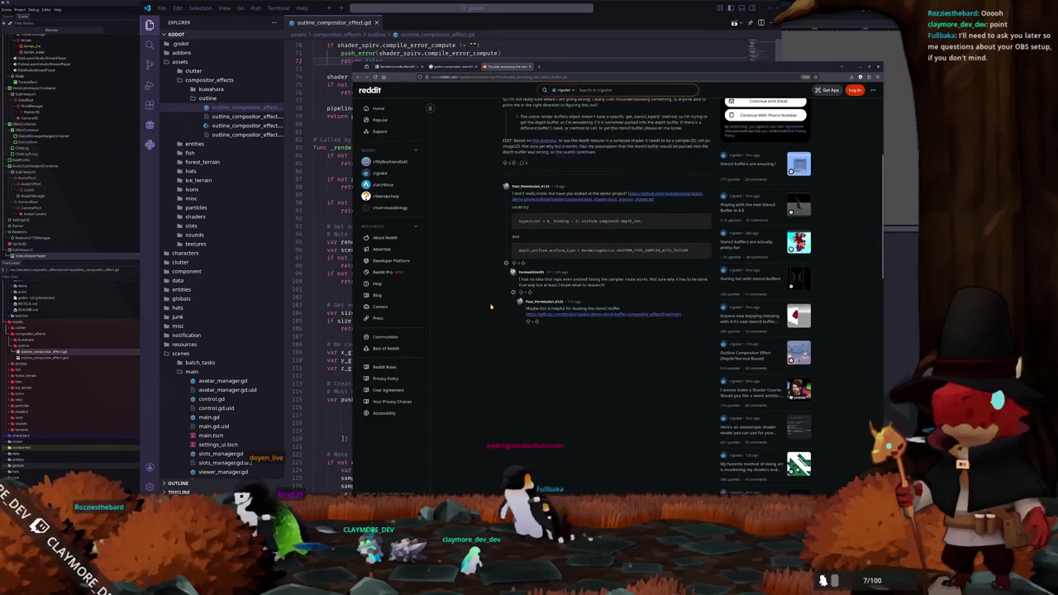
{"action": "scroll", "coordinate": [494, 291], "scroll_direction": "down", "scroll_amount": 1}
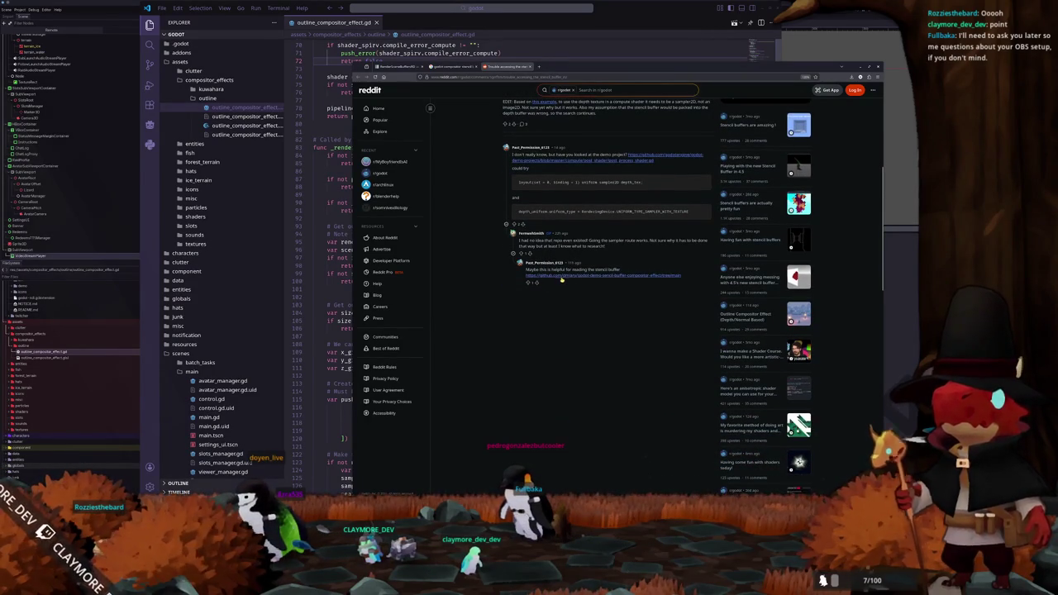
{"action": "left_click", "coordinate": [570, 277]}
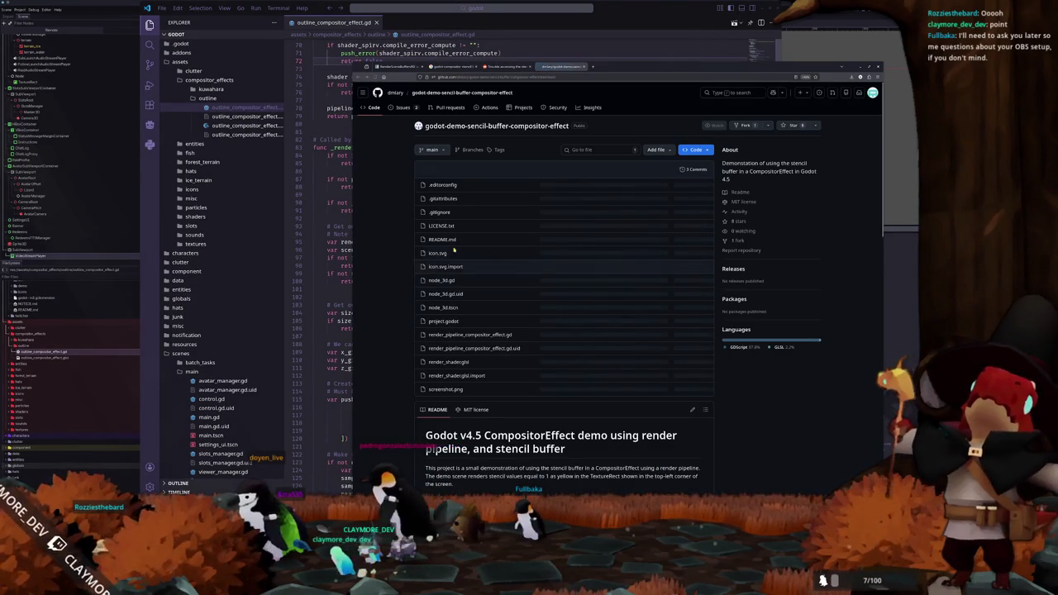
Step: Scroll through the demo repository's README and open render_pipeline_compositor_effect.gd in a new tab
{"action": "scroll", "coordinate": [396, 244], "scroll_direction": "down", "scroll_amount": 3}
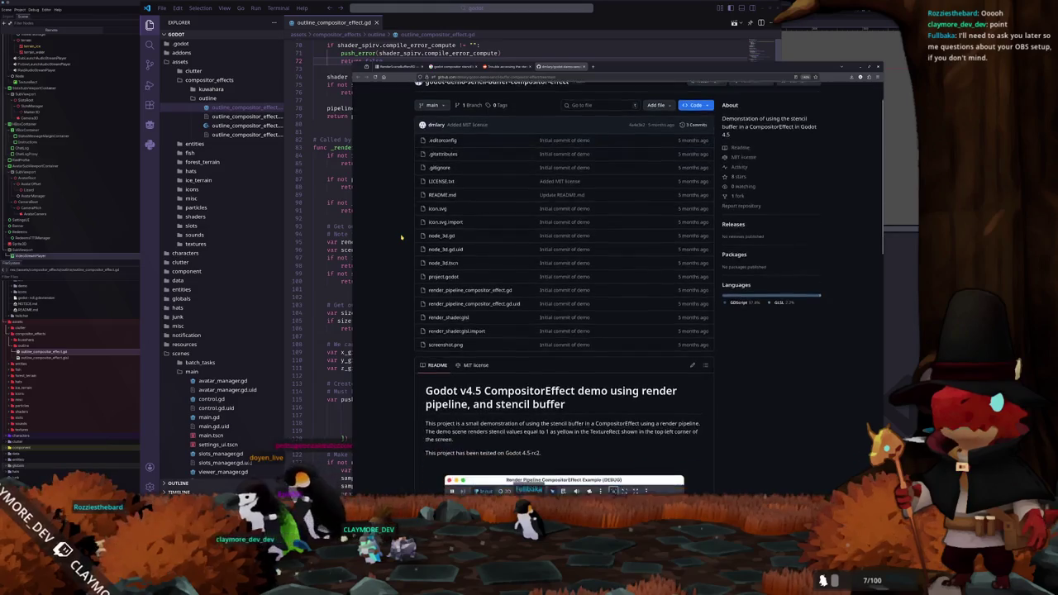
{"action": "scroll", "coordinate": [401, 238], "scroll_direction": "down", "scroll_amount": 3}
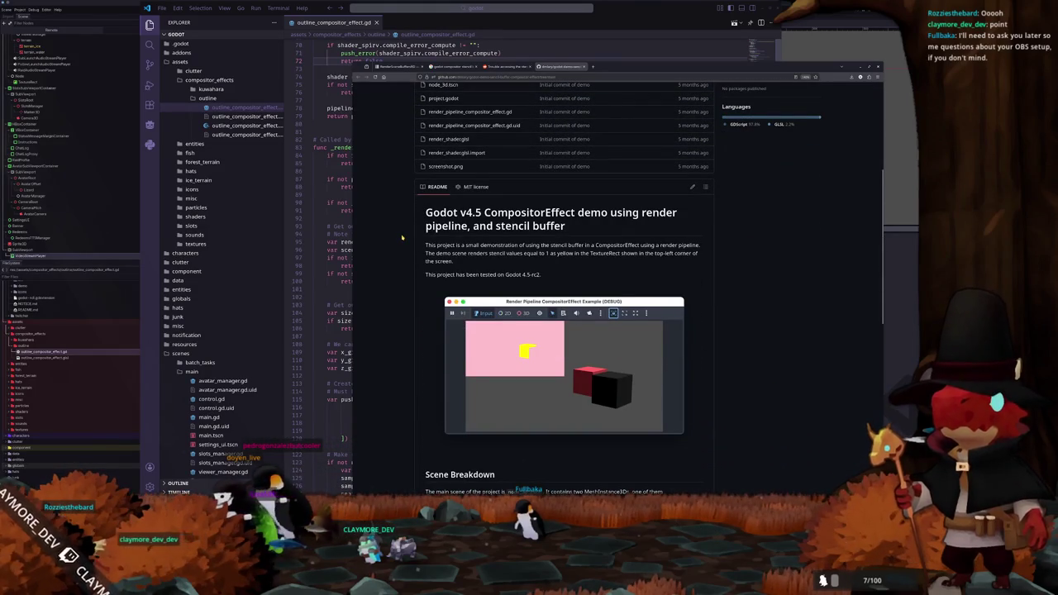
{"action": "scroll", "coordinate": [401, 239], "scroll_direction": "down", "scroll_amount": 1}
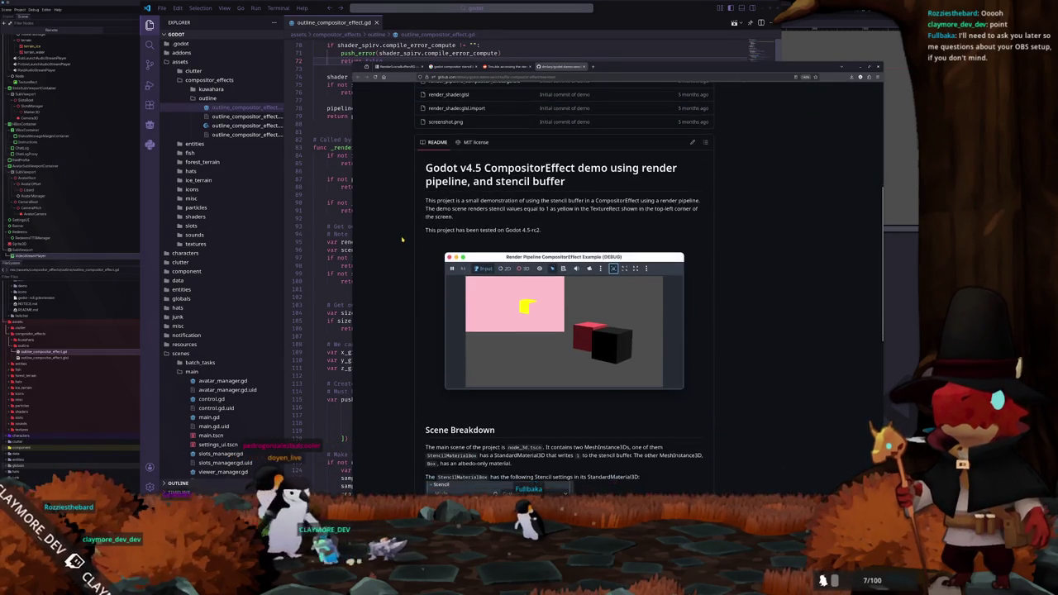
{"action": "scroll", "coordinate": [402, 240], "scroll_direction": "down", "scroll_amount": 1}
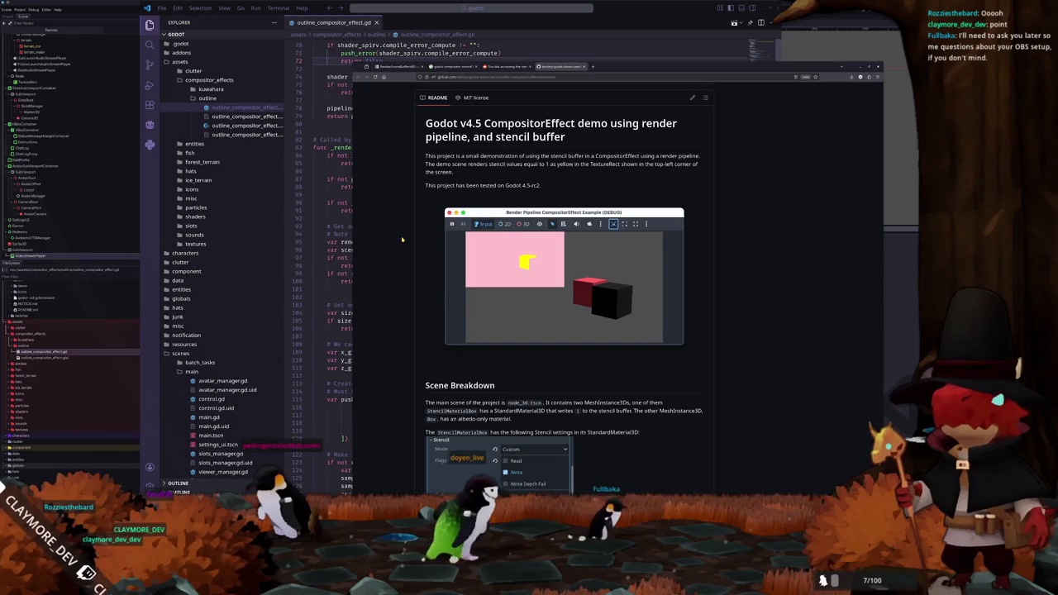
{"action": "scroll", "coordinate": [401, 240], "scroll_direction": "down", "scroll_amount": 3}
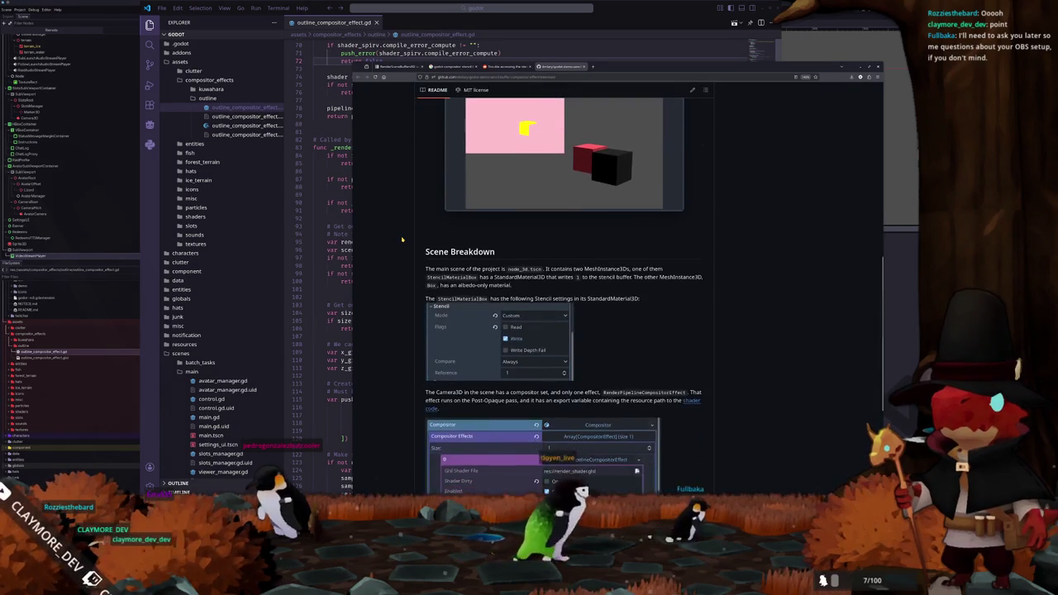
{"action": "scroll", "coordinate": [401, 240], "scroll_direction": "down", "scroll_amount": 1}
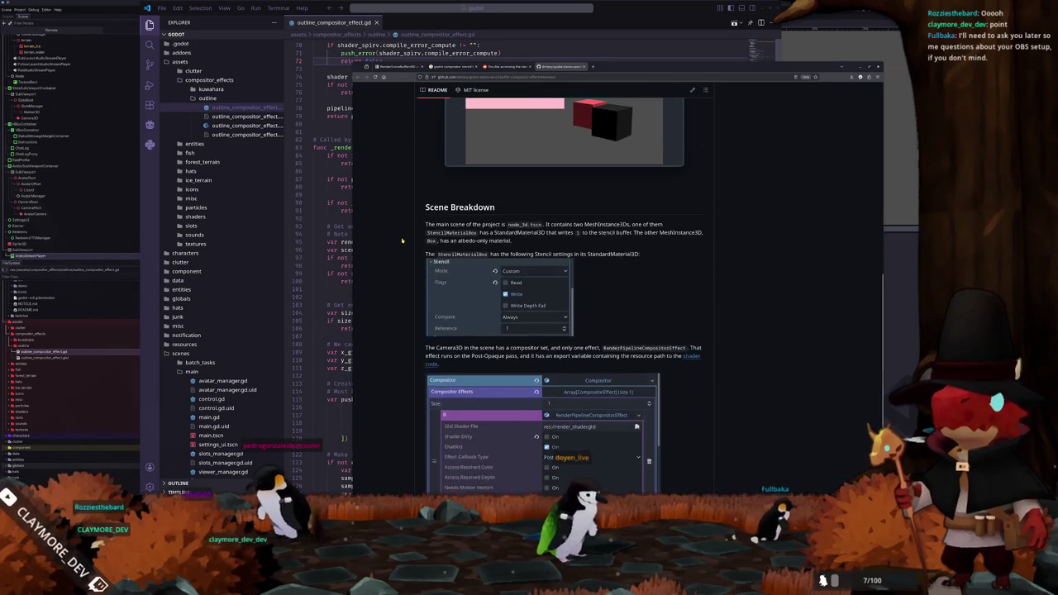
{"action": "scroll", "coordinate": [402, 240], "scroll_direction": "down", "scroll_amount": 2}
{"action": "scroll", "coordinate": [402, 241], "scroll_direction": "down", "scroll_amount": 1}
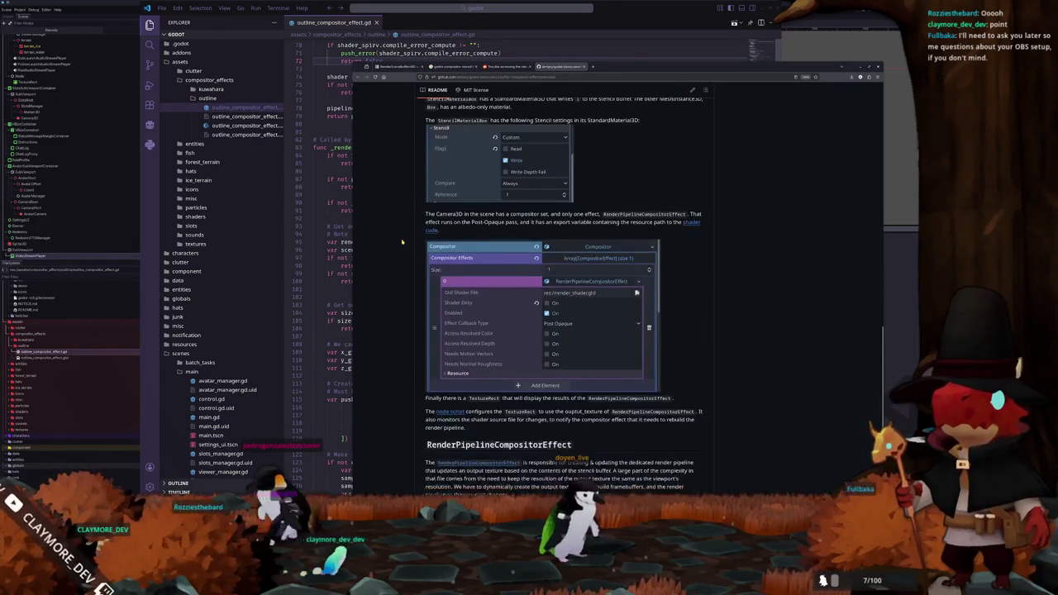
{"action": "scroll", "coordinate": [401, 241], "scroll_direction": "down", "scroll_amount": 1}
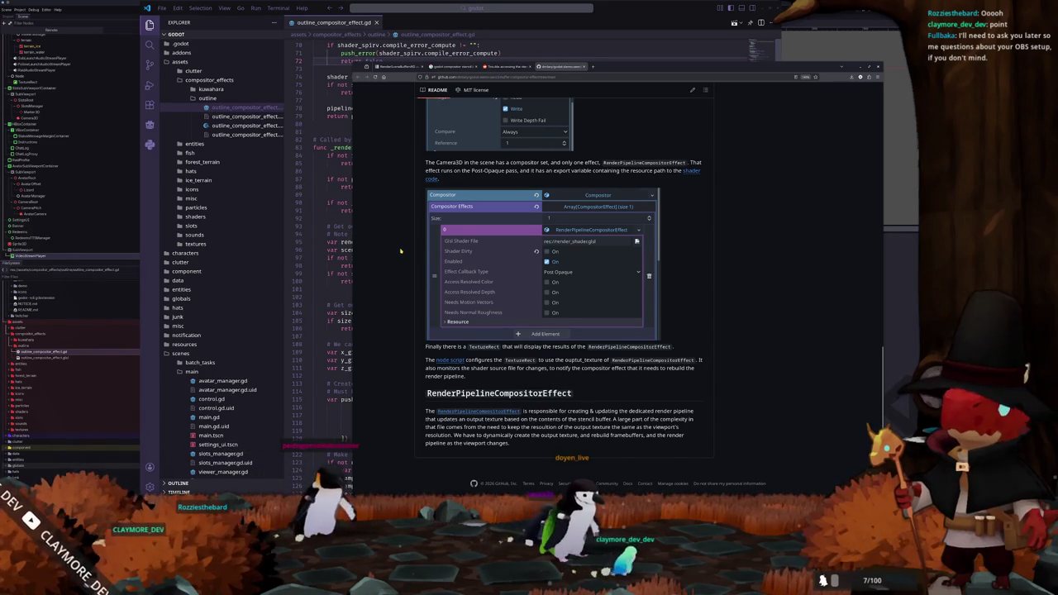
{"action": "scroll", "coordinate": [401, 252], "scroll_direction": "up", "scroll_amount": 10}
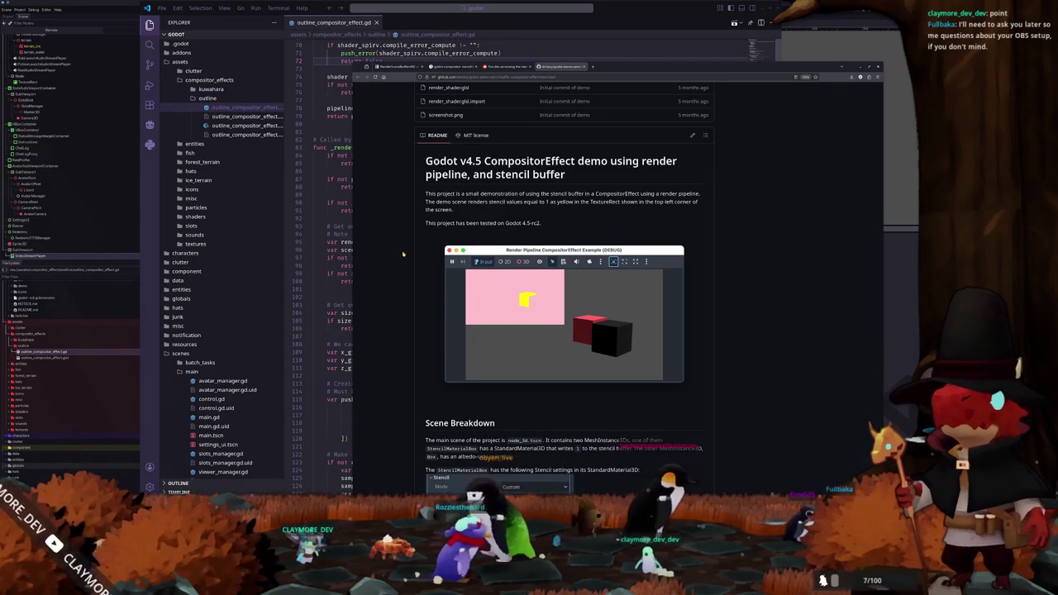
{"action": "scroll", "coordinate": [402, 254], "scroll_direction": "up", "scroll_amount": 4}
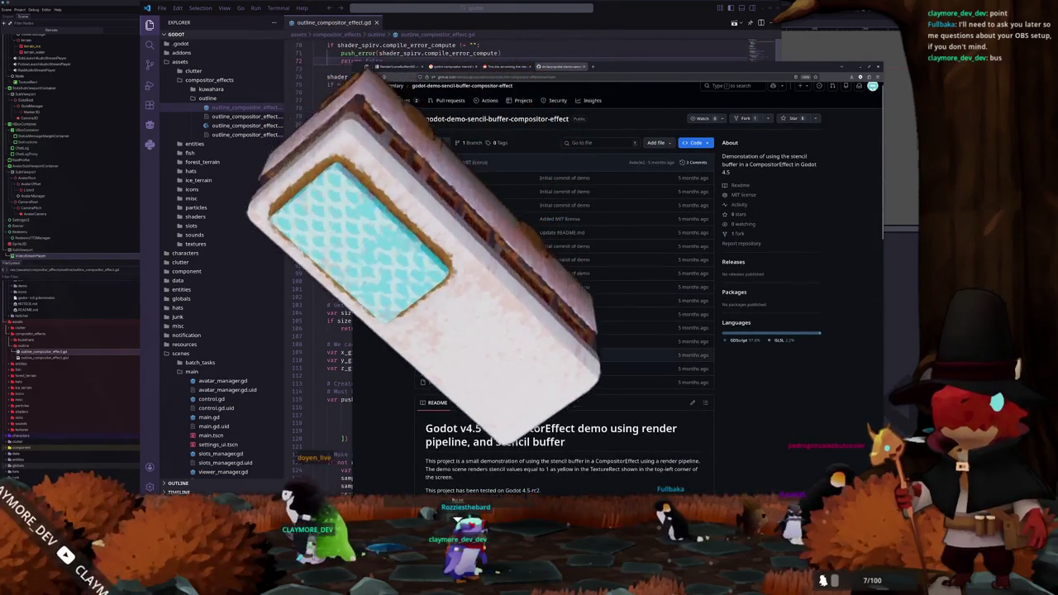
{"action": "middle_click", "coordinate": [449, 355]}
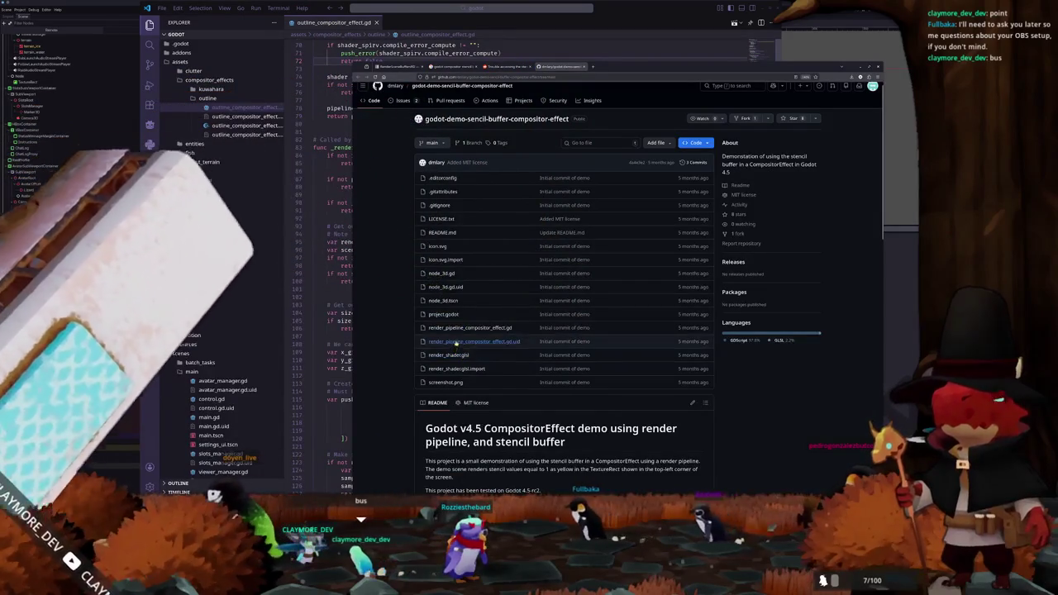
{"action": "left_click", "coordinate": [619, 66]}
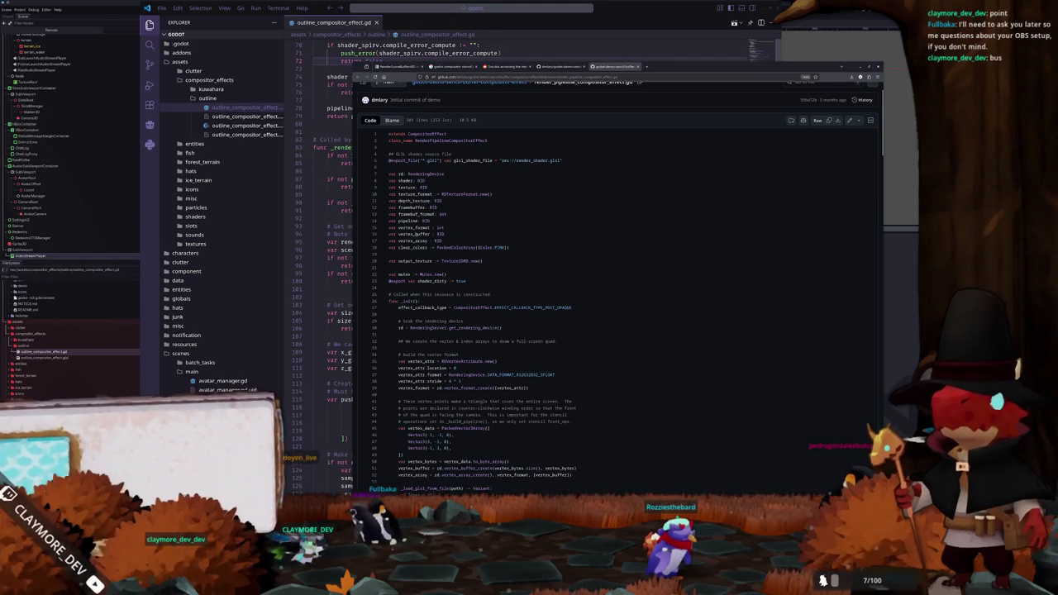
Step: Scroll the GitHub demo script down to the _build_pipeline stencil state using COMPARE_OP_EQUAL
{"action": "scroll", "coordinate": [553, 229], "scroll_direction": "down", "scroll_amount": 2}
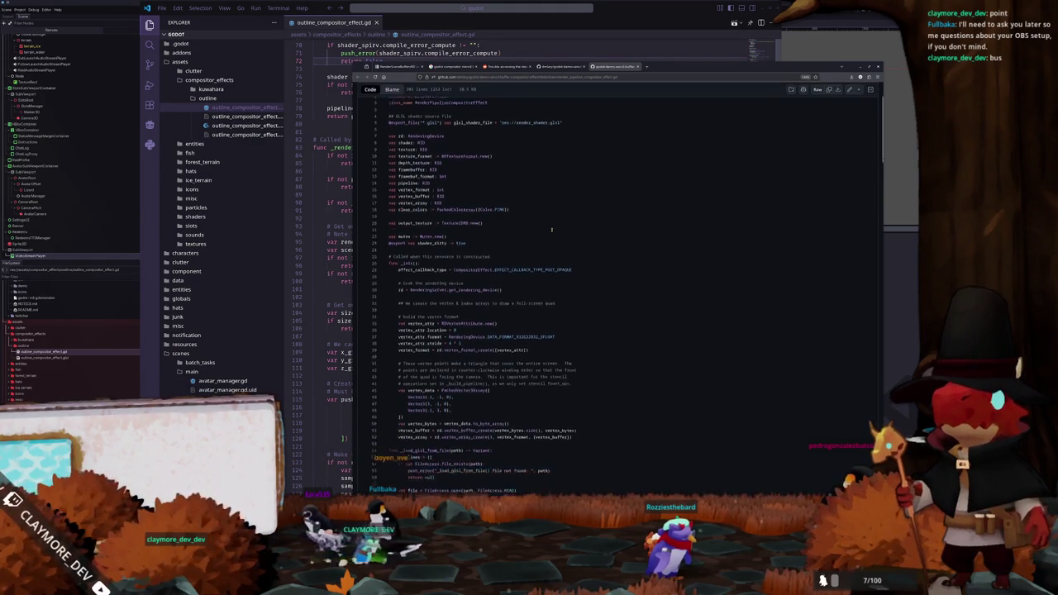
{"action": "scroll", "coordinate": [551, 231], "scroll_direction": "down", "scroll_amount": 5}
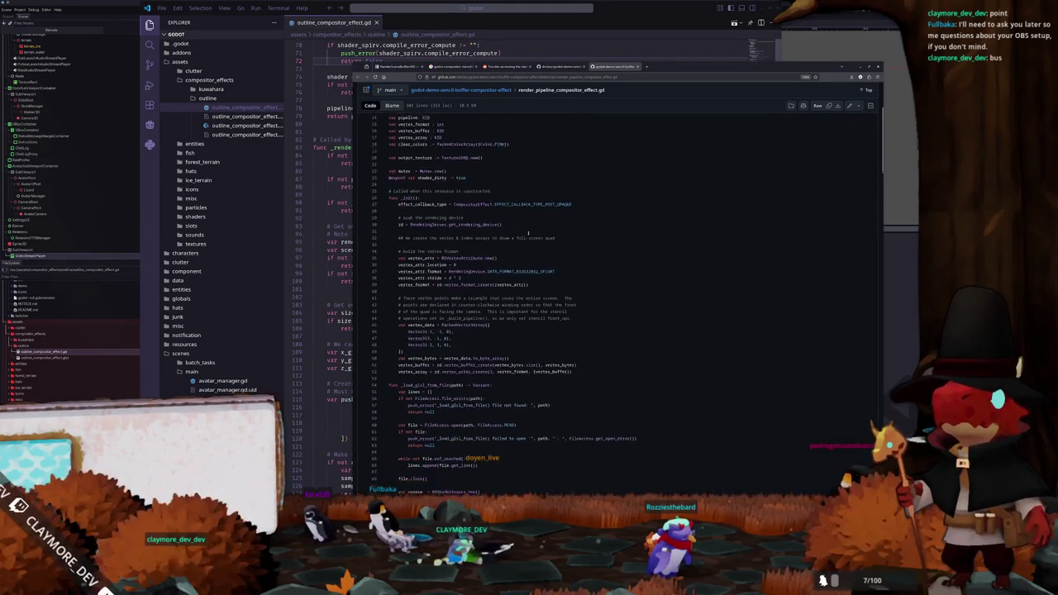
{"action": "scroll", "coordinate": [525, 234], "scroll_direction": "down", "scroll_amount": 2}
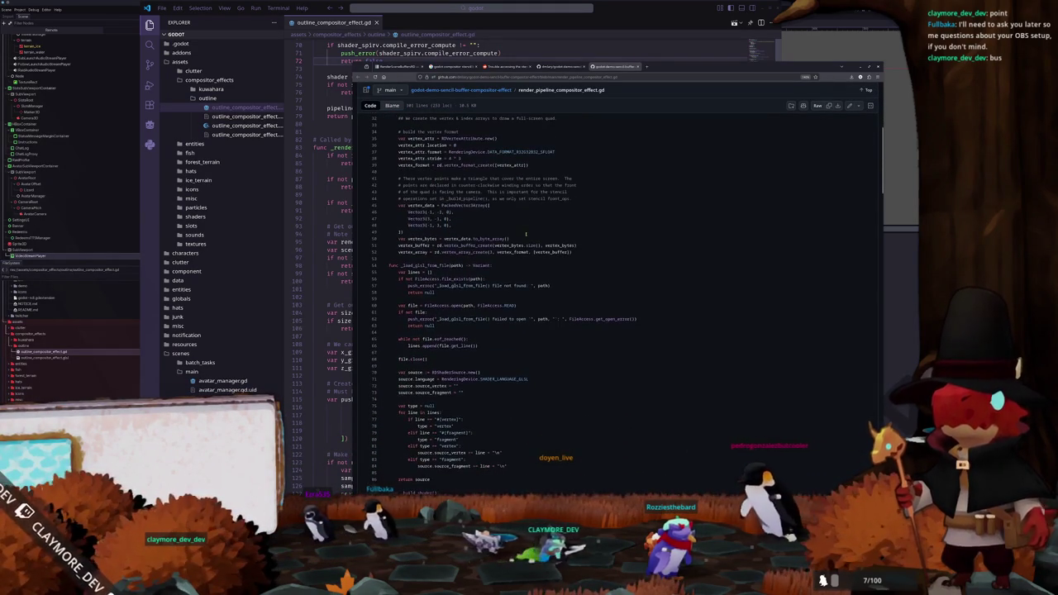
{"action": "scroll", "coordinate": [539, 230], "scroll_direction": "up", "scroll_amount": 6}
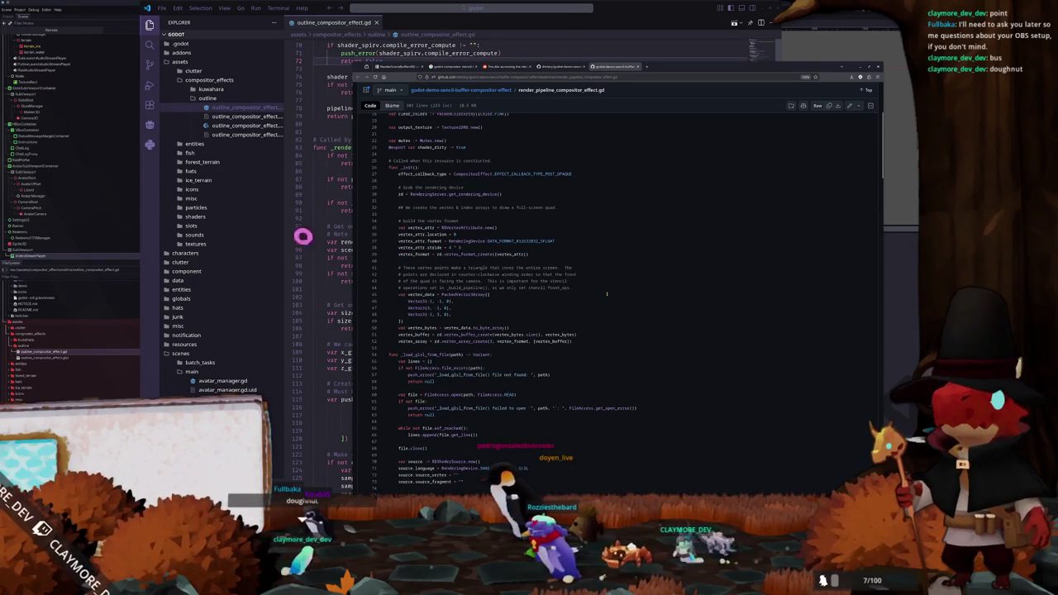
{"action": "scroll", "coordinate": [607, 291], "scroll_direction": "down", "scroll_amount": 2}
{"action": "scroll", "coordinate": [606, 291], "scroll_direction": "down", "scroll_amount": 2}
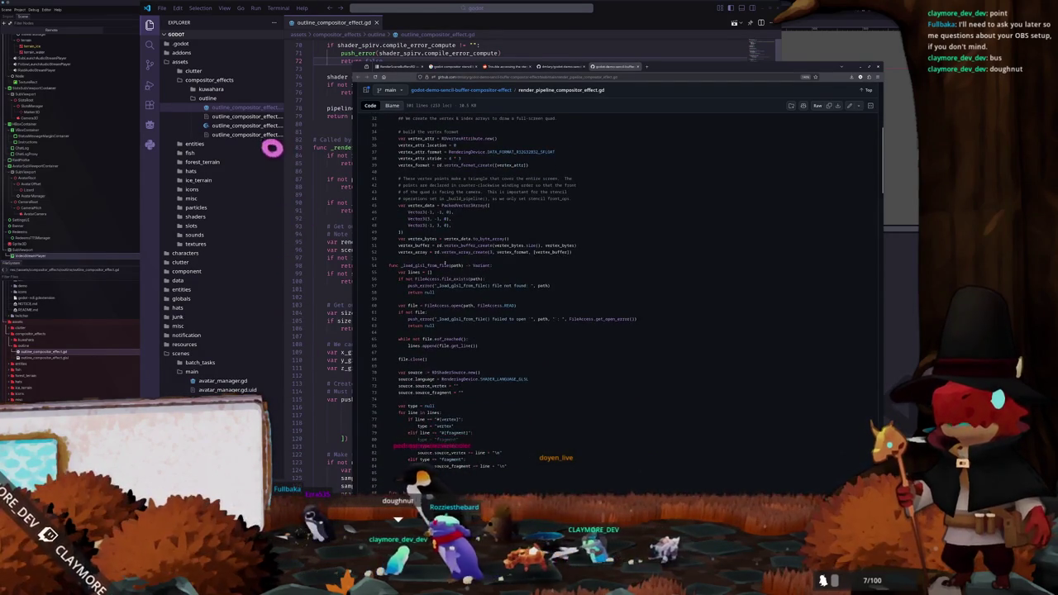
{"action": "scroll", "coordinate": [607, 291], "scroll_direction": "down", "scroll_amount": 2}
{"action": "scroll", "coordinate": [394, 258], "scroll_direction": "down", "scroll_amount": 2}
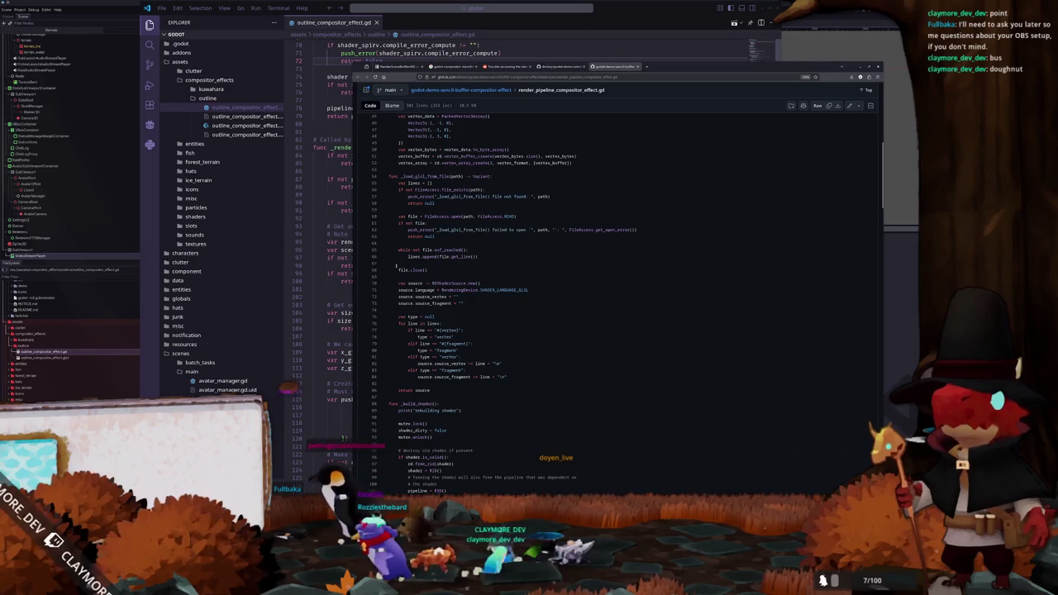
{"action": "scroll", "coordinate": [395, 273], "scroll_direction": "down", "scroll_amount": 2}
{"action": "scroll", "coordinate": [395, 278], "scroll_direction": "down", "scroll_amount": 3}
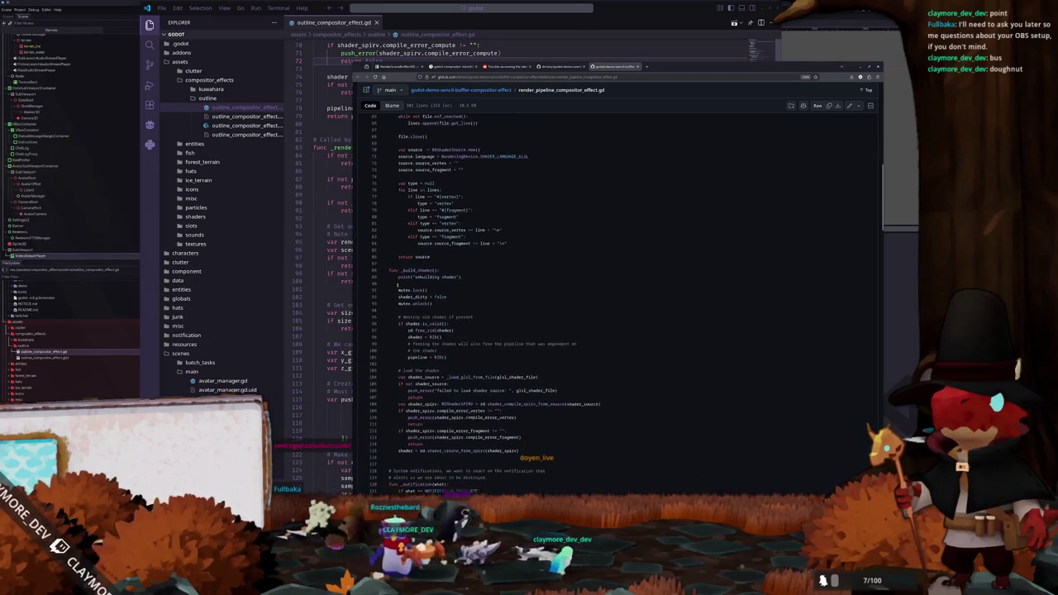
{"action": "scroll", "coordinate": [398, 284], "scroll_direction": "up", "scroll_amount": 1}
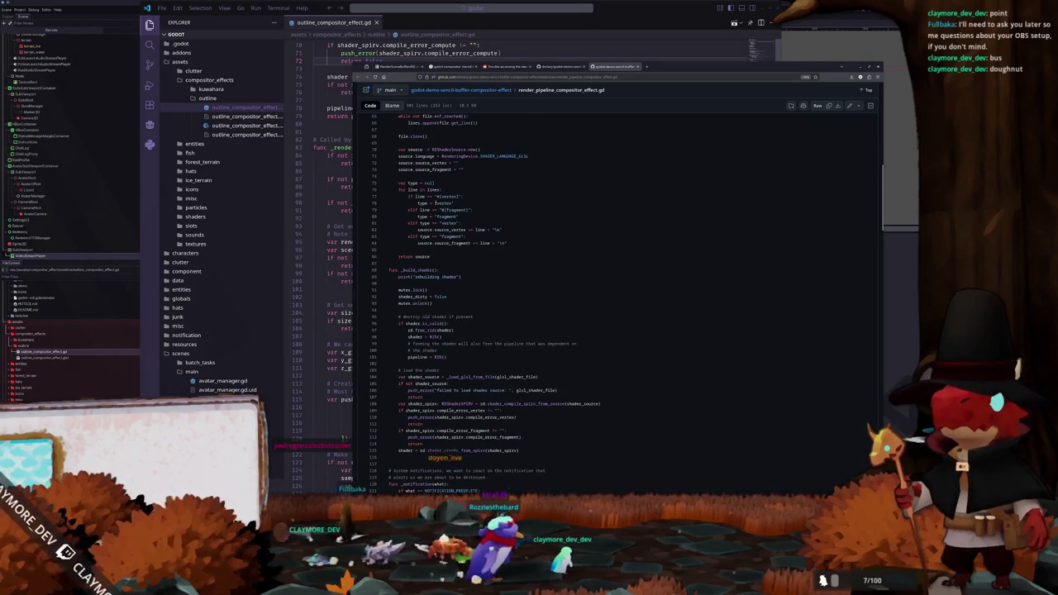
{"action": "scroll", "coordinate": [413, 256], "scroll_direction": "down", "scroll_amount": 3}
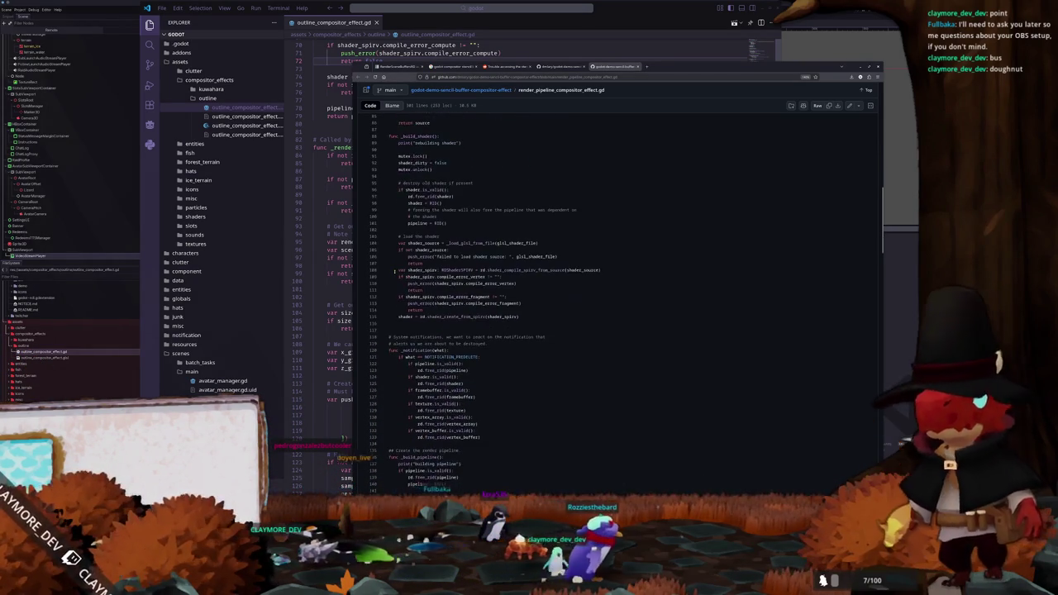
{"action": "scroll", "coordinate": [395, 271], "scroll_direction": "down", "scroll_amount": 4}
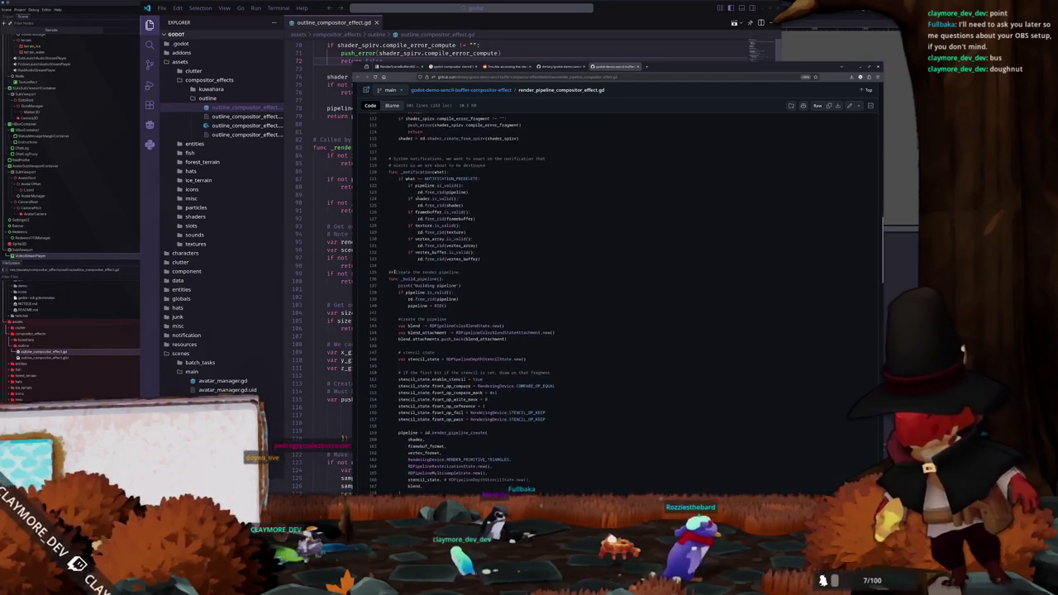
{"action": "scroll", "coordinate": [395, 271], "scroll_direction": "down", "scroll_amount": 1}
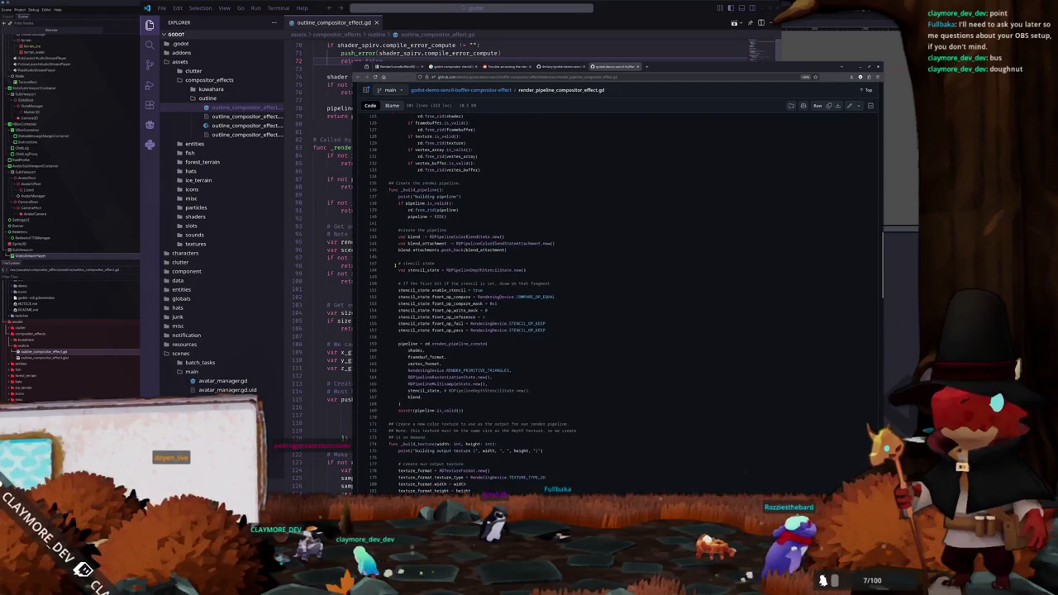
{"action": "scroll", "coordinate": [396, 266], "scroll_direction": "down", "scroll_amount": 1}
{"action": "scroll", "coordinate": [388, 267], "scroll_direction": "down", "scroll_amount": 1}
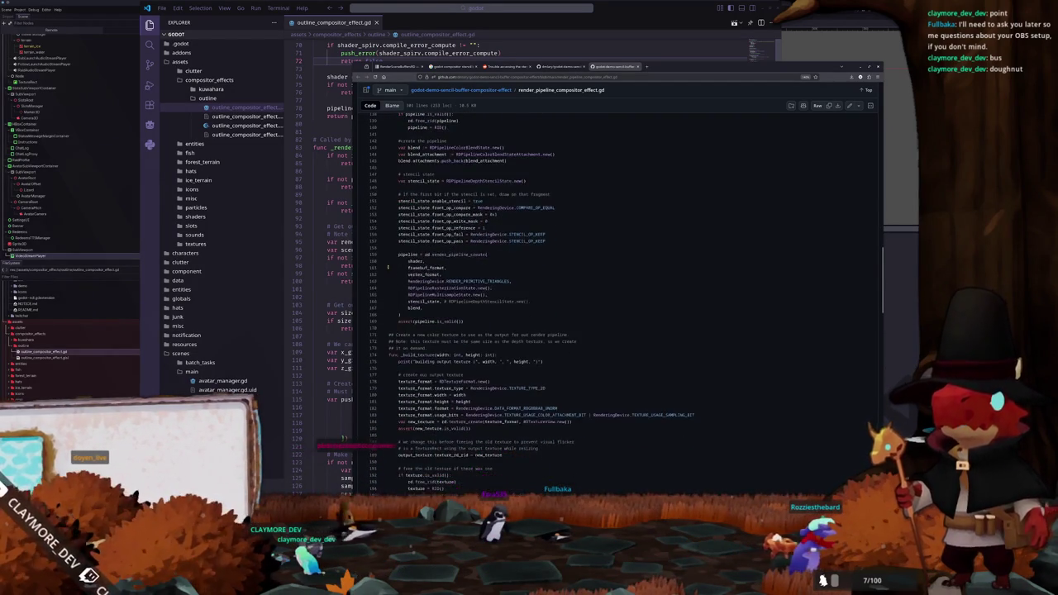
{"action": "scroll", "coordinate": [387, 252], "scroll_direction": "up", "scroll_amount": 1}
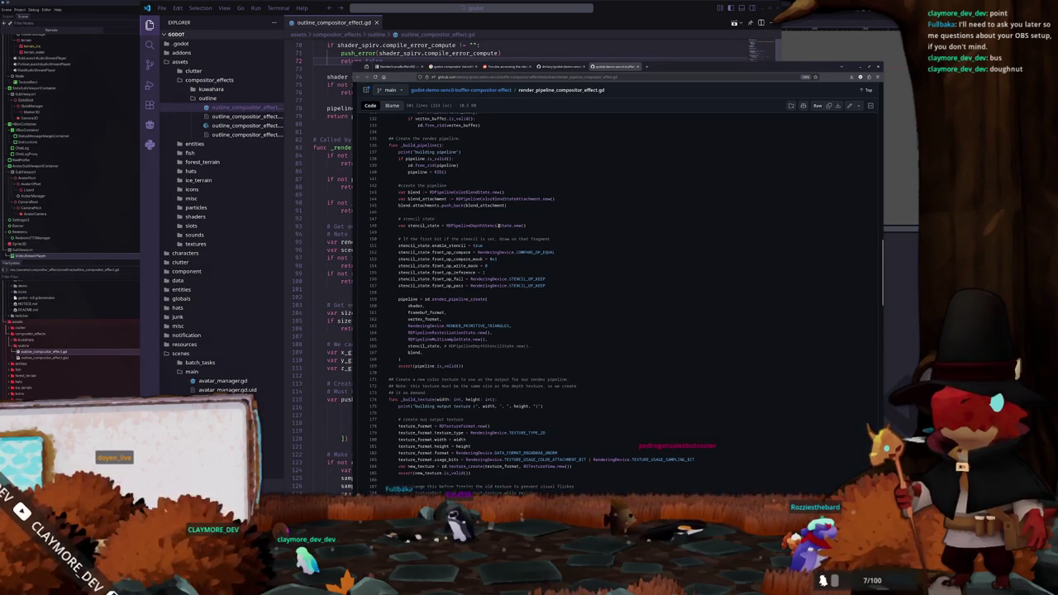
Step: Look up references to RDPipelineDepthStencilState, then visit the demo repository's main page
{"action": "left_click", "coordinate": [499, 225]}
{"action": "scroll", "coordinate": [613, 220], "scroll_direction": "up", "scroll_amount": 20}
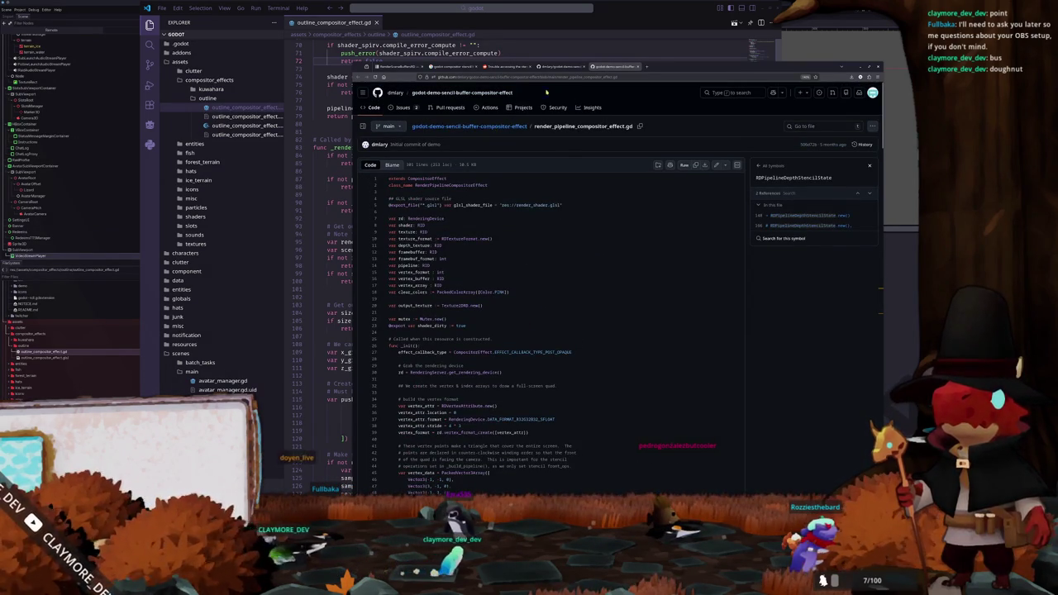
{"action": "left_click", "coordinate": [496, 125]}
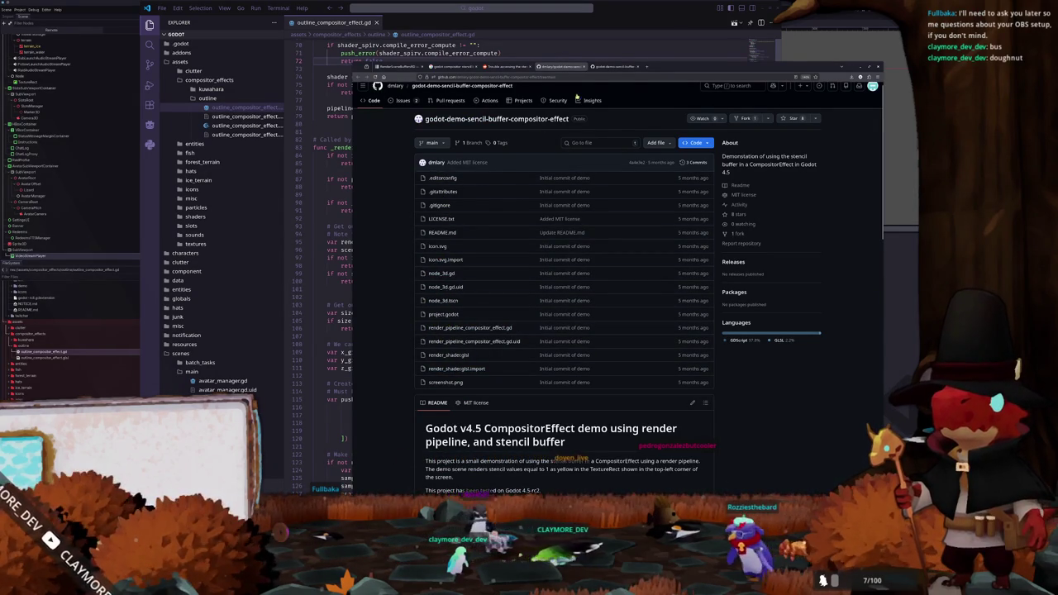
Step: Go back to render_pipeline_compositor_effect.gd, reread it, then switch to the Godot docs
{"action": "left_click", "coordinate": [613, 66]}
{"action": "scroll", "coordinate": [522, 321], "scroll_direction": "down", "scroll_amount": 10}
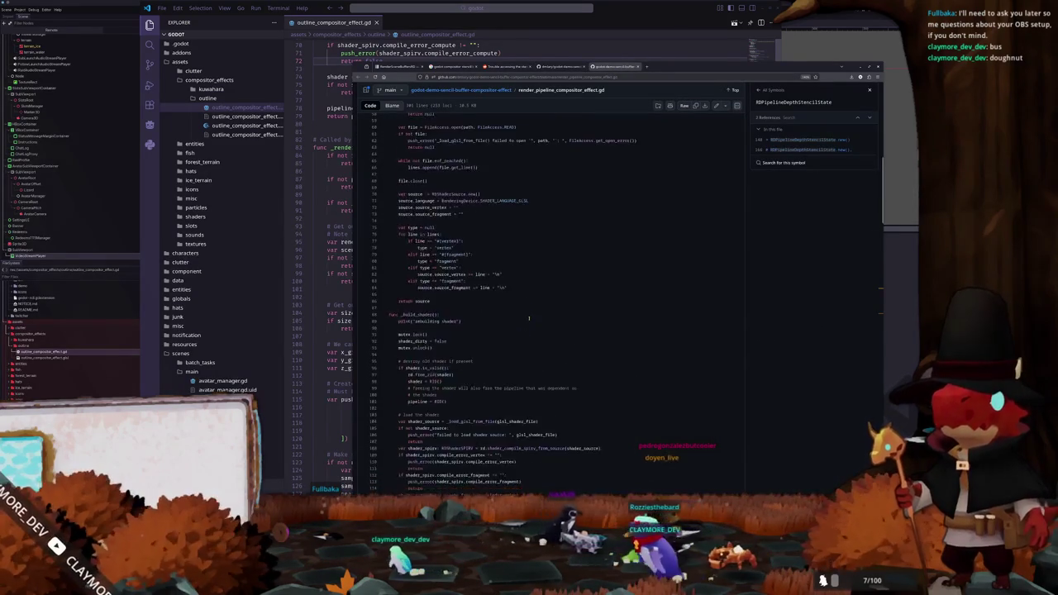
{"action": "scroll", "coordinate": [523, 318], "scroll_direction": "down", "scroll_amount": 5}
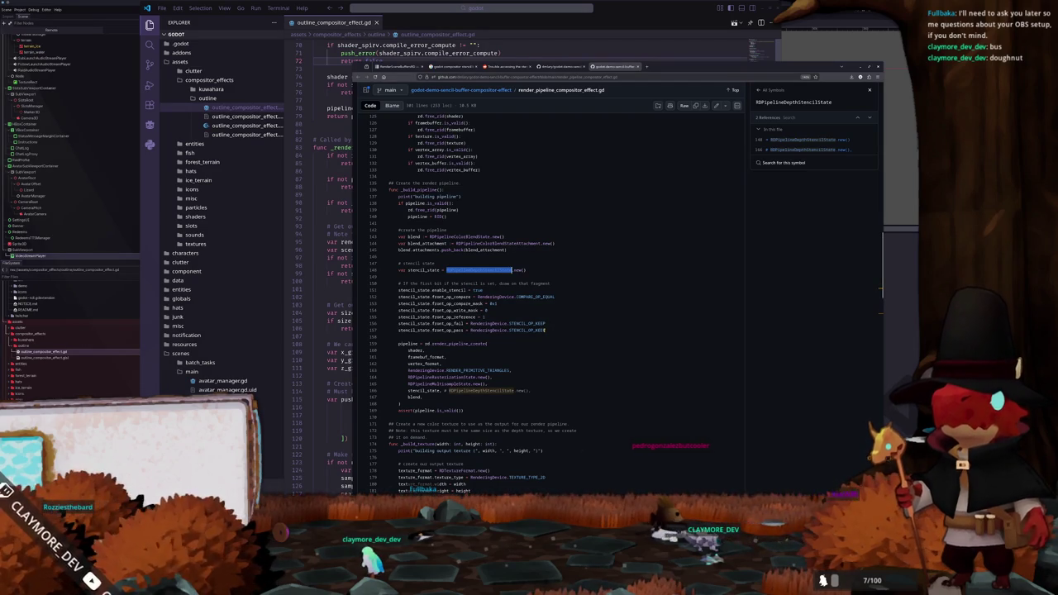
{"action": "scroll", "coordinate": [510, 281], "scroll_direction": "down", "scroll_amount": 1}
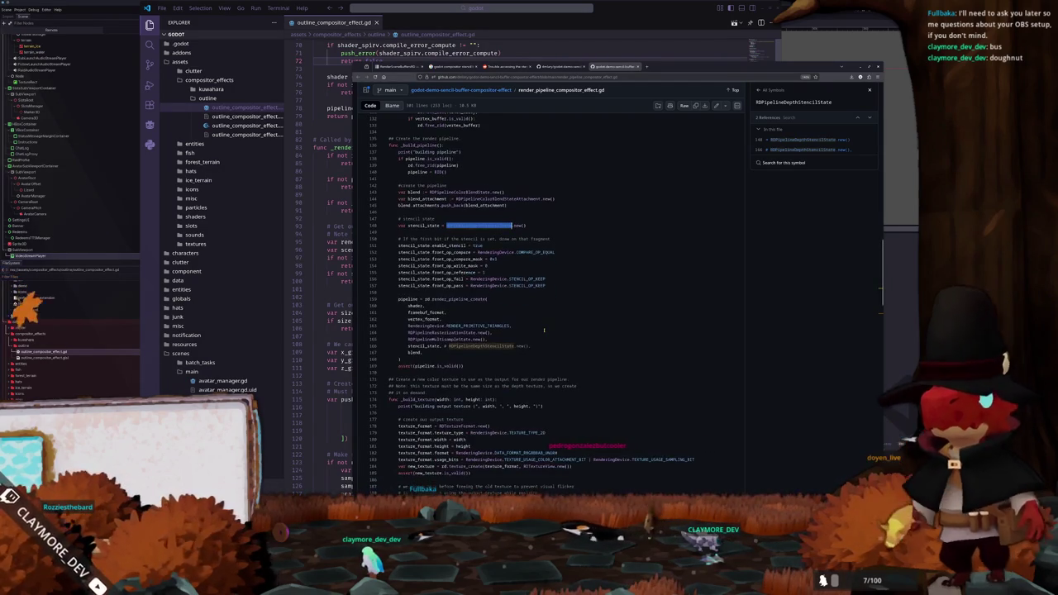
{"action": "scroll", "coordinate": [511, 282], "scroll_direction": "up", "scroll_amount": 1}
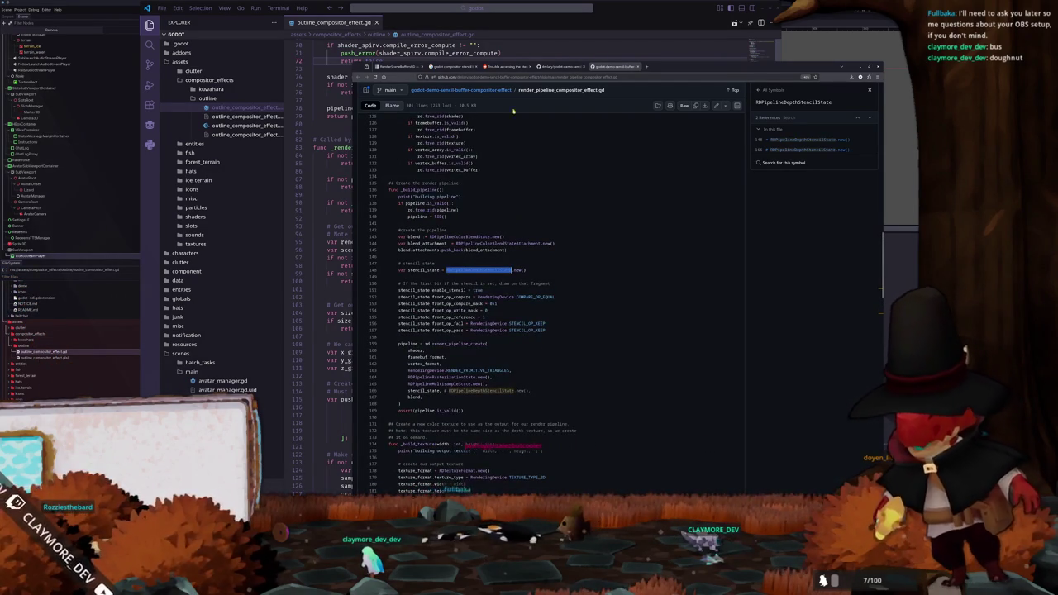
{"action": "left_click", "coordinate": [395, 66]}
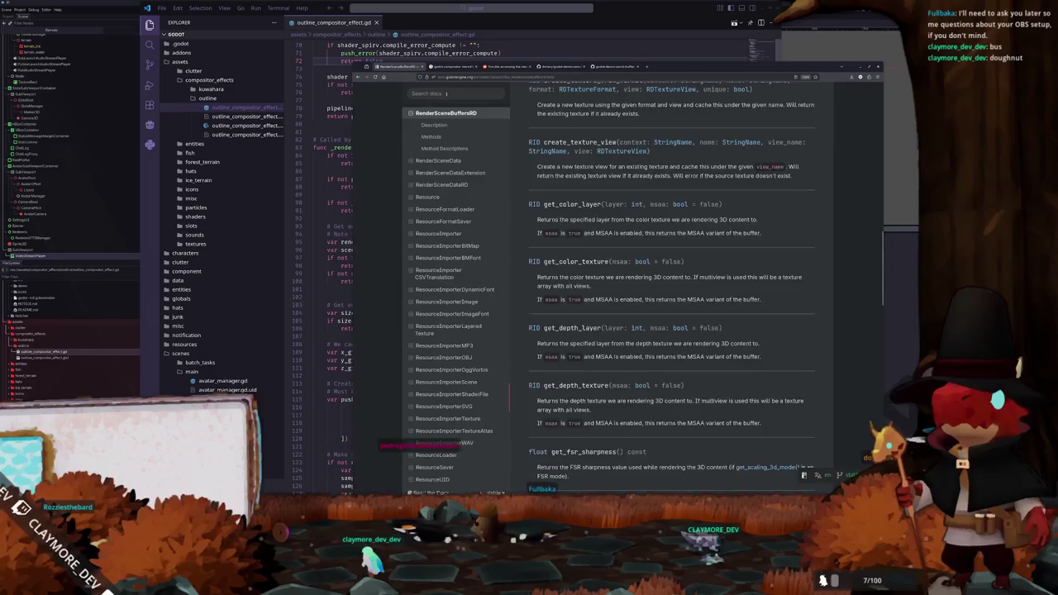
Step: Find RDPipelineDepthStencilState in the docs sidebar class list and open its reference
{"action": "scroll", "coordinate": [430, 194], "scroll_direction": "up", "scroll_amount": 5}
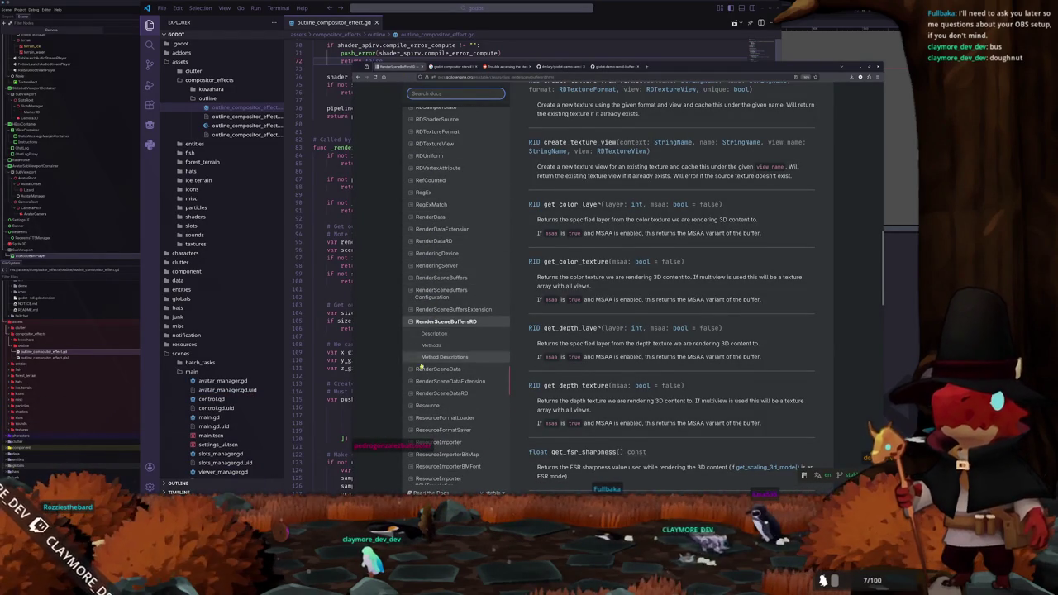
{"action": "scroll", "coordinate": [423, 248], "scroll_direction": "up", "scroll_amount": 4}
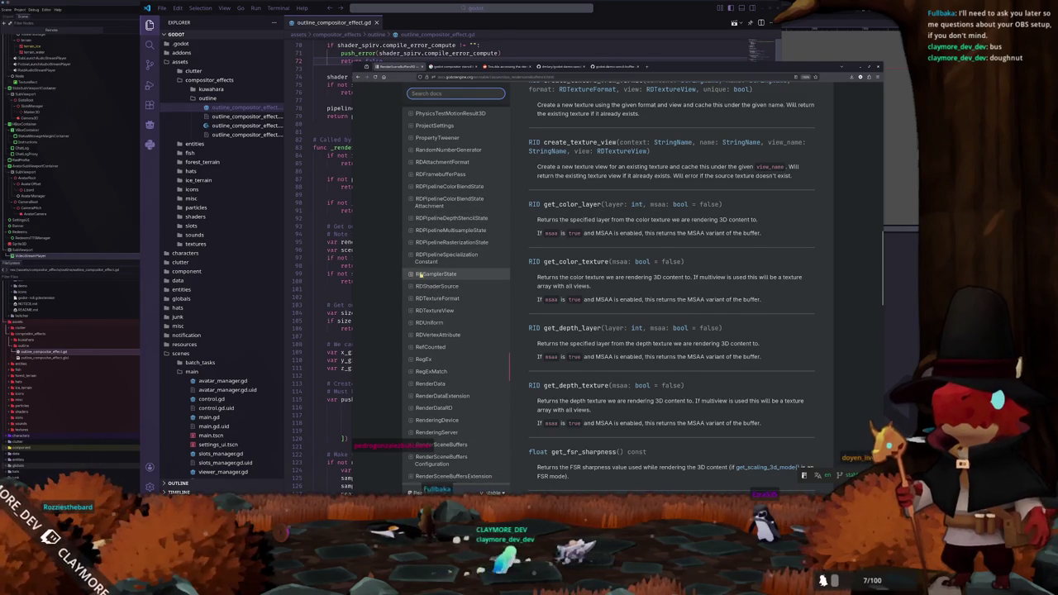
{"action": "scroll", "coordinate": [422, 245], "scroll_direction": "up", "scroll_amount": 2}
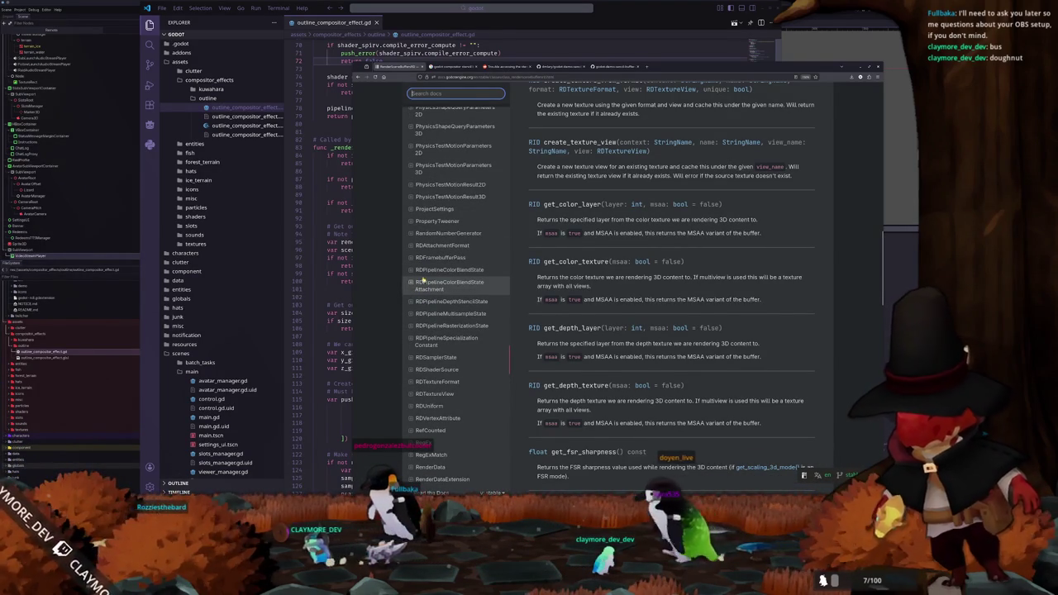
{"action": "left_click", "coordinate": [438, 300]}
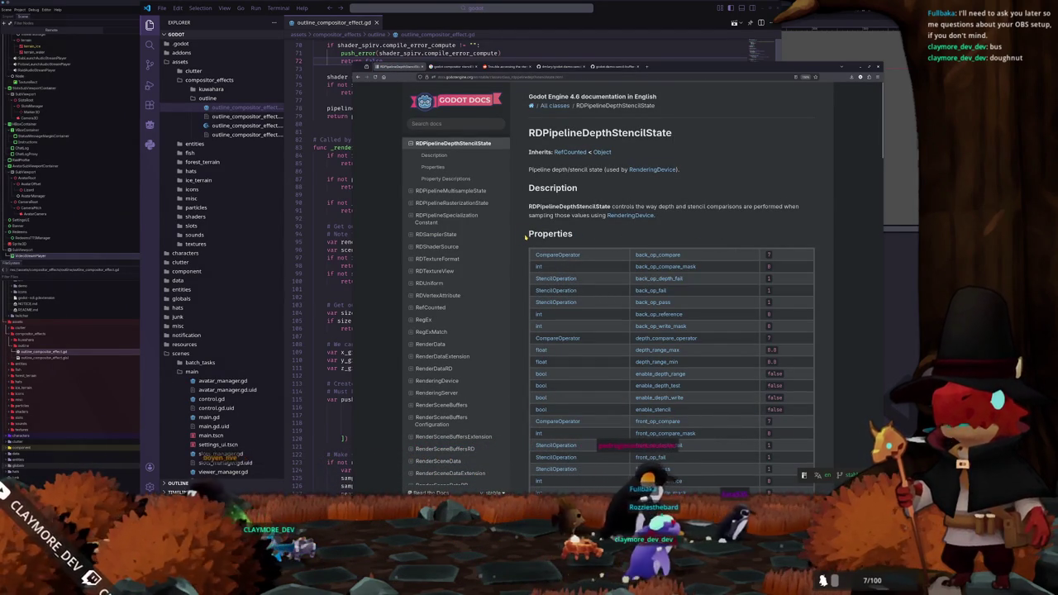
Step: Read through the stencil Property Descriptions, then go back to the GitHub demo script
{"action": "scroll", "coordinate": [525, 237], "scroll_direction": "down", "scroll_amount": 5}
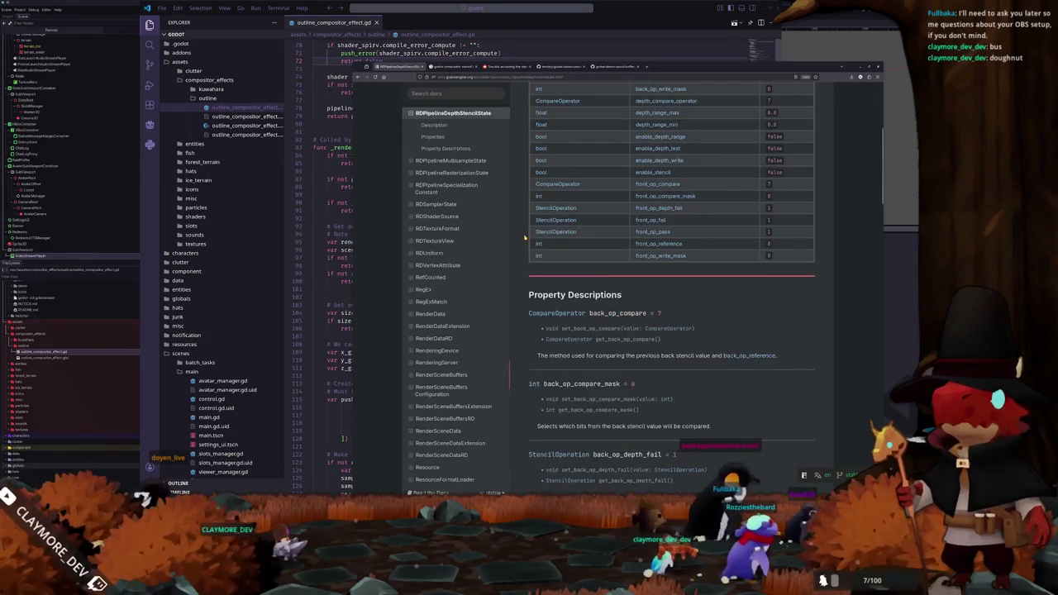
{"action": "scroll", "coordinate": [523, 238], "scroll_direction": "down", "scroll_amount": 5}
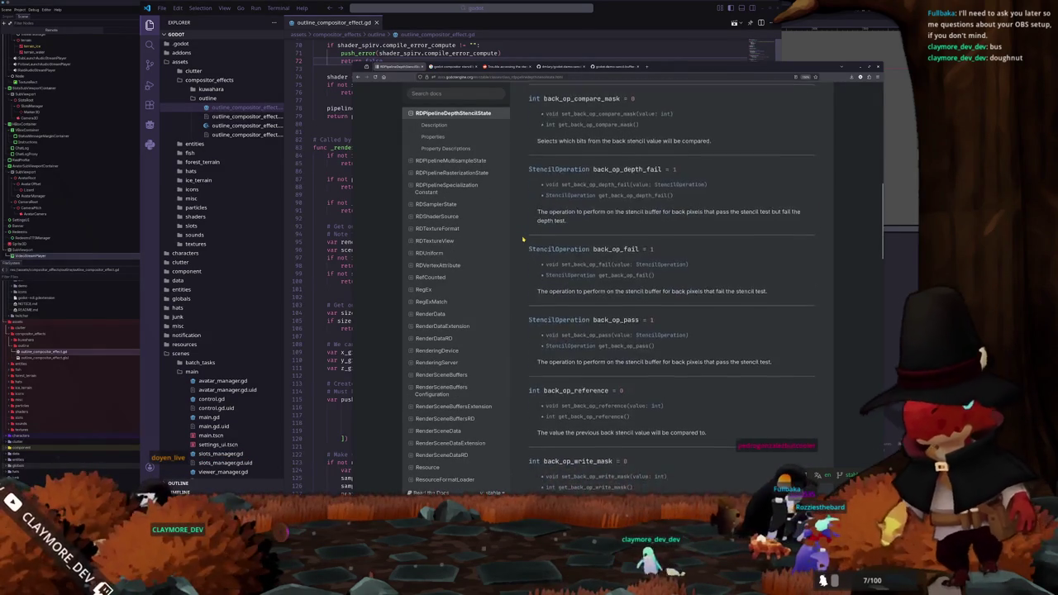
{"action": "scroll", "coordinate": [523, 240], "scroll_direction": "down", "scroll_amount": 6}
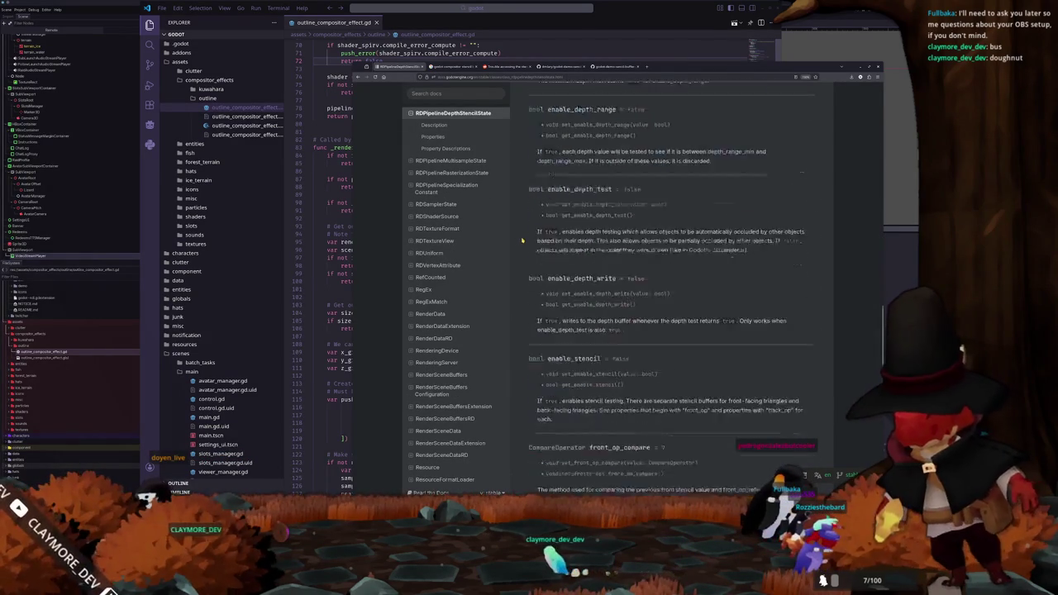
{"action": "scroll", "coordinate": [522, 242], "scroll_direction": "down", "scroll_amount": 5}
{"action": "scroll", "coordinate": [522, 242], "scroll_direction": "up", "scroll_amount": 6}
{"action": "scroll", "coordinate": [522, 244], "scroll_direction": "up", "scroll_amount": 5}
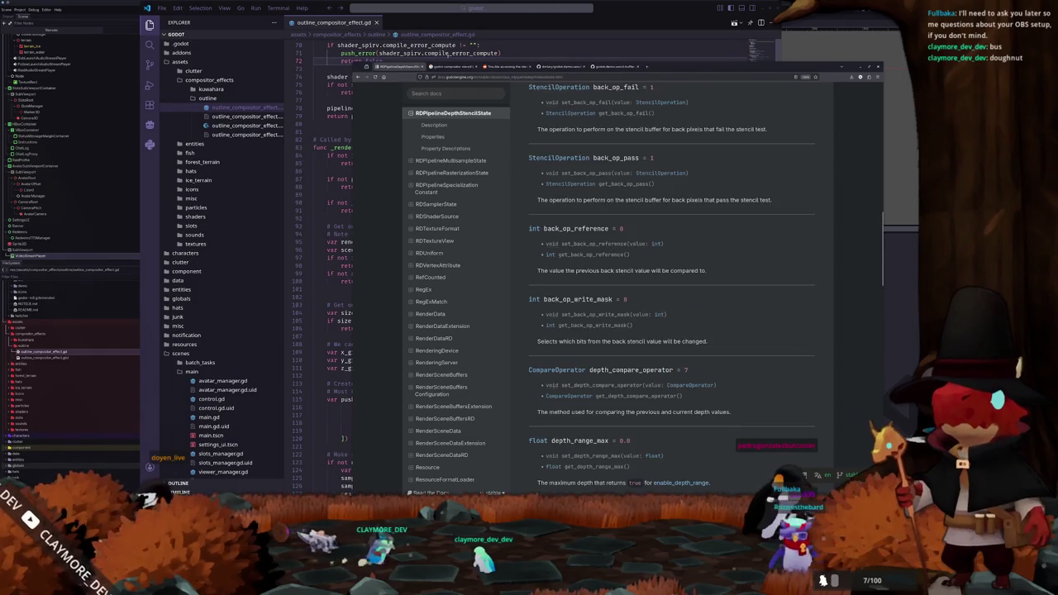
{"action": "left_click", "coordinate": [452, 66]}
{"action": "key", "text": "ctrl+Tab"}
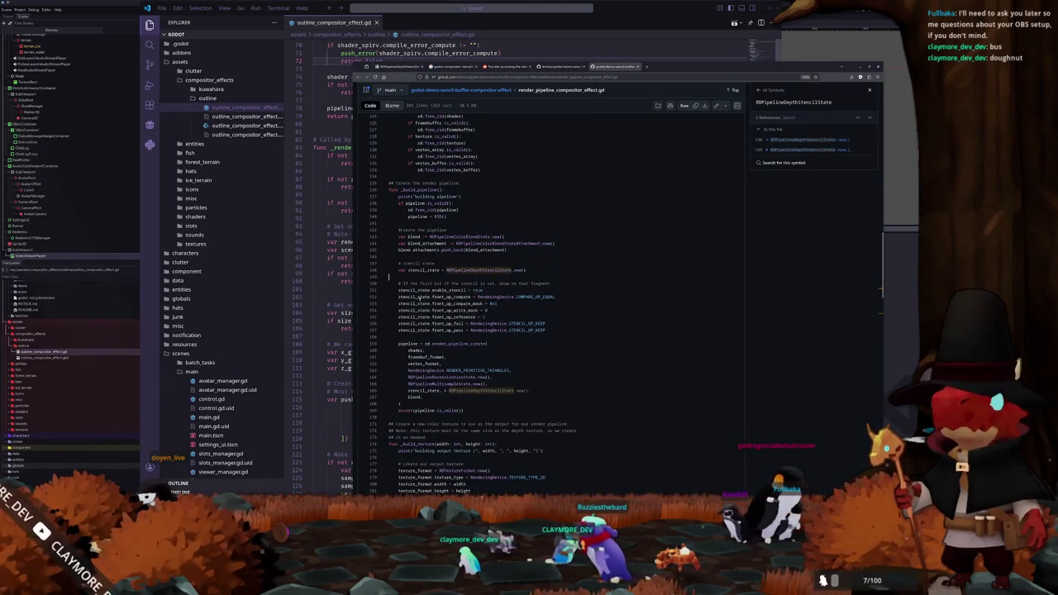
Step: Scroll down the demo script and show the references to _build_framebuffer
{"action": "scroll", "coordinate": [405, 307], "scroll_direction": "down", "scroll_amount": 2}
{"action": "scroll", "coordinate": [408, 302], "scroll_direction": "down", "scroll_amount": 3}
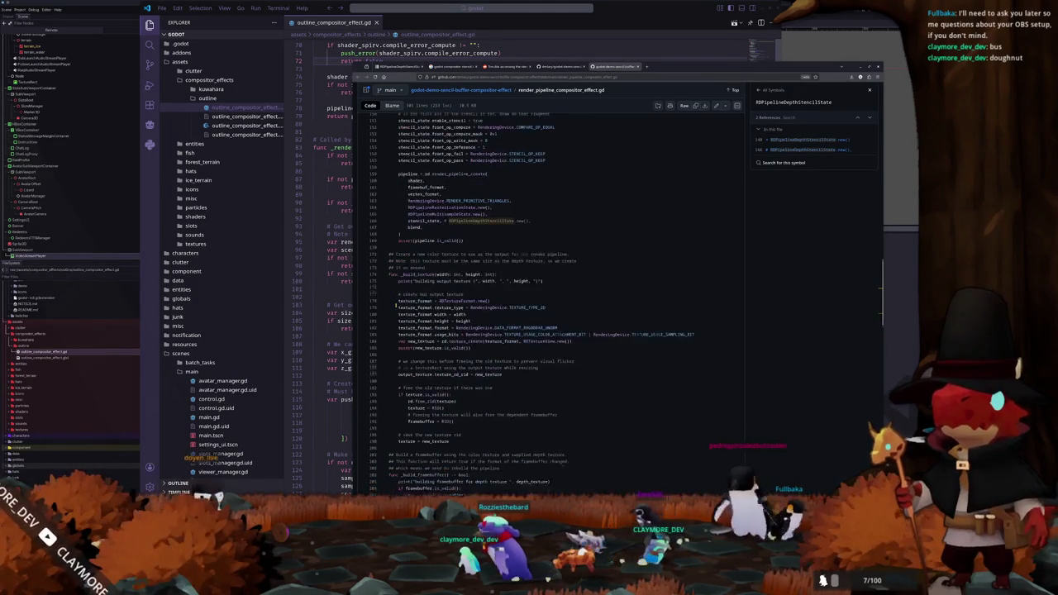
{"action": "scroll", "coordinate": [396, 305], "scroll_direction": "down", "scroll_amount": 1}
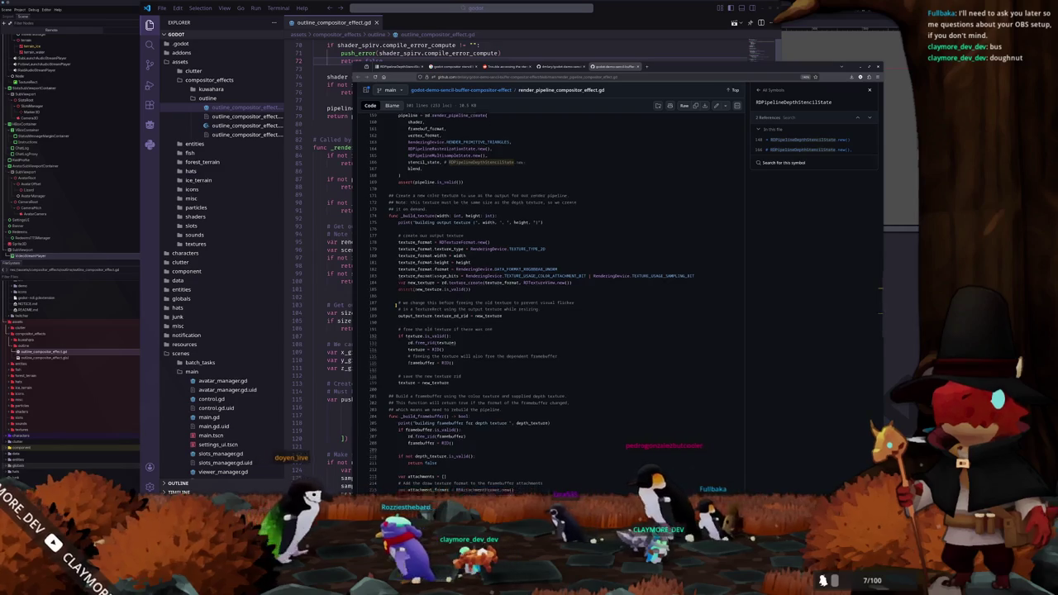
{"action": "scroll", "coordinate": [396, 306], "scroll_direction": "down", "scroll_amount": 1}
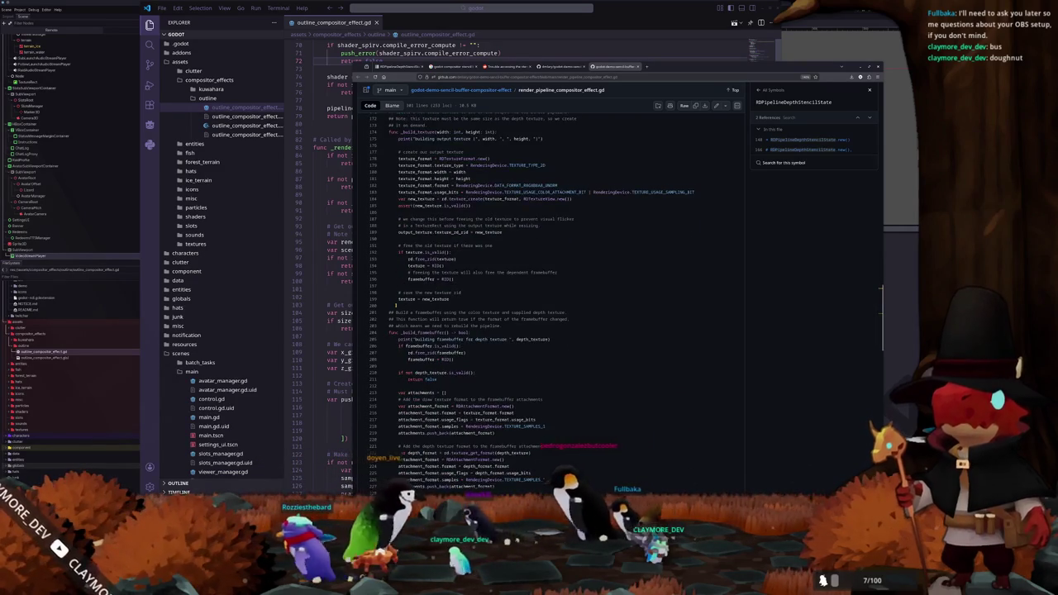
{"action": "scroll", "coordinate": [396, 304], "scroll_direction": "down", "scroll_amount": 4}
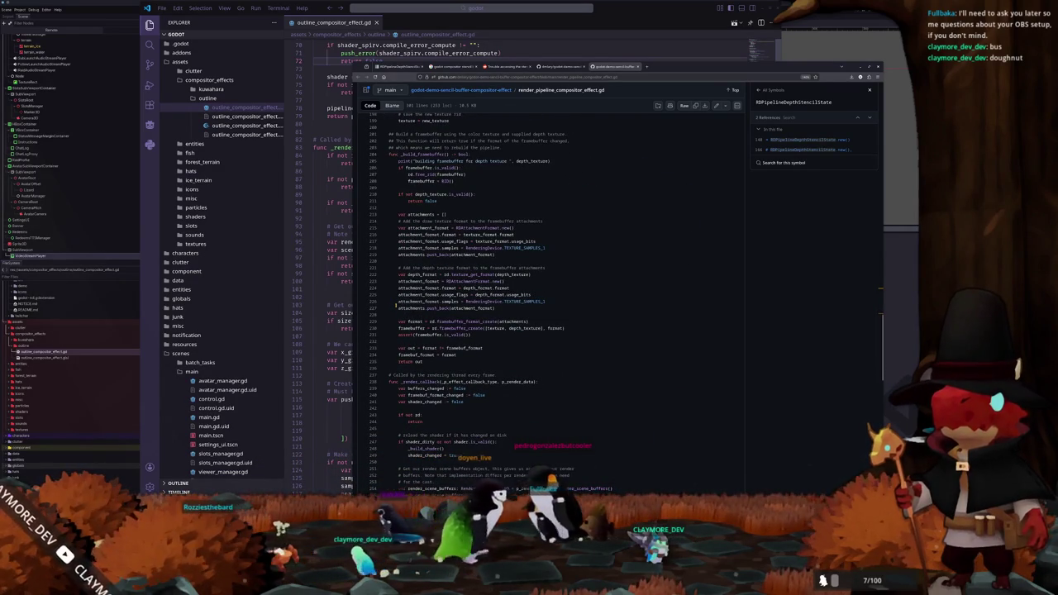
{"action": "scroll", "coordinate": [396, 306], "scroll_direction": "down", "scroll_amount": 2}
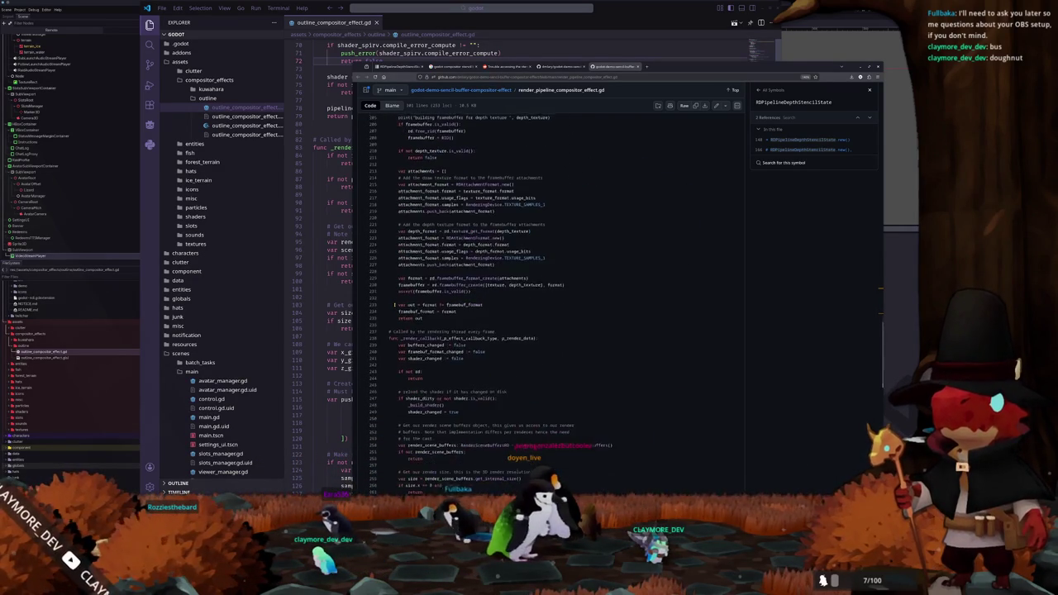
{"action": "scroll", "coordinate": [395, 305], "scroll_direction": "down", "scroll_amount": 3}
{"action": "scroll", "coordinate": [394, 306], "scroll_direction": "down", "scroll_amount": 3}
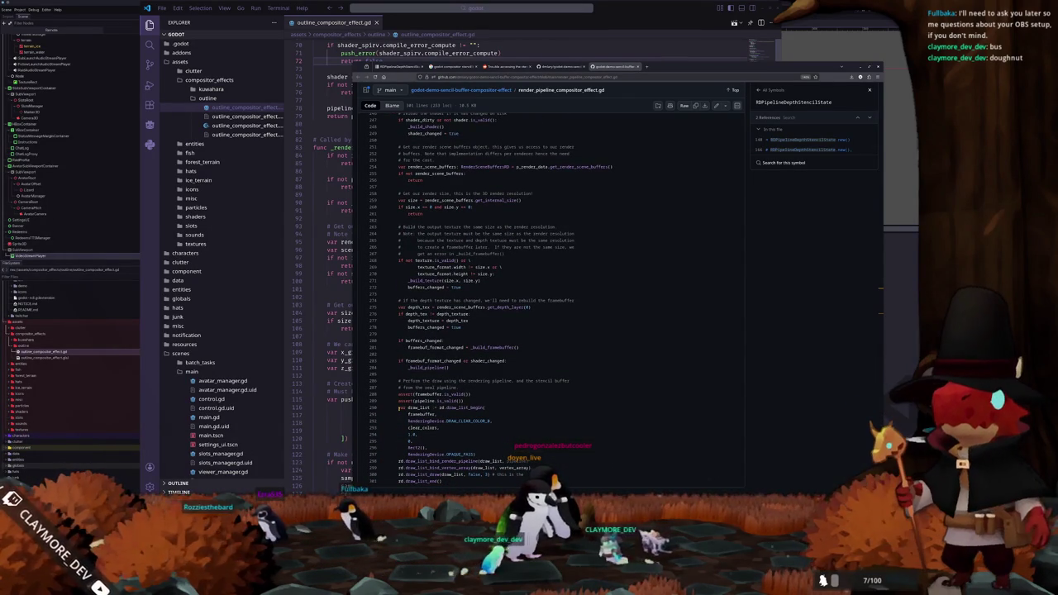
{"action": "scroll", "coordinate": [396, 408], "scroll_direction": "up", "scroll_amount": 4}
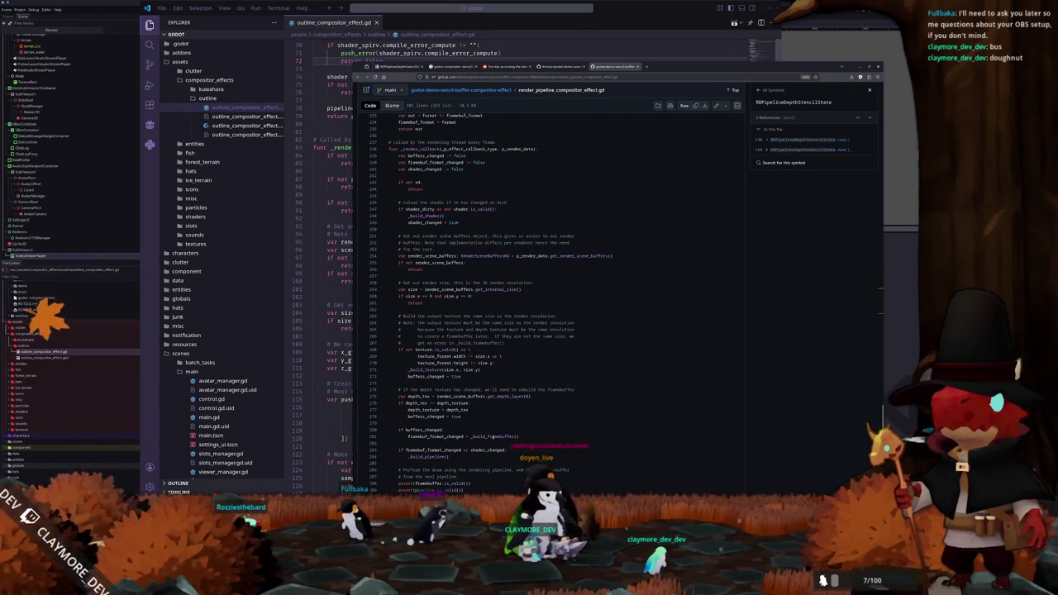
{"action": "left_click", "coordinate": [493, 436]}
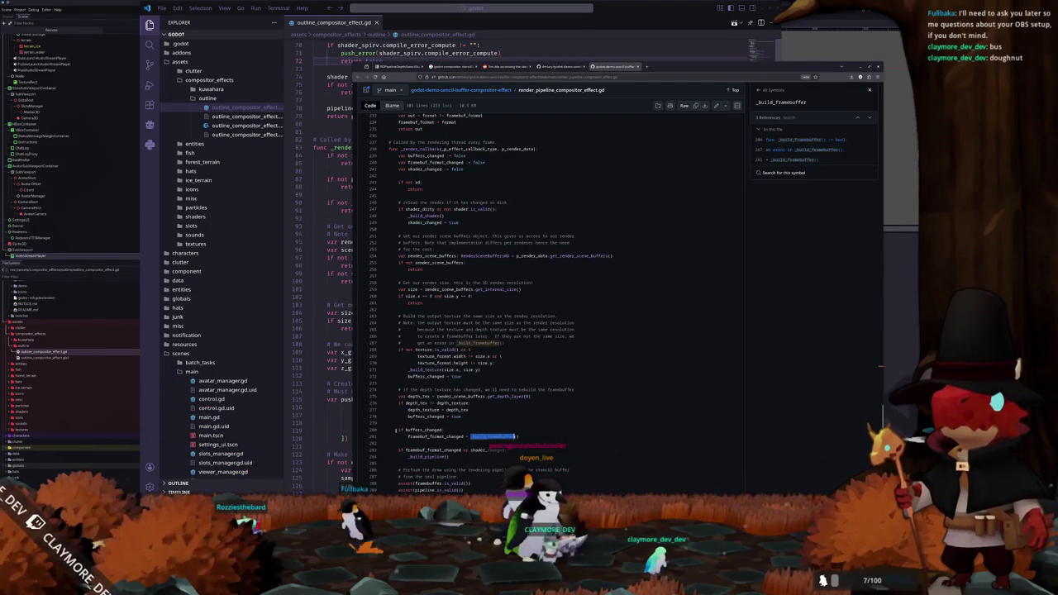
Step: Jump to _build_pipeline, read its stencil_state block, then return to VS Code
{"action": "scroll", "coordinate": [397, 430], "scroll_direction": "up", "scroll_amount": 2}
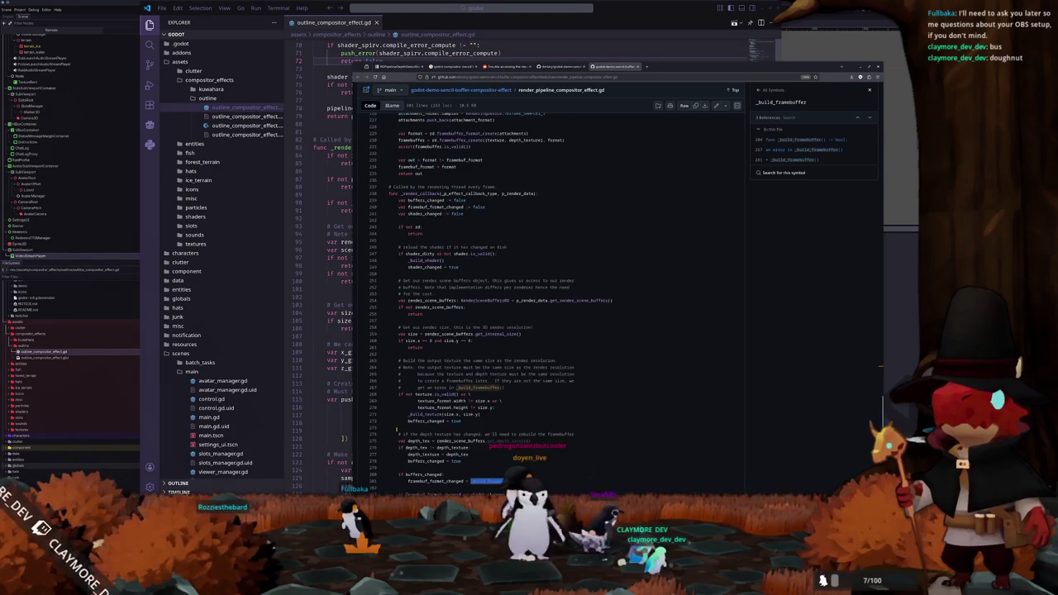
{"action": "scroll", "coordinate": [396, 430], "scroll_direction": "up", "scroll_amount": 12}
{"action": "scroll", "coordinate": [396, 430], "scroll_direction": "down", "scroll_amount": 4}
{"action": "scroll", "coordinate": [395, 428], "scroll_direction": "up", "scroll_amount": 2}
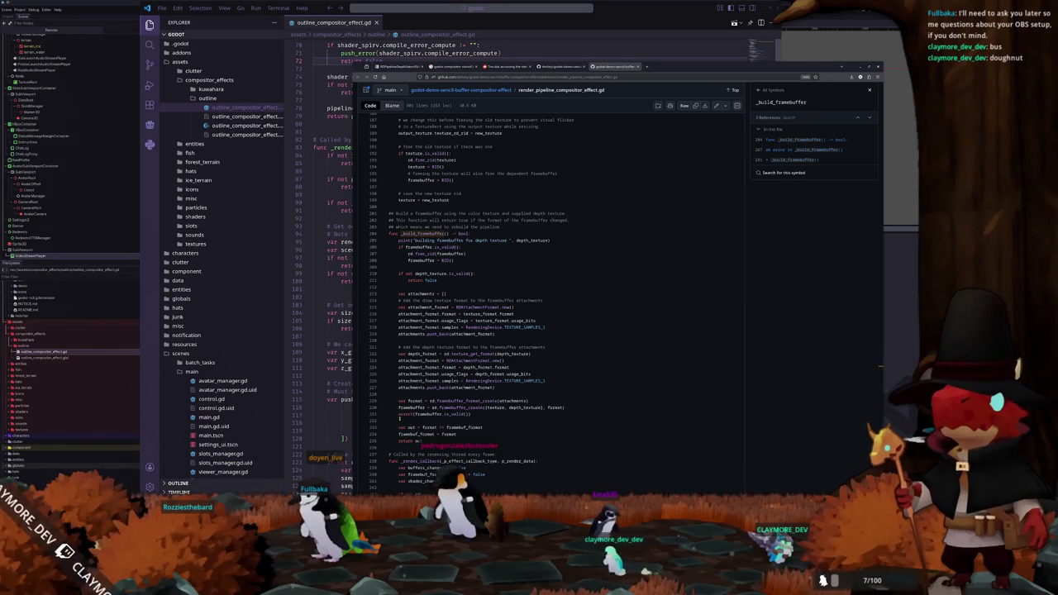
{"action": "scroll", "coordinate": [399, 418], "scroll_direction": "up", "scroll_amount": 8}
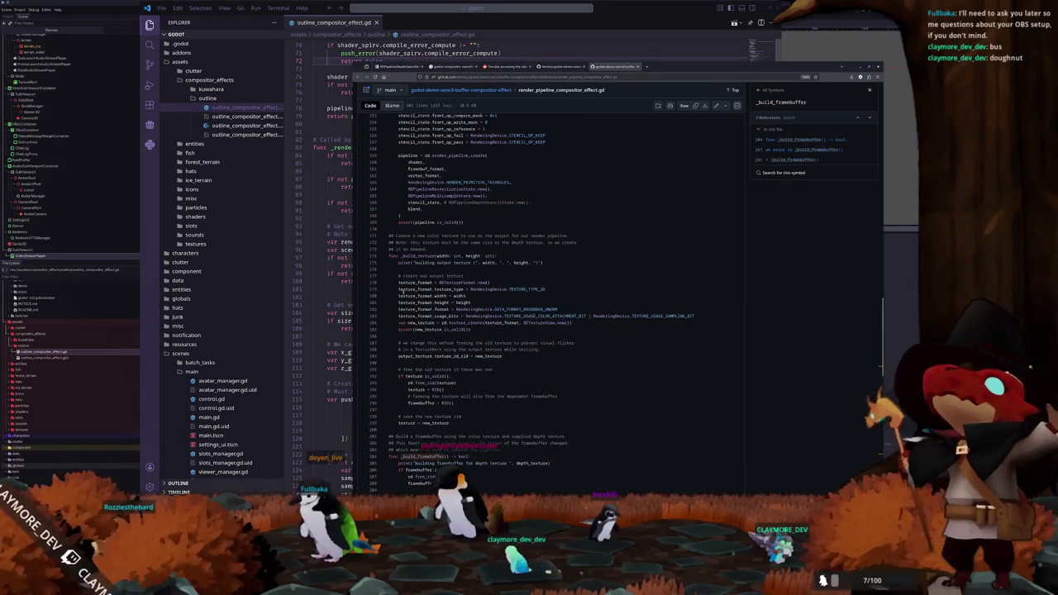
{"action": "scroll", "coordinate": [402, 290], "scroll_direction": "up", "scroll_amount": 6}
{"action": "left_click", "coordinate": [419, 179]}
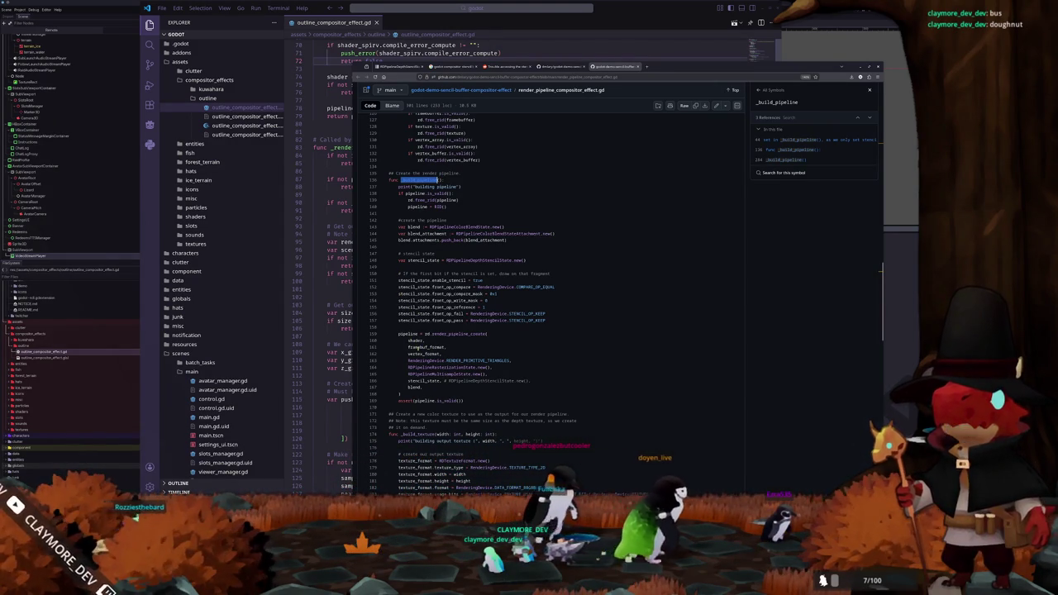
{"action": "left_click", "coordinate": [339, 385]}
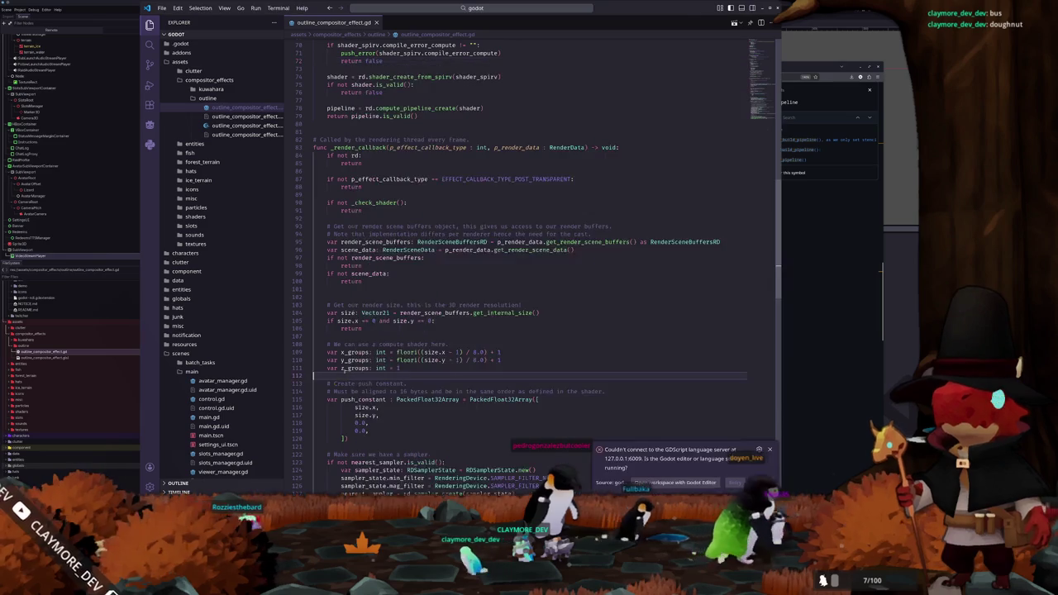
Step: Highlight every use of pipeline in outline_compositor_effect.gd, then return to the GitHub demo
{"action": "scroll", "coordinate": [340, 385], "scroll_direction": "down", "scroll_amount": 4}
{"action": "scroll", "coordinate": [339, 386], "scroll_direction": "down", "scroll_amount": 10}
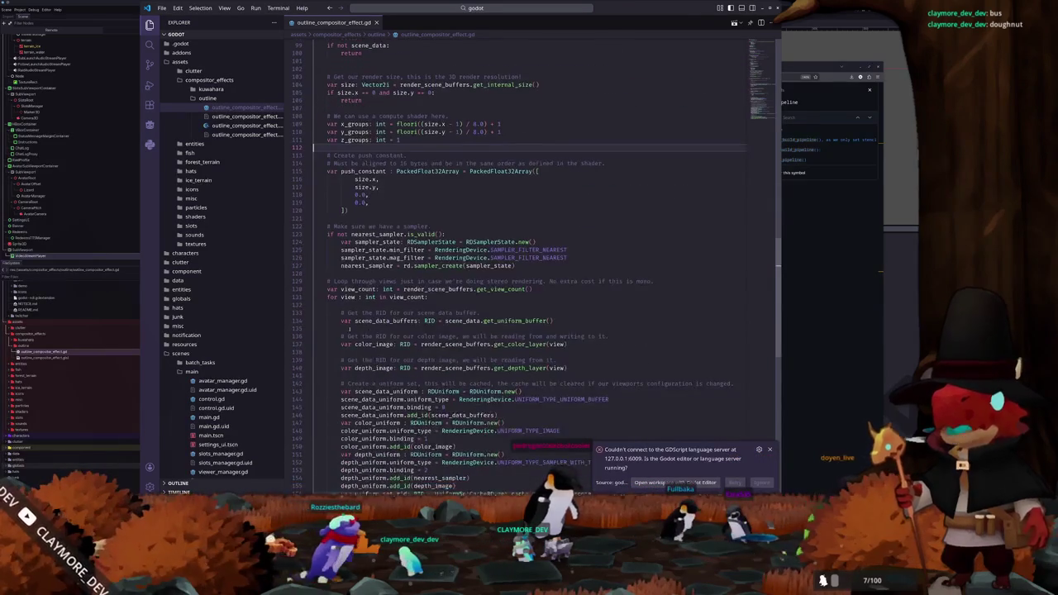
{"action": "scroll", "coordinate": [341, 331], "scroll_direction": "down", "scroll_amount": 2}
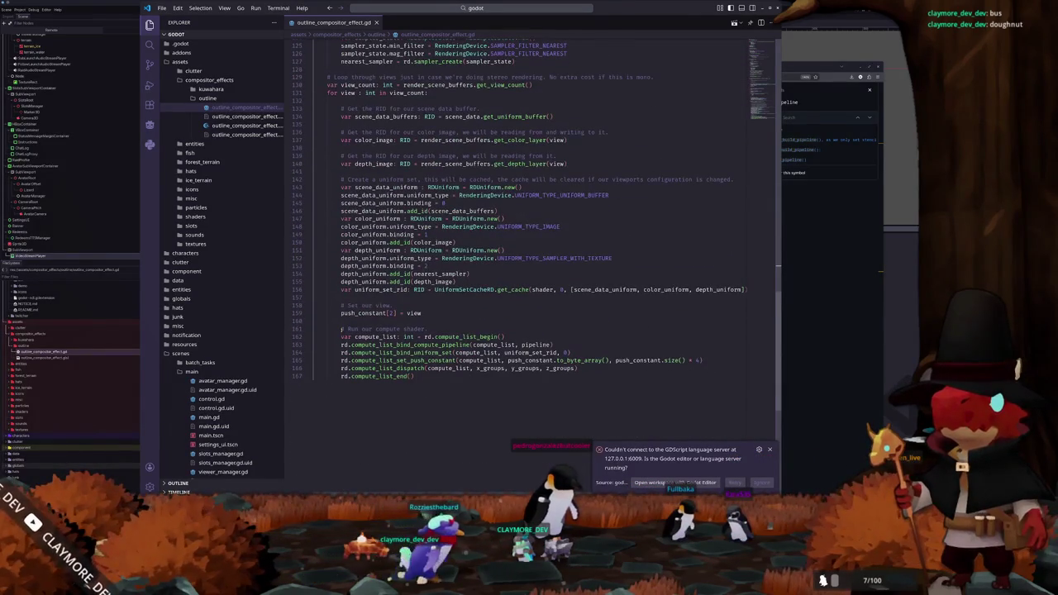
{"action": "left_click", "coordinate": [535, 332]}
{"action": "scroll", "coordinate": [530, 323], "scroll_direction": "up", "scroll_amount": 7}
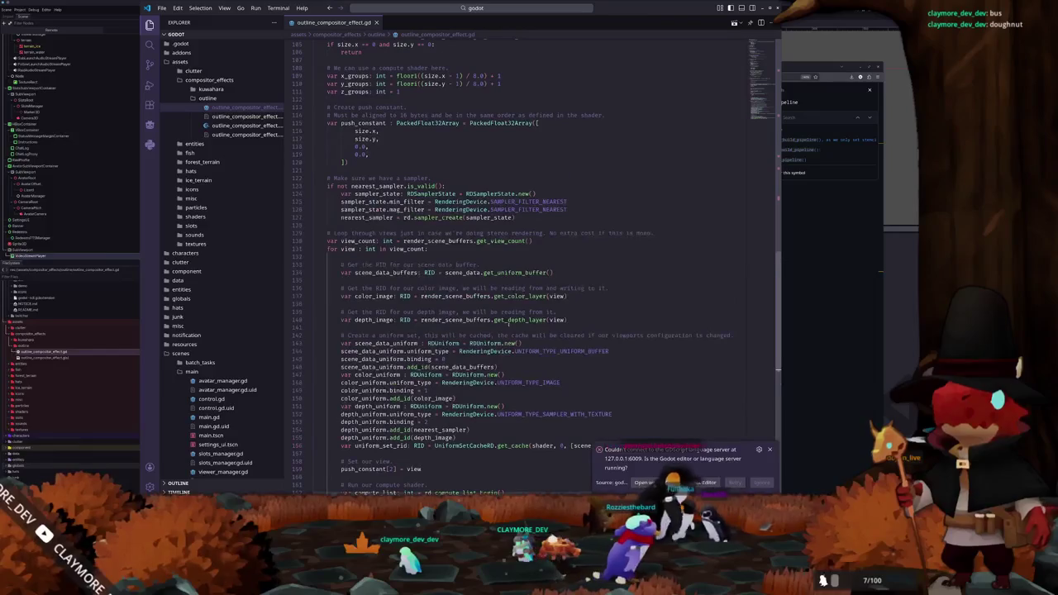
{"action": "scroll", "coordinate": [343, 331], "scroll_direction": "up", "scroll_amount": 9}
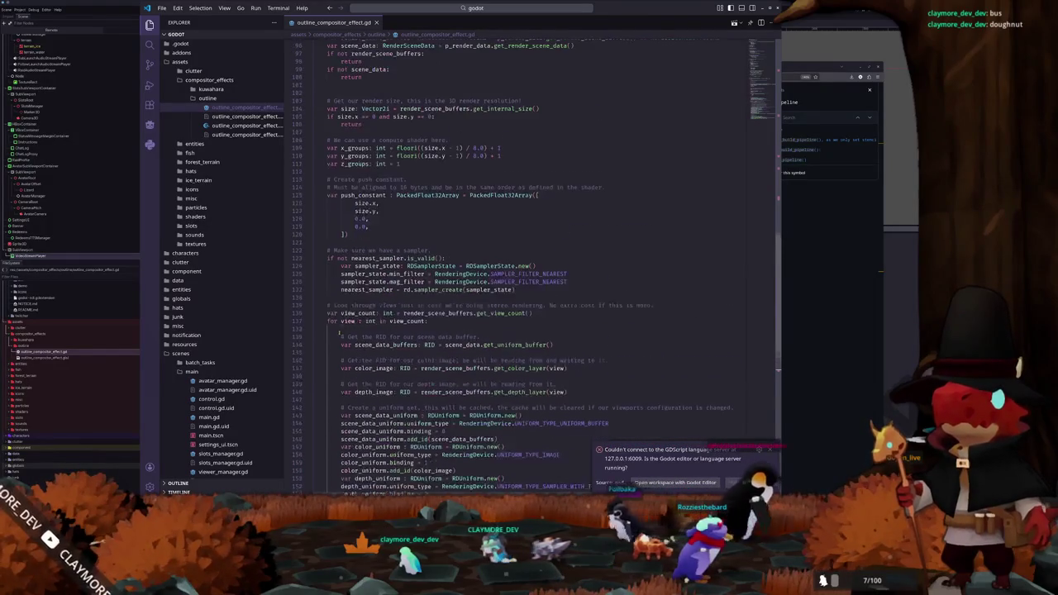
{"action": "scroll", "coordinate": [337, 335], "scroll_direction": "up", "scroll_amount": 8}
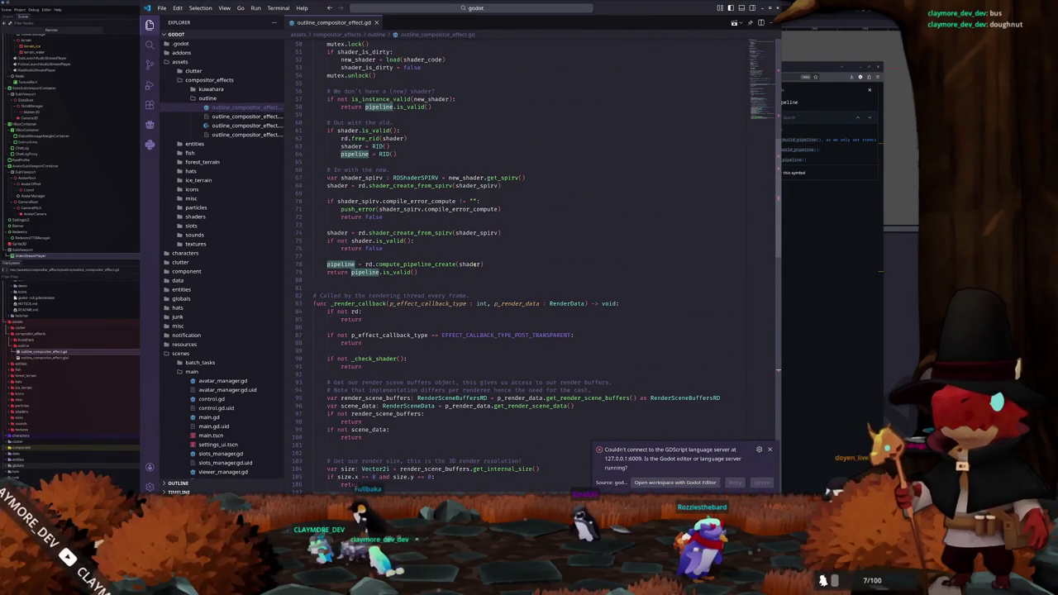
{"action": "left_click", "coordinate": [797, 356]}
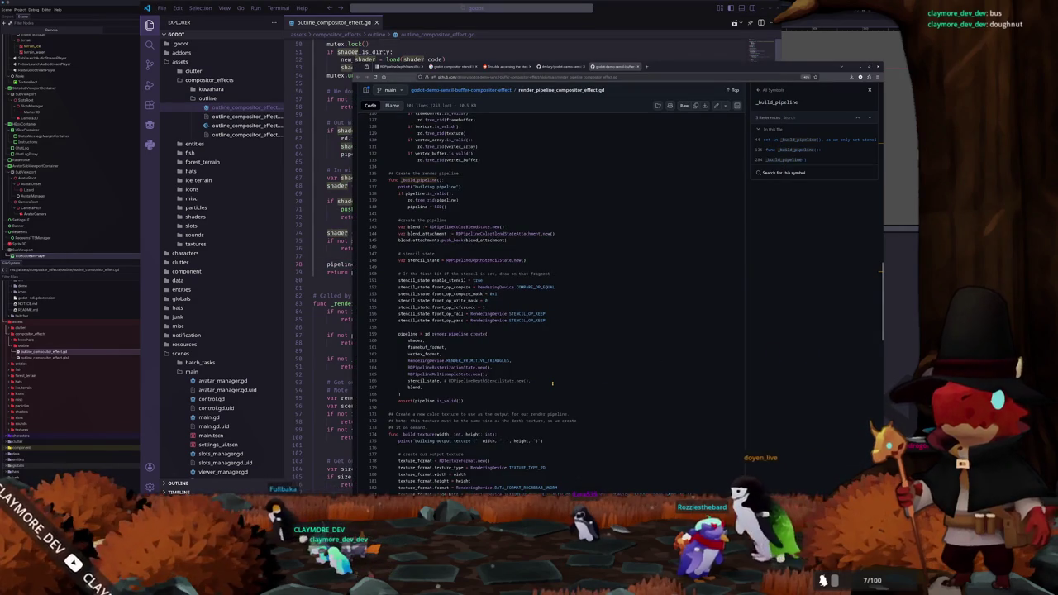
Step: Select the demo's render_pipeline_create call, then switch to the RDPipelineDepthStencilState docs tab
{"action": "scroll", "coordinate": [552, 383], "scroll_direction": "down", "scroll_amount": 7}
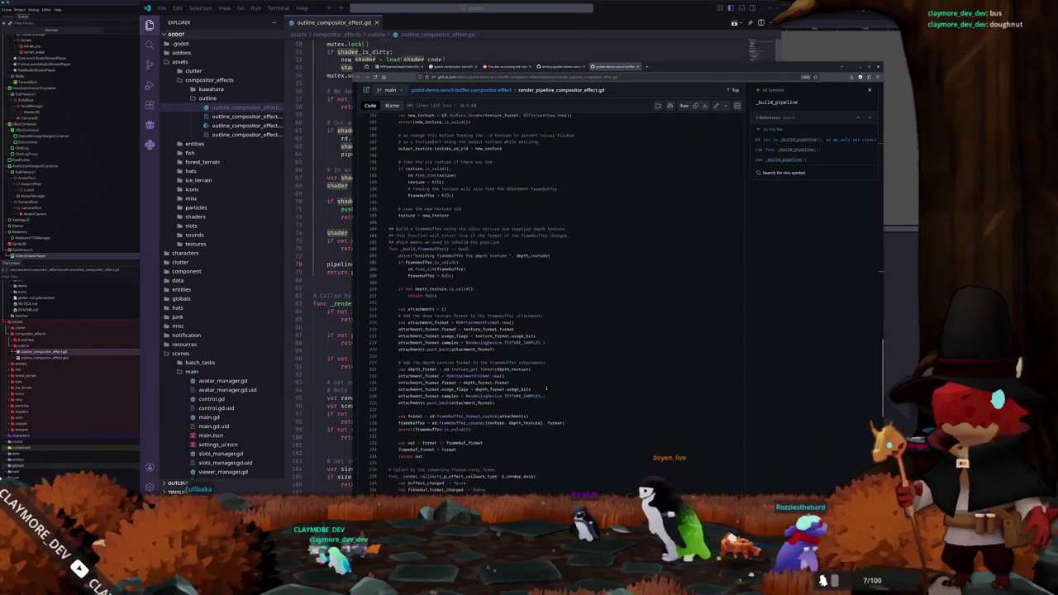
{"action": "scroll", "coordinate": [545, 386], "scroll_direction": "down", "scroll_amount": 6}
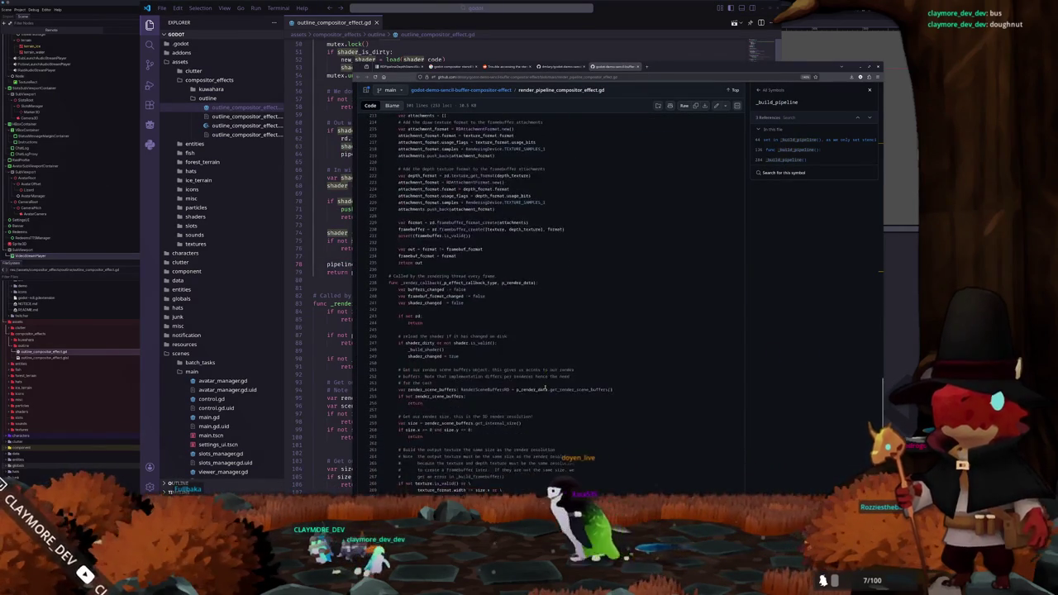
{"action": "scroll", "coordinate": [533, 390], "scroll_direction": "down", "scroll_amount": 3}
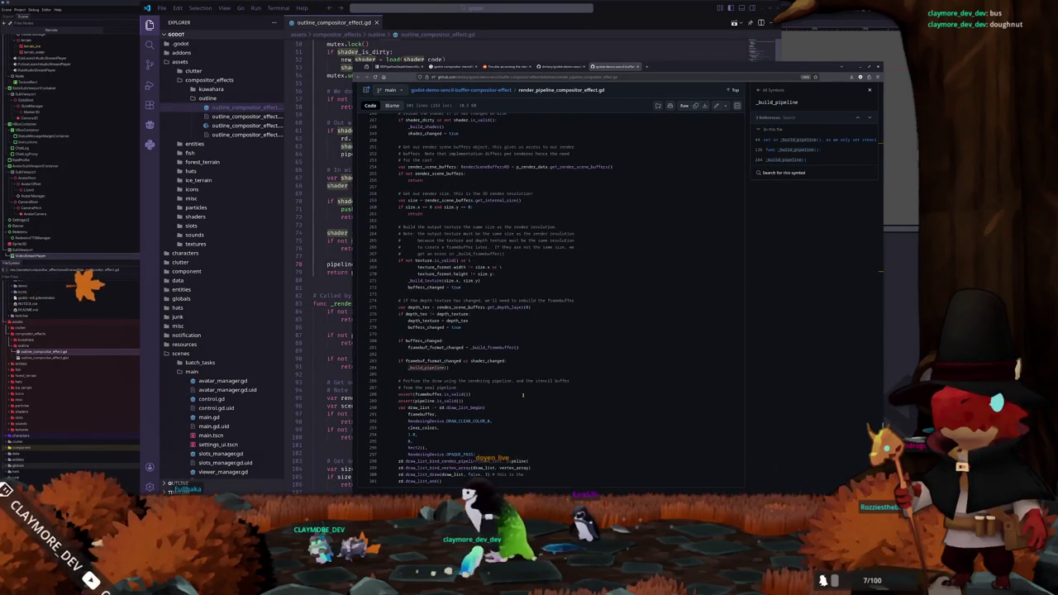
{"action": "scroll", "coordinate": [522, 395], "scroll_direction": "up", "scroll_amount": 7}
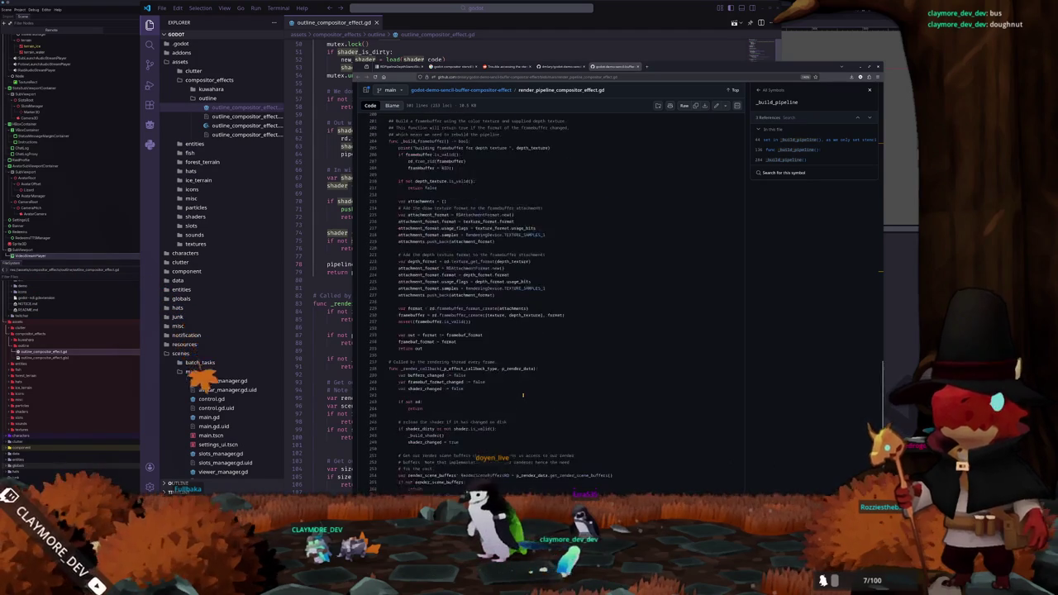
{"action": "scroll", "coordinate": [522, 395], "scroll_direction": "up", "scroll_amount": 4}
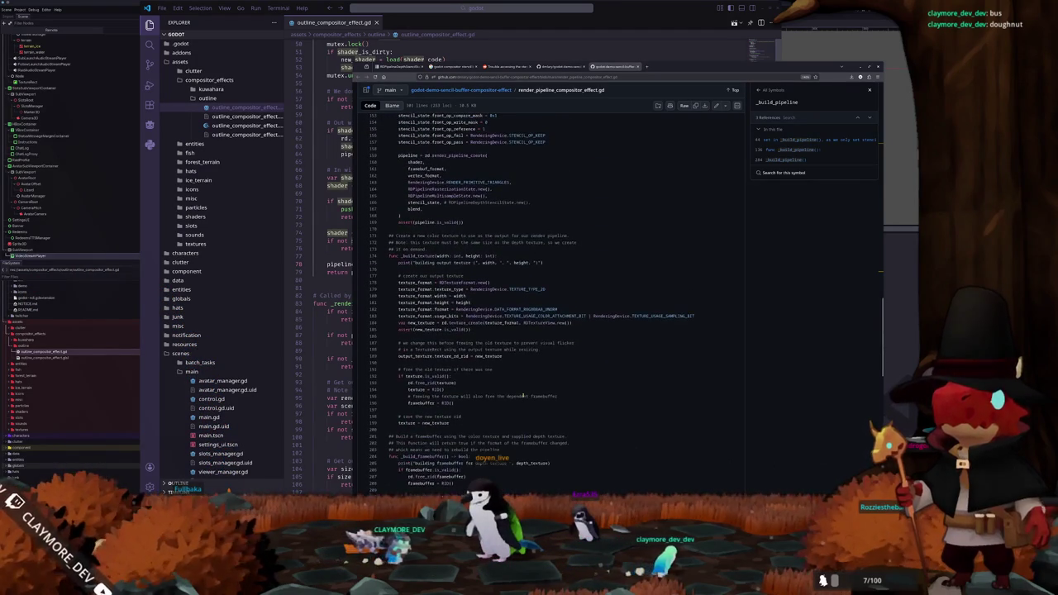
{"action": "scroll", "coordinate": [522, 395], "scroll_direction": "up", "scroll_amount": 3}
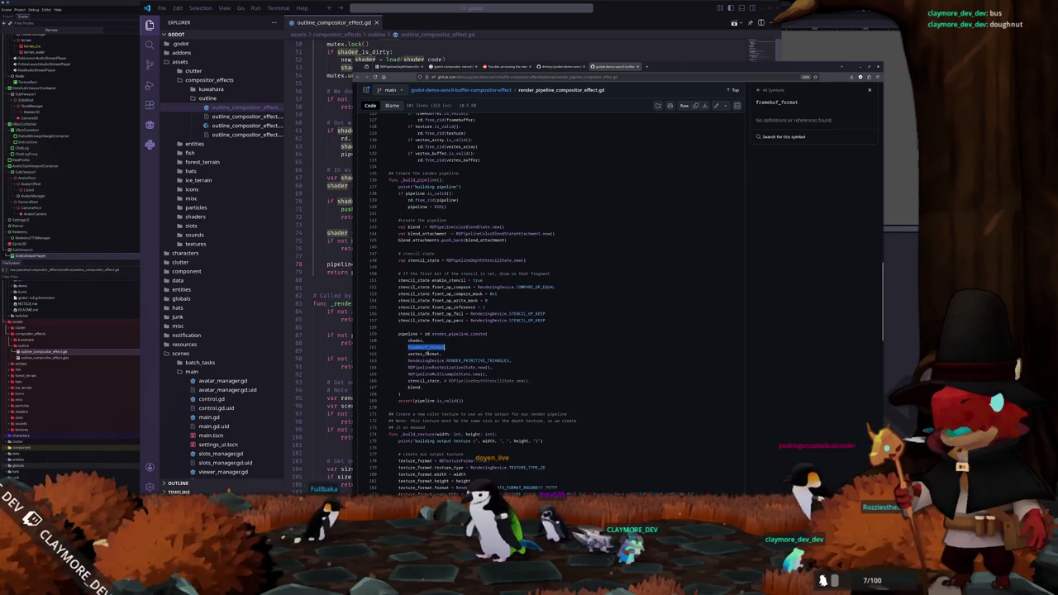
{"action": "left_click", "coordinate": [451, 334]}
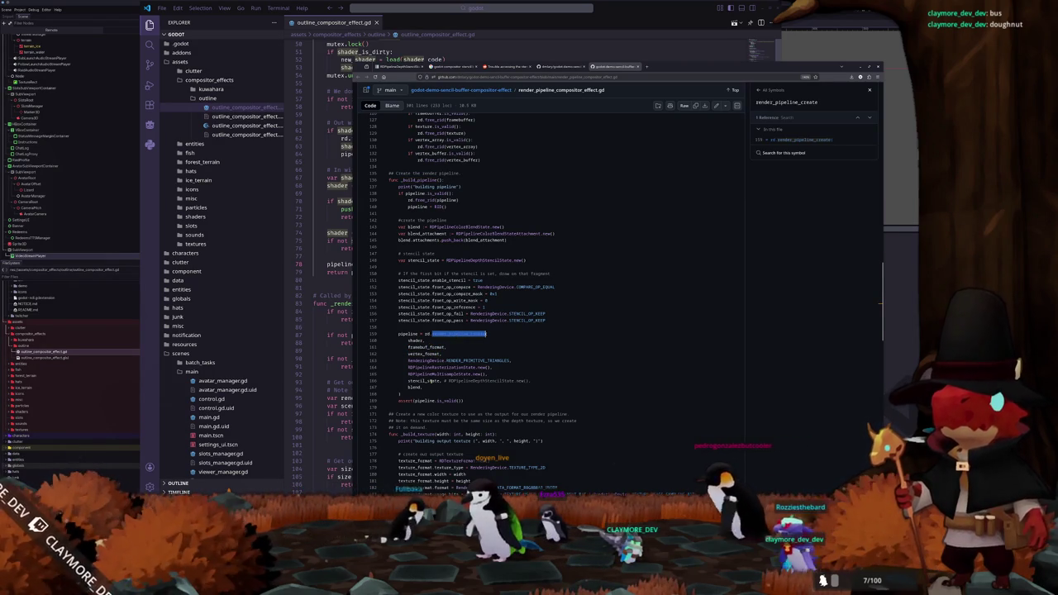
{"action": "right_click", "coordinate": [463, 335]}
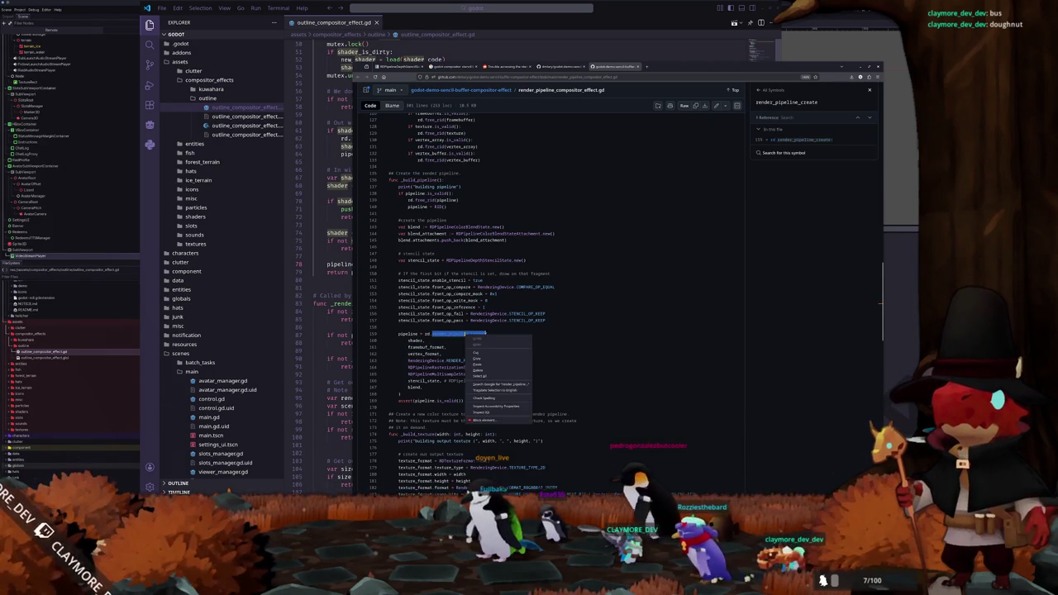
{"action": "left_click", "coordinate": [765, 324]}
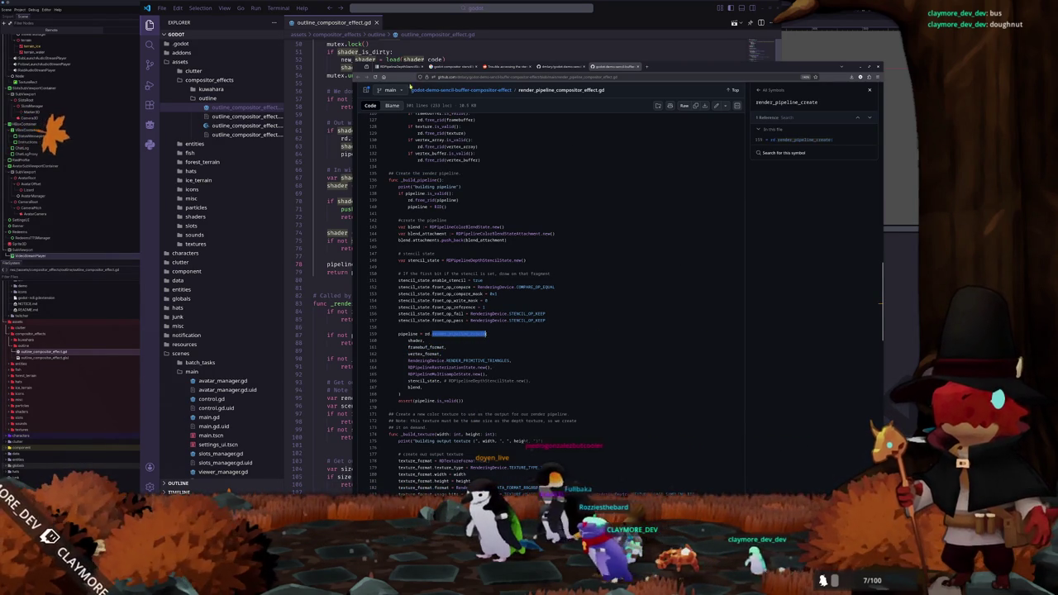
{"action": "key", "text": "ctrl+Tab"}
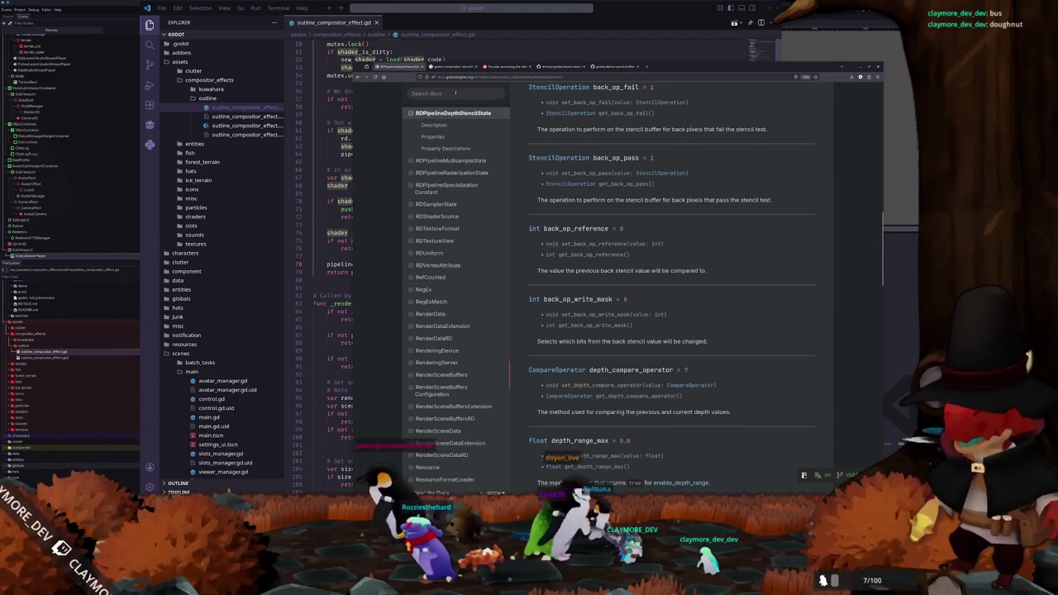
Step: Open the RDPipelineDepthStencilState page in a new tab and start a docs search
{"action": "middle_click", "coordinate": [440, 140]}
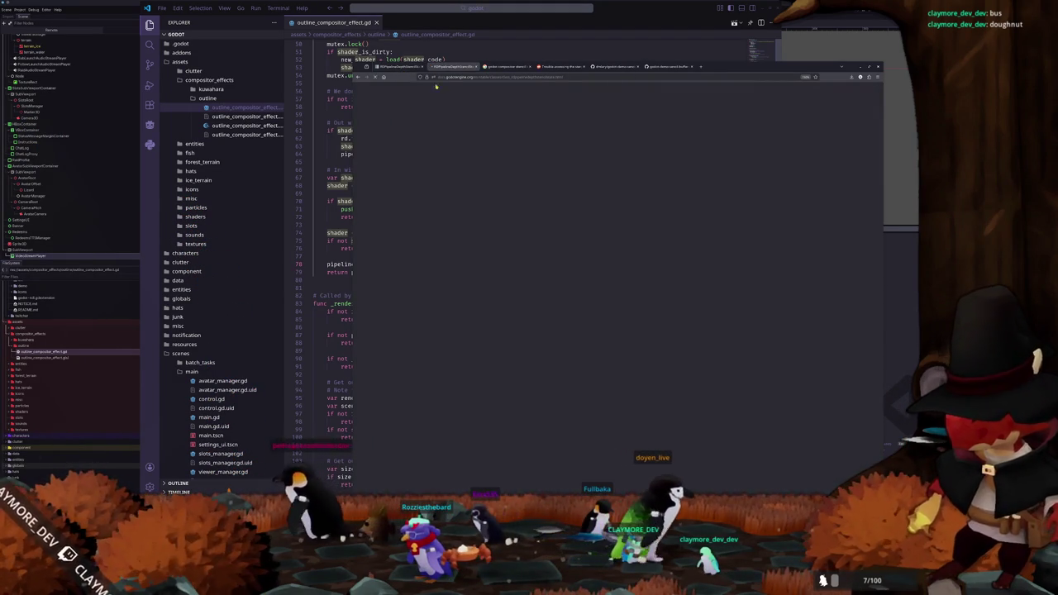
{"action": "scroll", "coordinate": [443, 125], "scroll_direction": "down", "scroll_amount": 15}
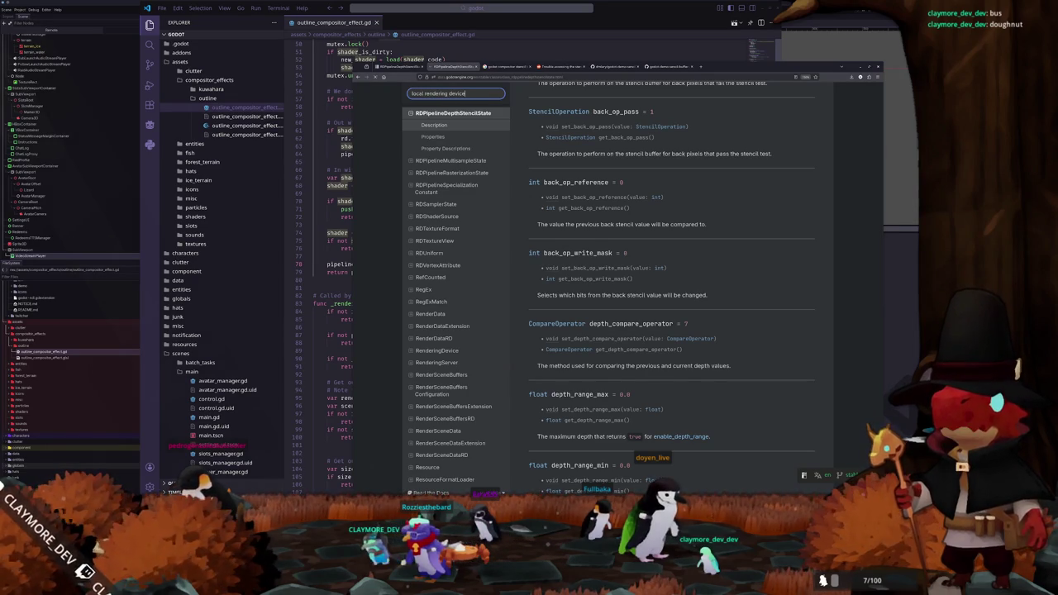
{"action": "key", "text": "Return"}
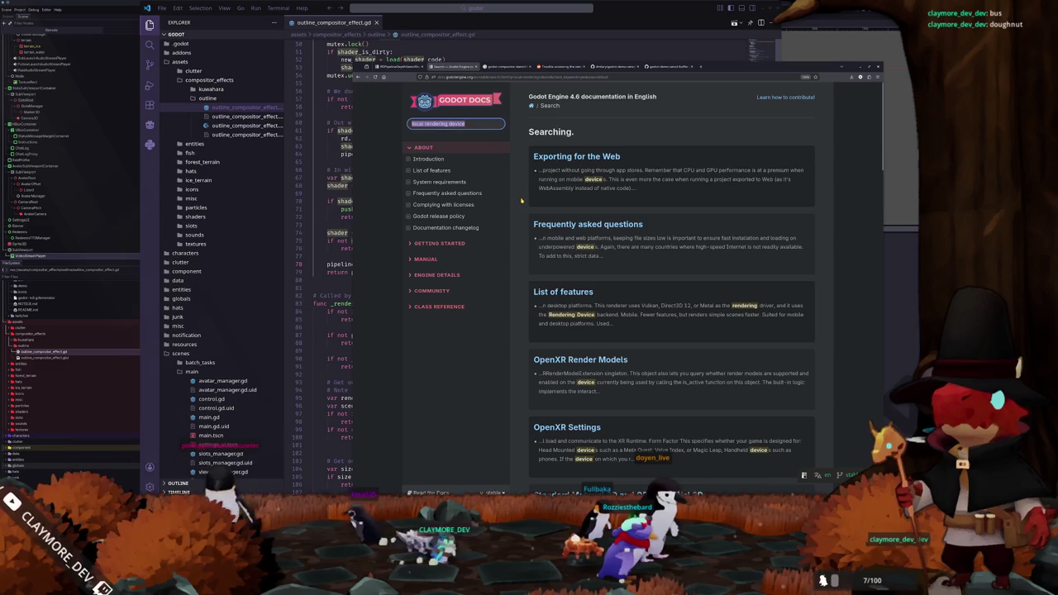
Step: Search the docs for RenderingDevice and open the RenderingDevice class reference
{"action": "type", "text": "RenderingD"}
{"action": "key", "text": "BackSpace"}
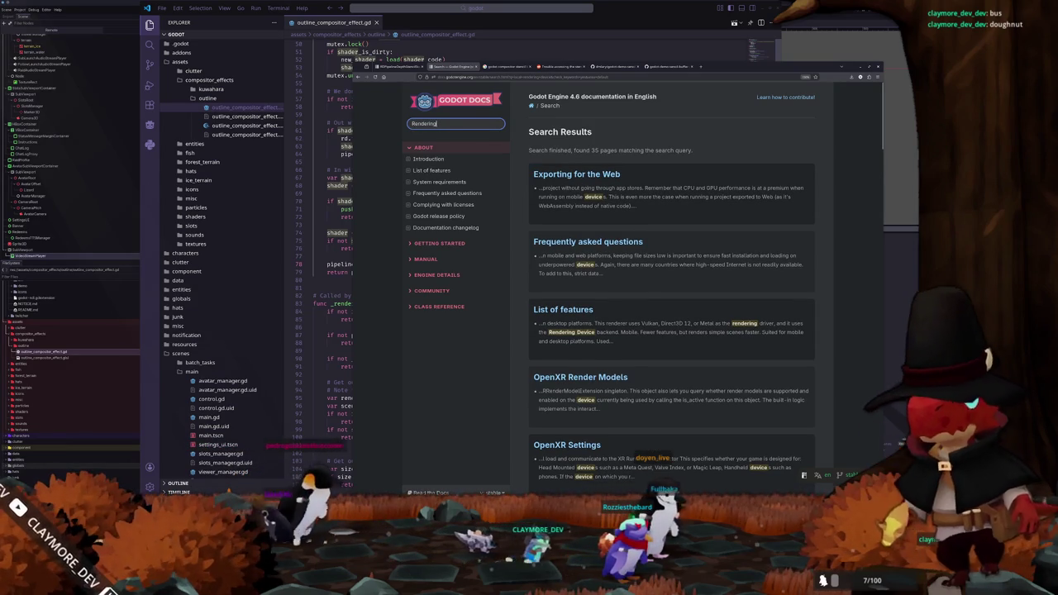
{"action": "type", "text": "Device"}
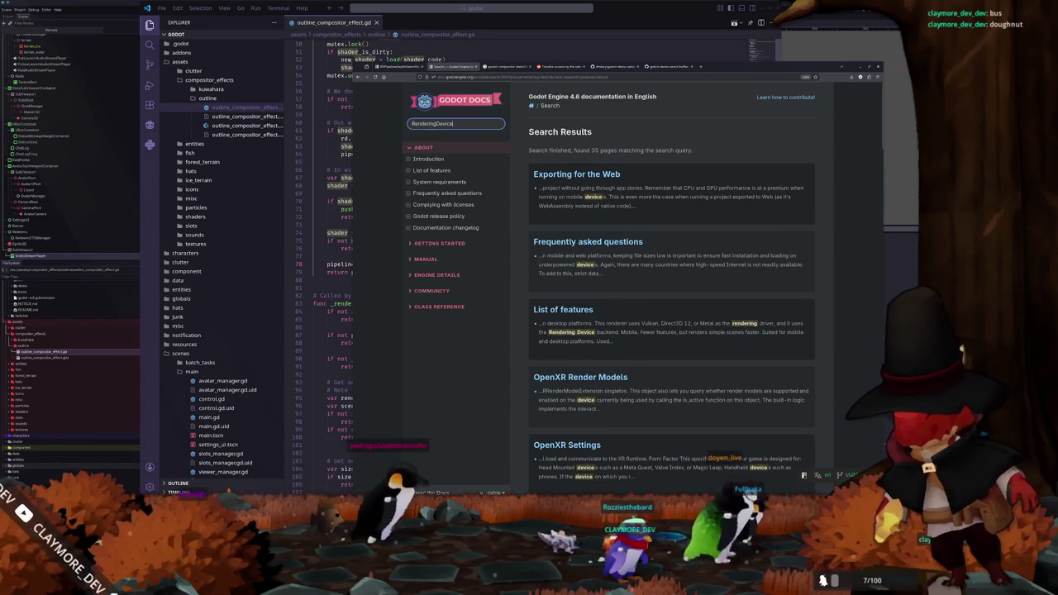
{"action": "key", "text": "Return"}
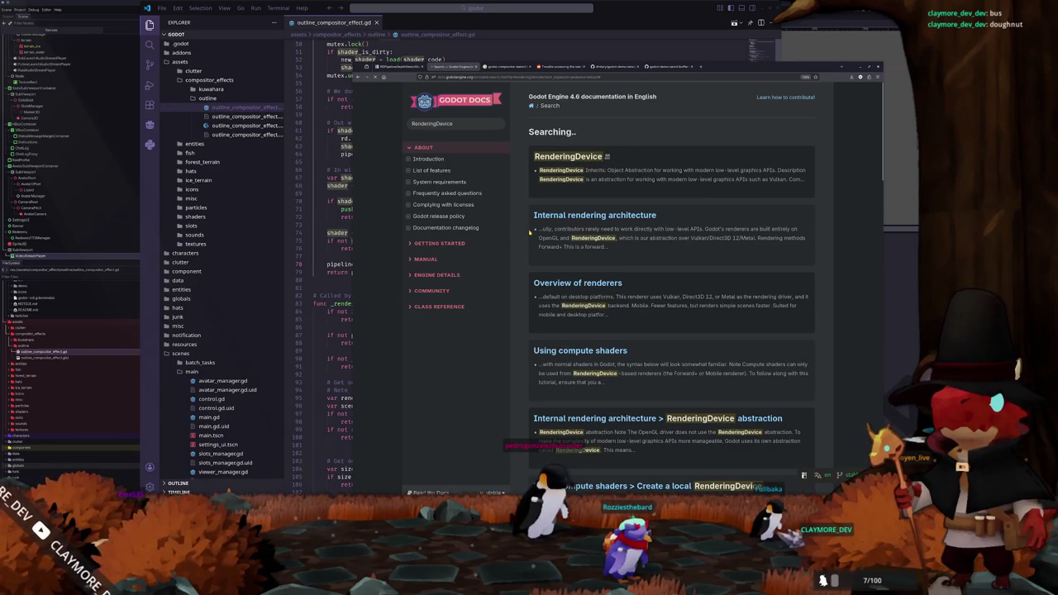
{"action": "left_click", "coordinate": [530, 234]}
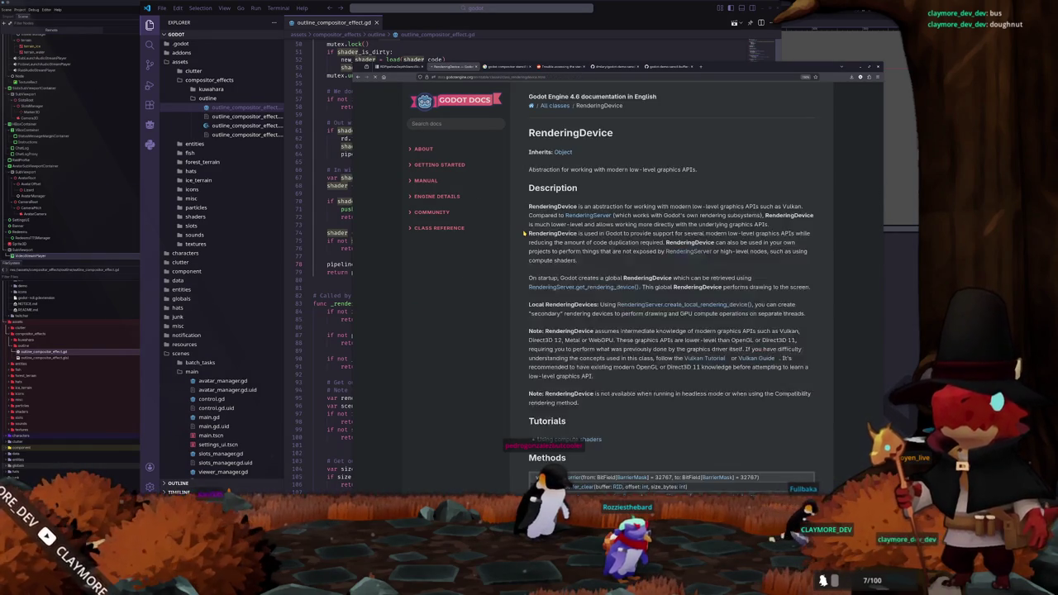
Step: Scan the RenderingDevice Methods table, then switch back to outline_compositor_effect.gd in VS Code
{"action": "scroll", "coordinate": [523, 234], "scroll_direction": "down", "scroll_amount": 15}
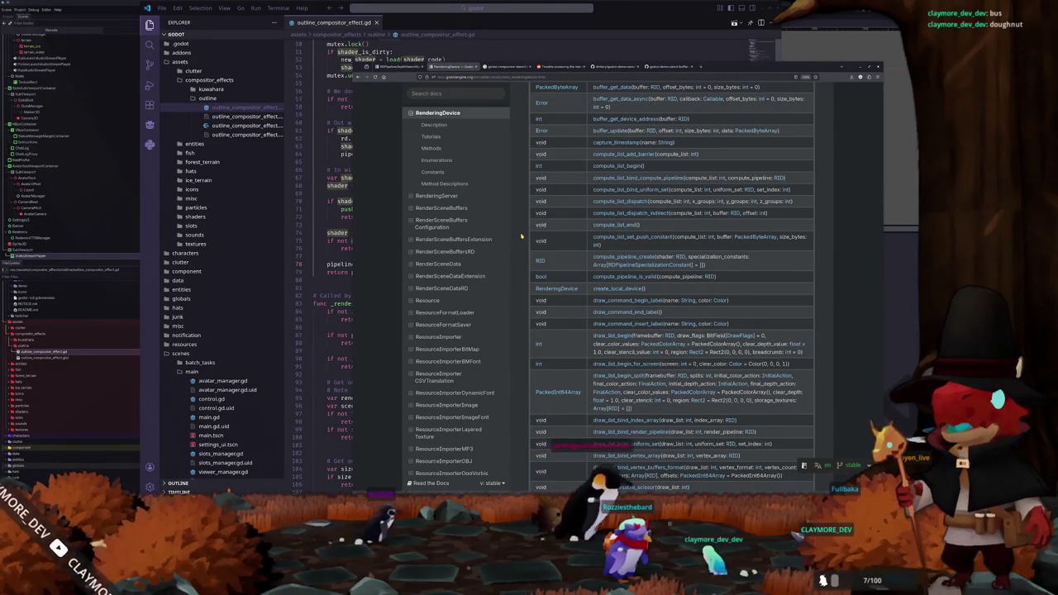
{"action": "scroll", "coordinate": [522, 237], "scroll_direction": "up", "scroll_amount": 2}
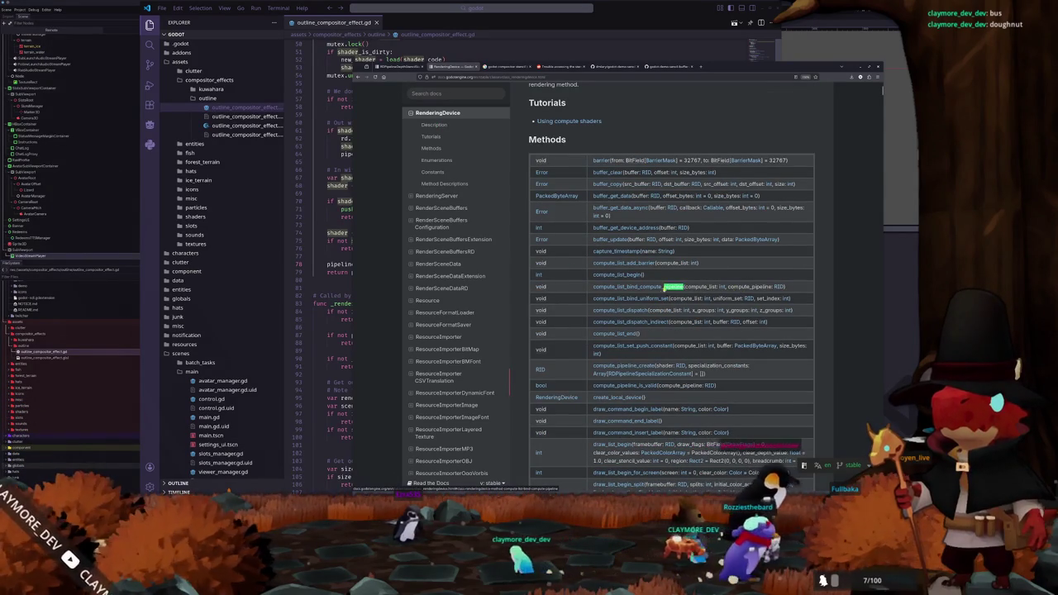
{"action": "scroll", "coordinate": [593, 318], "scroll_direction": "down", "scroll_amount": 3}
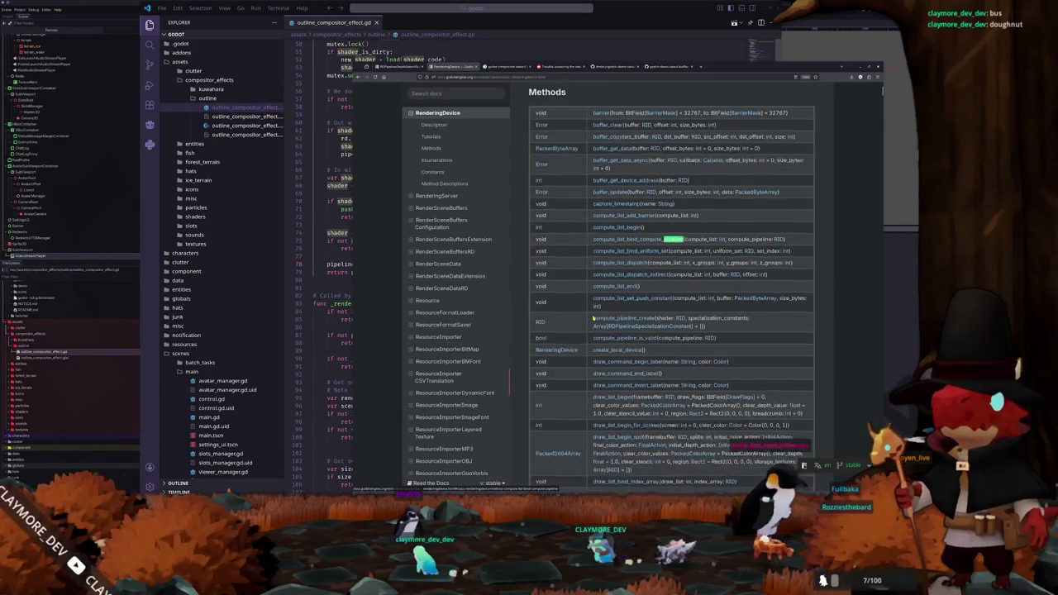
{"action": "scroll", "coordinate": [592, 315], "scroll_direction": "up", "scroll_amount": 5}
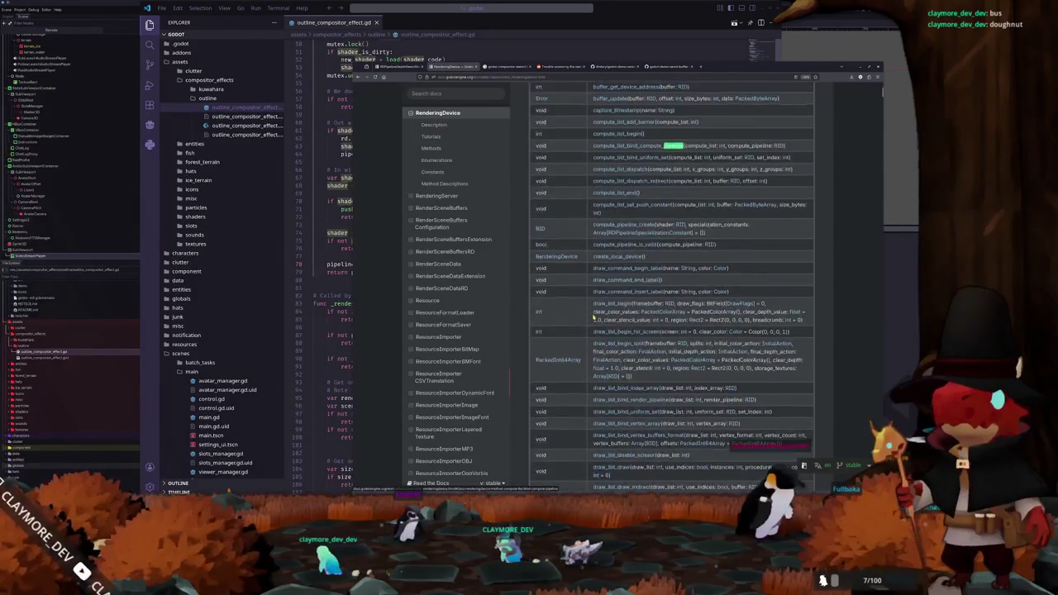
{"action": "key", "text": "alt+Tab"}
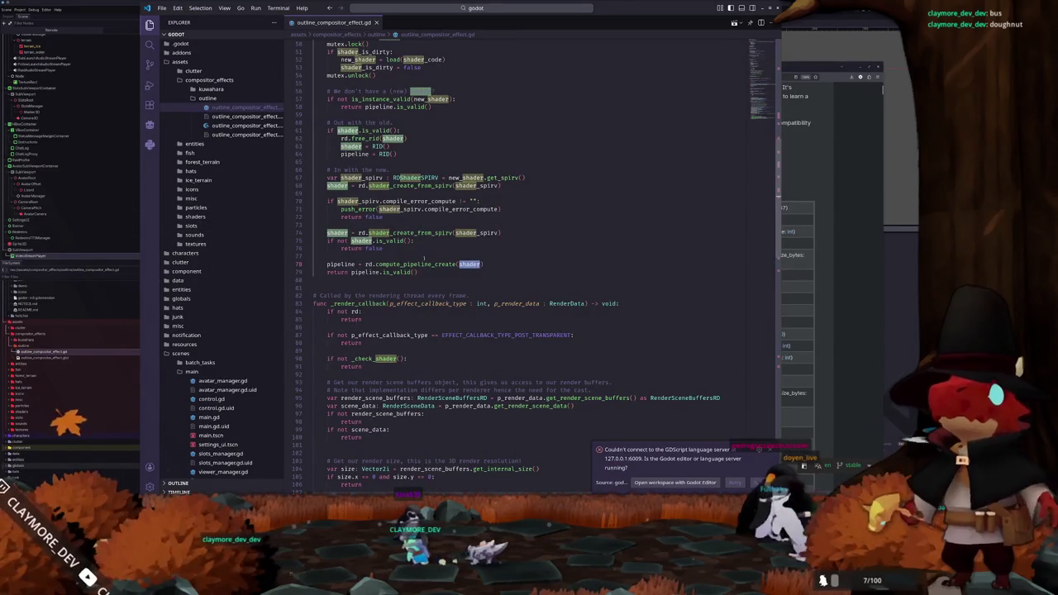
{"action": "key", "text": "alt+Tab"}
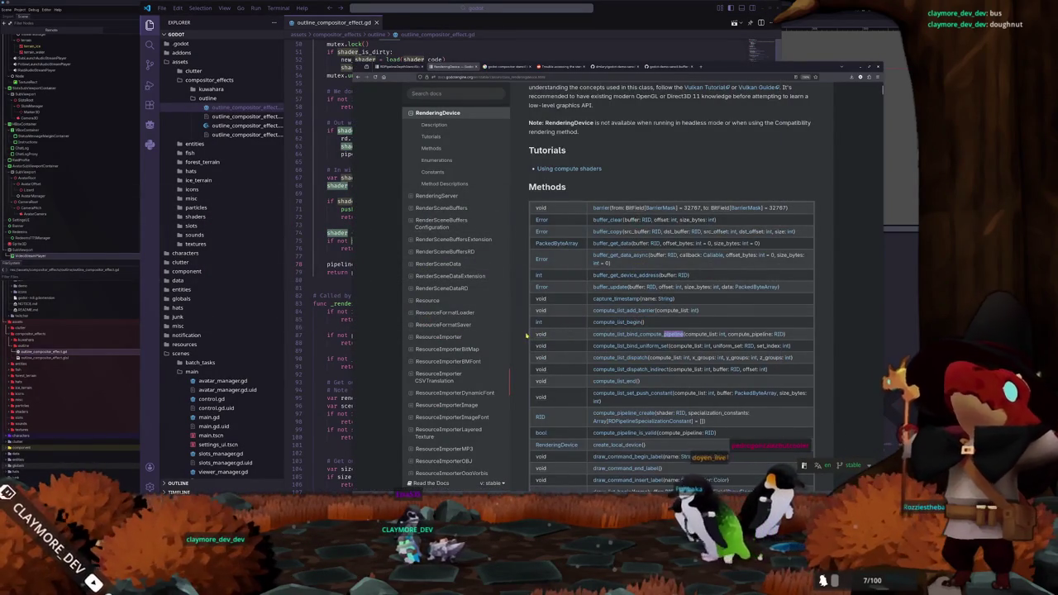
{"action": "scroll", "coordinate": [568, 310], "scroll_direction": "down", "scroll_amount": 1}
{"action": "scroll", "coordinate": [588, 299], "scroll_direction": "down", "scroll_amount": 11}
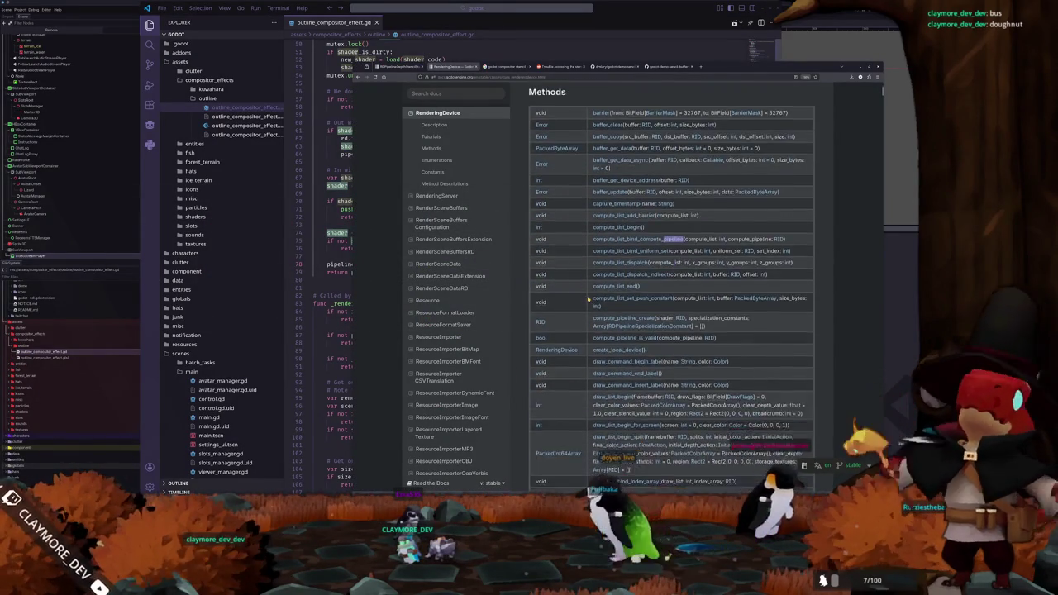
{"action": "scroll", "coordinate": [588, 299], "scroll_direction": "up", "scroll_amount": 12}
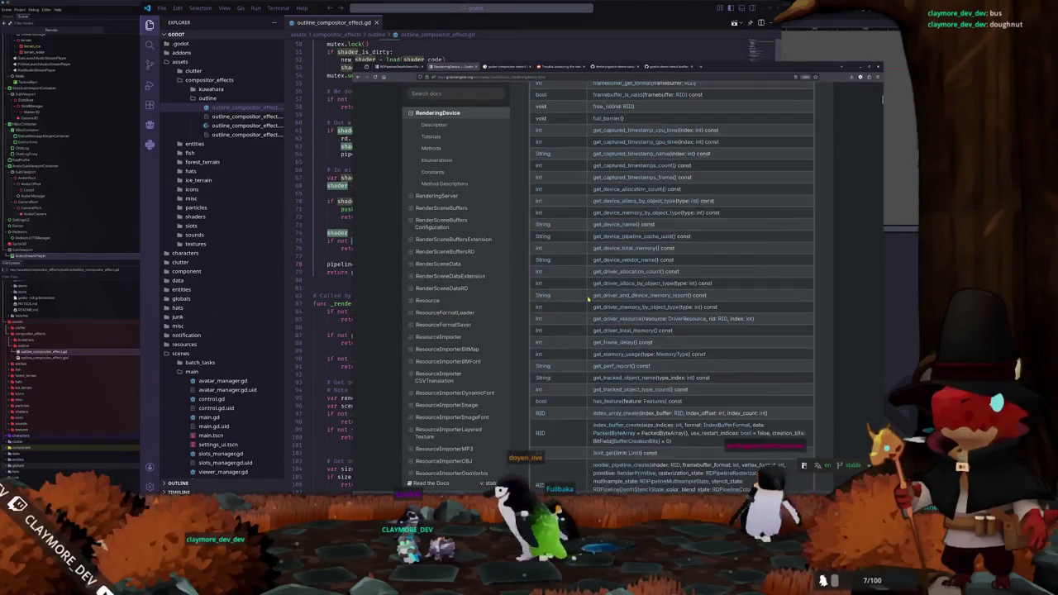
{"action": "scroll", "coordinate": [588, 299], "scroll_direction": "down", "scroll_amount": 3}
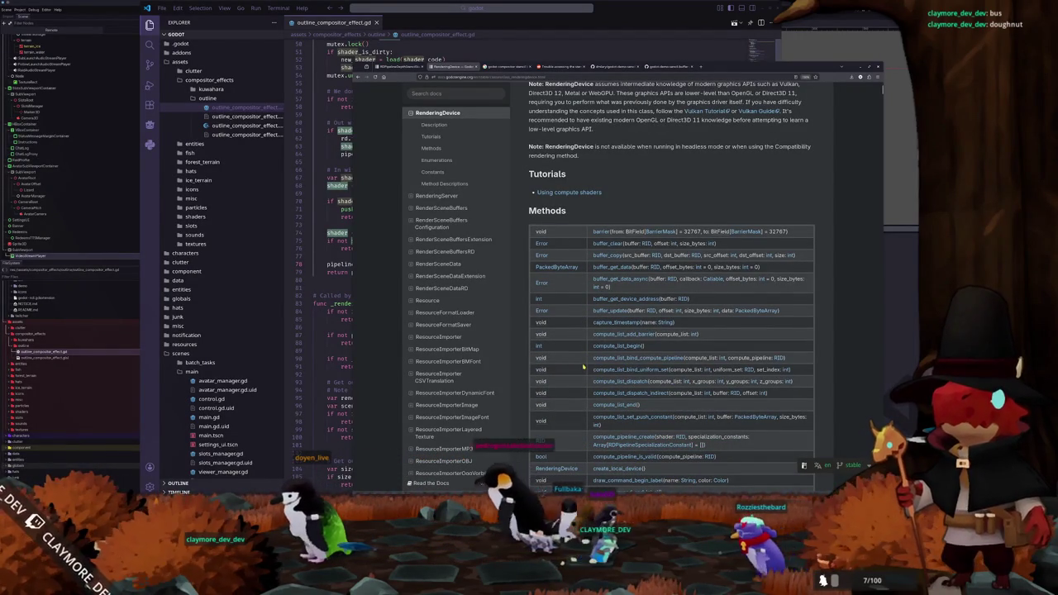
{"action": "key", "text": "alt+Tab"}
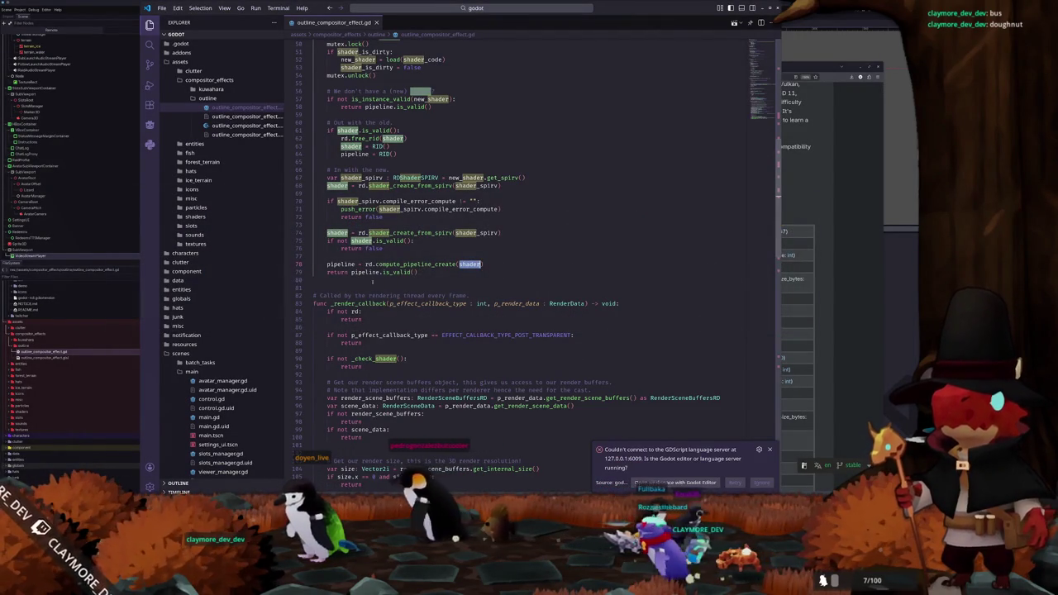
Step: Trace rd from line 78 to its get_rendering_device() call on line 30, then return to the docs
{"action": "left_click", "coordinate": [364, 263]}
{"action": "scroll", "coordinate": [398, 166], "scroll_direction": "up", "scroll_amount": 5}
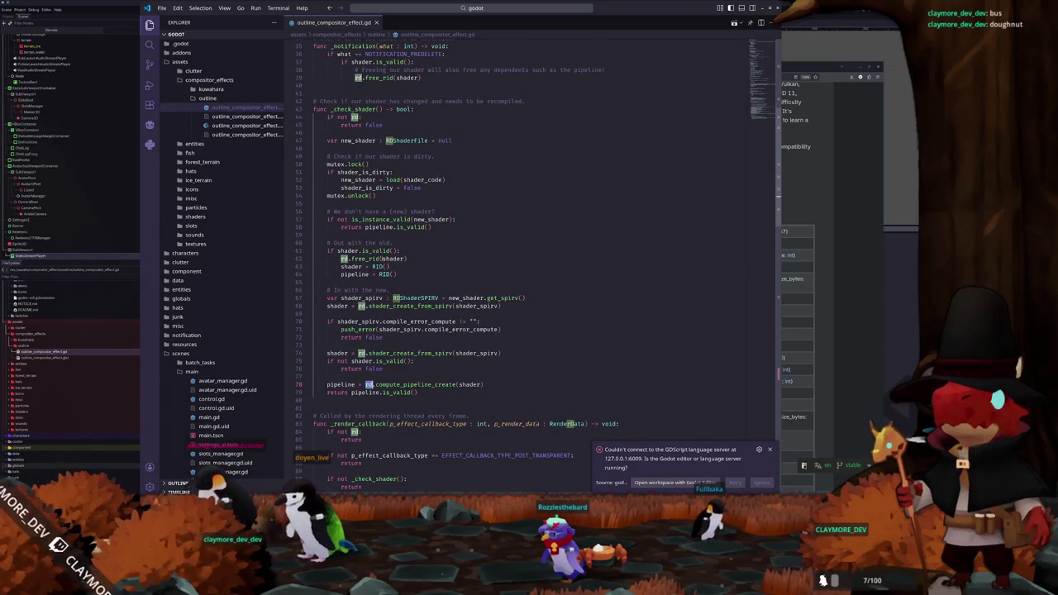
{"action": "scroll", "coordinate": [446, 248], "scroll_direction": "up", "scroll_amount": 9}
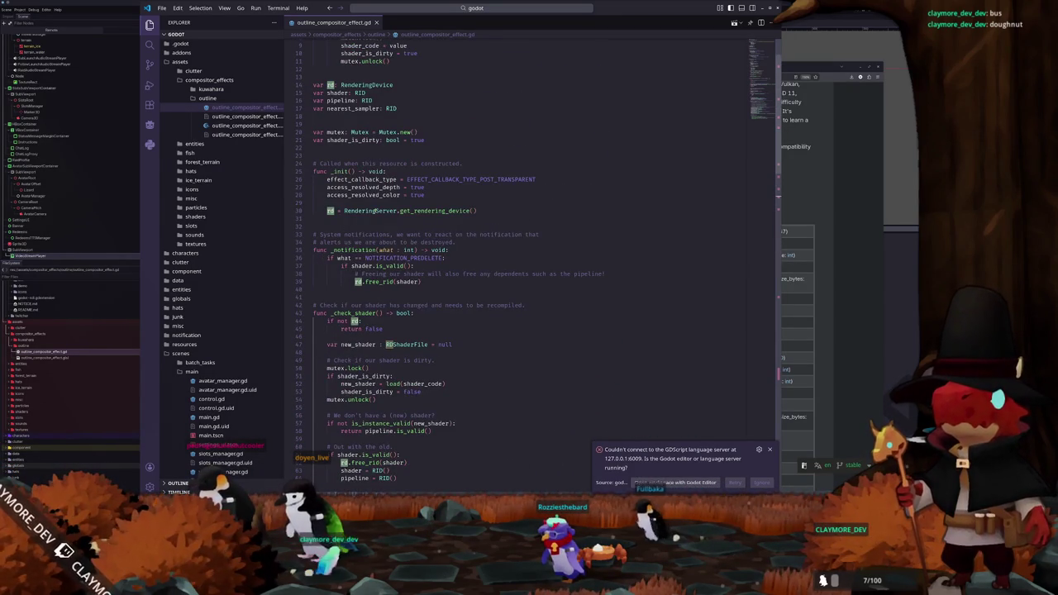
{"action": "left_click", "coordinate": [436, 211]}
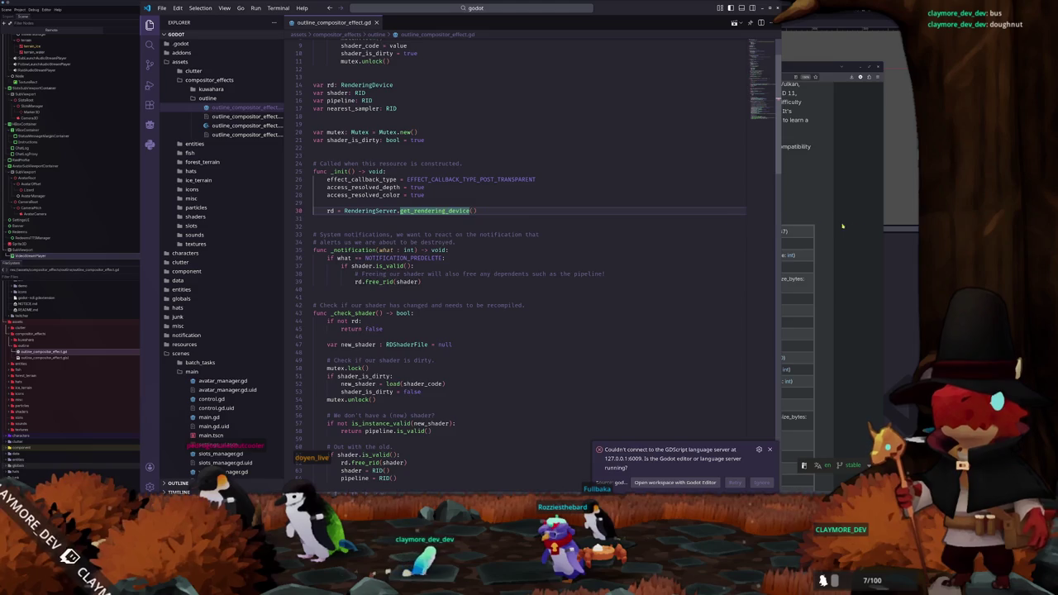
{"action": "left_click", "coordinate": [851, 231]}
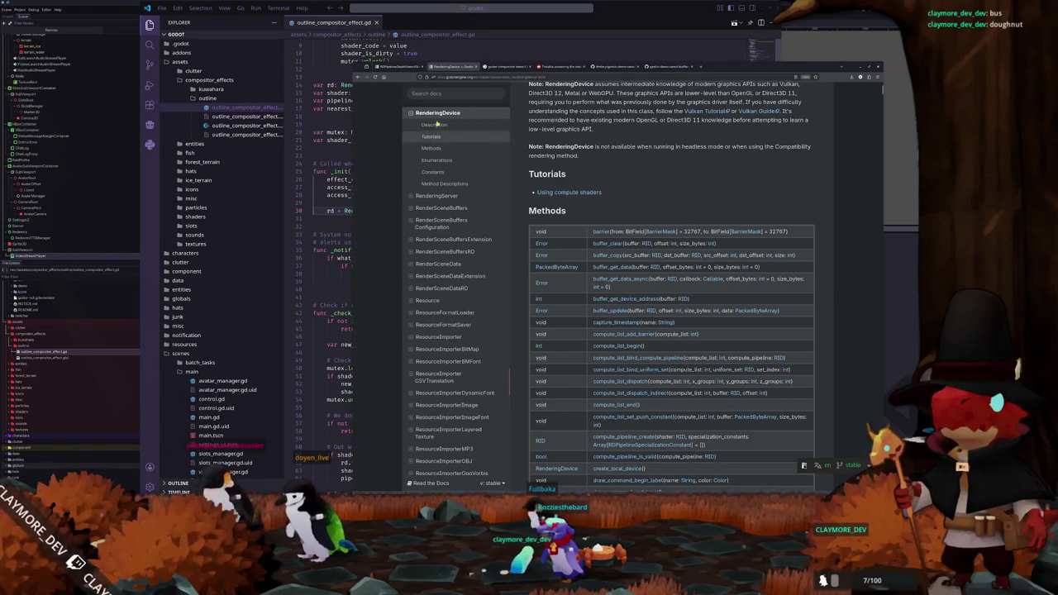
{"action": "left_click", "coordinate": [458, 93]}
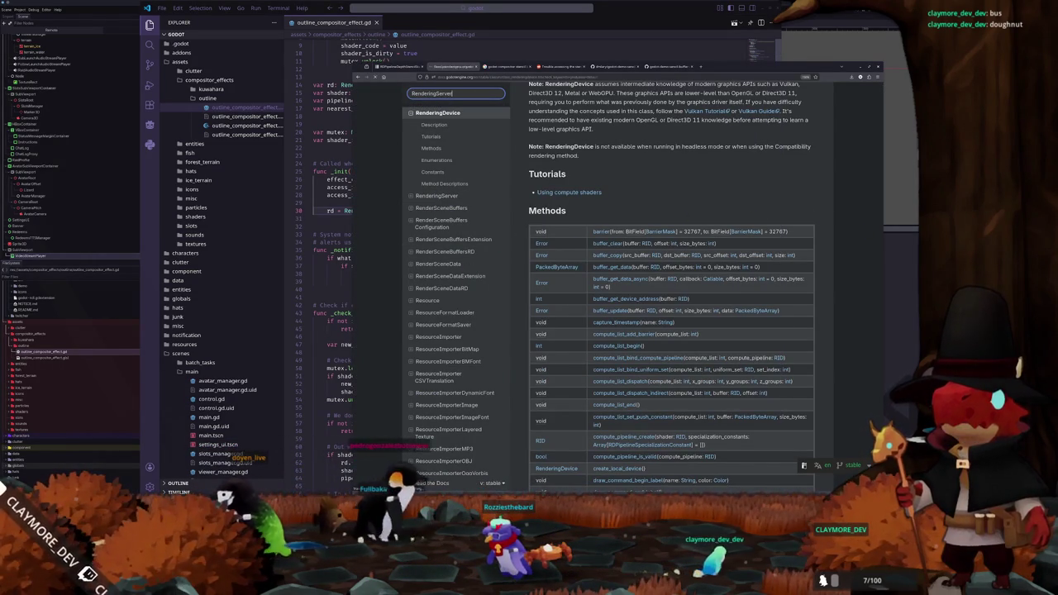
Step: Search for RenderingServer, open its class reference and scroll through its methods
{"action": "key", "text": "Return"}
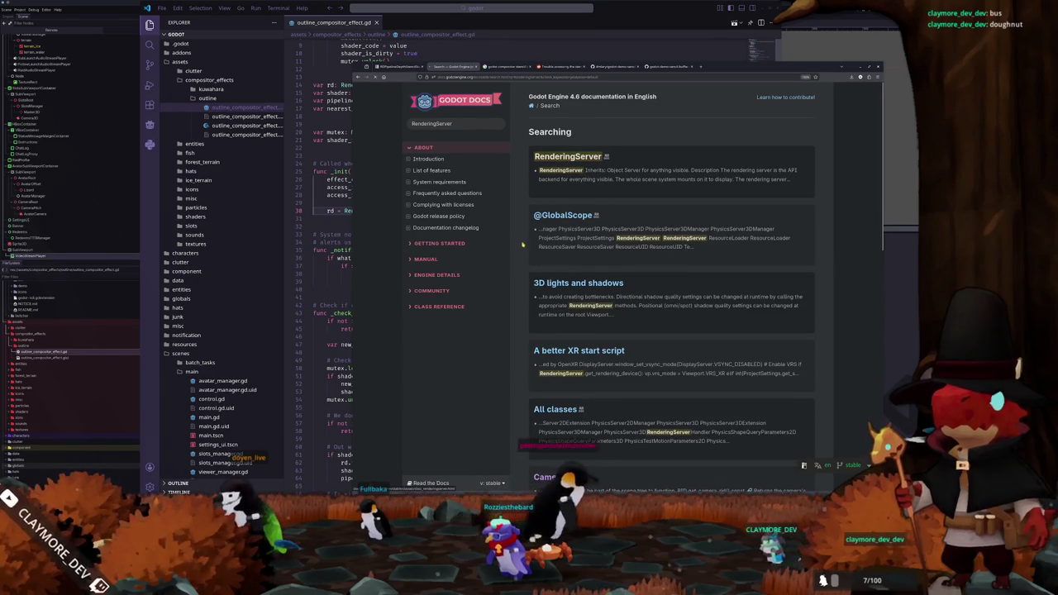
{"action": "left_click", "coordinate": [529, 238]}
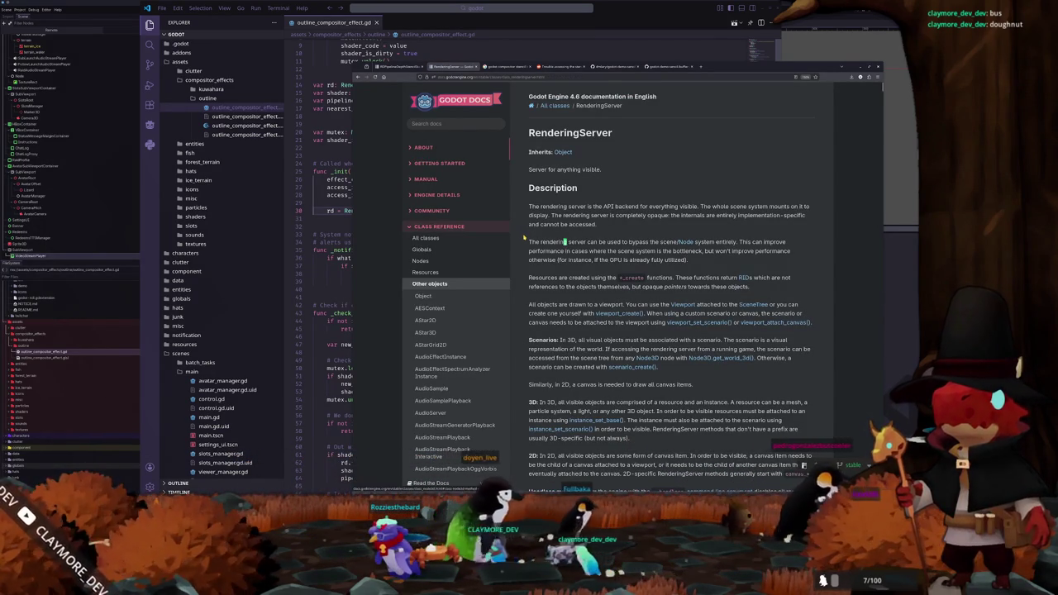
{"action": "scroll", "coordinate": [603, 308], "scroll_direction": "down", "scroll_amount": 20}
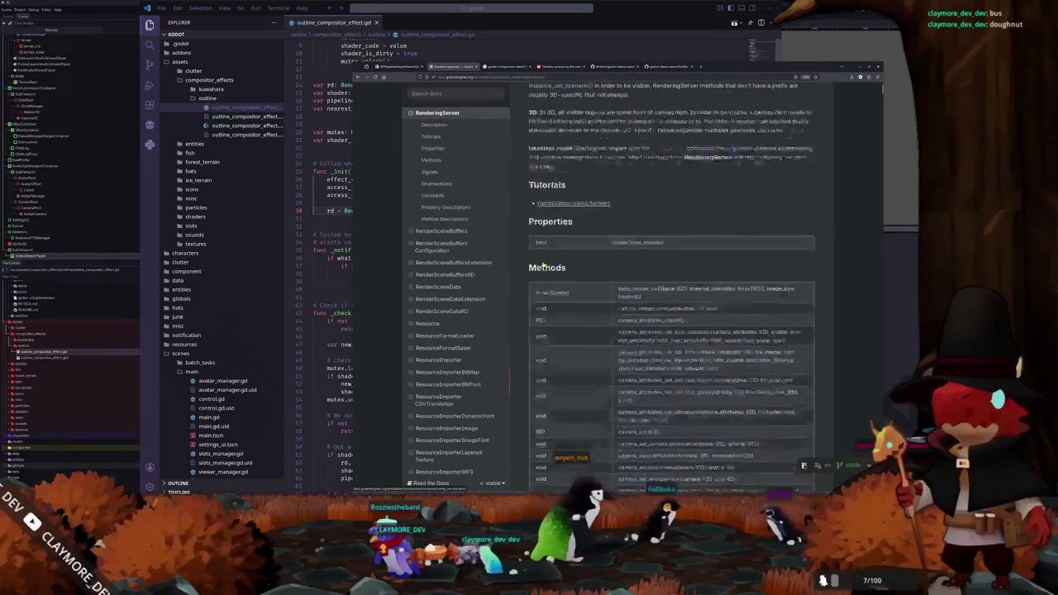
{"action": "scroll", "coordinate": [604, 308], "scroll_direction": "down", "scroll_amount": 3}
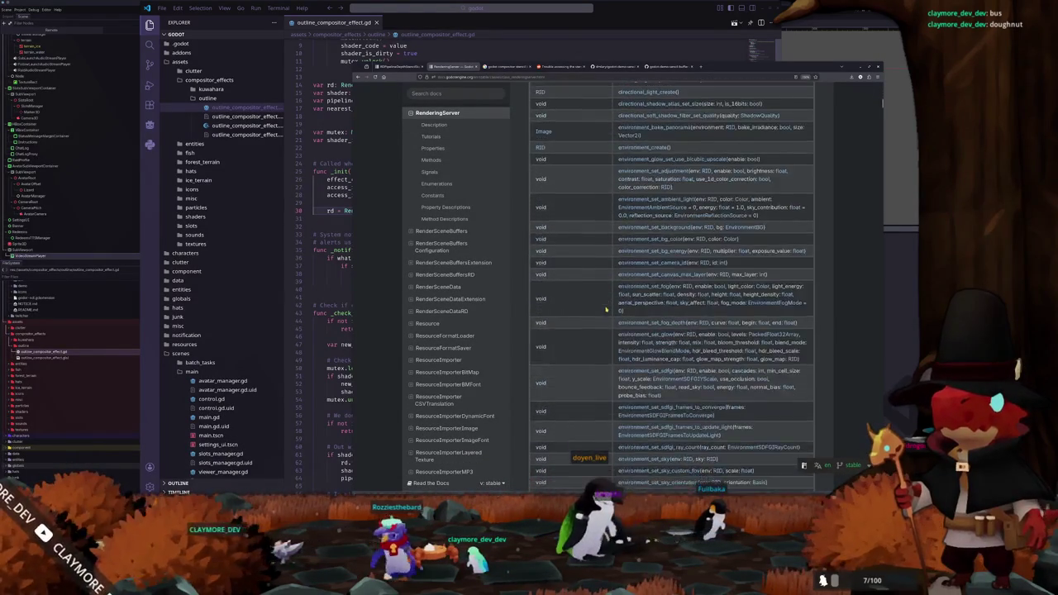
{"action": "scroll", "coordinate": [604, 309], "scroll_direction": "down", "scroll_amount": 10}
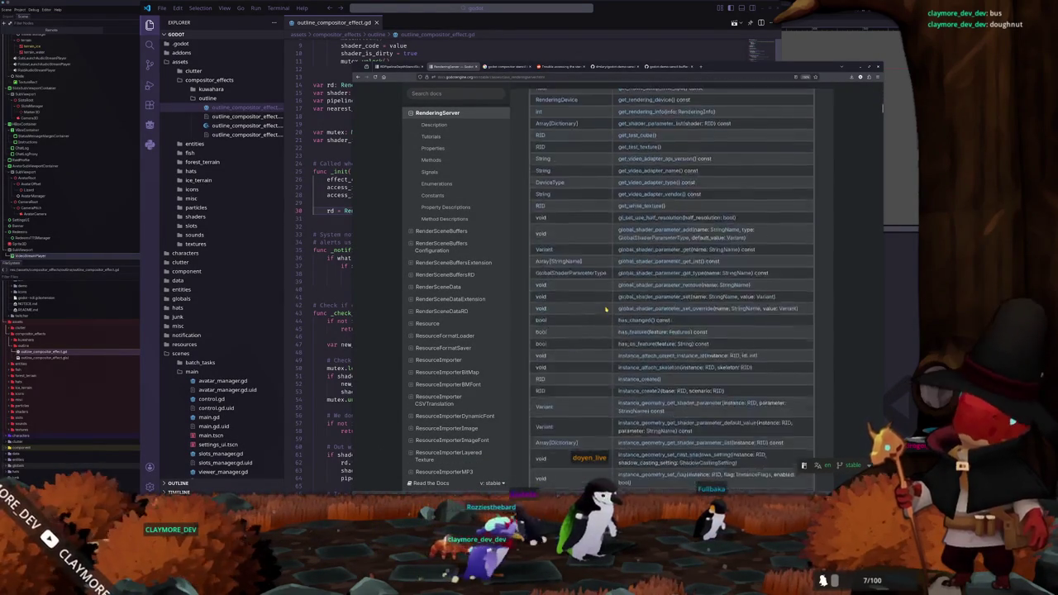
{"action": "scroll", "coordinate": [604, 309], "scroll_direction": "down", "scroll_amount": 6}
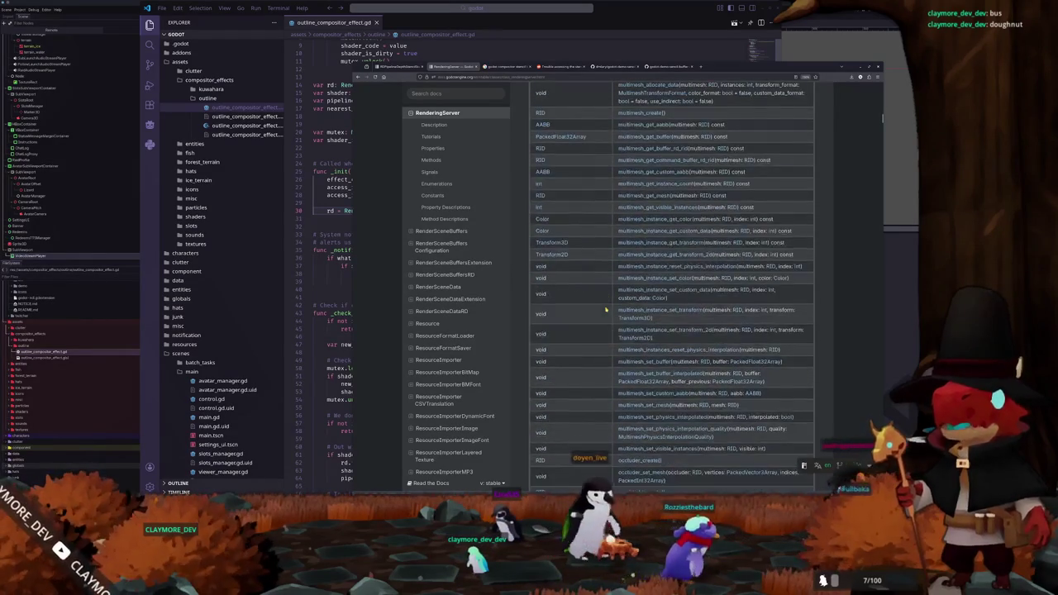
{"action": "scroll", "coordinate": [605, 309], "scroll_direction": "down", "scroll_amount": 2}
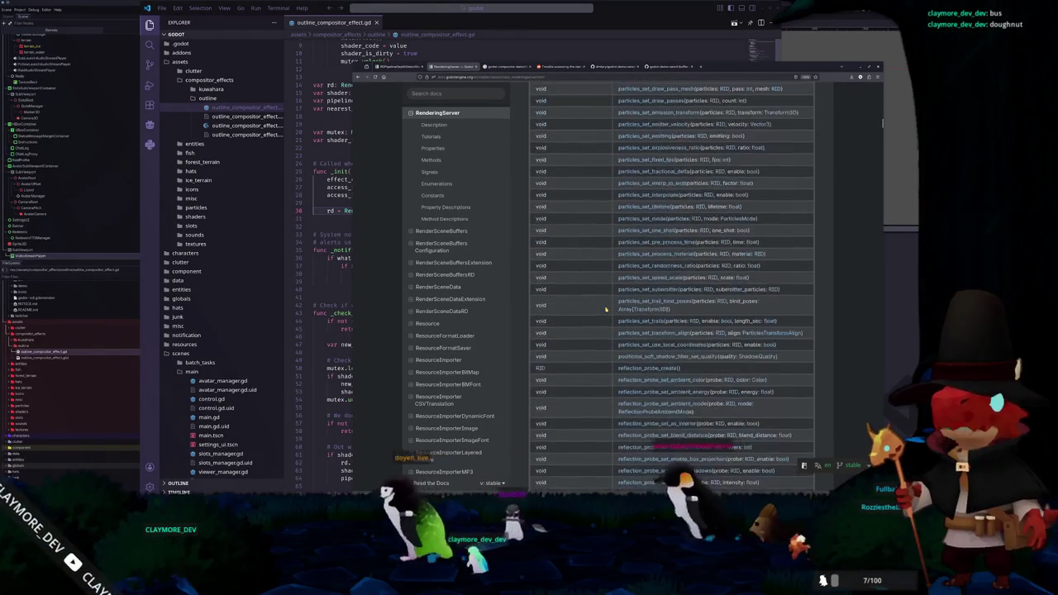
Step: Follow get_rendering_device's RenderingDevice return-type link, then switch back to VS Code
{"action": "scroll", "coordinate": [605, 309], "scroll_direction": "down", "scroll_amount": 5}
{"action": "scroll", "coordinate": [605, 309], "scroll_direction": "up", "scroll_amount": 15}
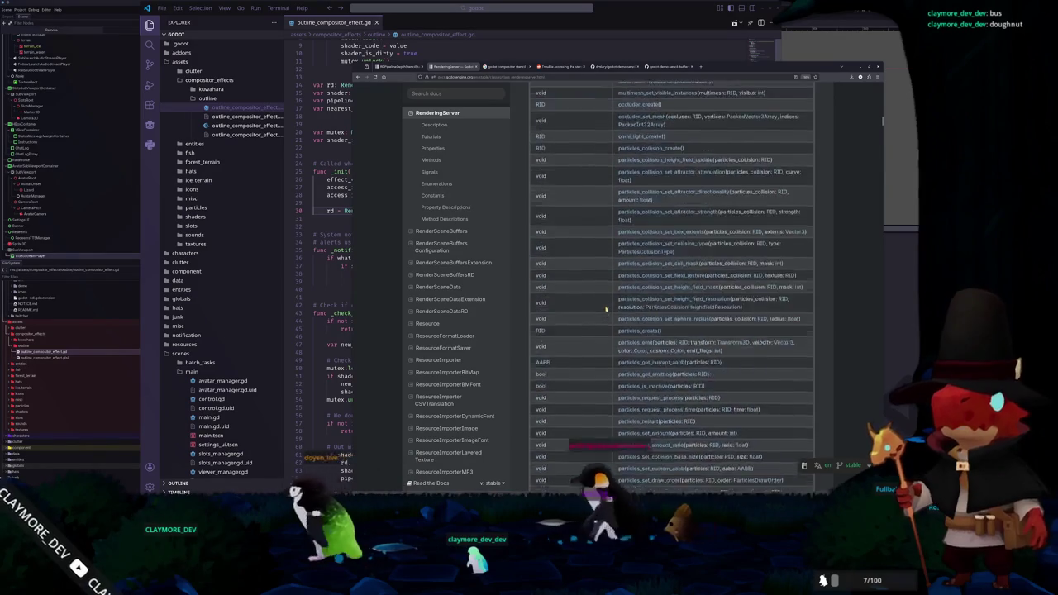
{"action": "scroll", "coordinate": [605, 312], "scroll_direction": "up", "scroll_amount": 10}
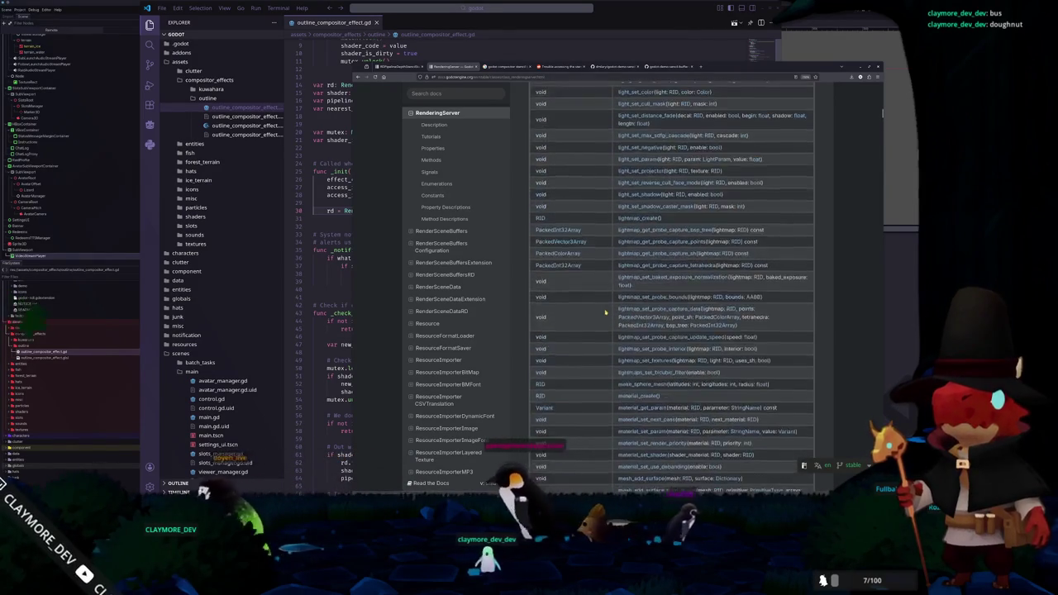
{"action": "scroll", "coordinate": [605, 312], "scroll_direction": "up", "scroll_amount": 3}
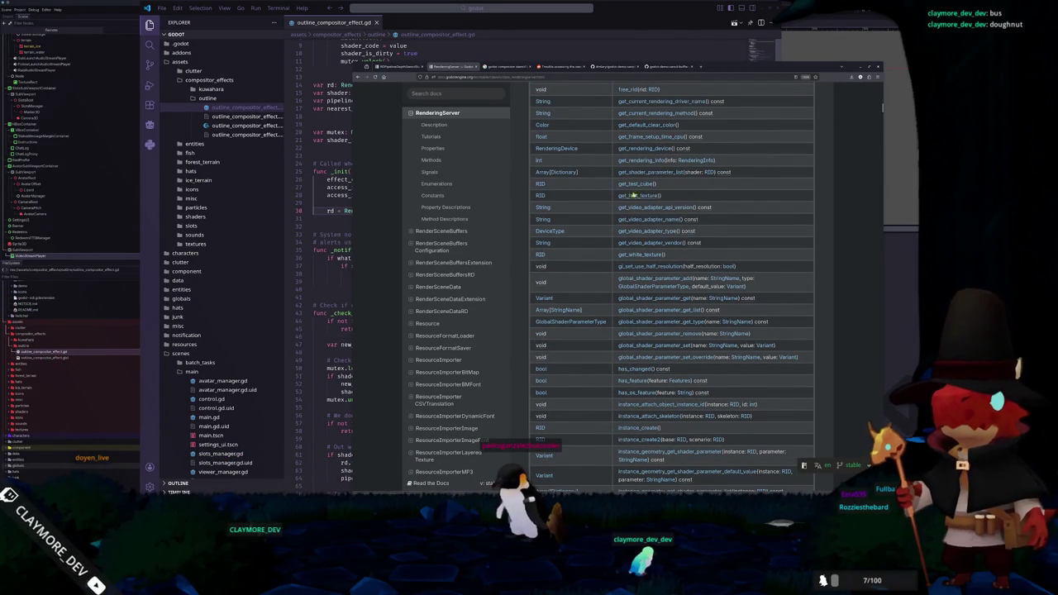
{"action": "scroll", "coordinate": [615, 312], "scroll_direction": "up", "scroll_amount": 2}
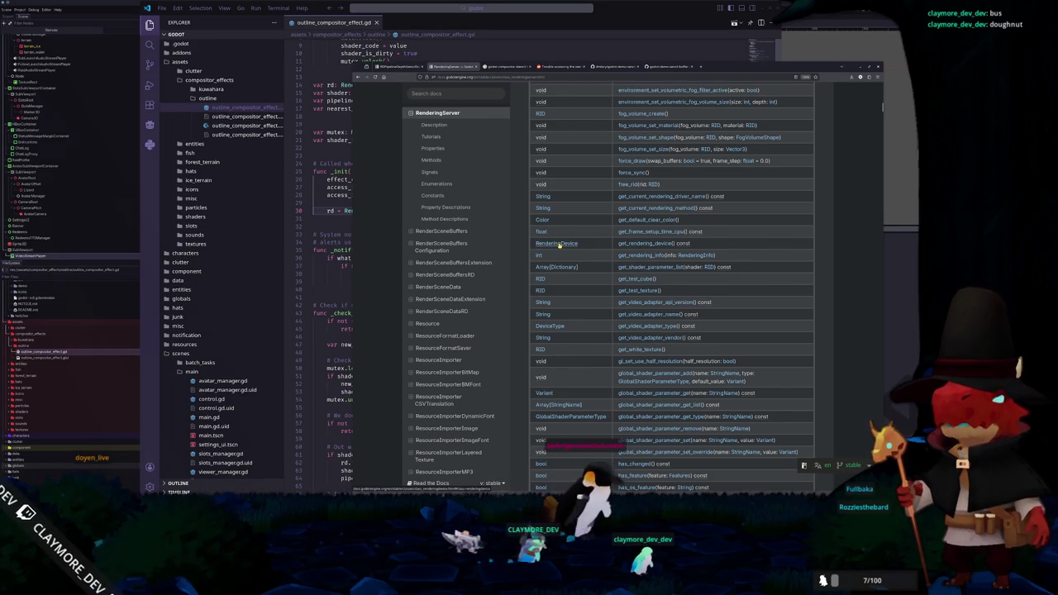
{"action": "left_click", "coordinate": [558, 244]}
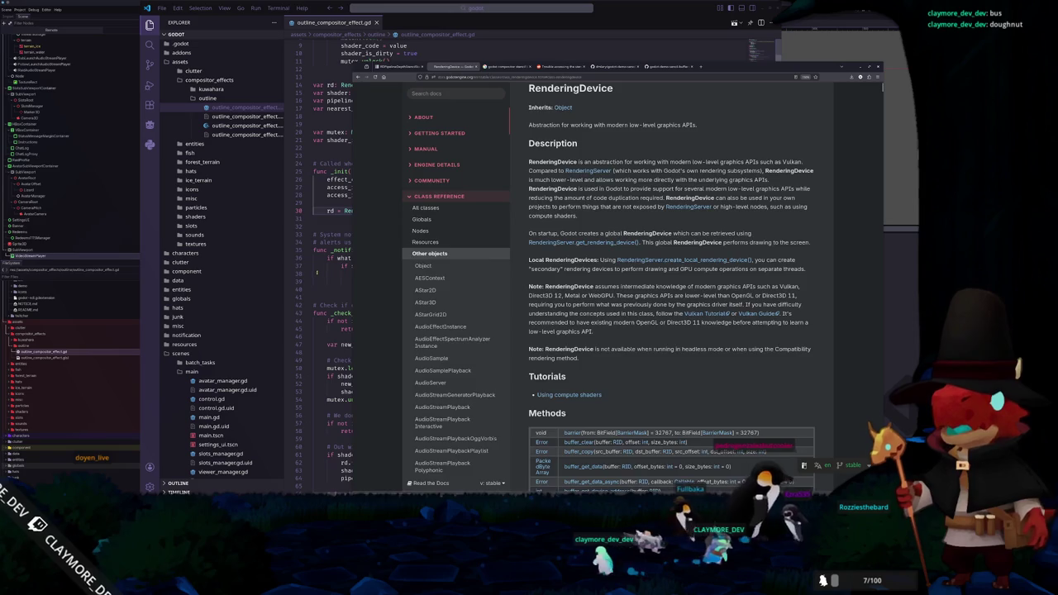
{"action": "key", "text": "alt+Tab"}
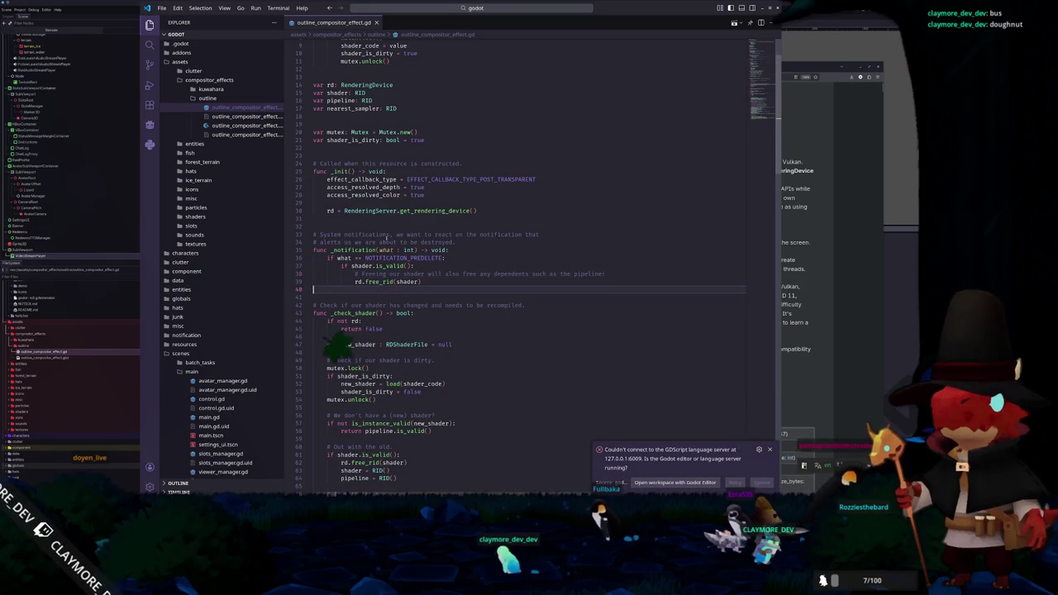
Step: Inspect the get_rendering_device call and the shader check's false return on line 53
{"action": "double_click", "coordinate": [433, 210]}
{"action": "scroll", "coordinate": [450, 256], "scroll_direction": "down", "scroll_amount": 1}
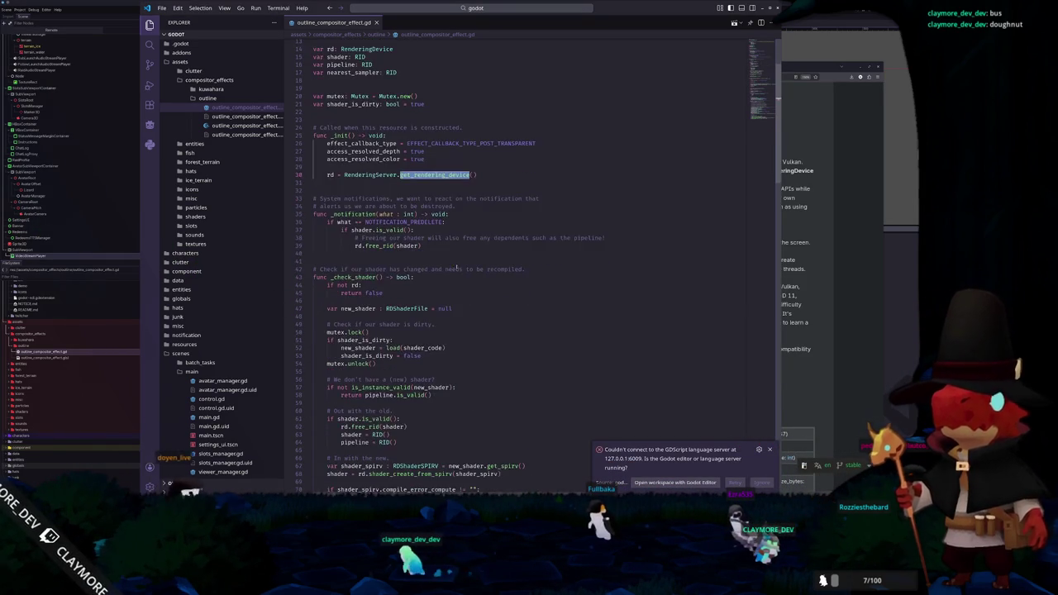
{"action": "scroll", "coordinate": [454, 267], "scroll_direction": "down", "scroll_amount": 2}
{"action": "left_click", "coordinate": [462, 316]}
{"action": "double_click", "coordinate": [411, 294]}
{"action": "left_click", "coordinate": [453, 346]}
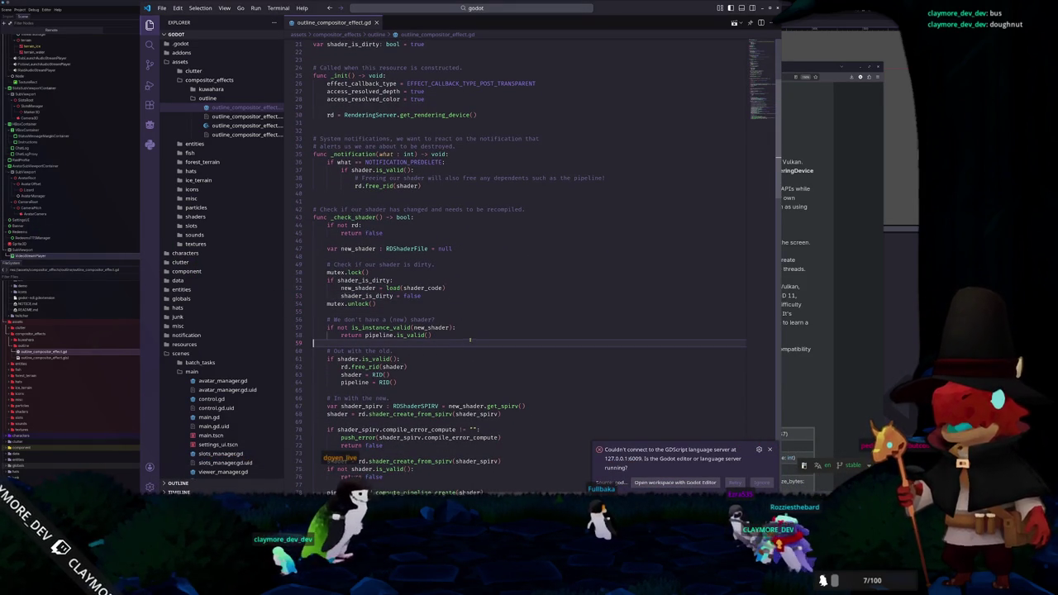
Step: Find the compute_pipeline_create call, then return to the RenderingDevice docs
{"action": "scroll", "coordinate": [469, 339], "scroll_direction": "down", "scroll_amount": 1}
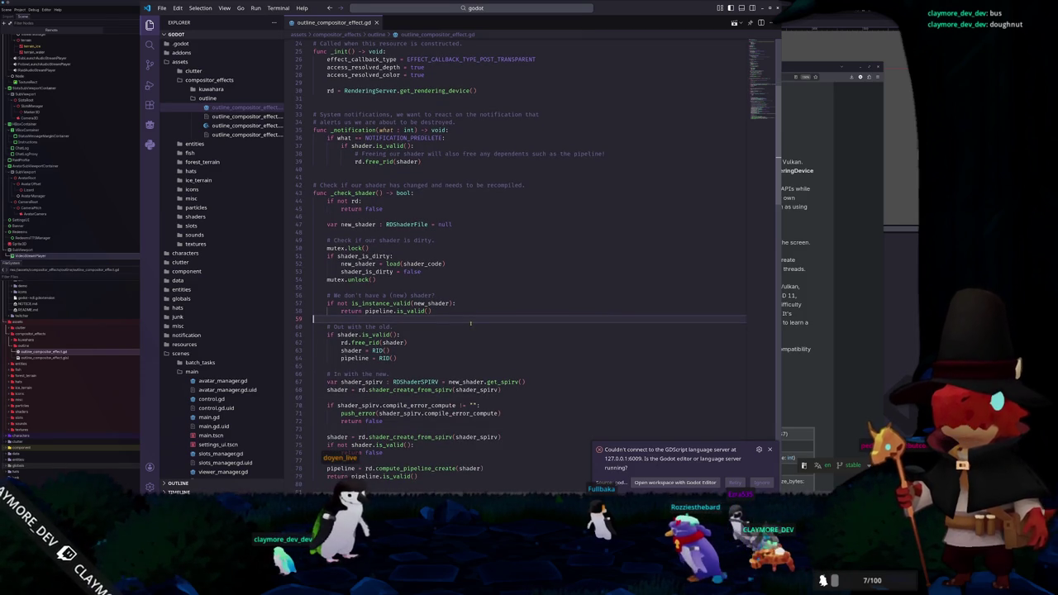
{"action": "scroll", "coordinate": [470, 323], "scroll_direction": "down", "scroll_amount": 1}
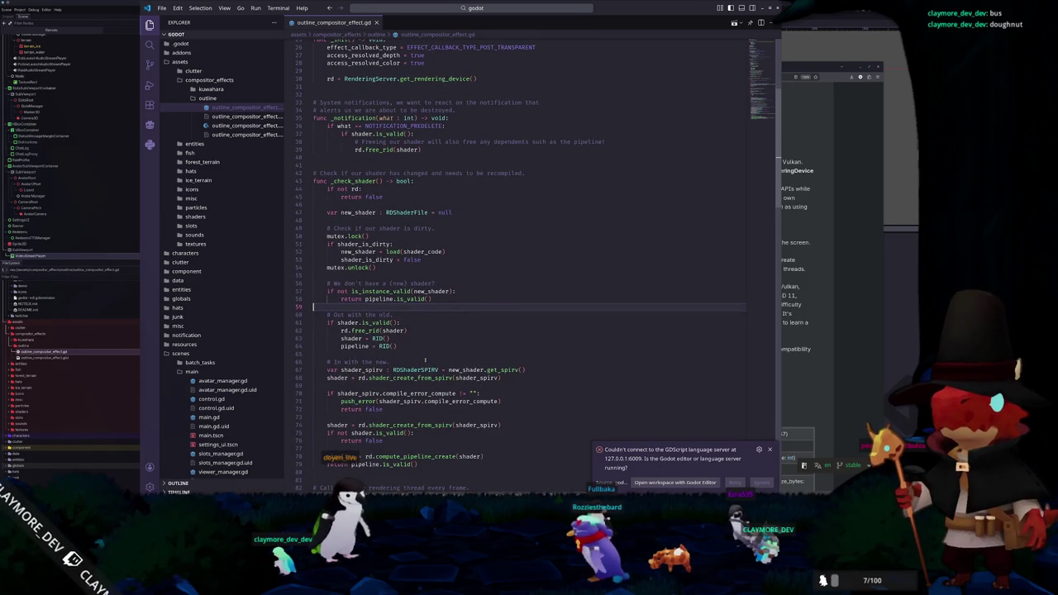
{"action": "scroll", "coordinate": [426, 360], "scroll_direction": "down", "scroll_amount": 1}
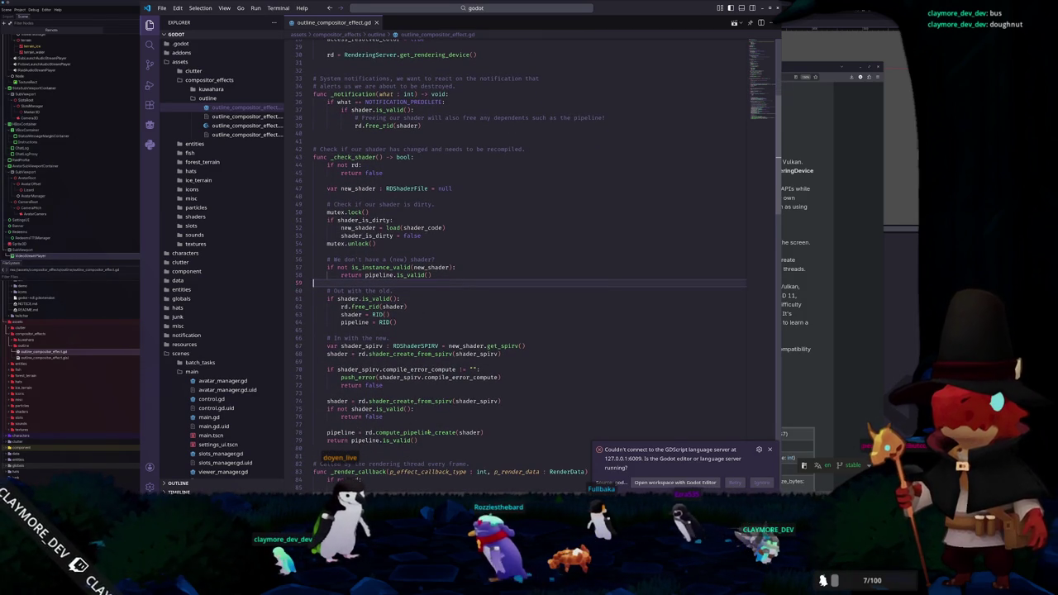
{"action": "double_click", "coordinate": [423, 432]}
{"action": "key", "text": "alt+Tab"}
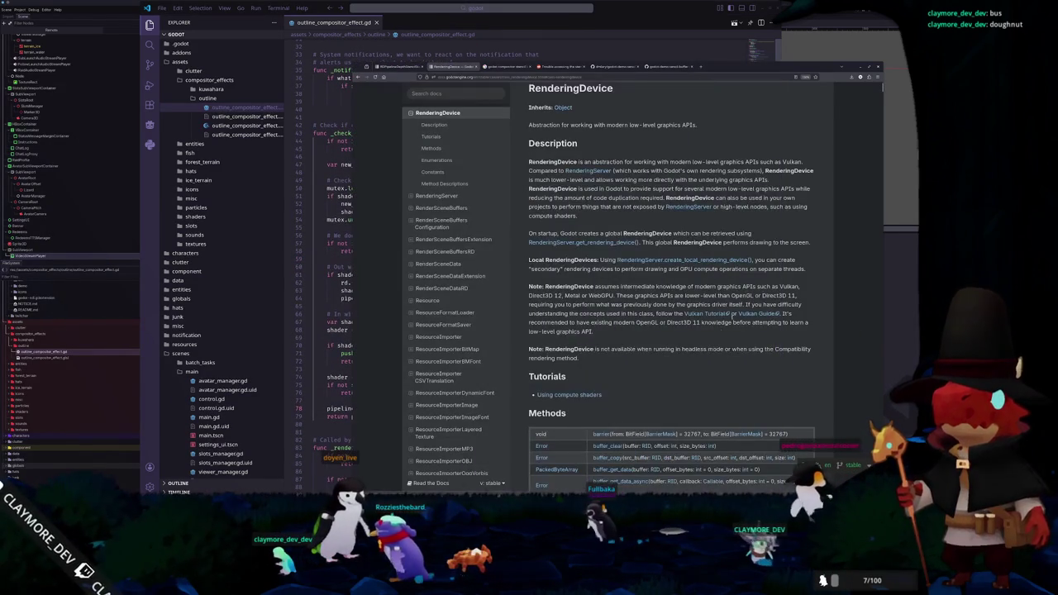
Step: Read the compute_pipeline_create method description in the RenderingDevice reference
{"action": "scroll", "coordinate": [611, 385], "scroll_direction": "down", "scroll_amount": 5}
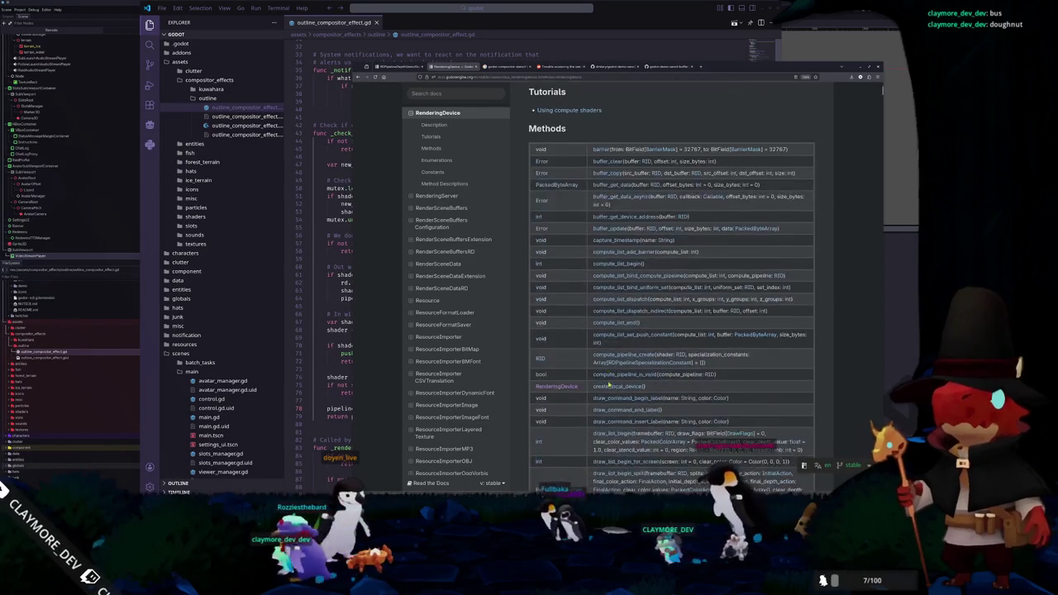
{"action": "scroll", "coordinate": [603, 385], "scroll_direction": "down", "scroll_amount": 1}
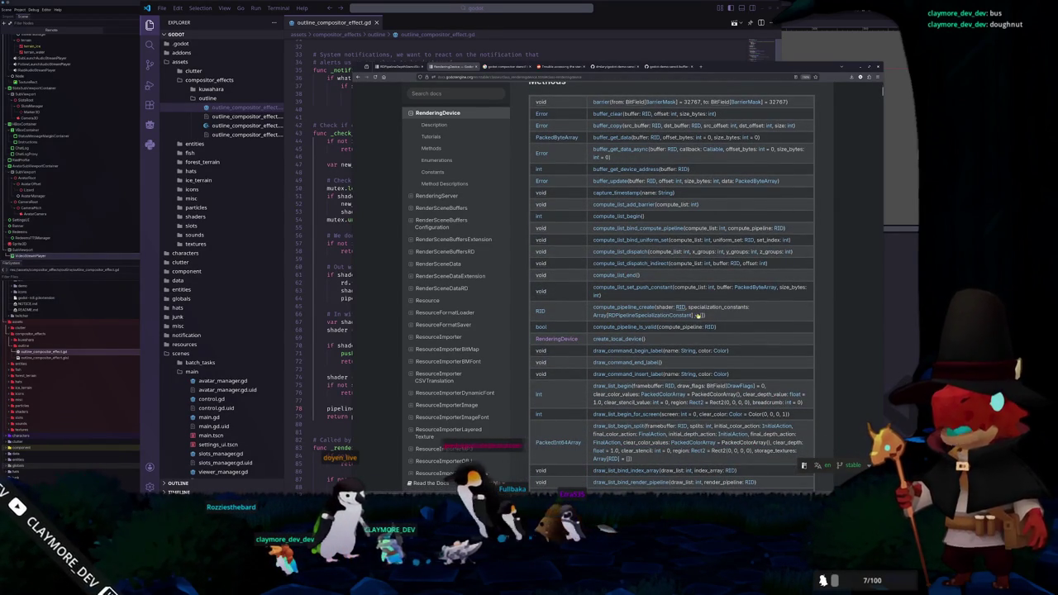
{"action": "left_click", "coordinate": [637, 308]}
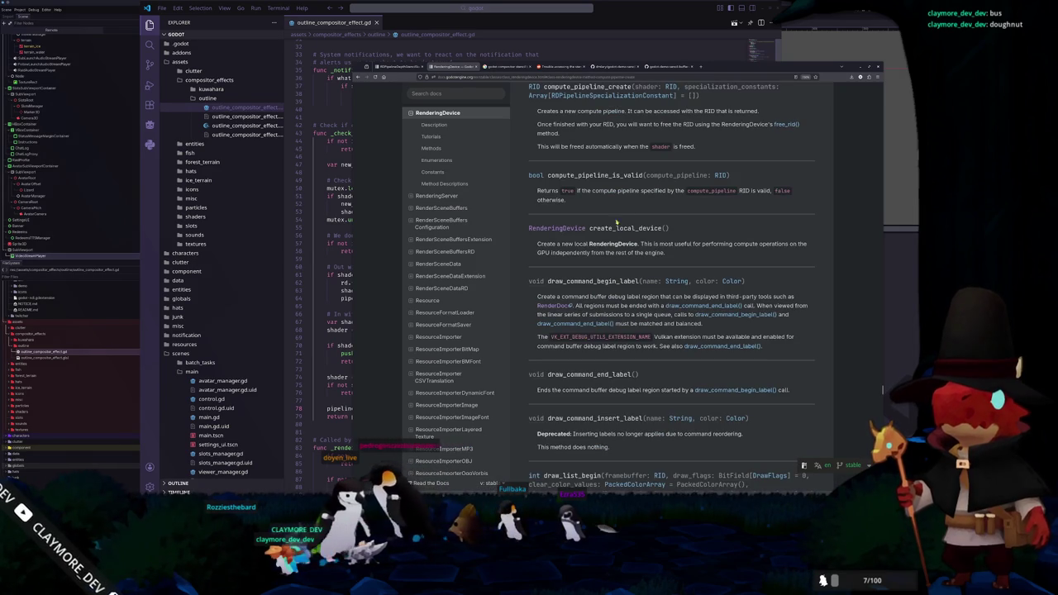
{"action": "scroll", "coordinate": [636, 132], "scroll_direction": "up", "scroll_amount": 1}
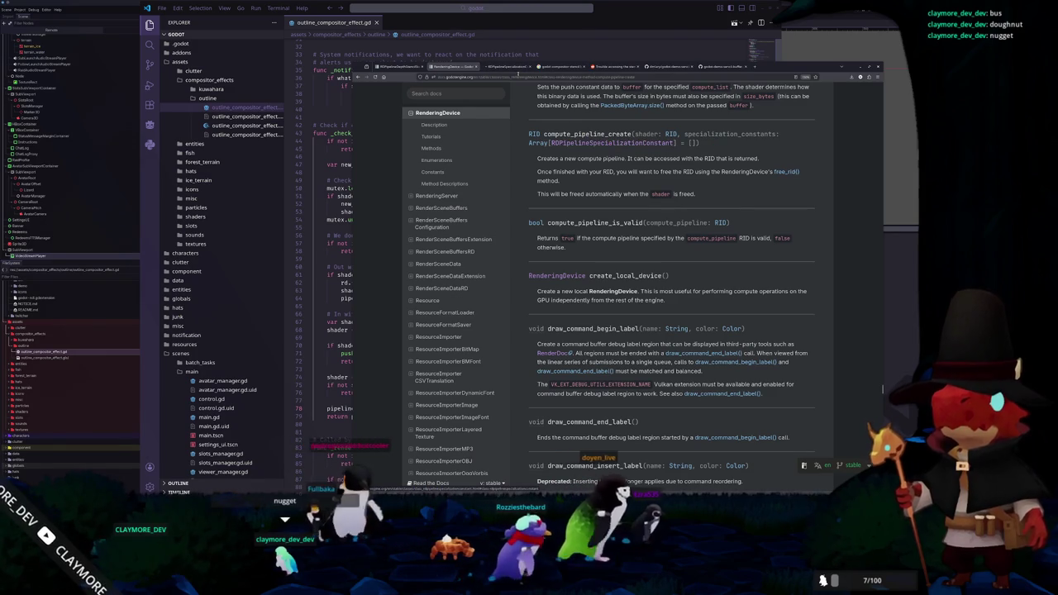
Step: Skim the RDPipelineSpecializationConstant page, then go back to the GitHub demo script
{"action": "left_click", "coordinate": [511, 66]}
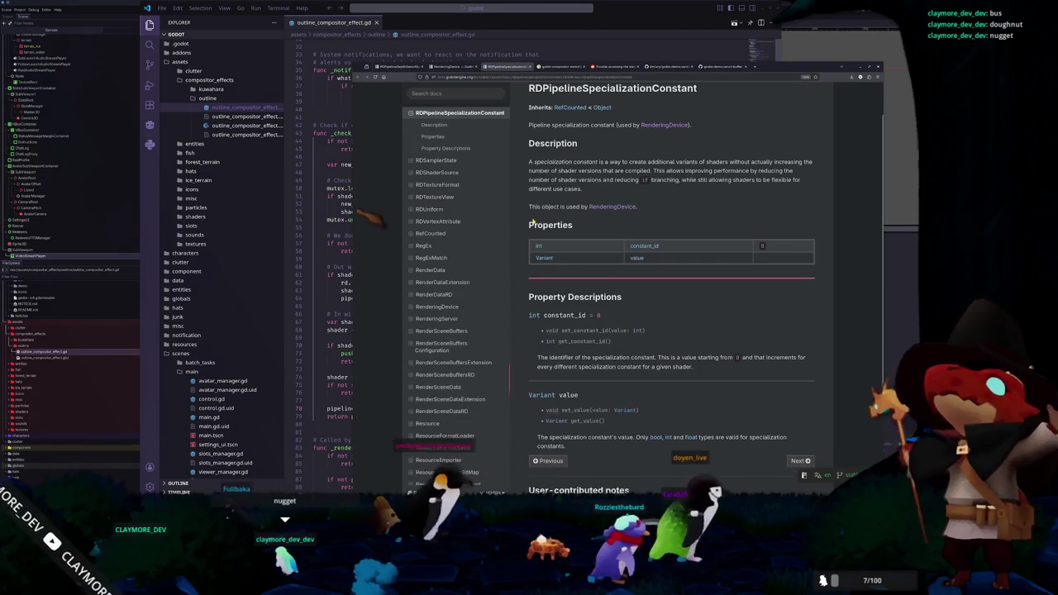
{"action": "scroll", "coordinate": [528, 219], "scroll_direction": "down", "scroll_amount": 2}
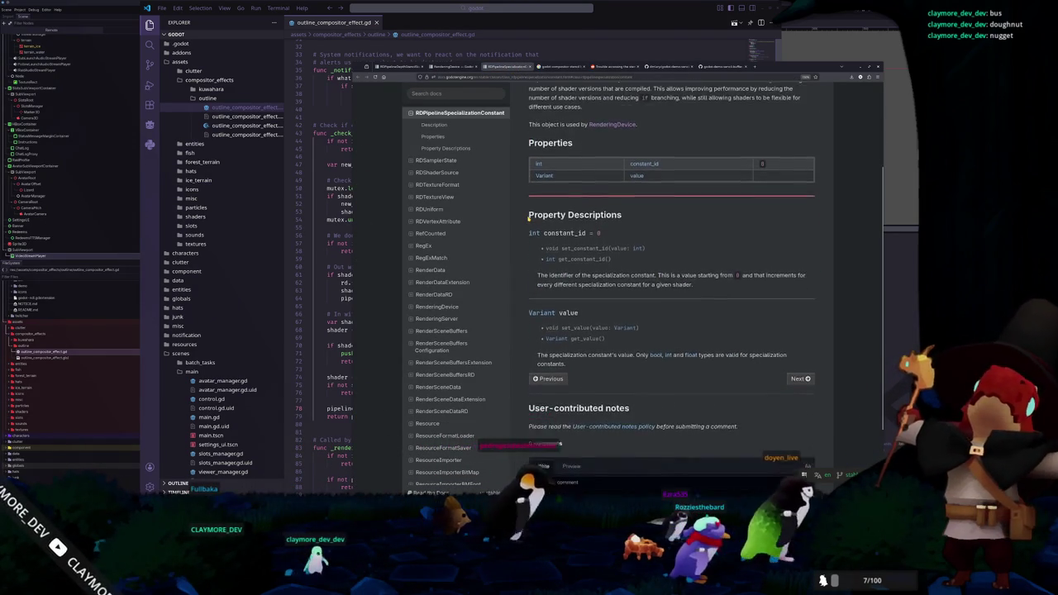
{"action": "scroll", "coordinate": [528, 219], "scroll_direction": "up", "scroll_amount": 2}
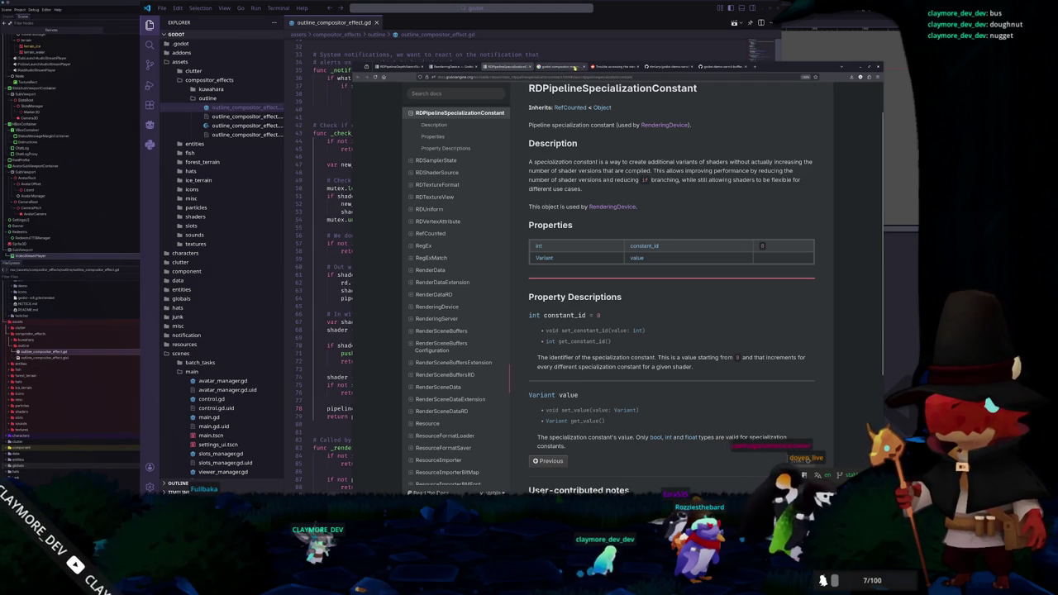
{"action": "left_click", "coordinate": [701, 66]}
{"action": "scroll", "coordinate": [538, 353], "scroll_direction": "down", "scroll_amount": 2}
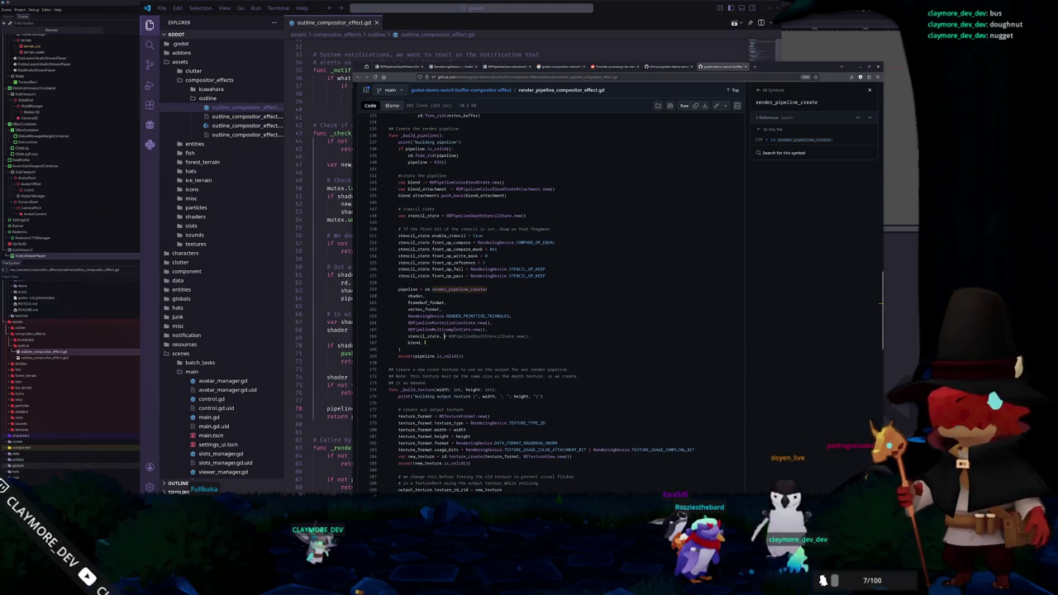
Step: Copy the demo's stencil_state setup block (lines 148–157) and return to VS Code
{"action": "left_click_drag", "start_coordinate": [443, 336], "coordinate": [388, 322]}
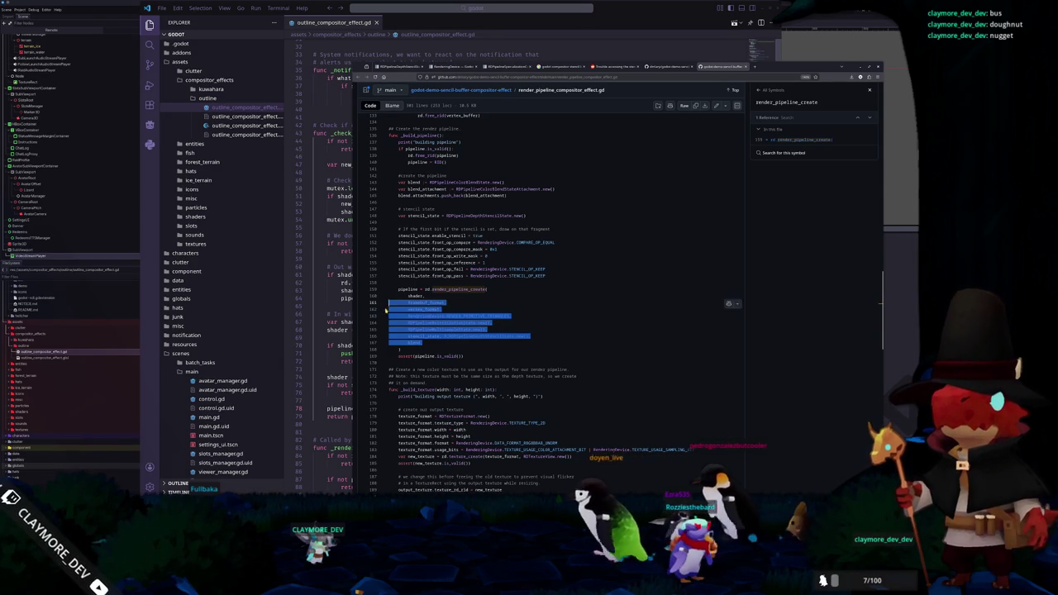
{"action": "double_click", "coordinate": [422, 337]}
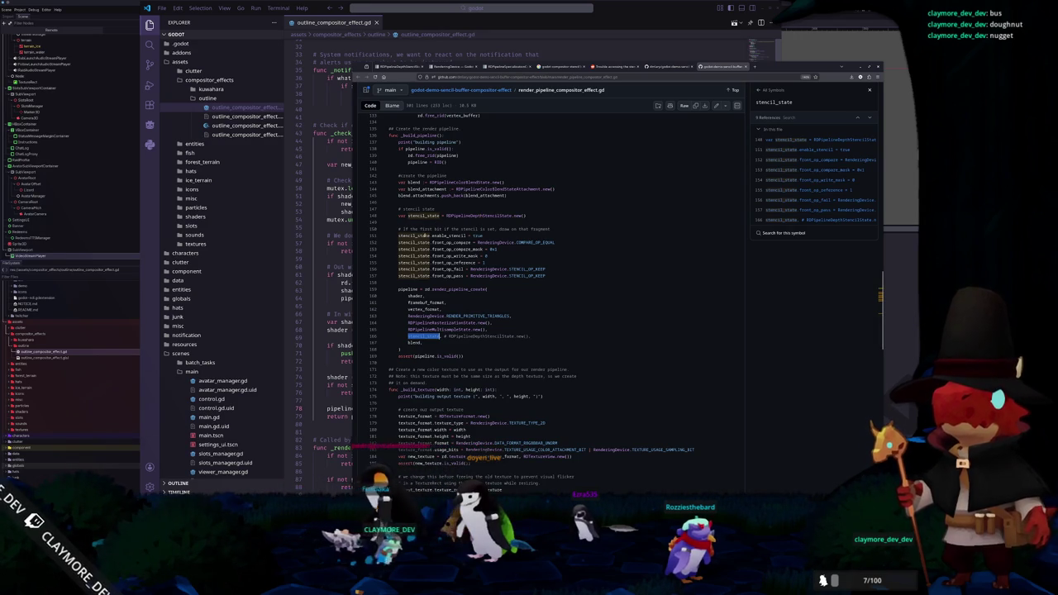
{"action": "mouse_move", "coordinate": [452, 280]}
{"action": "left_mouse_down"}
{"action": "mouse_move", "coordinate": [388, 233]}
{"action": "mouse_move", "coordinate": [383, 213]}
{"action": "left_mouse_up"}
{"action": "right_click", "coordinate": [425, 217]}
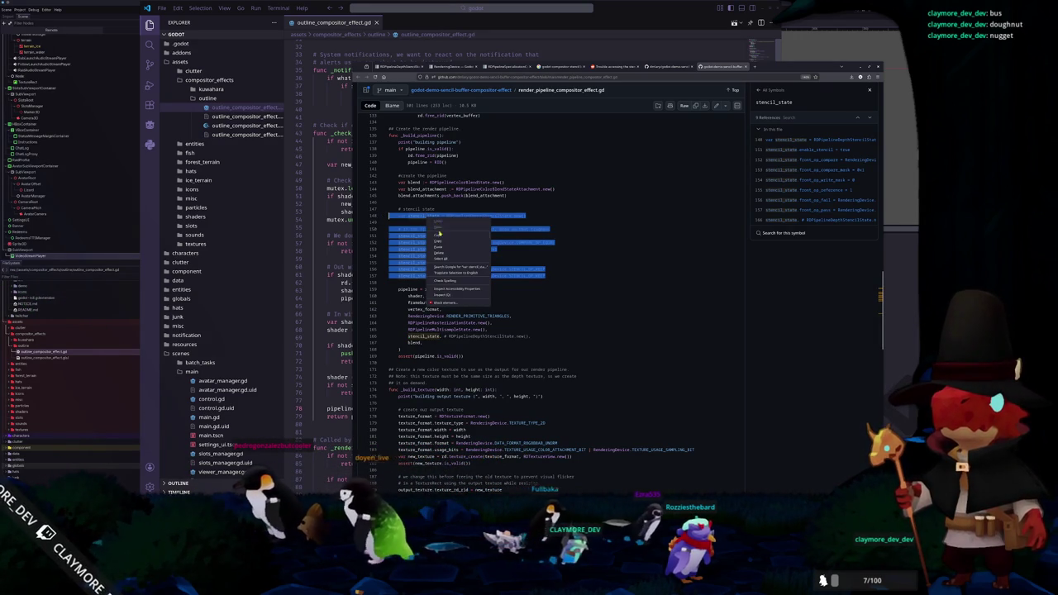
{"action": "left_click", "coordinate": [451, 242]}
{"action": "key", "text": "alt+Tab"}
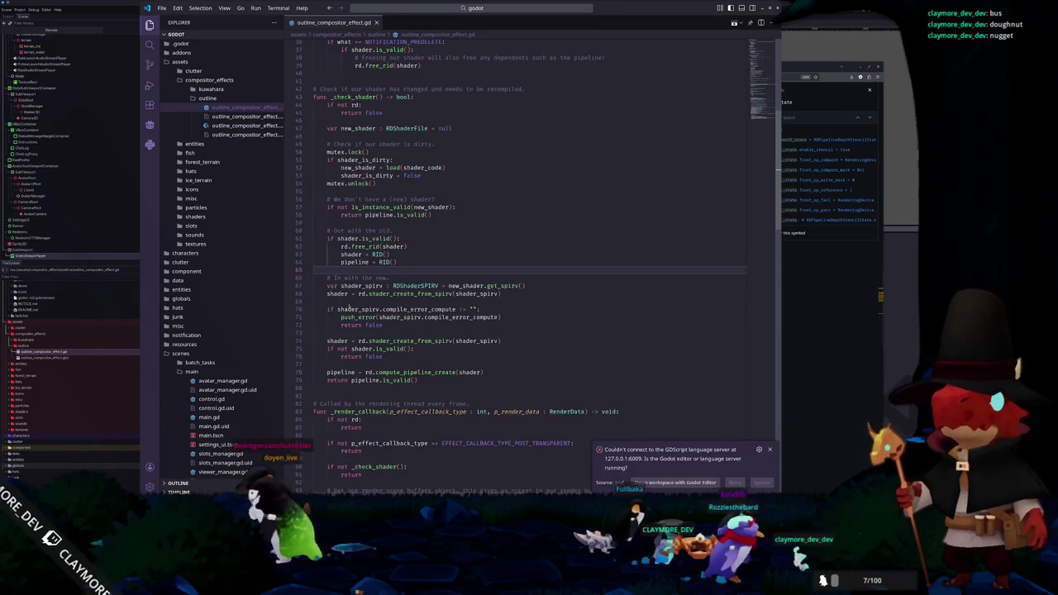
Step: Paste the stencil_state block after the shader validity check in outline_compositor_effect.gd
{"action": "scroll", "coordinate": [333, 301], "scroll_direction": "down", "scroll_amount": 1}
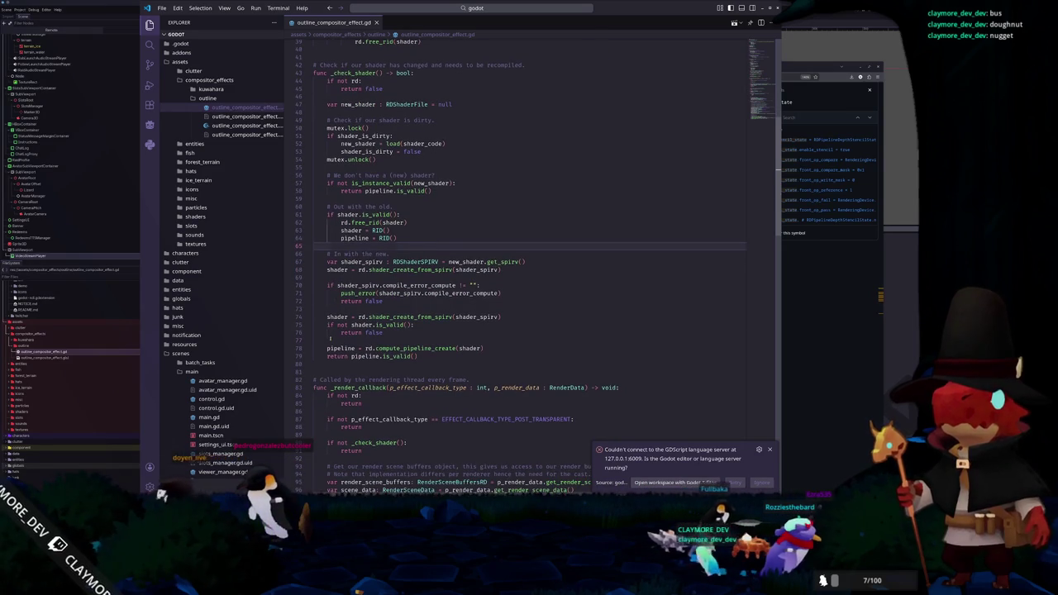
{"action": "left_click", "coordinate": [330, 339]}
{"action": "scroll", "coordinate": [347, 314], "scroll_direction": "down", "scroll_amount": 2}
{"action": "key", "text": "ctrl+v"}
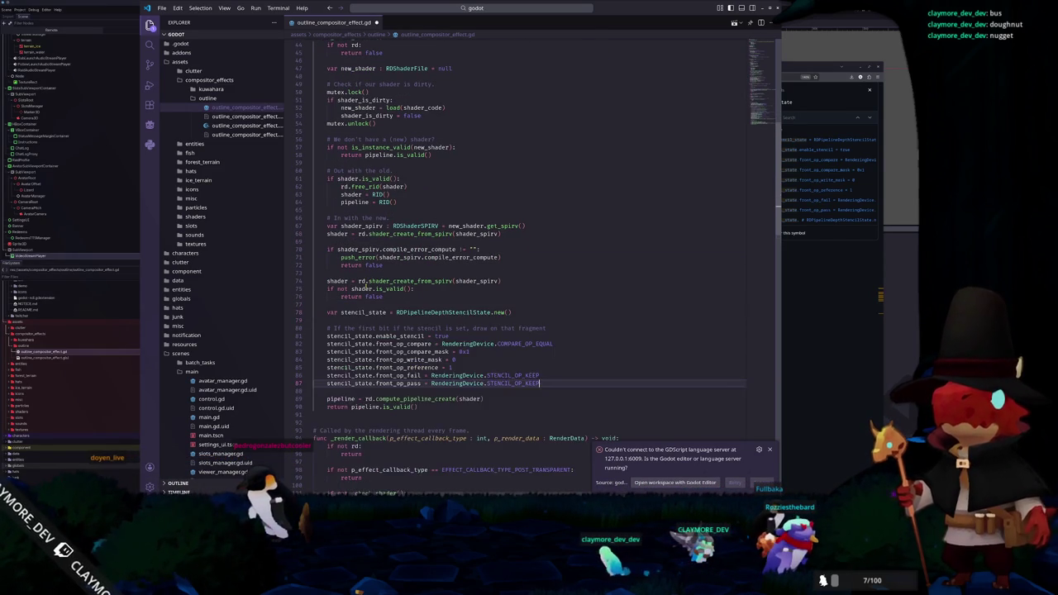
Step: Tidy a word in the pasted stencil comment line, then bring Godot Engine forward
{"action": "key", "text": "Up"}
{"action": "key", "text": "Up"}
{"action": "key", "text": "Up"}
{"action": "key", "text": "Down"}
{"action": "key", "text": "Down"}
{"action": "key", "text": "shift+End"}
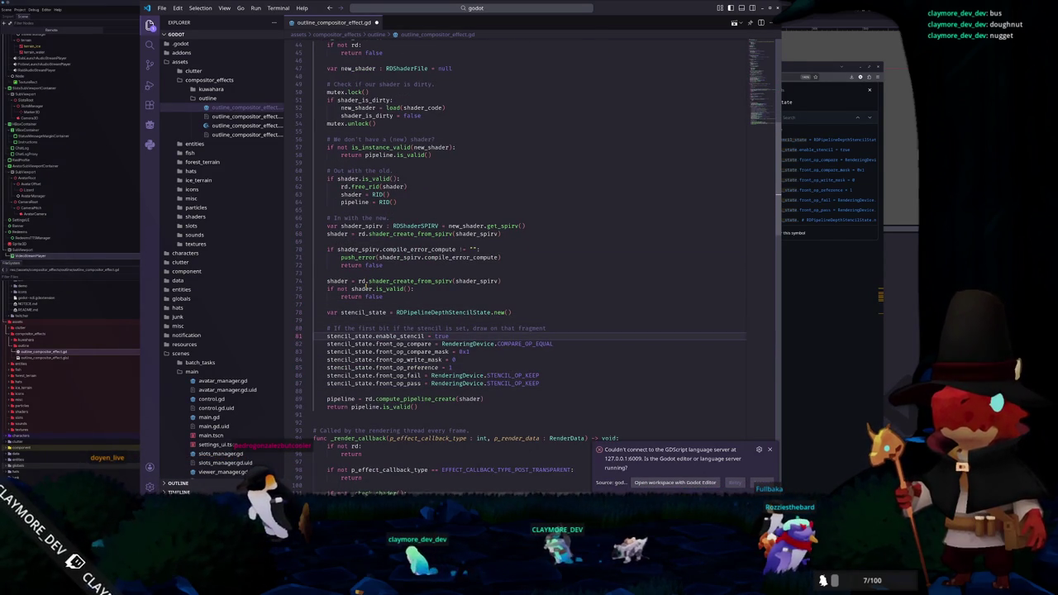
{"action": "key", "text": "Escape"}
{"action": "key", "text": "Down"}
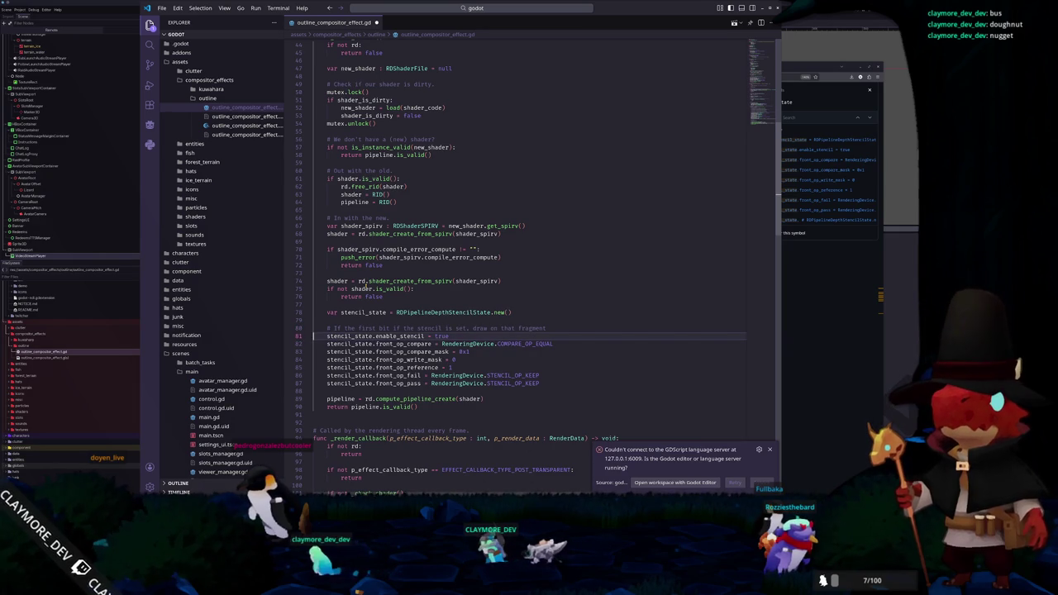
{"action": "key", "text": "Up"}
{"action": "key", "text": "ctrl+d"}
{"action": "key", "text": "BackSpace"}
{"action": "type", "text": "o"}
{"action": "key", "text": "Down"}
{"action": "key", "text": "Down"}
{"action": "key", "text": "Down"}
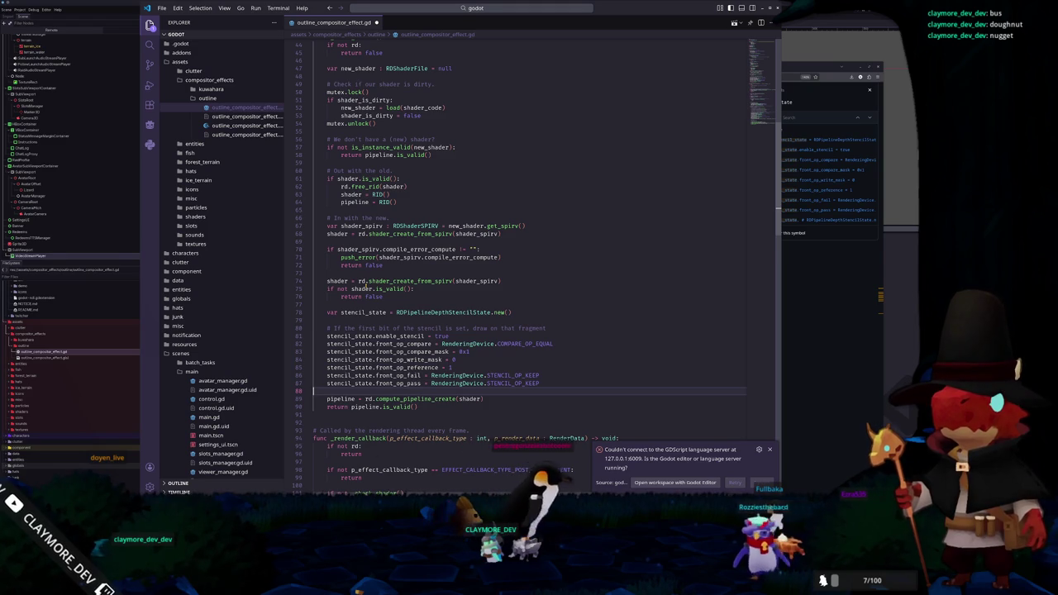
{"action": "key", "text": "alt+Tab"}
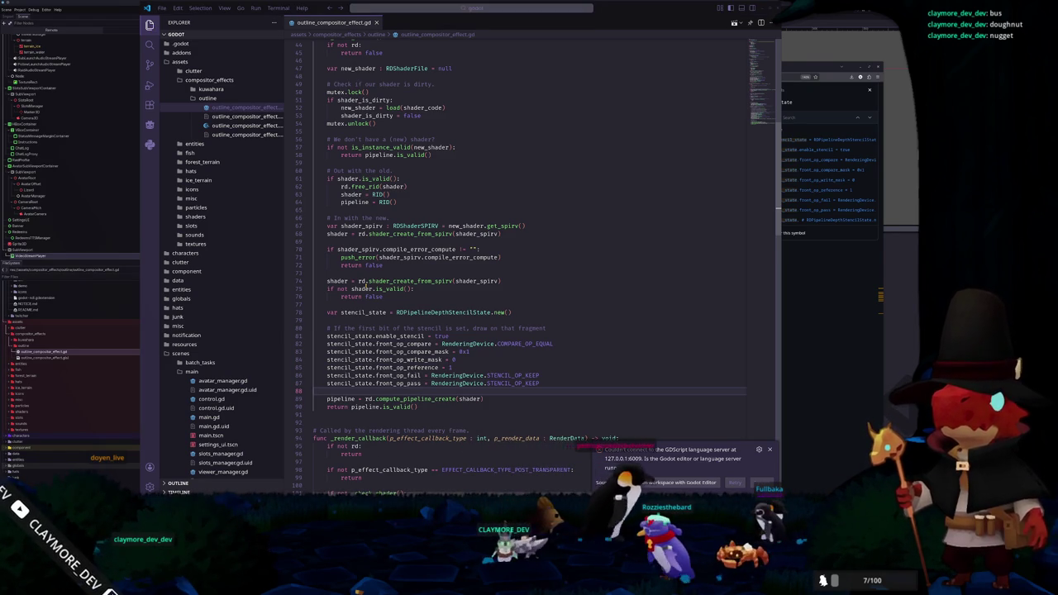
{"action": "key", "text": "alt+Tab"}
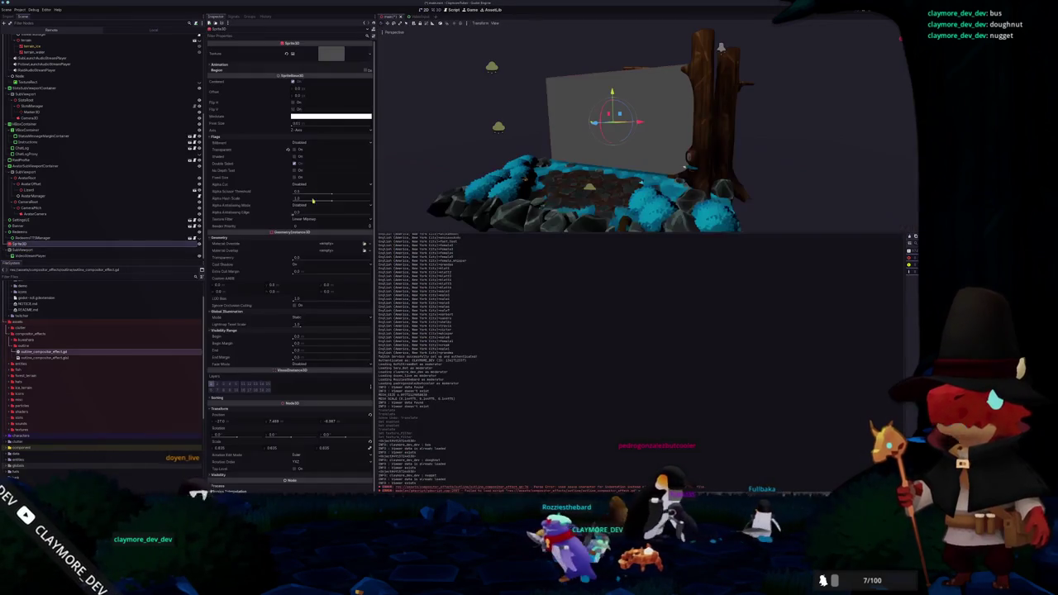
Step: Give the sprite a new StandardMaterial3D override with its stencil mode set to Custom
{"action": "scroll", "coordinate": [261, 341], "scroll_direction": "down", "scroll_amount": 1}
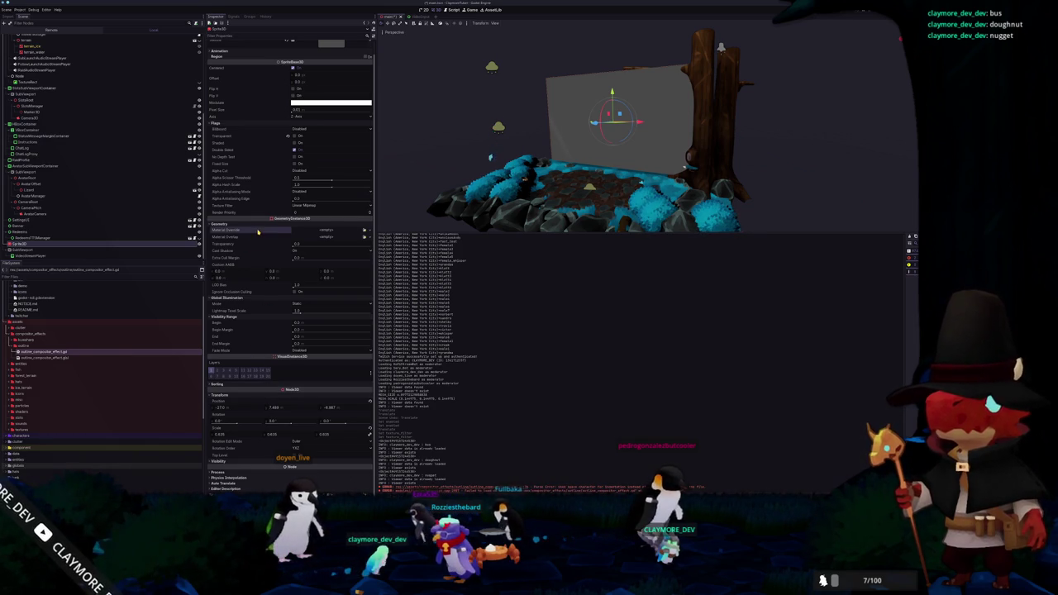
{"action": "scroll", "coordinate": [302, 225], "scroll_direction": "up", "scroll_amount": 1}
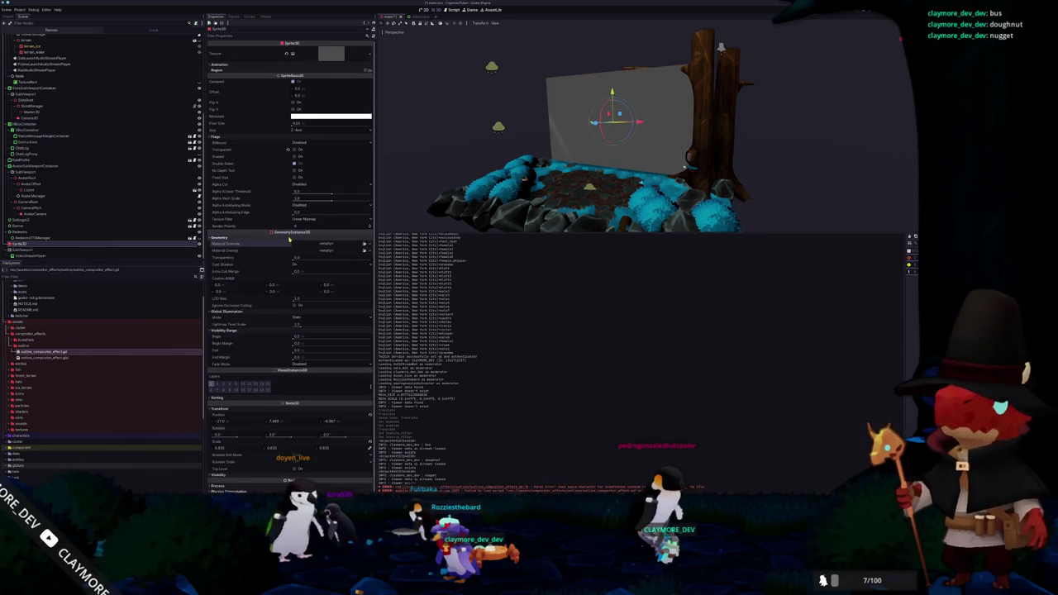
{"action": "left_click", "coordinate": [355, 261]}
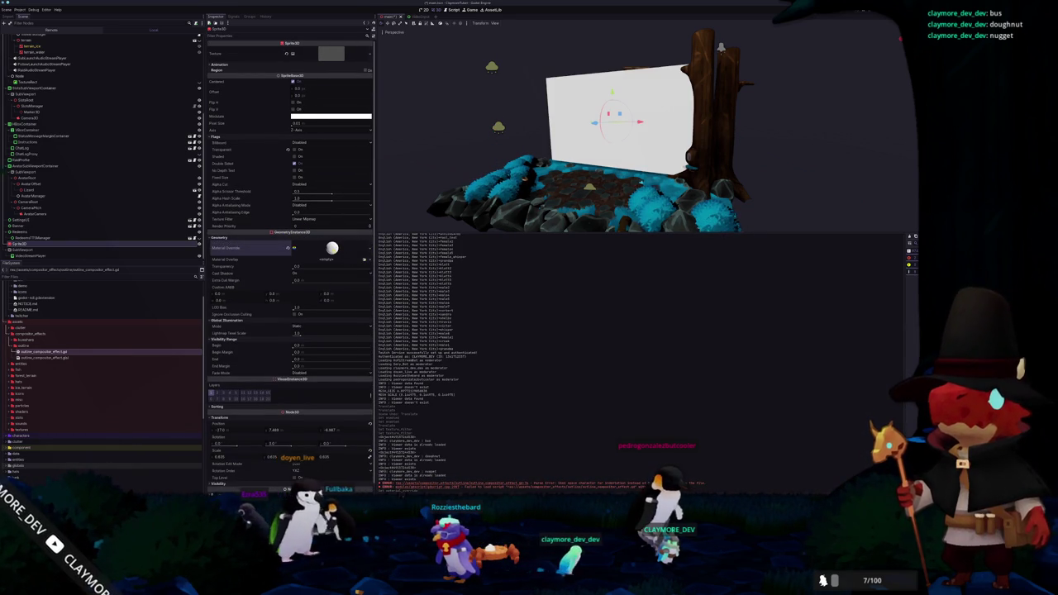
{"action": "scroll", "coordinate": [314, 314], "scroll_direction": "down", "scroll_amount": 10}
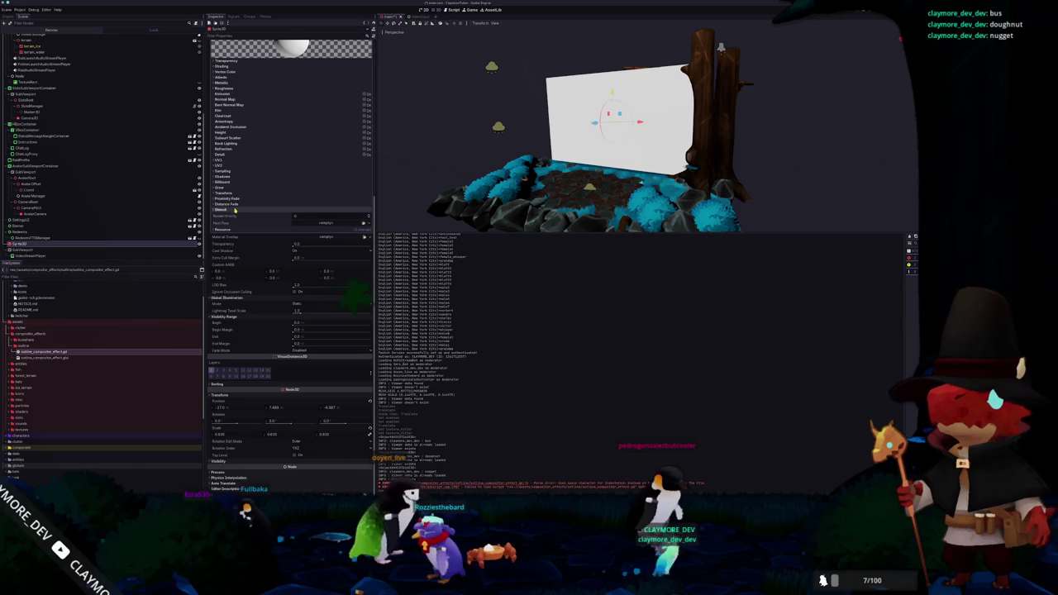
{"action": "left_click", "coordinate": [242, 212]}
{"action": "left_click", "coordinate": [314, 216]}
{"action": "left_click", "coordinate": [295, 239]}
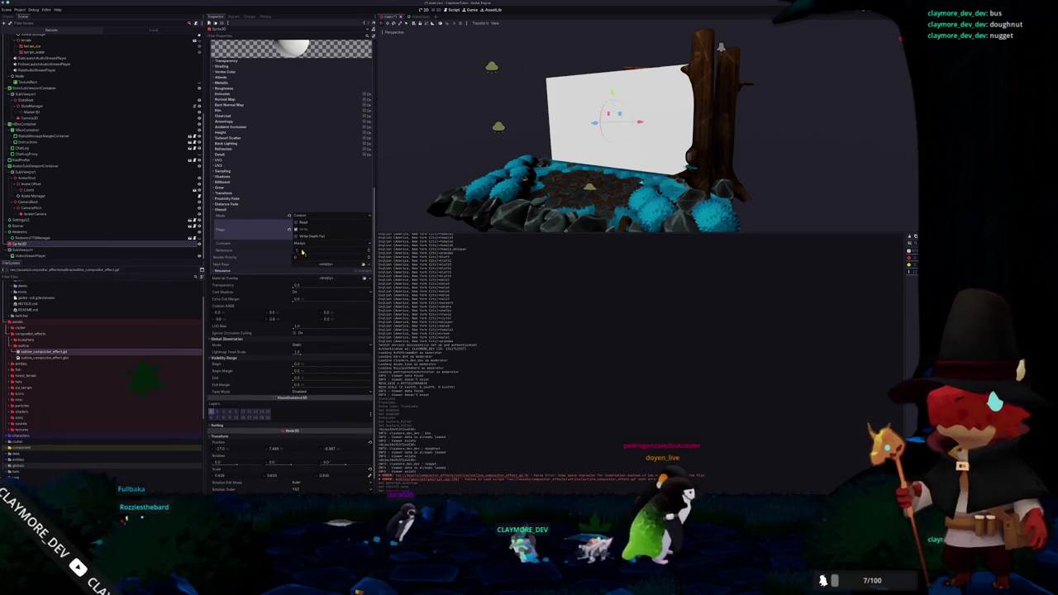
Step: Save the scene and return to the GitHub demo in the browser
{"action": "scroll", "coordinate": [426, 174], "scroll_direction": "down", "scroll_amount": 2}
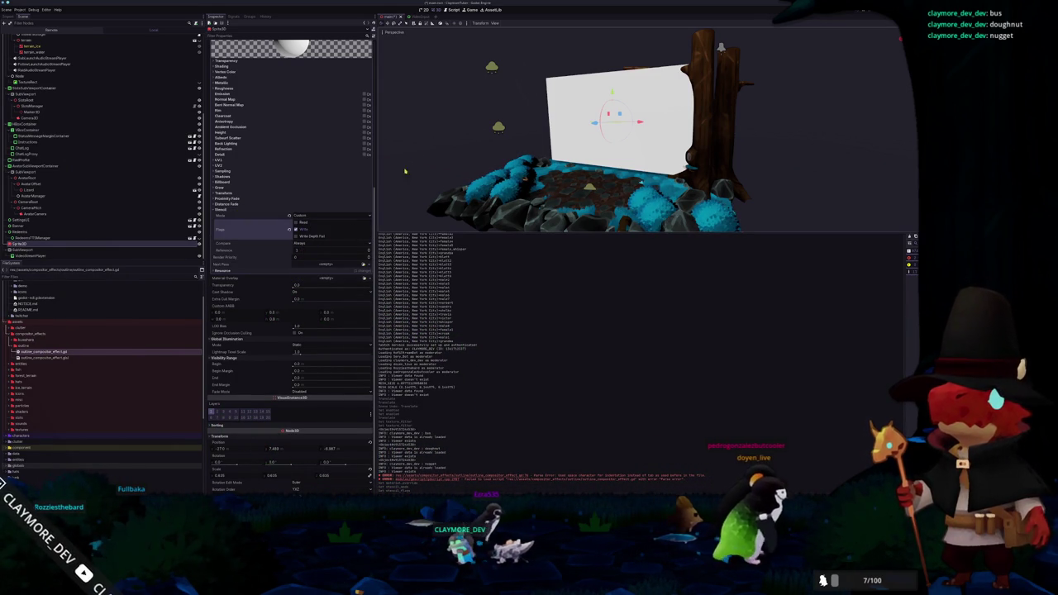
{"action": "key", "text": "ctrl+s"}
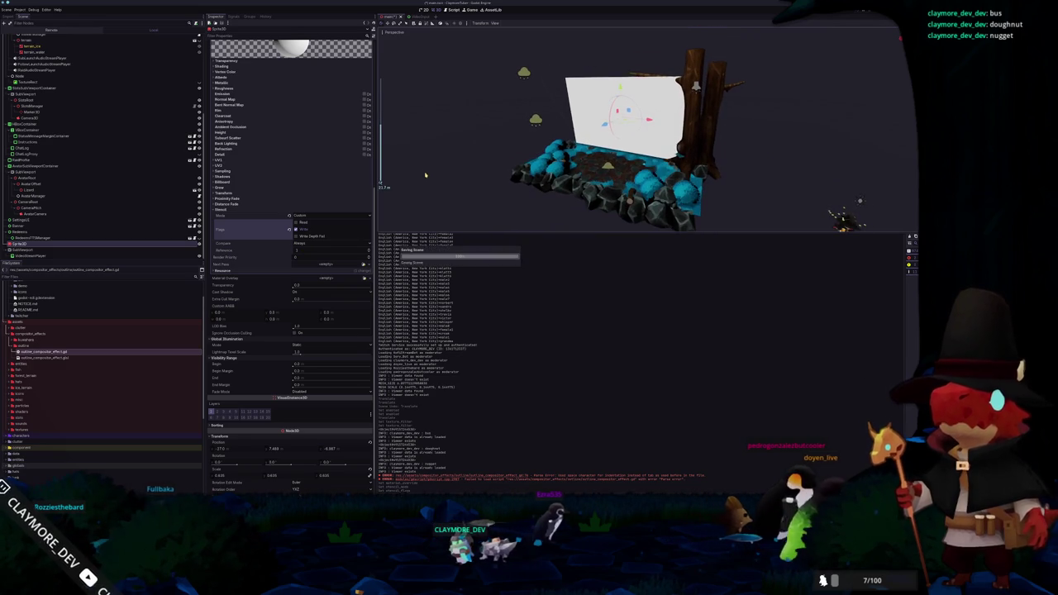
{"action": "scroll", "coordinate": [425, 175], "scroll_direction": "up", "scroll_amount": 3}
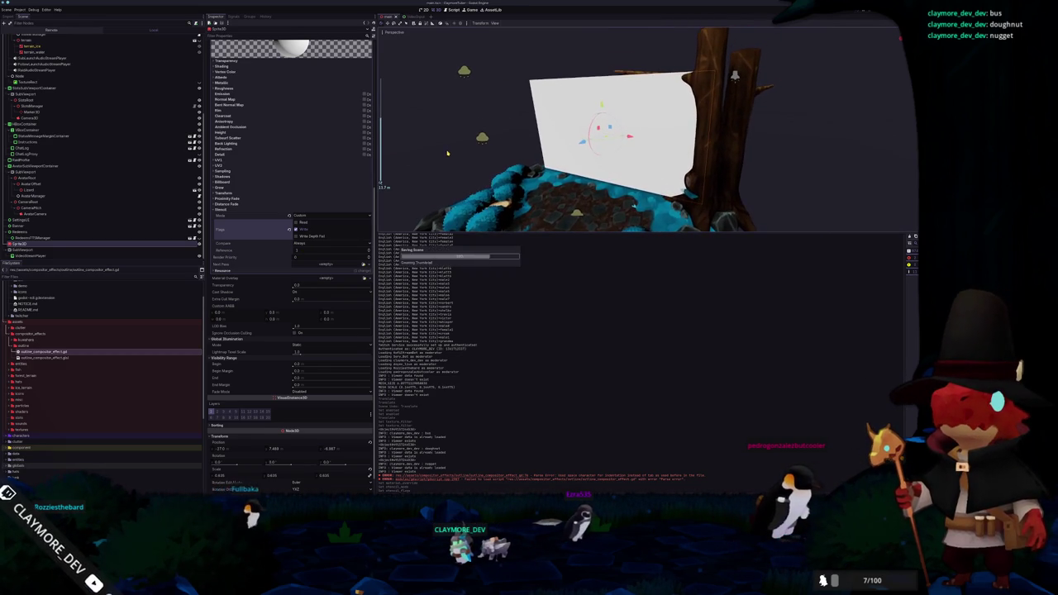
{"action": "key", "text": "alt+Tab"}
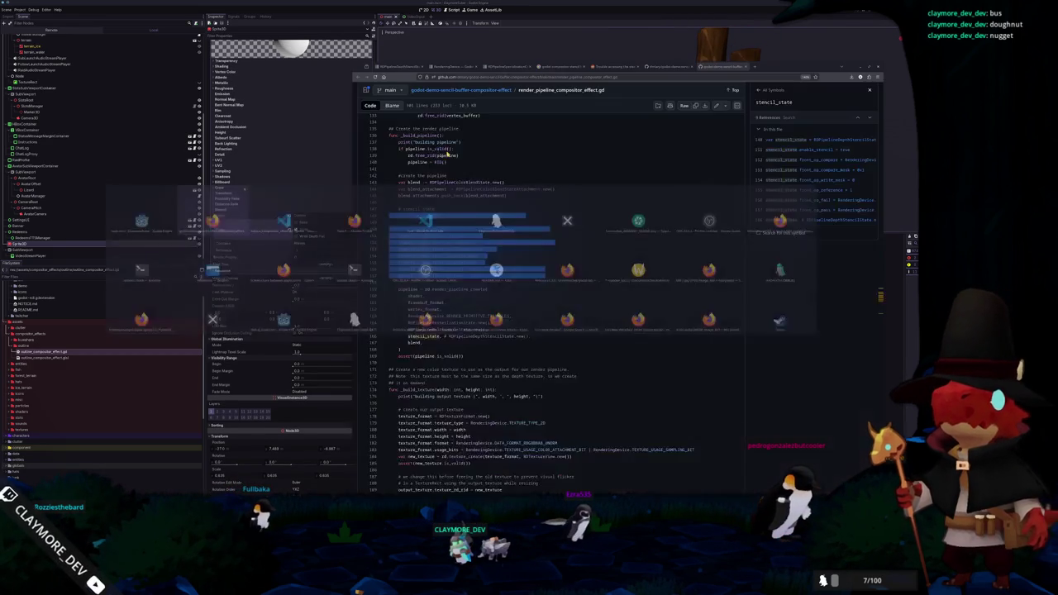
Step: Scroll the demo script down to the draw_list_begin code around line 246
{"action": "scroll", "coordinate": [566, 267], "scroll_direction": "down", "scroll_amount": 2}
{"action": "scroll", "coordinate": [567, 267], "scroll_direction": "down", "scroll_amount": 3}
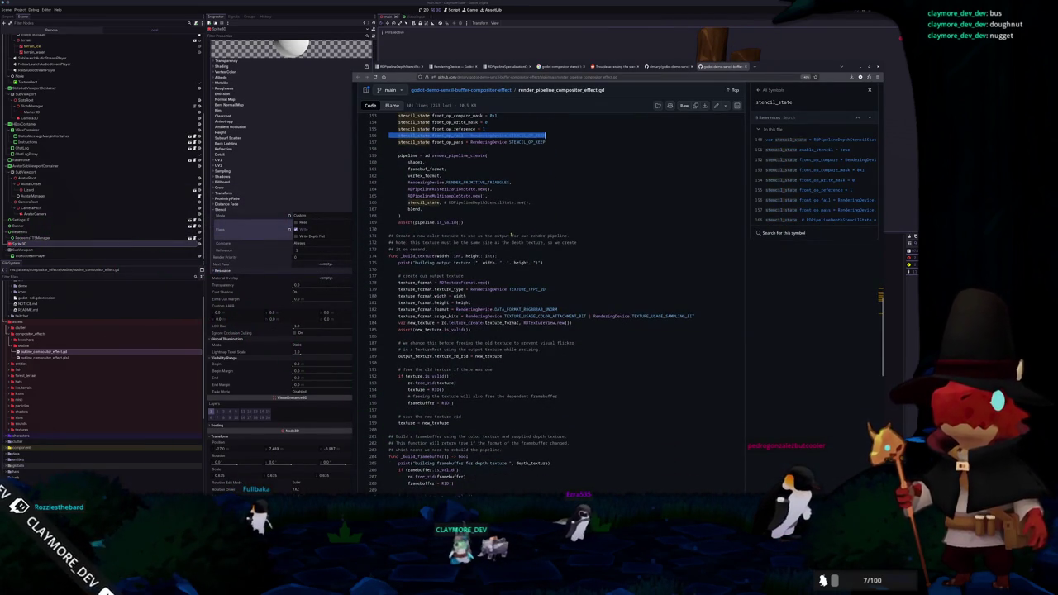
{"action": "scroll", "coordinate": [509, 235], "scroll_direction": "down", "scroll_amount": 3}
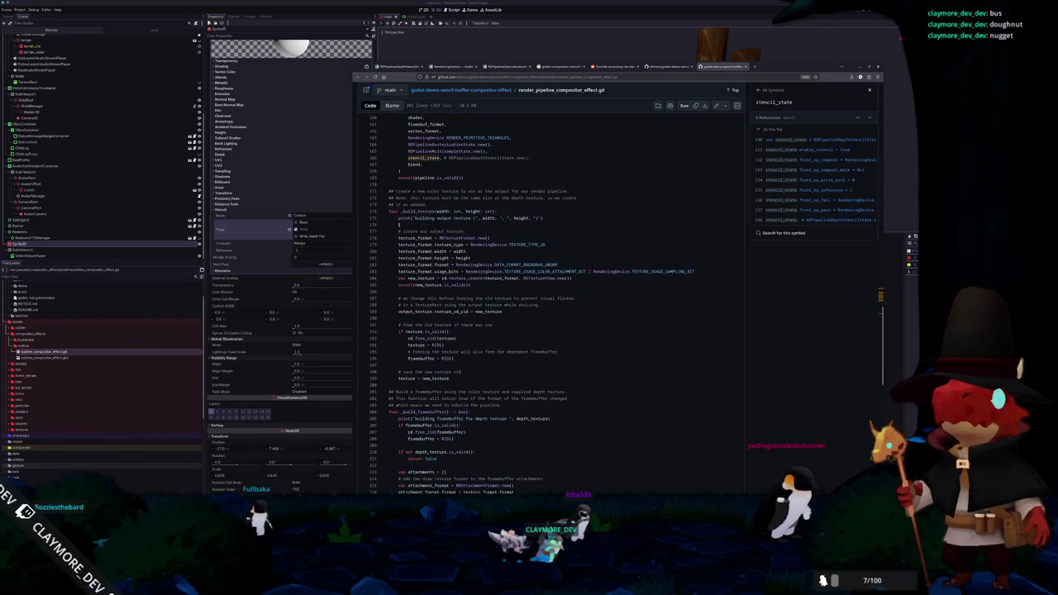
{"action": "scroll", "coordinate": [398, 225], "scroll_direction": "down", "scroll_amount": 9}
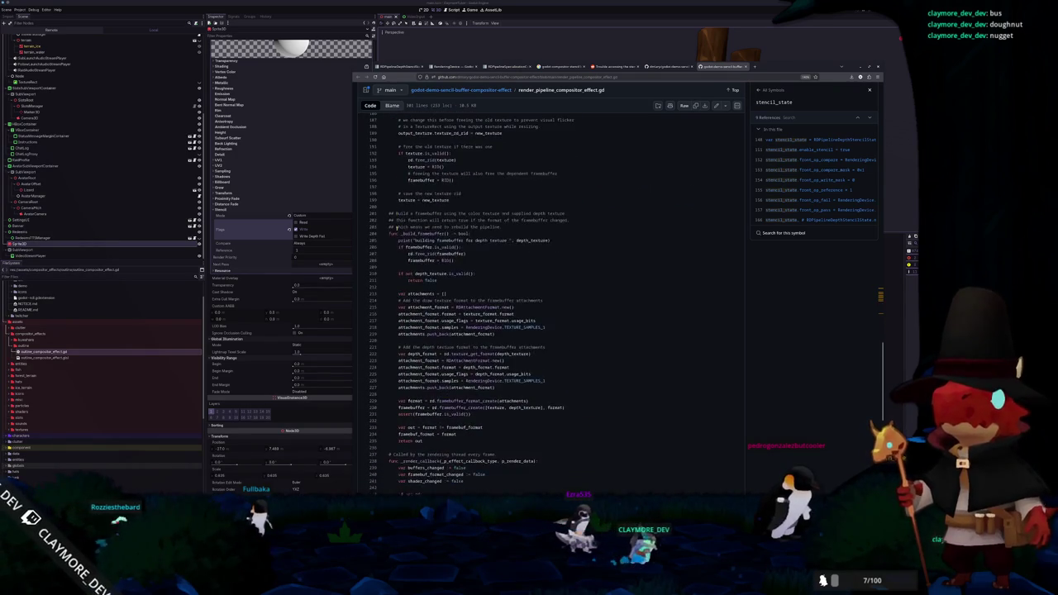
{"action": "scroll", "coordinate": [397, 228], "scroll_direction": "down", "scroll_amount": 3}
{"action": "scroll", "coordinate": [397, 228], "scroll_direction": "down", "scroll_amount": 3}
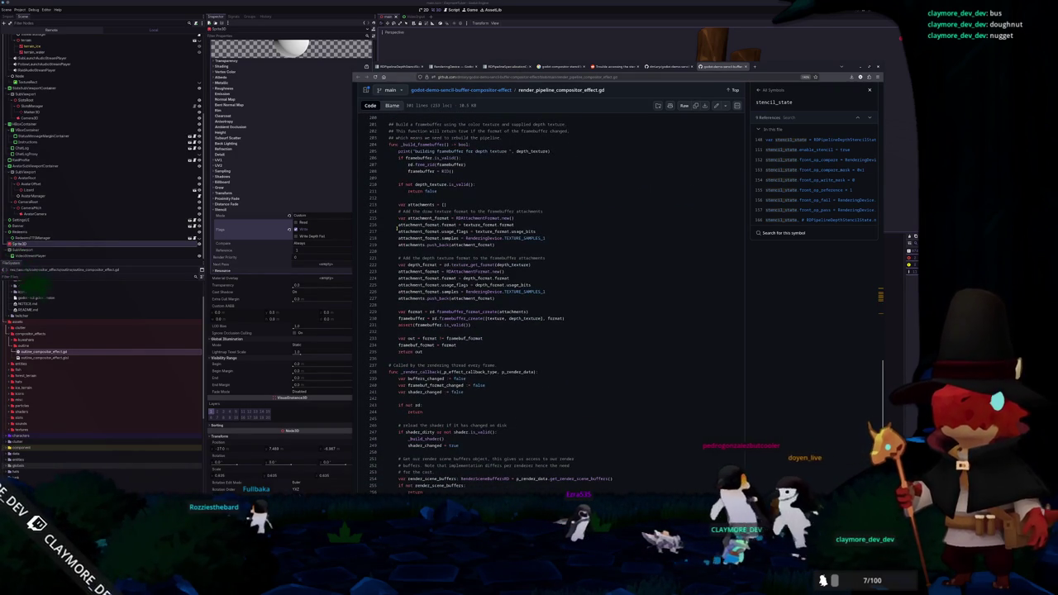
{"action": "scroll", "coordinate": [396, 228], "scroll_direction": "down", "scroll_amount": 3}
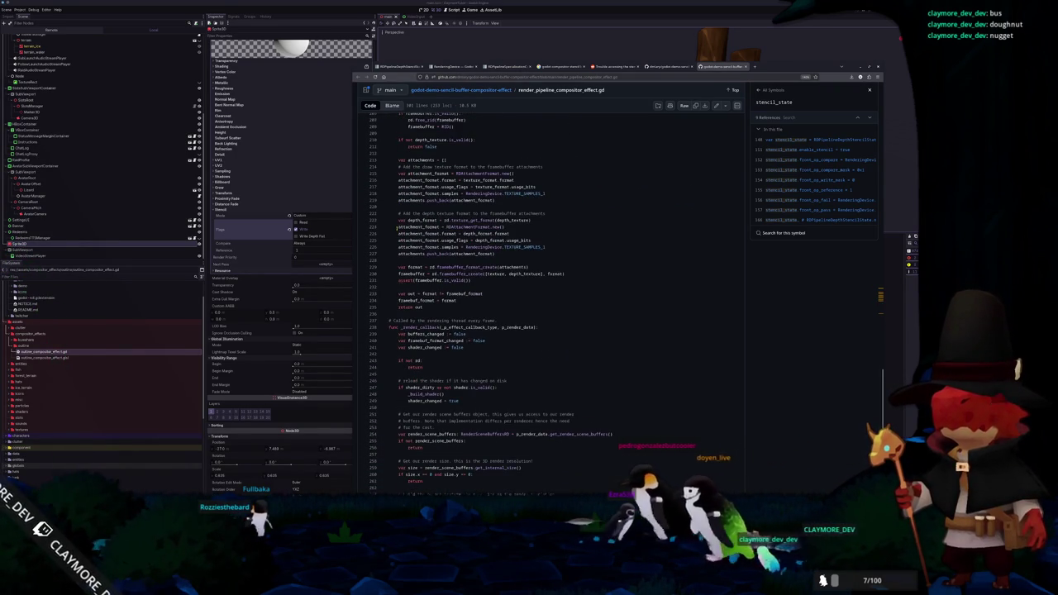
{"action": "scroll", "coordinate": [397, 227], "scroll_direction": "down", "scroll_amount": 9}
{"action": "scroll", "coordinate": [397, 228], "scroll_direction": "down", "scroll_amount": 3}
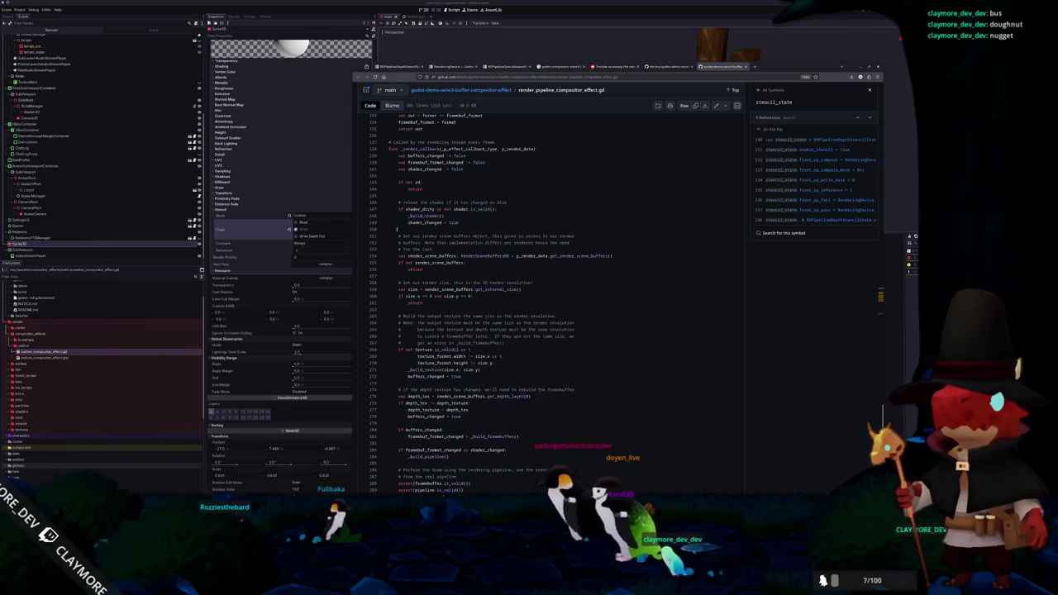
{"action": "scroll", "coordinate": [398, 230], "scroll_direction": "down", "scroll_amount": 5}
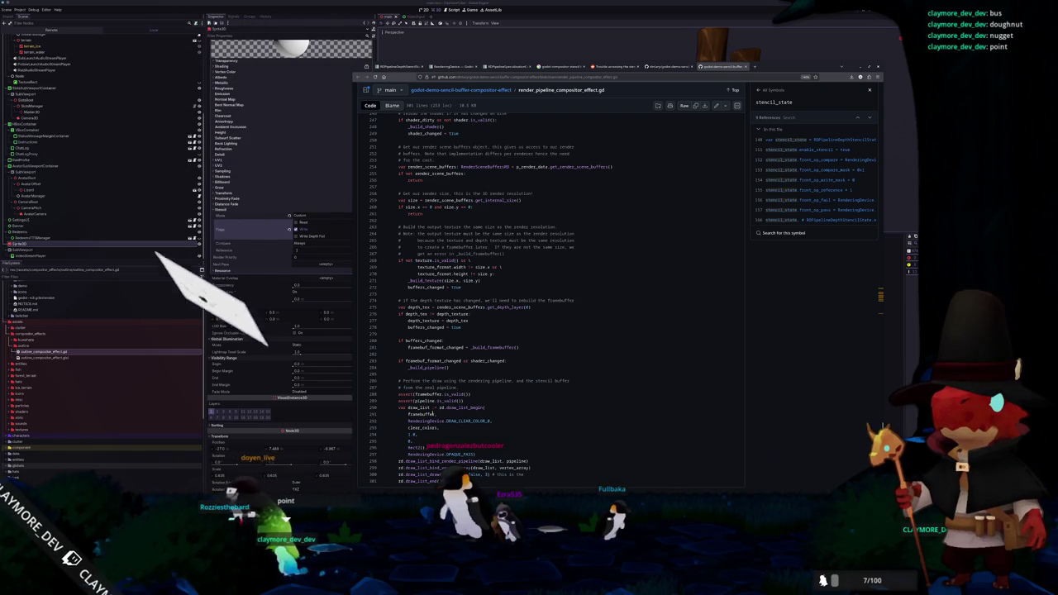
Step: Look up references to framebuffer, DRAW_CLEAR_COLOR_0, clear_colors and OPAQUE_PASS, and mark the draw comment
{"action": "double_click", "coordinate": [421, 414]}
{"action": "double_click", "coordinate": [465, 421]}
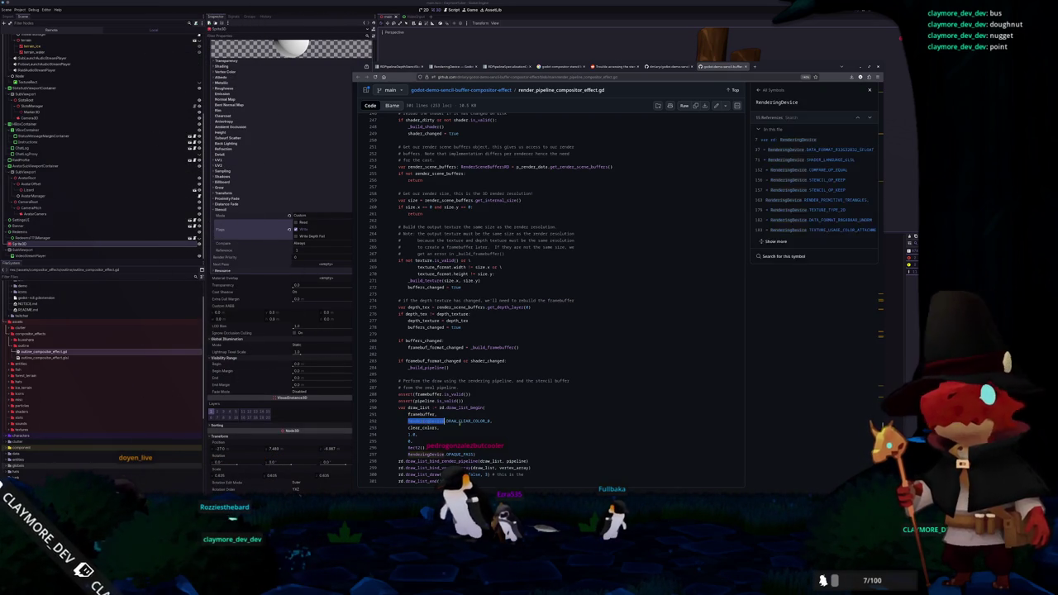
{"action": "double_click", "coordinate": [422, 427]}
{"action": "double_click", "coordinate": [460, 455]}
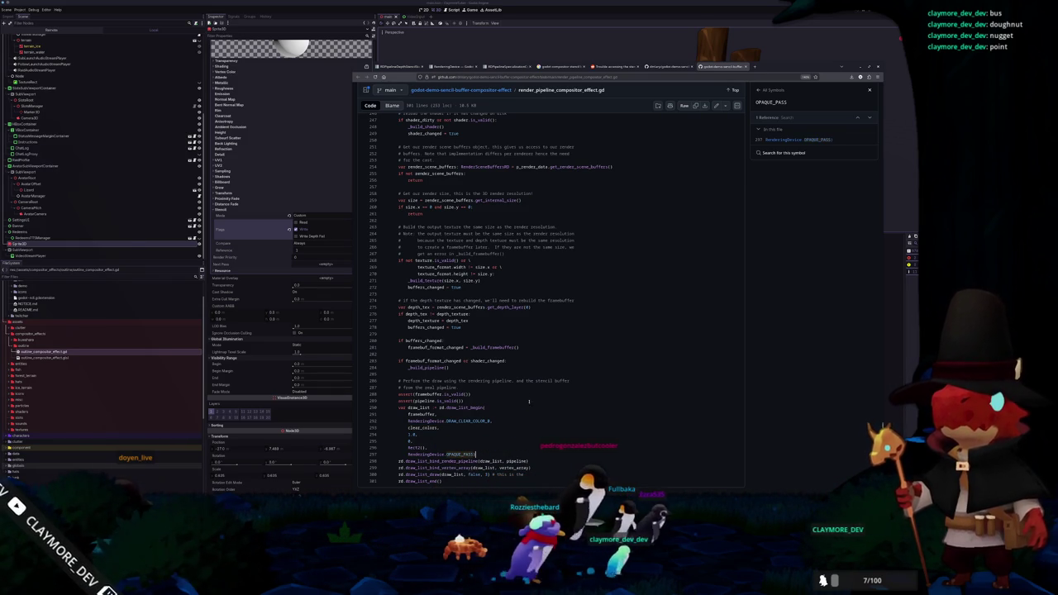
{"action": "left_click_drag", "start_coordinate": [389, 380], "coordinate": [460, 388]}
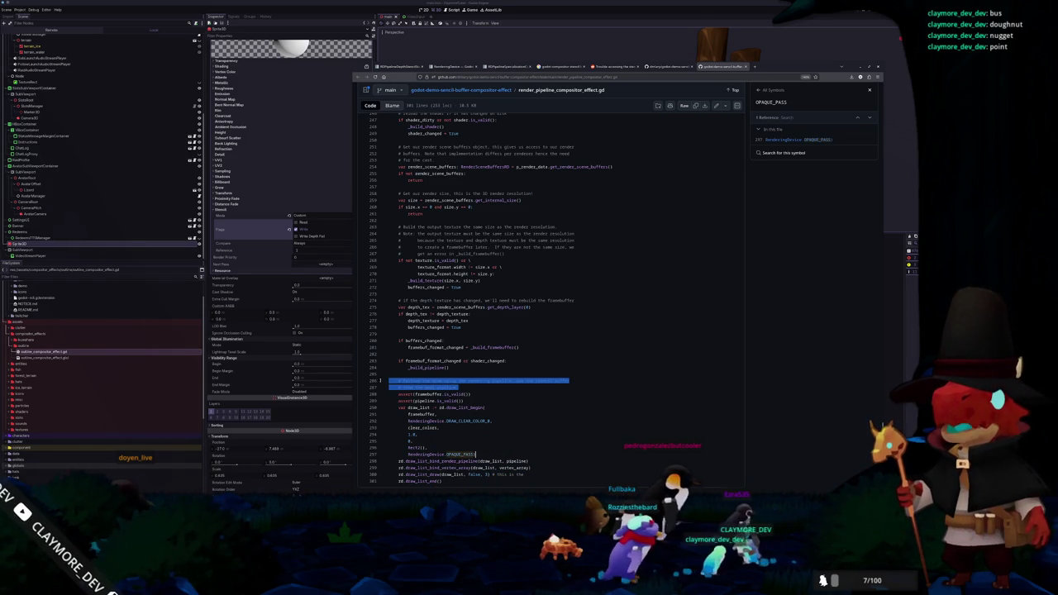
{"action": "left_click", "coordinate": [404, 381]}
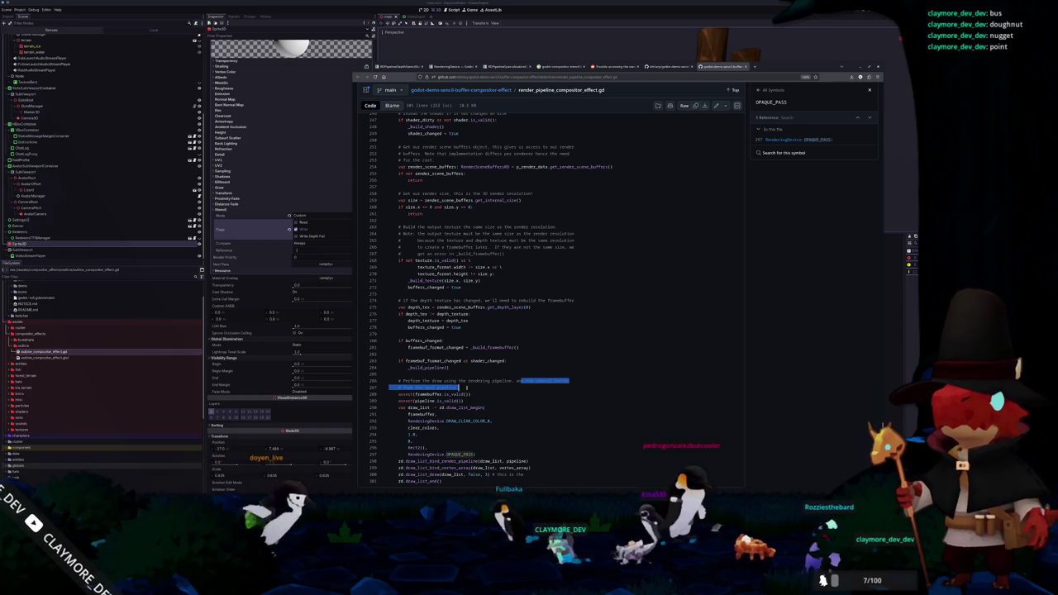
{"action": "left_click", "coordinate": [459, 388]}
Step: Scroll back up to the stencil_state block in _build_pipeline, around lines 140–167
{"action": "scroll", "coordinate": [595, 389], "scroll_direction": "up", "scroll_amount": 5}
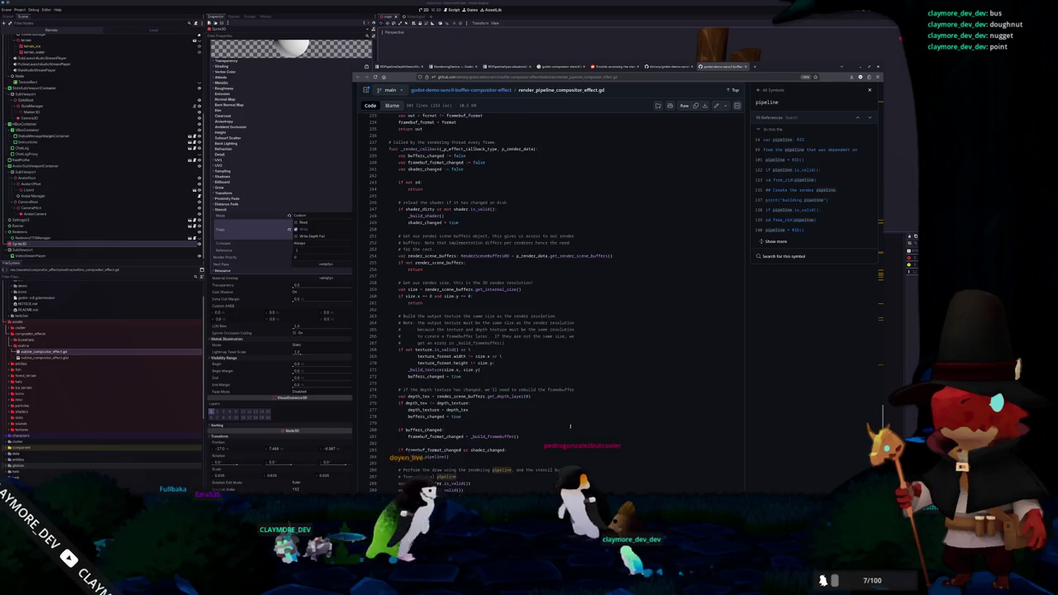
{"action": "scroll", "coordinate": [552, 345], "scroll_direction": "up", "scroll_amount": 2}
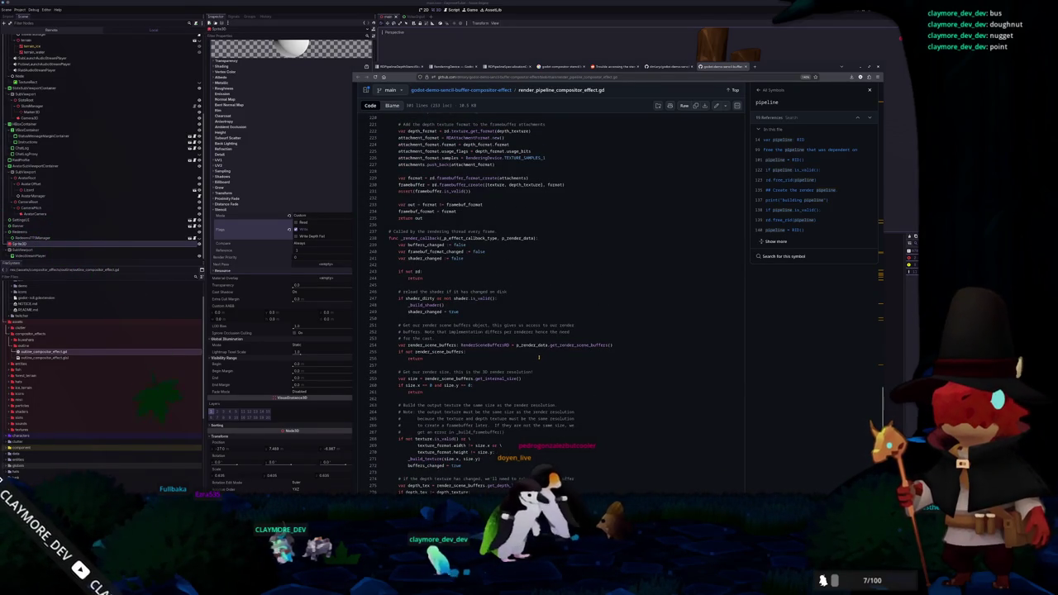
{"action": "scroll", "coordinate": [538, 357], "scroll_direction": "up", "scroll_amount": 4}
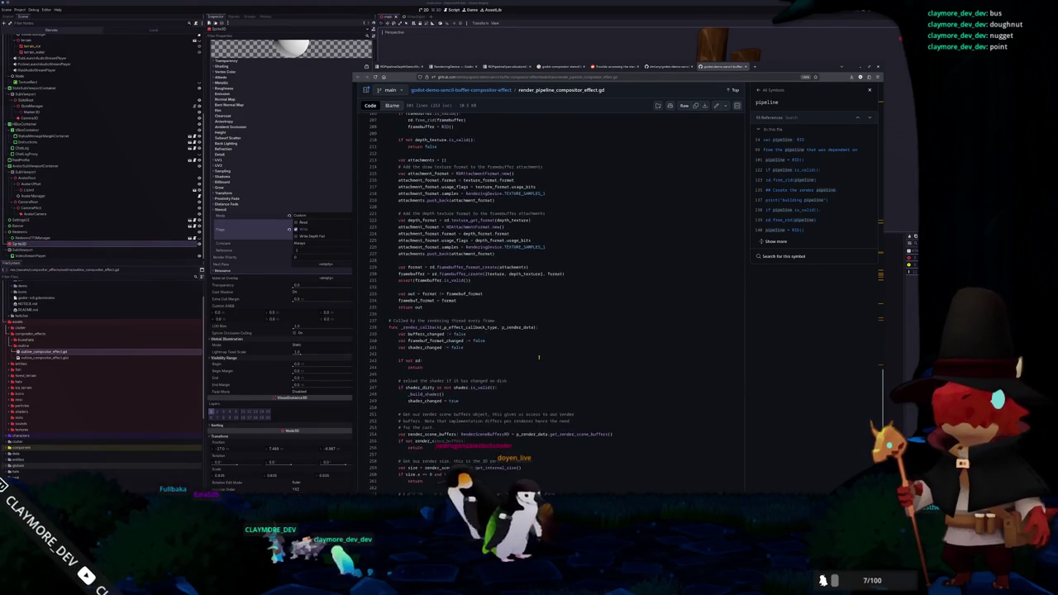
{"action": "scroll", "coordinate": [538, 357], "scroll_direction": "up", "scroll_amount": 2}
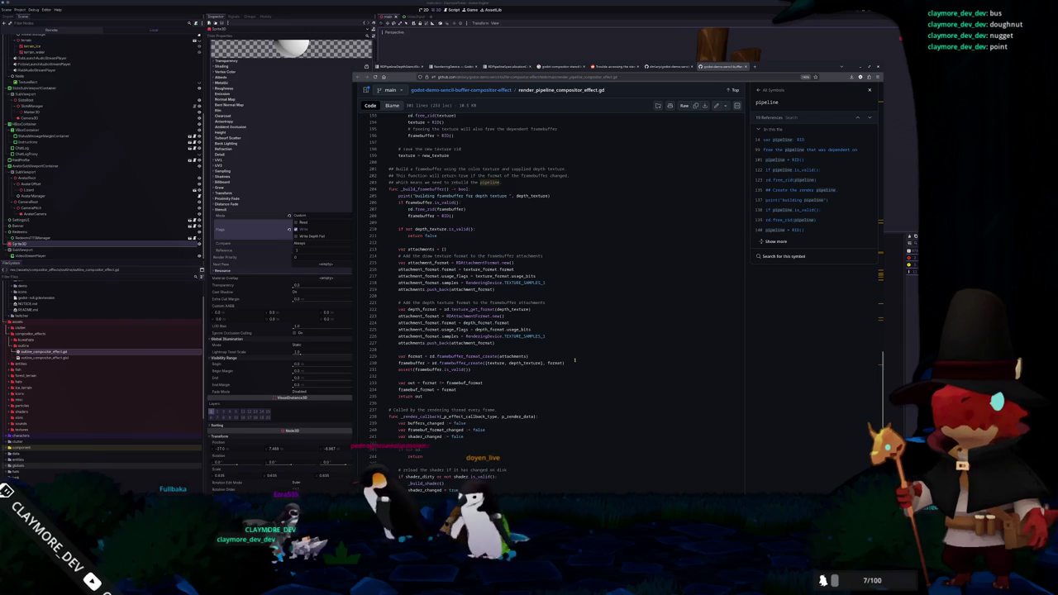
{"action": "scroll", "coordinate": [570, 362], "scroll_direction": "up", "scroll_amount": 4}
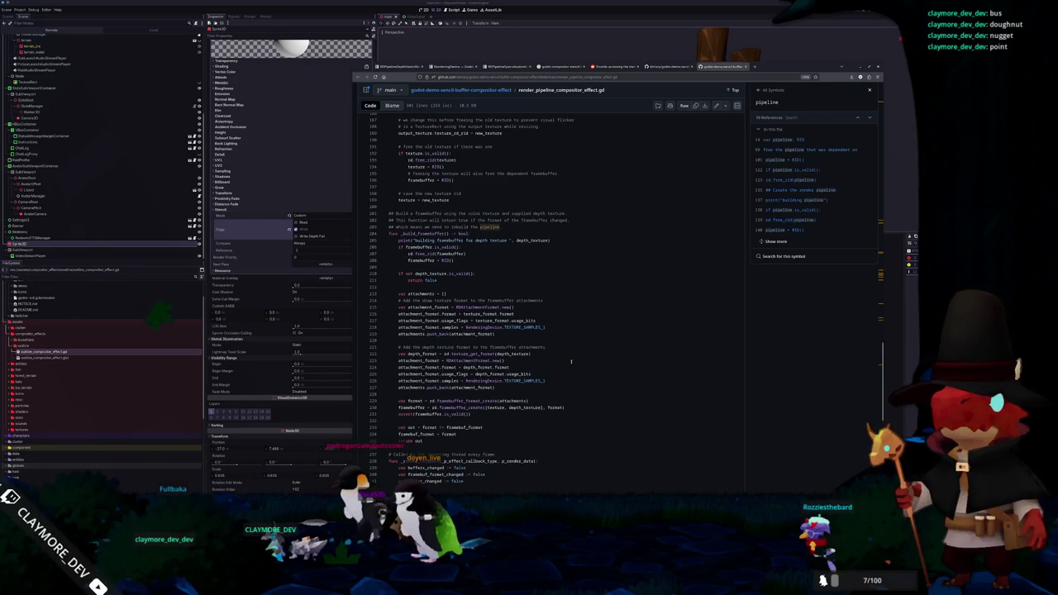
{"action": "scroll", "coordinate": [570, 362], "scroll_direction": "up", "scroll_amount": 5}
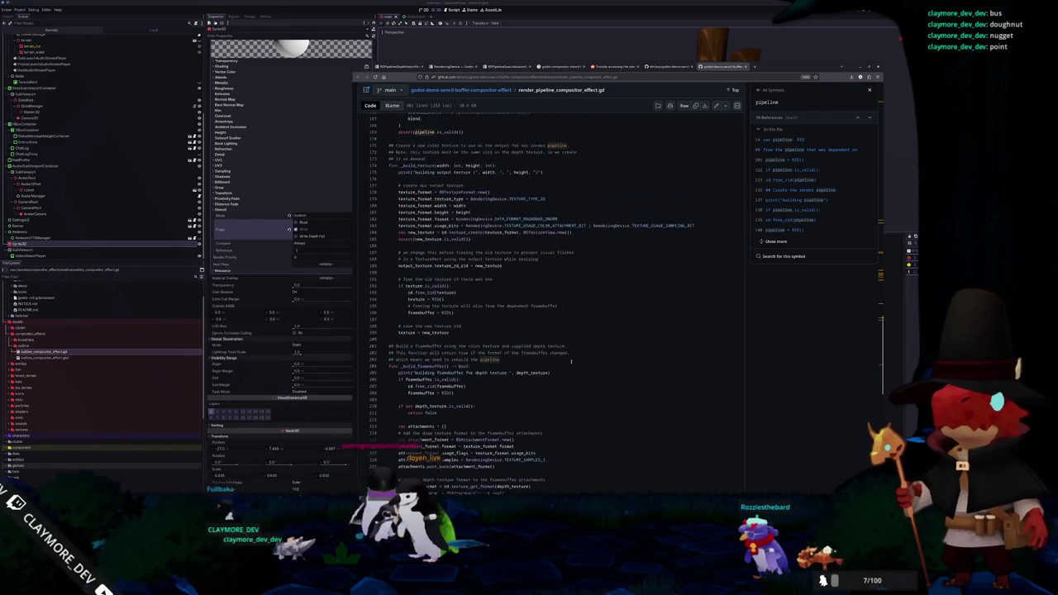
{"action": "scroll", "coordinate": [570, 361], "scroll_direction": "up", "scroll_amount": 2}
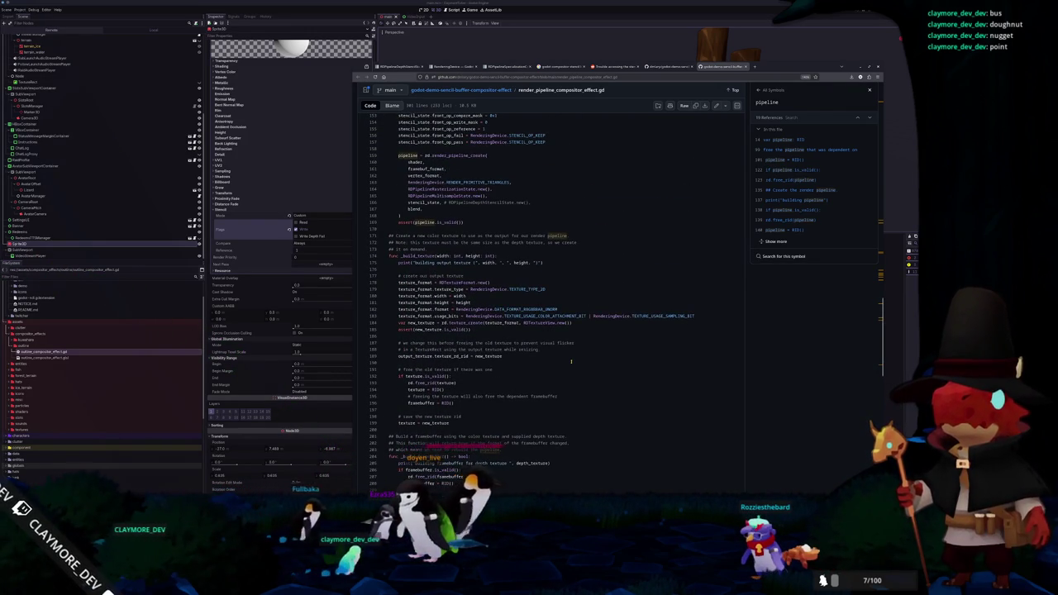
{"action": "scroll", "coordinate": [570, 362], "scroll_direction": "up", "scroll_amount": 4}
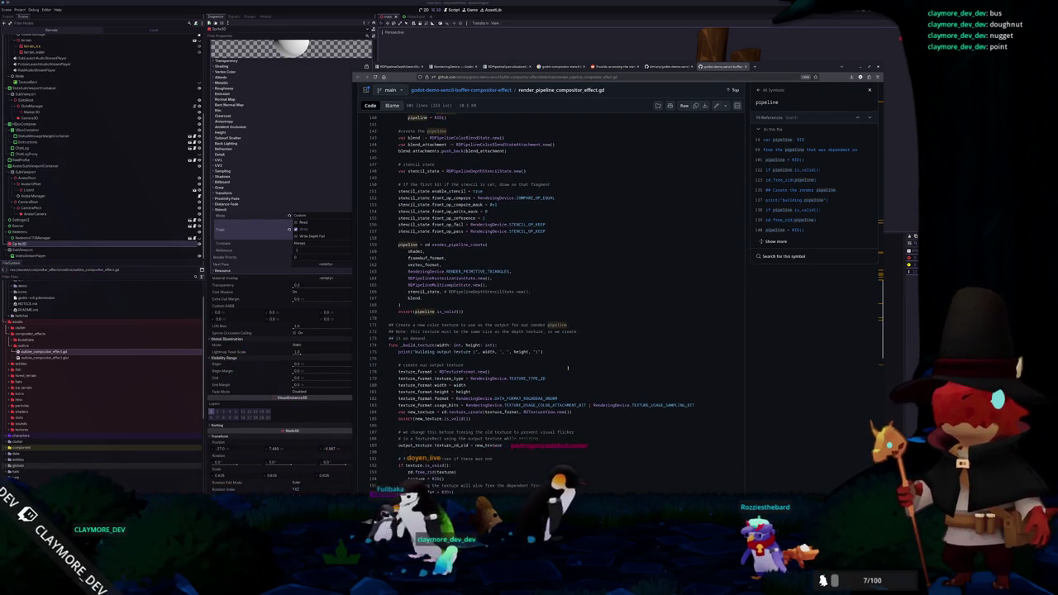
{"action": "mouse_move", "coordinate": [513, 500]}
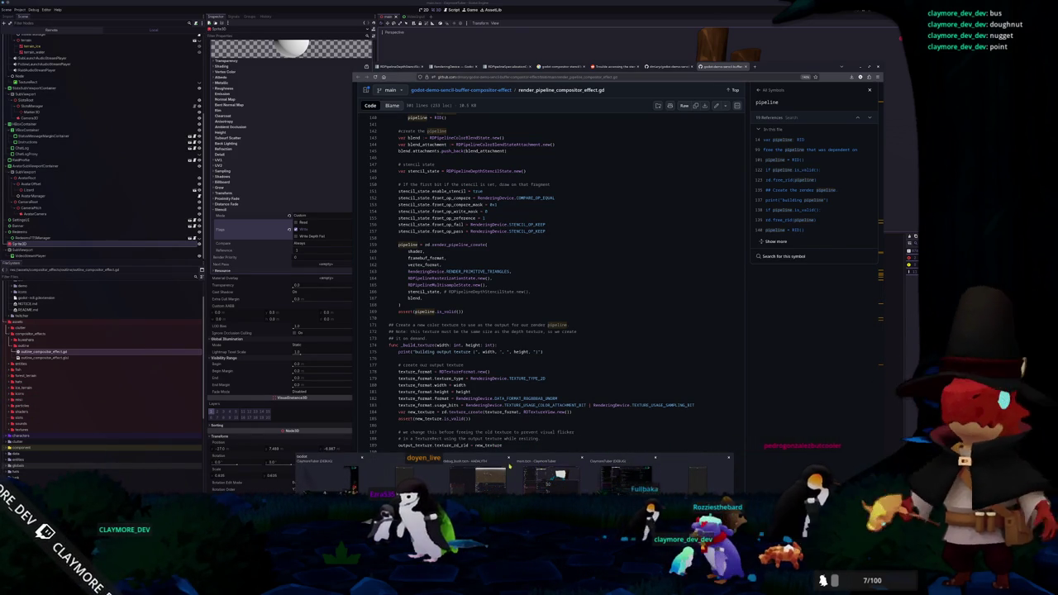
Step: Bring Godot forward and confirm stopping the project and quitting the editor
{"action": "left_click", "coordinate": [490, 477]}
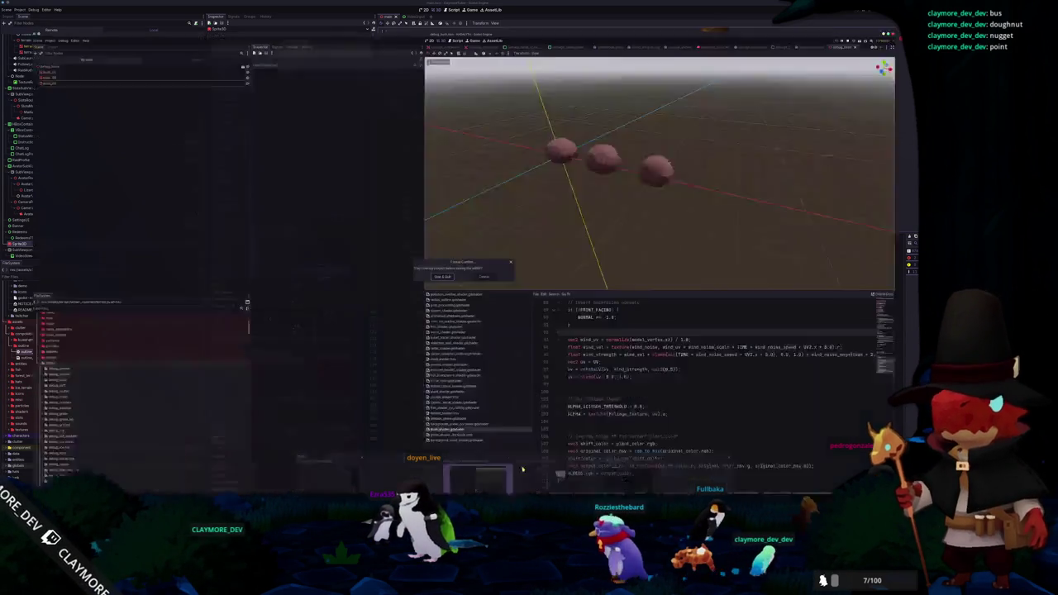
{"action": "key", "text": "Return"}
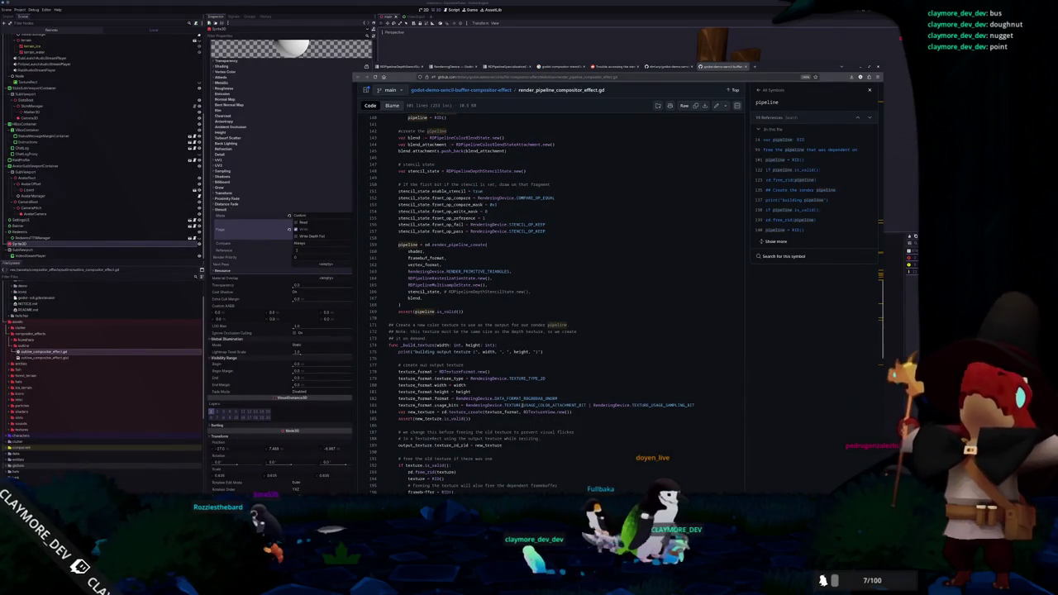
Step: Trace _build_pipeline from its call on line 284 to its definition on line 136
{"action": "scroll", "coordinate": [498, 362], "scroll_direction": "up", "scroll_amount": 1}
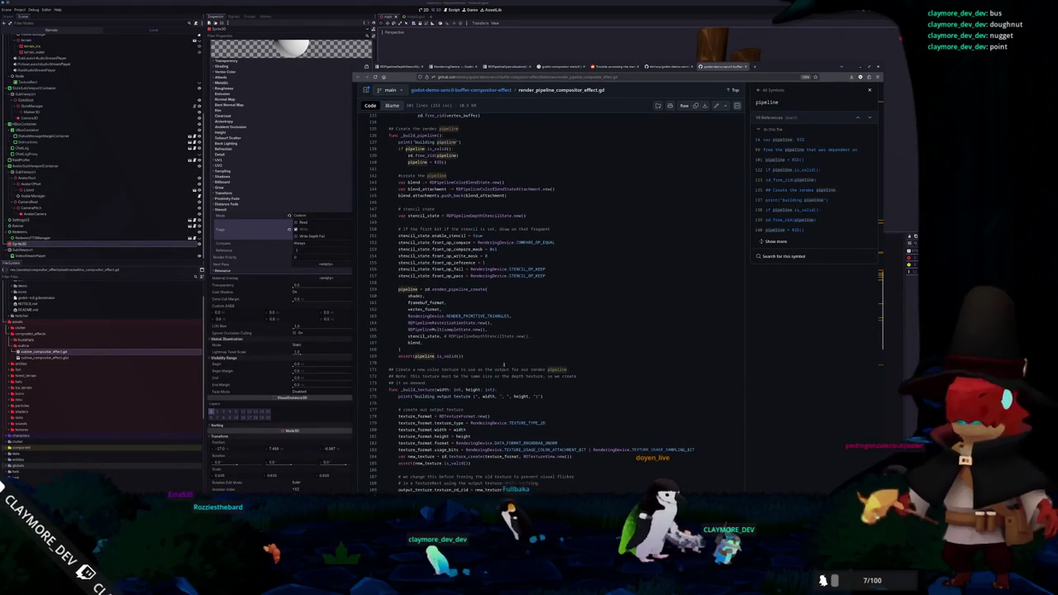
{"action": "double_click", "coordinate": [430, 336]}
{"action": "scroll", "coordinate": [431, 336], "scroll_direction": "up", "scroll_amount": 2}
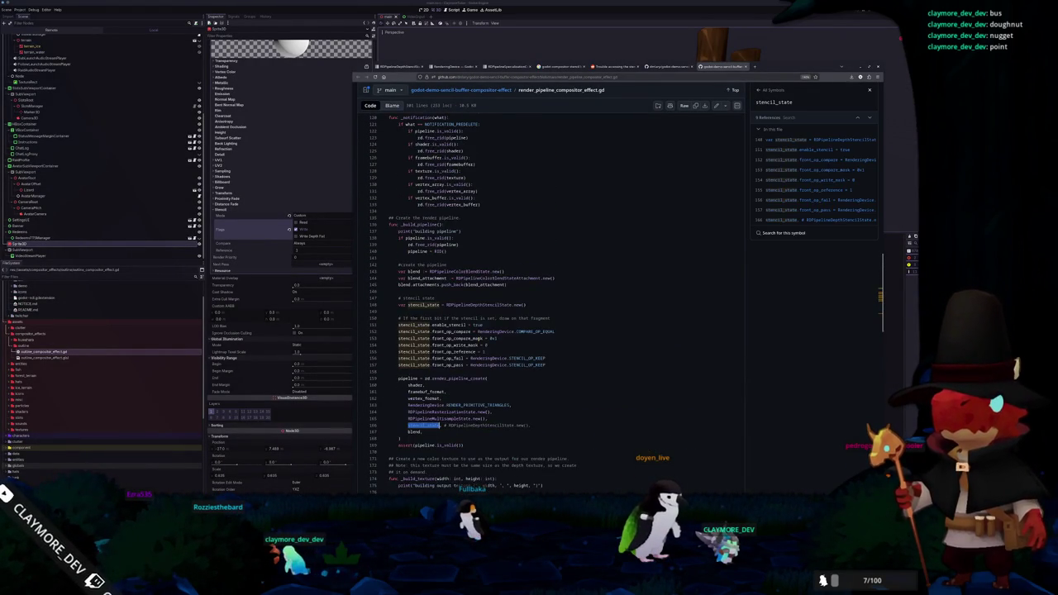
{"action": "left_click", "coordinate": [409, 224]}
{"action": "scroll", "coordinate": [567, 343], "scroll_direction": "down", "scroll_amount": 6}
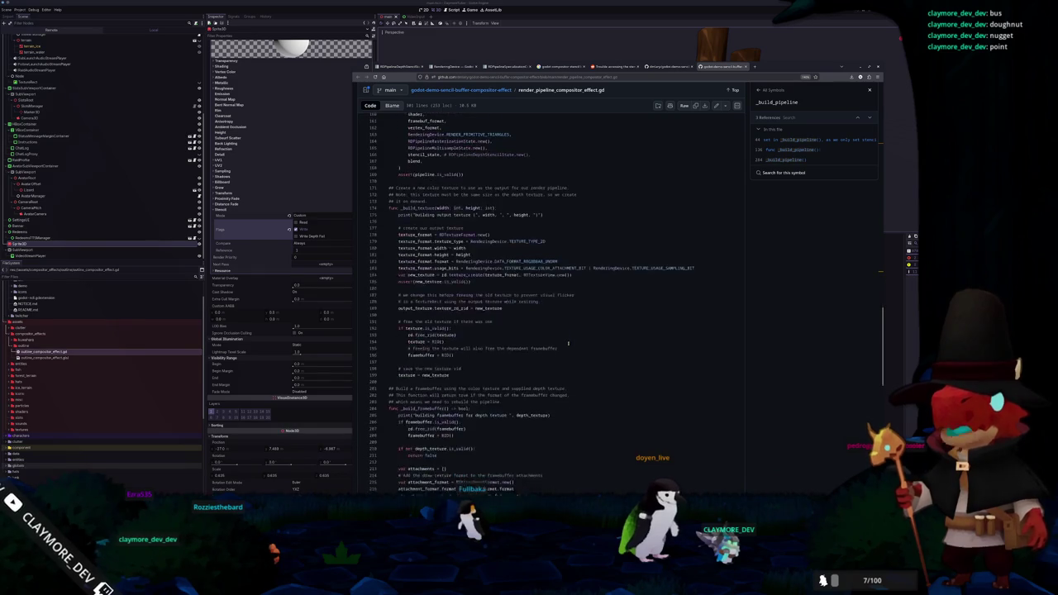
{"action": "scroll", "coordinate": [568, 342], "scroll_direction": "down", "scroll_amount": 12}
{"action": "scroll", "coordinate": [568, 346], "scroll_direction": "down", "scroll_amount": 1}
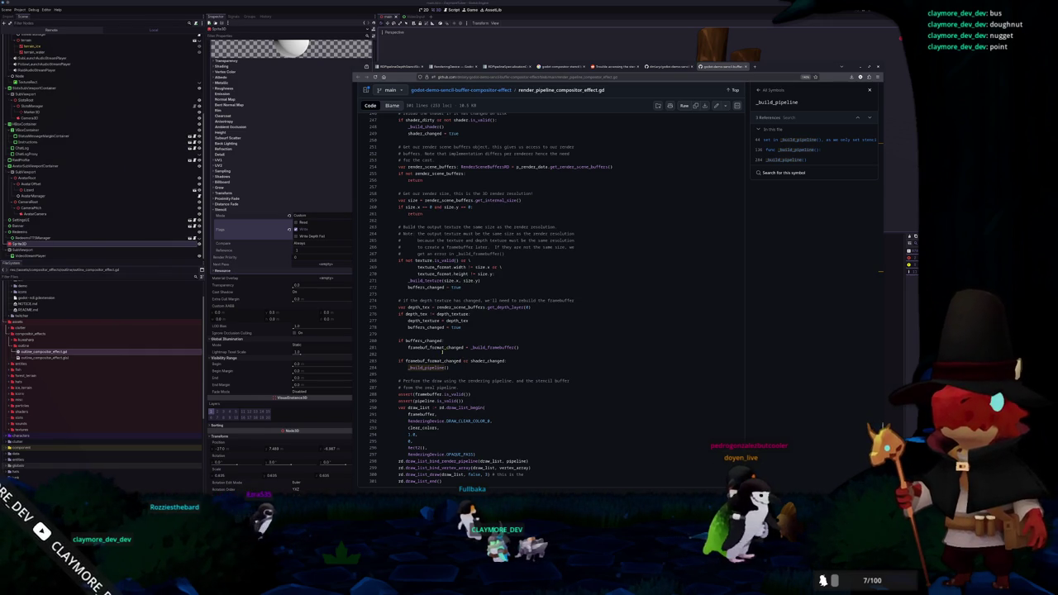
{"action": "left_click", "coordinate": [433, 361]}
{"action": "left_click", "coordinate": [426, 366]}
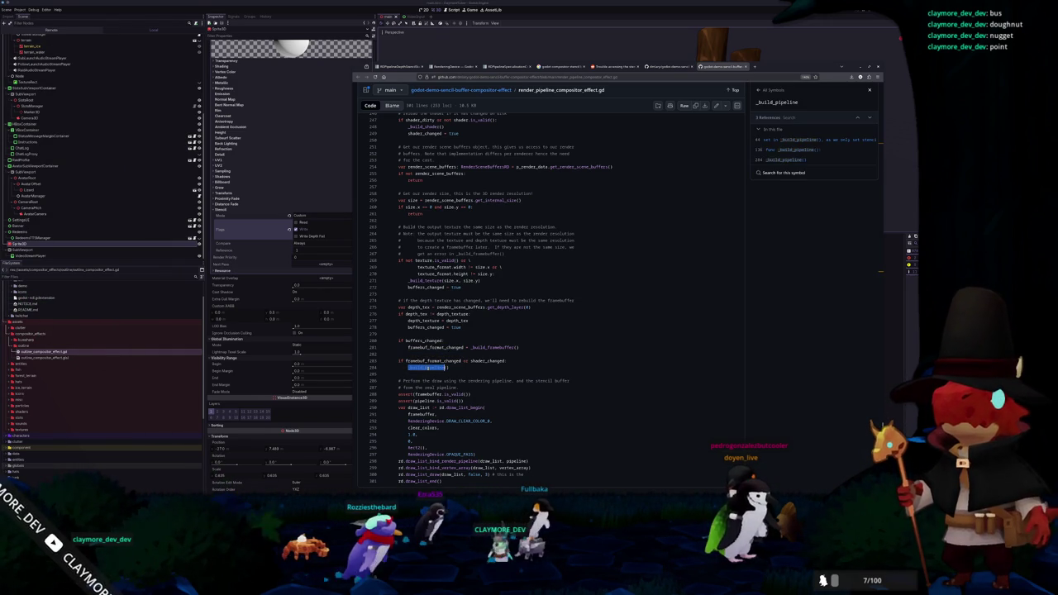
{"action": "left_click", "coordinate": [781, 150]}
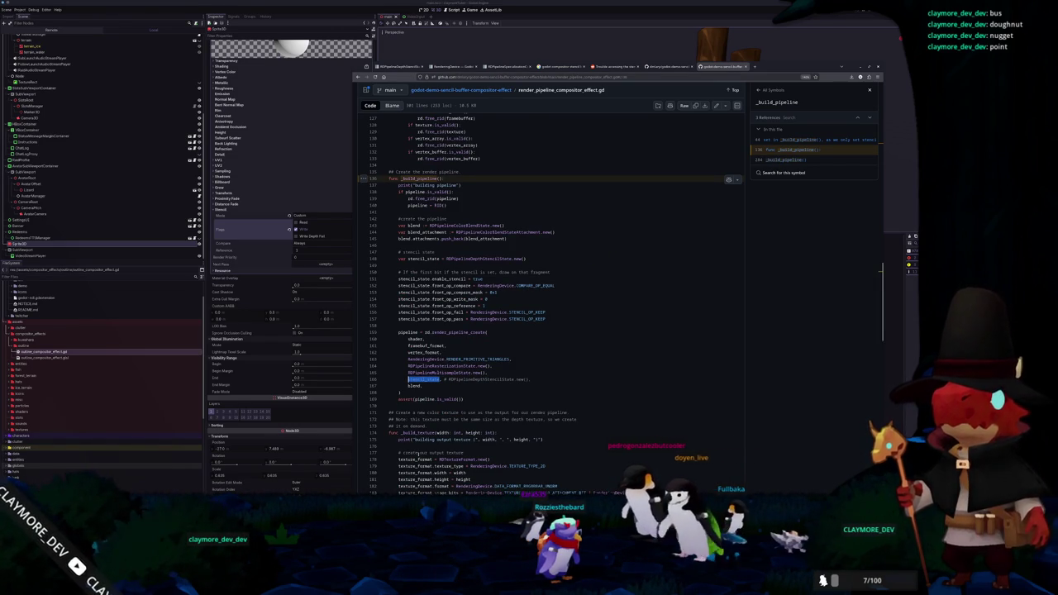
Step: Put the caret on line 97 in VS Code, then quit Godot and confirm
{"action": "key", "text": "alt+Tab"}
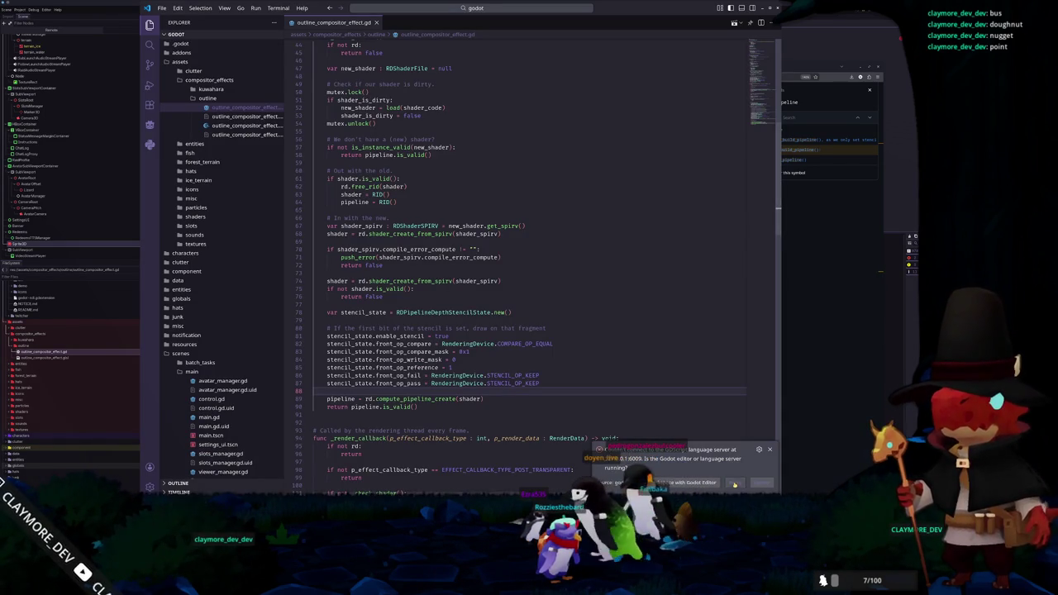
{"action": "left_click", "coordinate": [328, 461]}
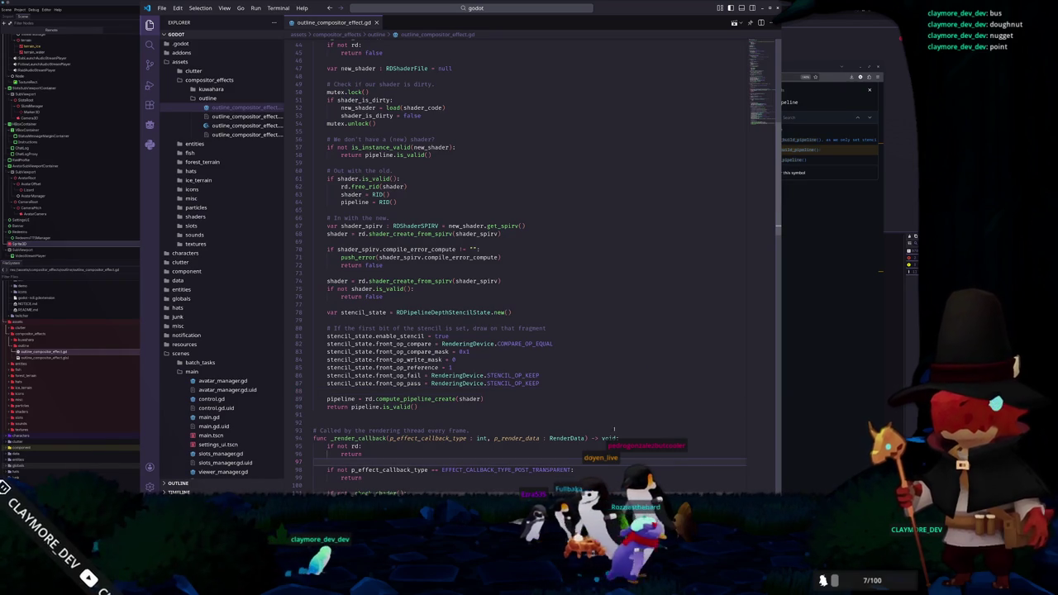
{"action": "key", "text": "alt+Tab"}
{"action": "key", "text": "alt+Tab"}
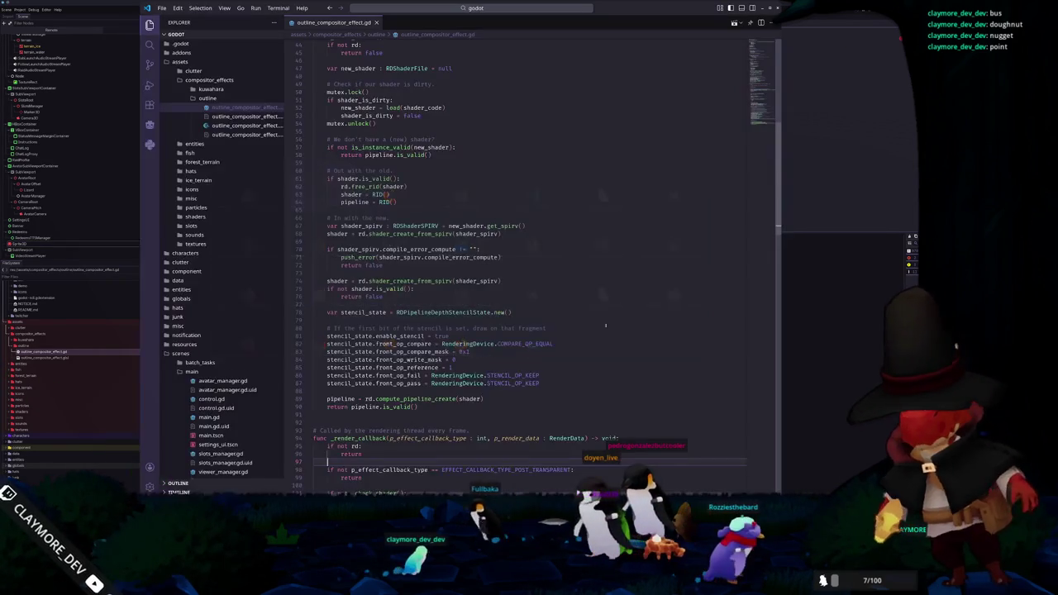
{"action": "key", "text": "alt+Tab"}
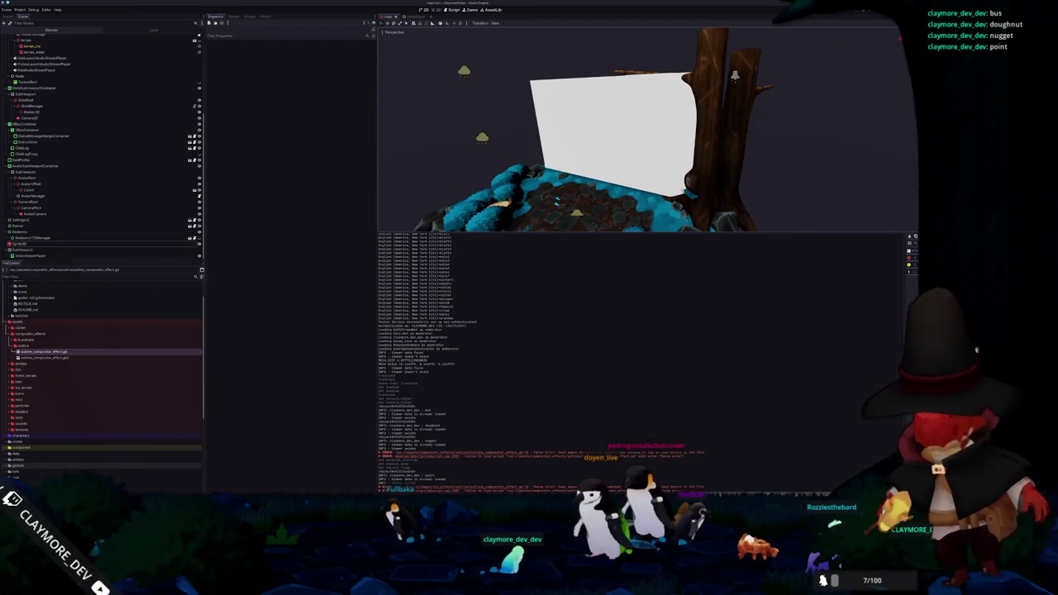
{"action": "key", "text": "ctrl+q"}
{"action": "left_click", "coordinate": [439, 261]}
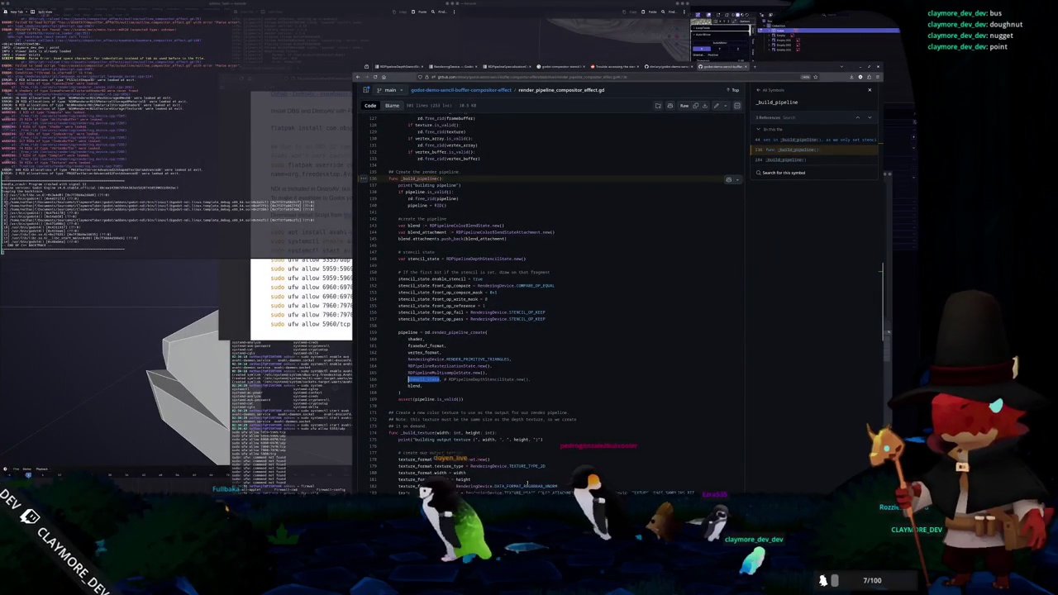
Step: Launch a new Godot window from the taskbar and load the ClaymoreTuber project from the project list
{"action": "right_click", "coordinate": [537, 490]}
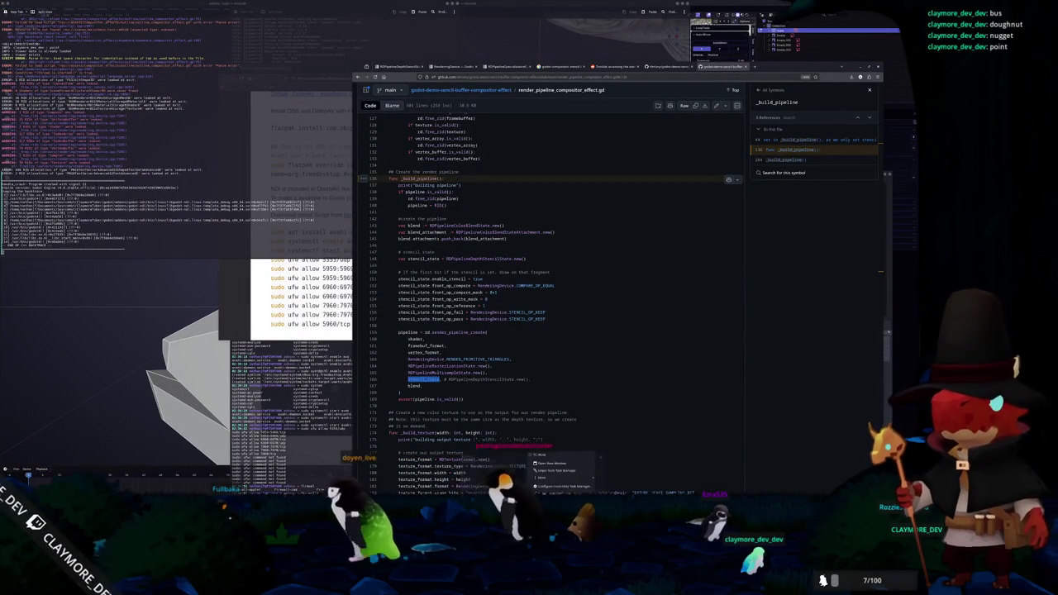
{"action": "left_click", "coordinate": [552, 464]}
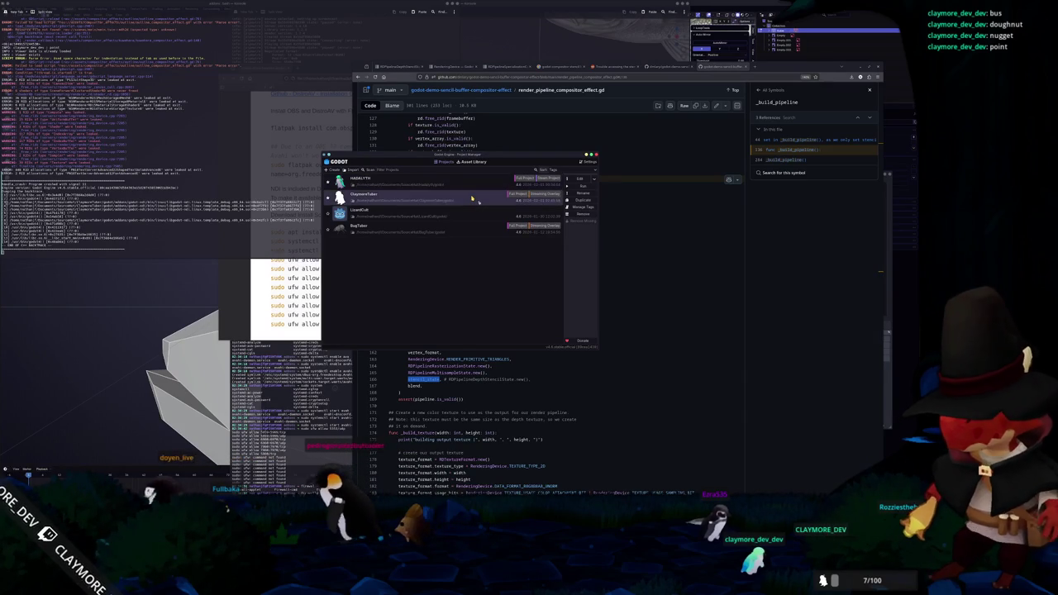
{"action": "double_click", "coordinate": [471, 199]}
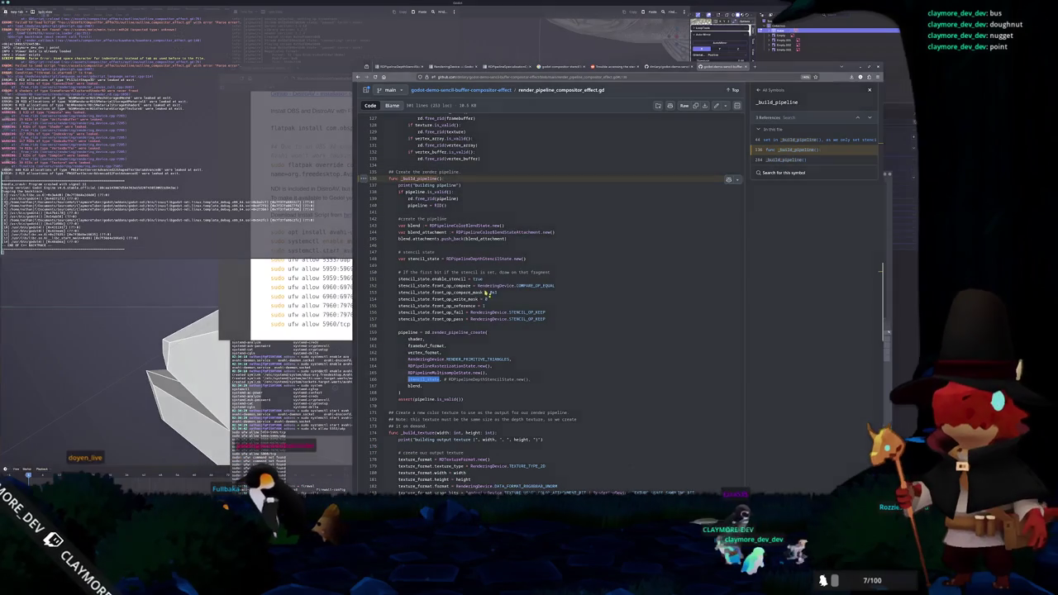
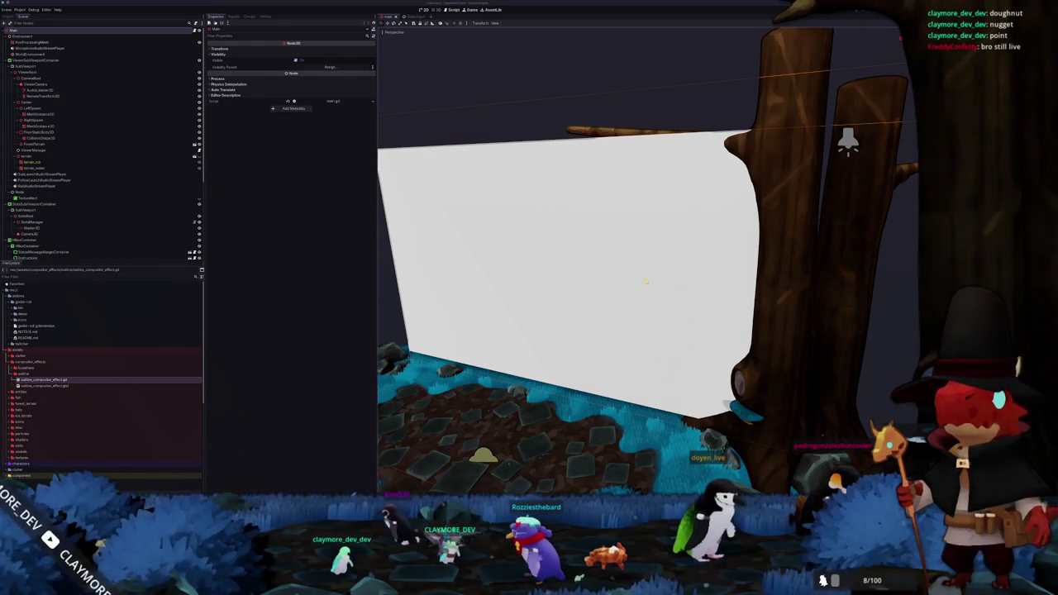
Step: Select the white Sprite3D plane in the scene
{"action": "left_click", "coordinate": [562, 248]}
{"action": "scroll", "coordinate": [578, 264], "scroll_direction": "down", "scroll_amount": 5}
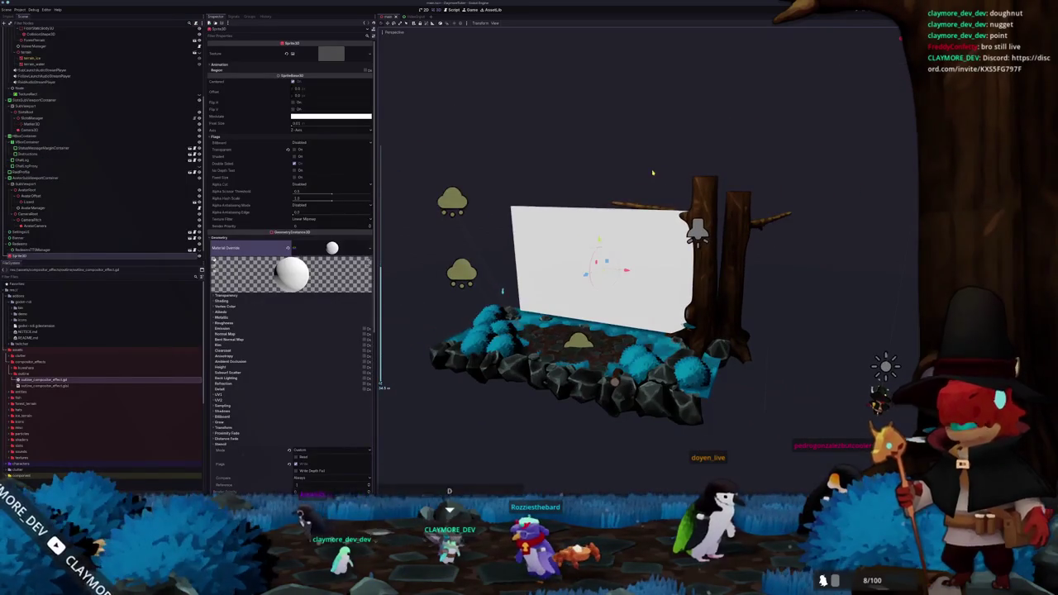
{"action": "left_click", "coordinate": [793, 273]}
{"action": "scroll", "coordinate": [603, 297], "scroll_direction": "up", "scroll_amount": 5}
{"action": "left_click", "coordinate": [521, 310]}
Step: Orbit around the white plane, then open outline_compositor_effect.gd in the external editor
{"action": "left_click_drag", "start_coordinate": [521, 310], "coordinate": [570, 464]}
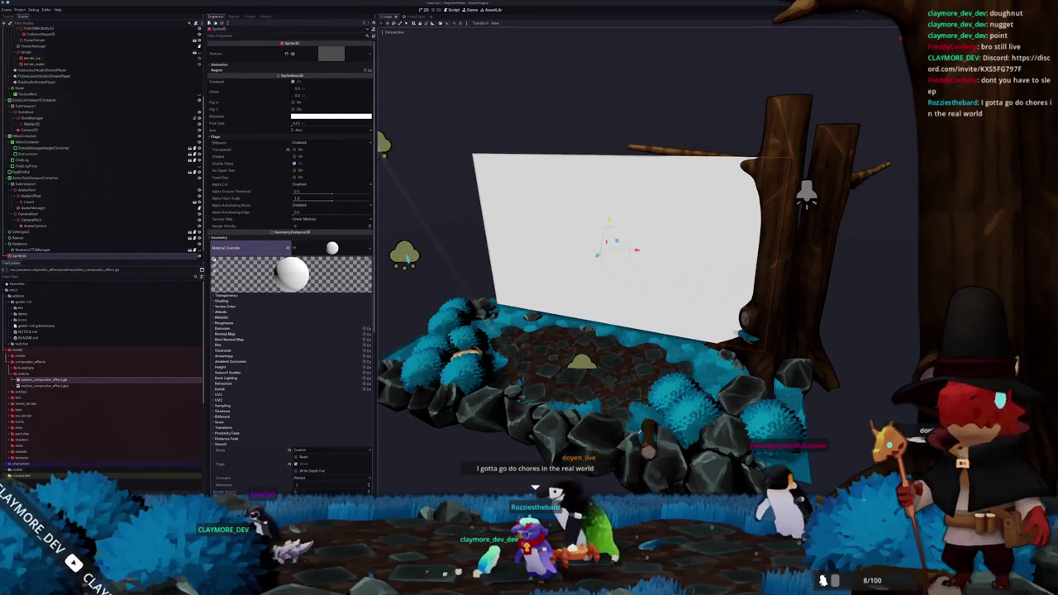
{"action": "left_click_drag", "start_coordinate": [517, 324], "coordinate": [498, 274]}
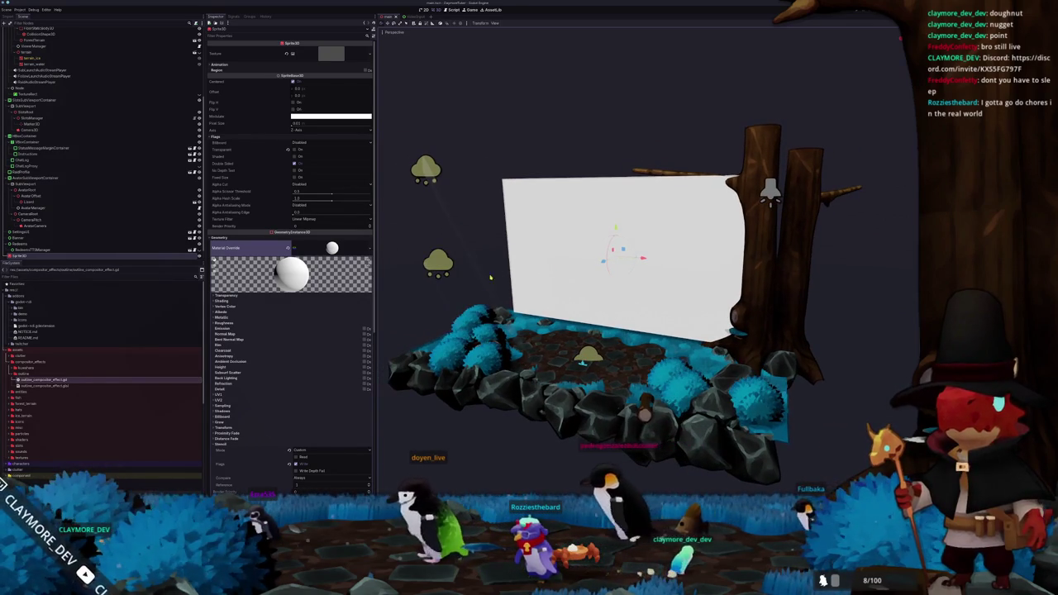
{"action": "scroll", "coordinate": [131, 184], "scroll_direction": "down", "scroll_amount": 1}
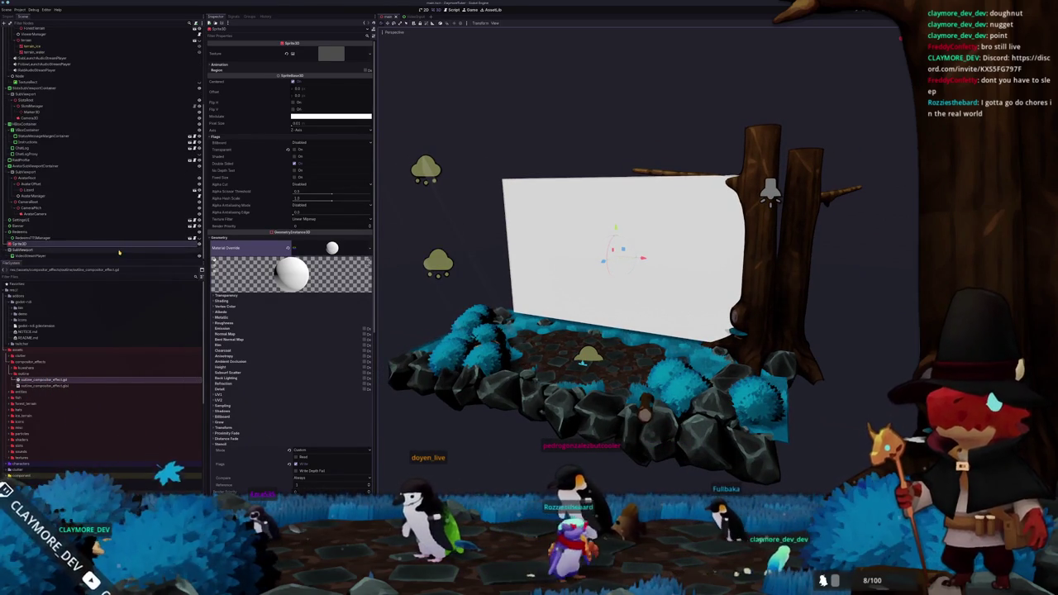
{"action": "left_click", "coordinate": [62, 380]}
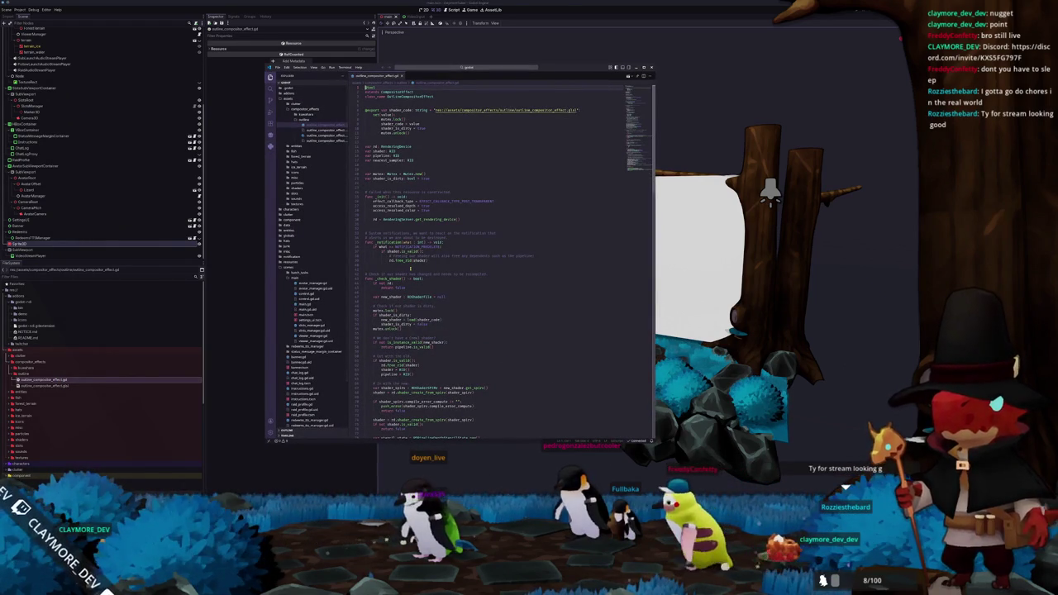
Step: Run 'Convert Indentation' on the outline script and enlarge the editor text
{"action": "left_click", "coordinate": [409, 269]}
{"action": "scroll", "coordinate": [409, 269], "scroll_direction": "down", "scroll_amount": 10}
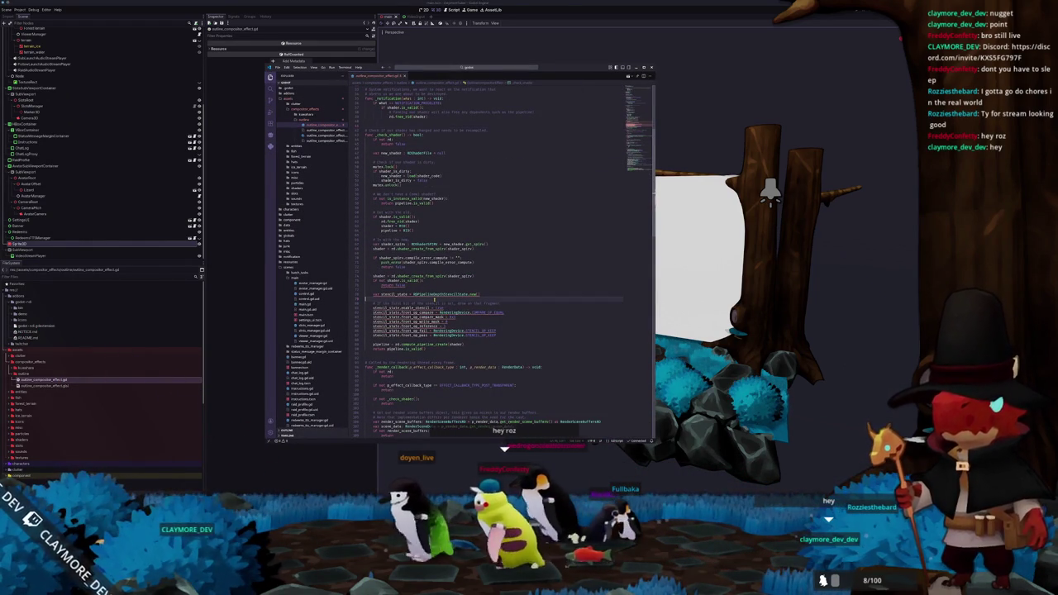
{"action": "mouse_move", "coordinate": [378, 295]}
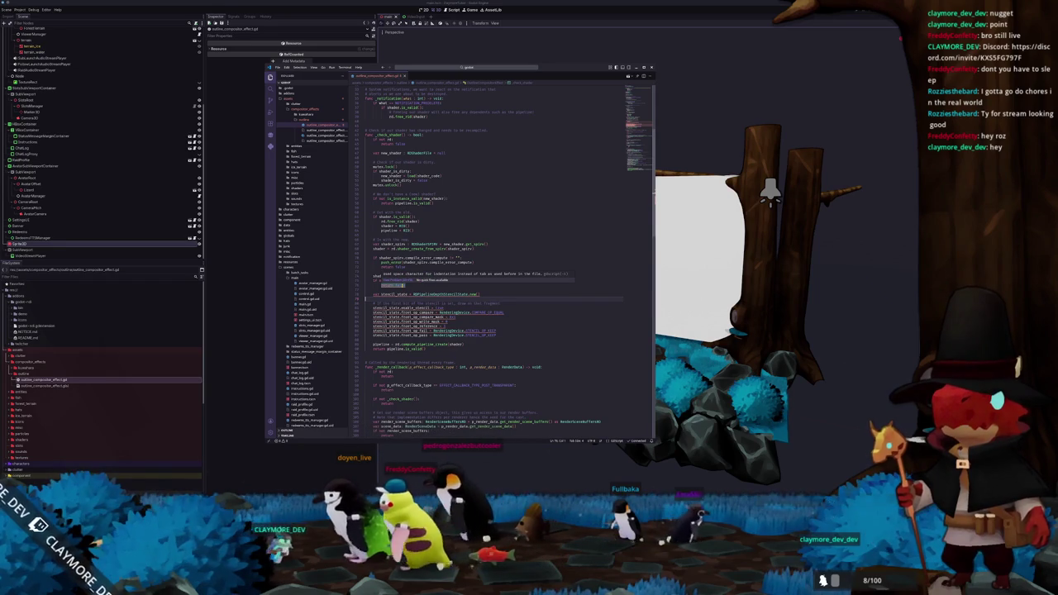
{"action": "key", "text": "ctrl+shift+p"}
{"action": "type", "text": "convert"}
{"action": "key", "text": "Return"}
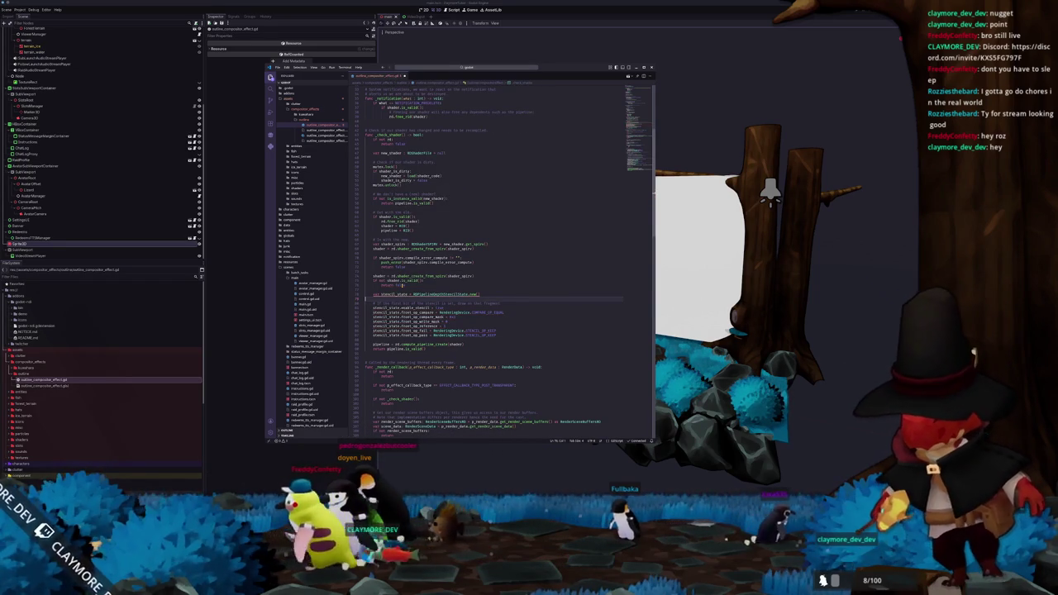
{"action": "key", "text": "ctrl+equal"}
{"action": "key", "text": "ctrl+equal"}
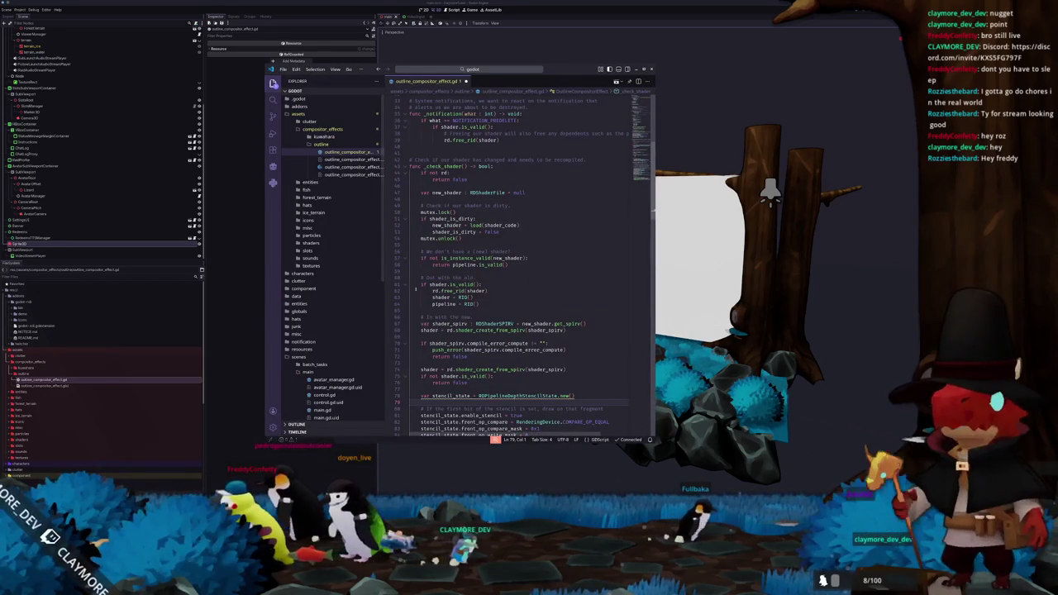
Step: Delete the stencil_state block on lines 78–86 and expand the kuwahara folder
{"action": "scroll", "coordinate": [579, 315], "scroll_direction": "down", "scroll_amount": 5}
{"action": "mouse_move", "coordinate": [603, 345]}
{"action": "left_mouse_down"}
{"action": "mouse_move", "coordinate": [529, 340]}
{"action": "mouse_move", "coordinate": [409, 281]}
{"action": "left_mouse_up"}
{"action": "key", "text": "BackSpace"}
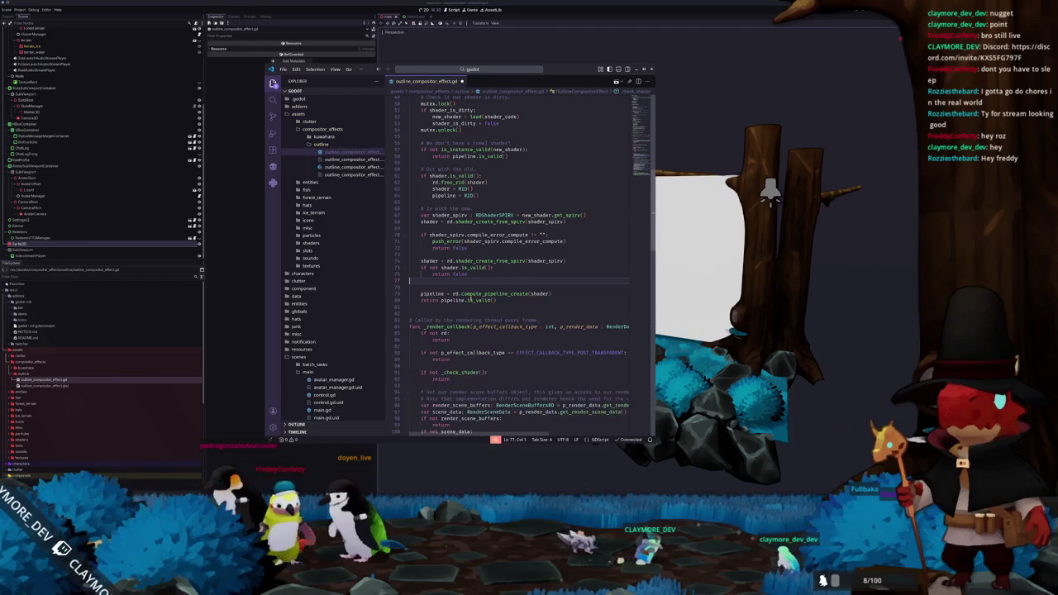
{"action": "key", "text": "Delete"}
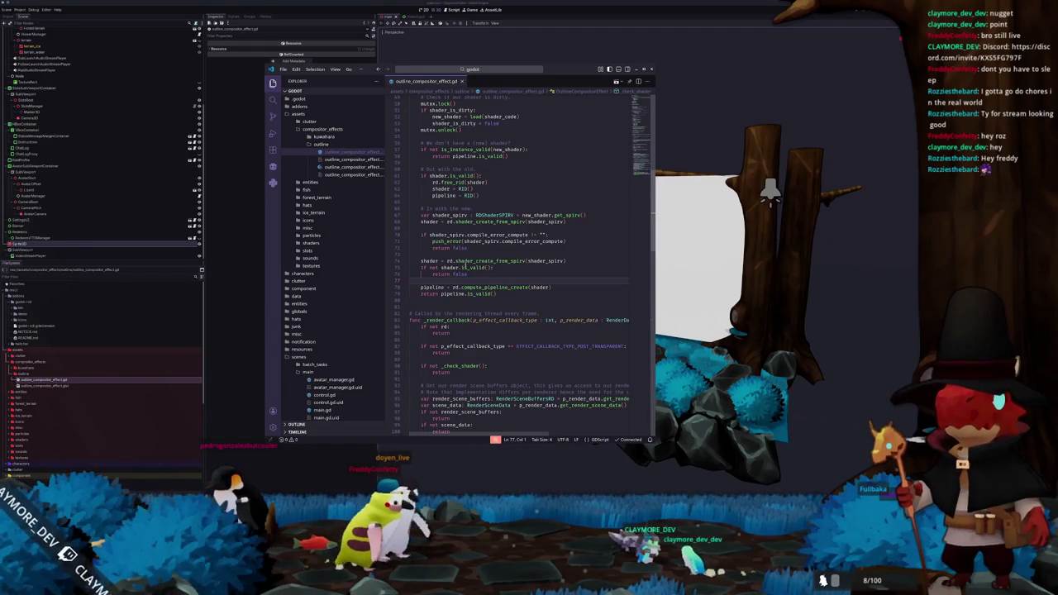
{"action": "left_click", "coordinate": [331, 137]}
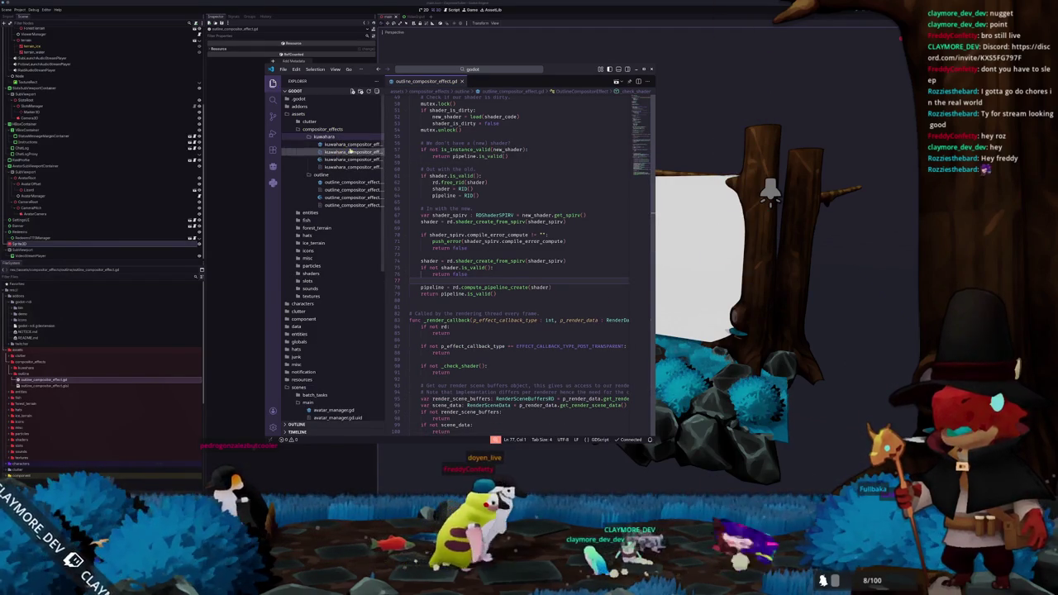
Step: Open kuwahara_compositor_effect.gd and scroll to its _check_shader function
{"action": "left_click", "coordinate": [346, 145]}
{"action": "scroll", "coordinate": [423, 289], "scroll_direction": "down", "scroll_amount": 4}
{"action": "scroll", "coordinate": [422, 289], "scroll_direction": "down", "scroll_amount": 10}
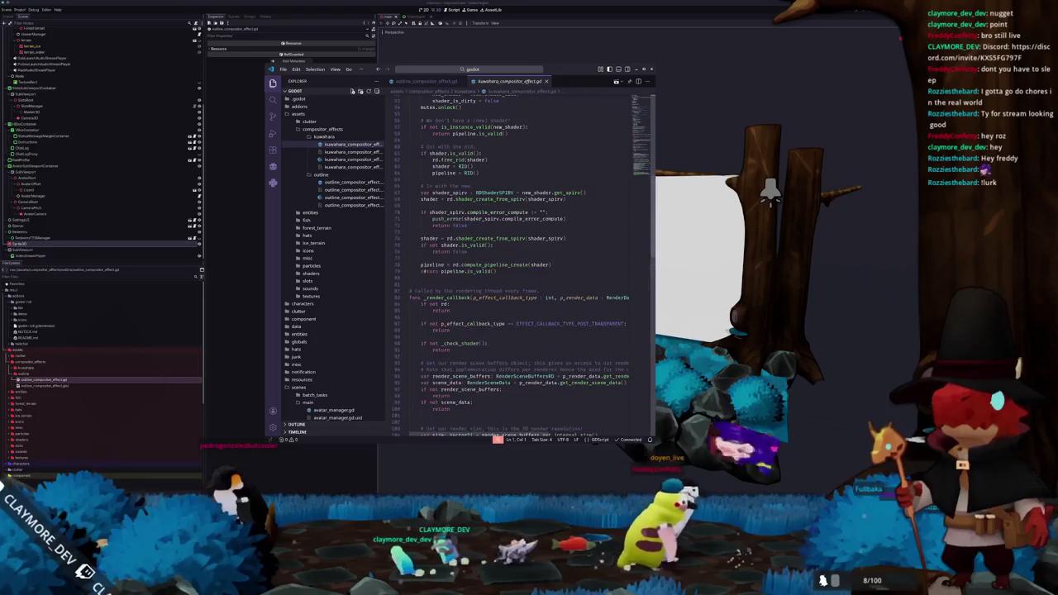
Step: Paste the stencil_state block after 'return false' and start typing its type annotation
{"action": "left_click", "coordinate": [426, 258]}
{"action": "key", "text": "Return"}
{"action": "key", "text": "Return"}
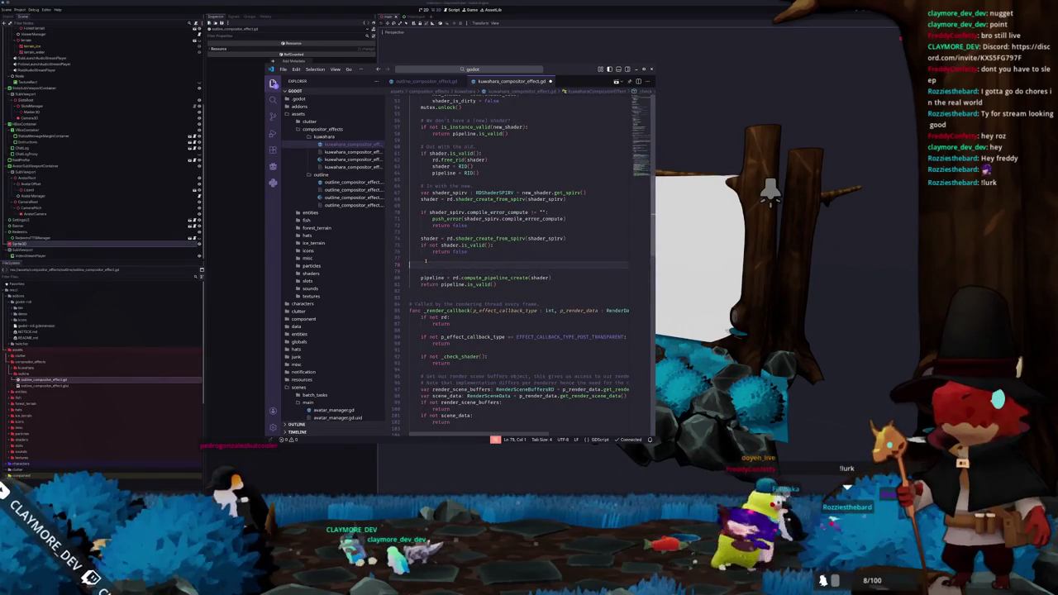
{"action": "key", "text": "ctrl+v"}
{"action": "key", "text": "Up"}
{"action": "key", "text": "Up"}
{"action": "key", "text": "Up"}
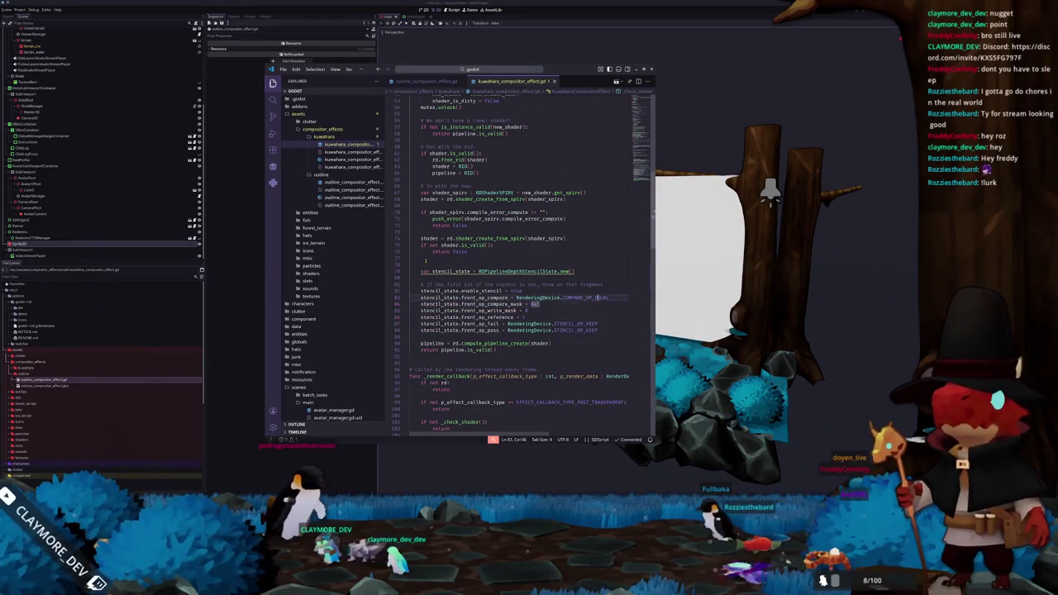
{"action": "left_click", "coordinate": [475, 271]}
{"action": "type", "text": ":"}
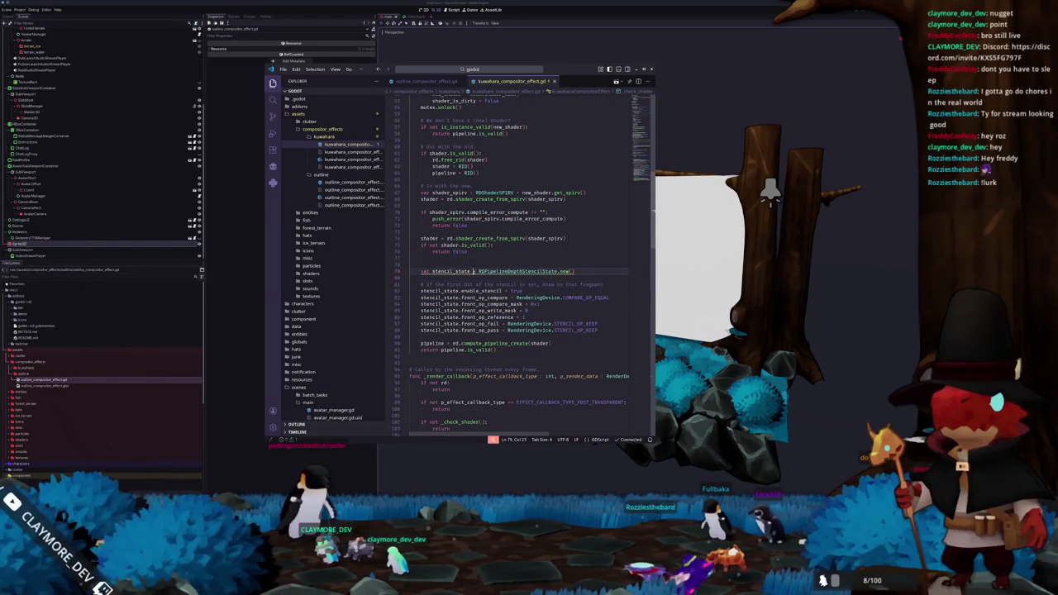
{"action": "type", "text": "DP"}
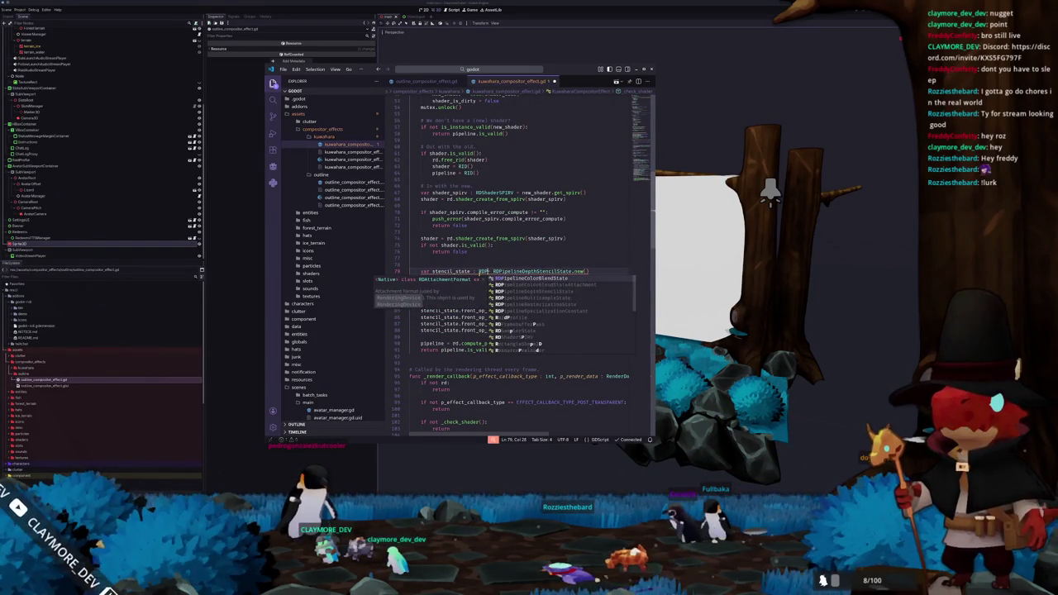
{"action": "type", "text": "ipeli"}
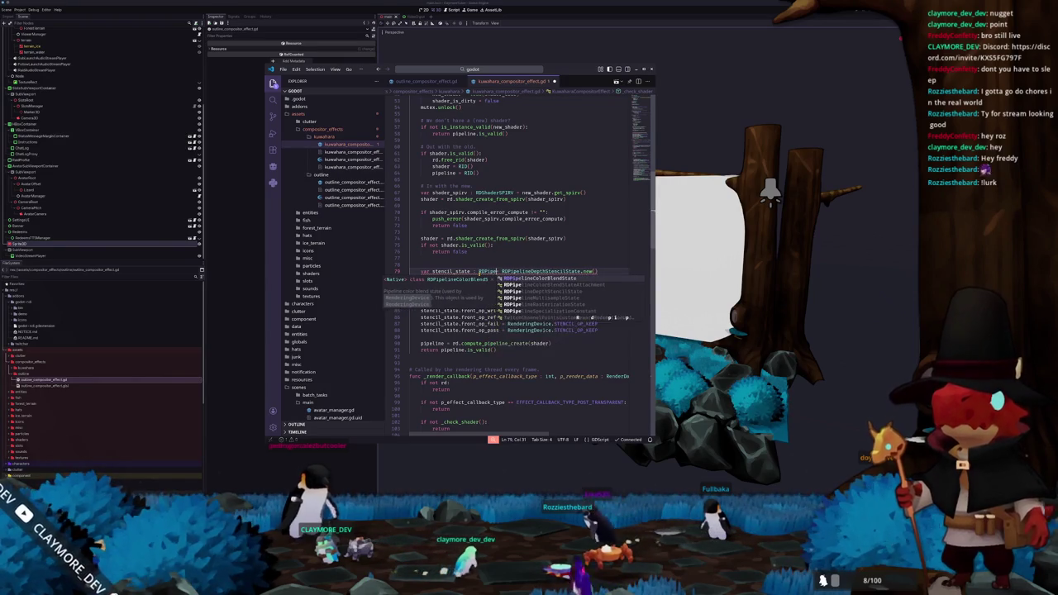
{"action": "type", "text": "S"}
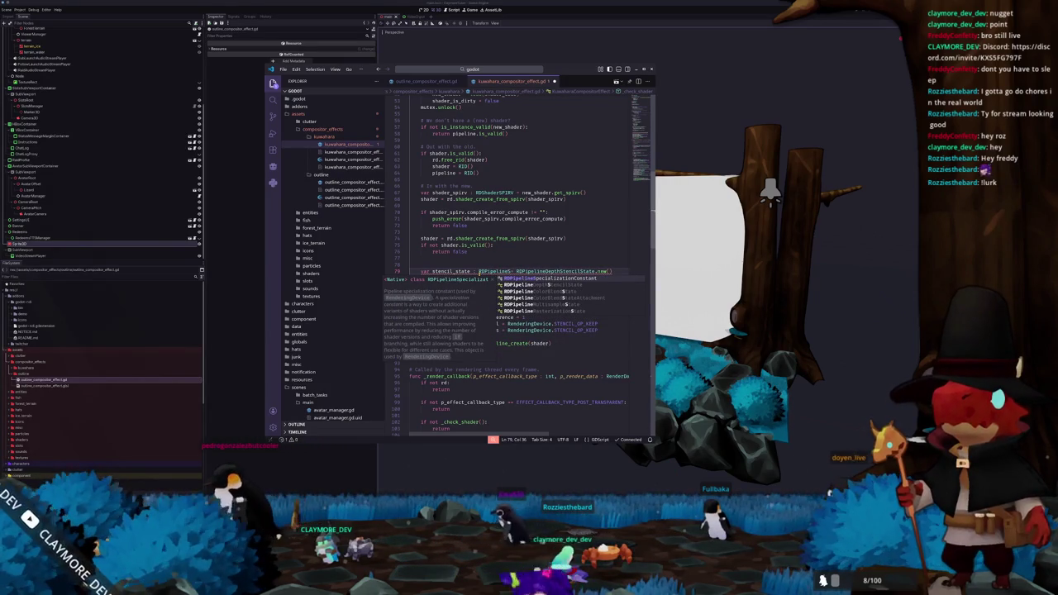
{"action": "type", "text": "ep"}
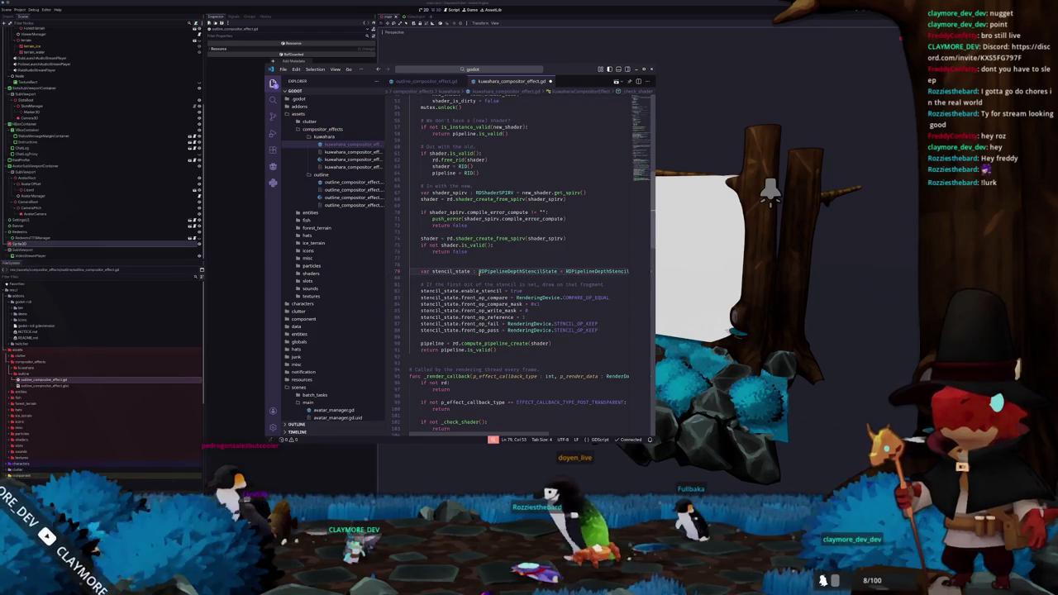
Step: Declare stencil_state as RDPipelineDepthStencilState and try passing [stencil_state] to compute_pipeline_create
{"action": "key", "text": "Tab"}
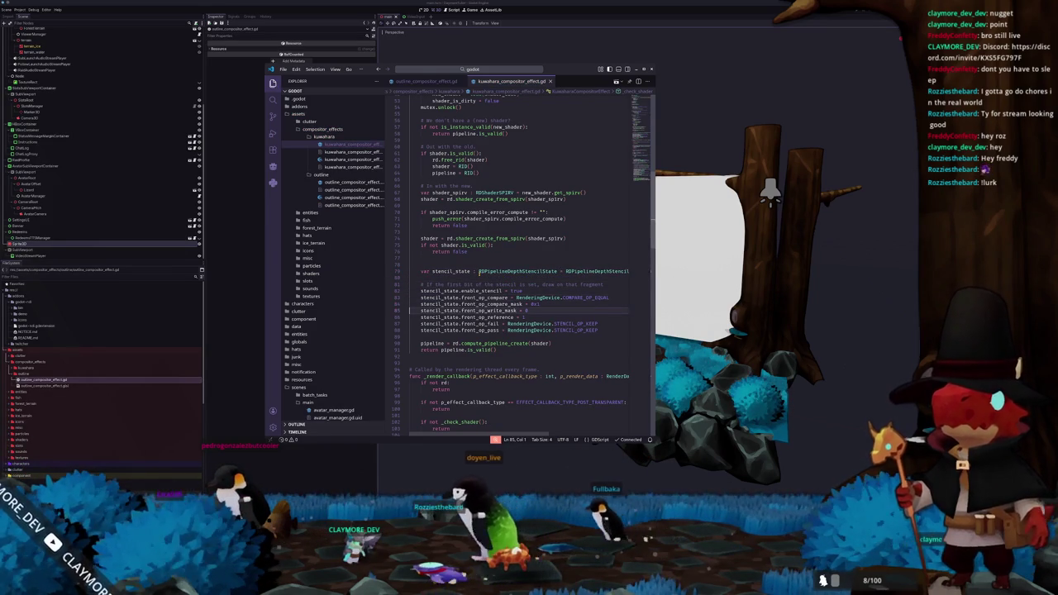
{"action": "key", "text": "Down"}
{"action": "key", "text": "End"}
{"action": "key", "text": "Left"}
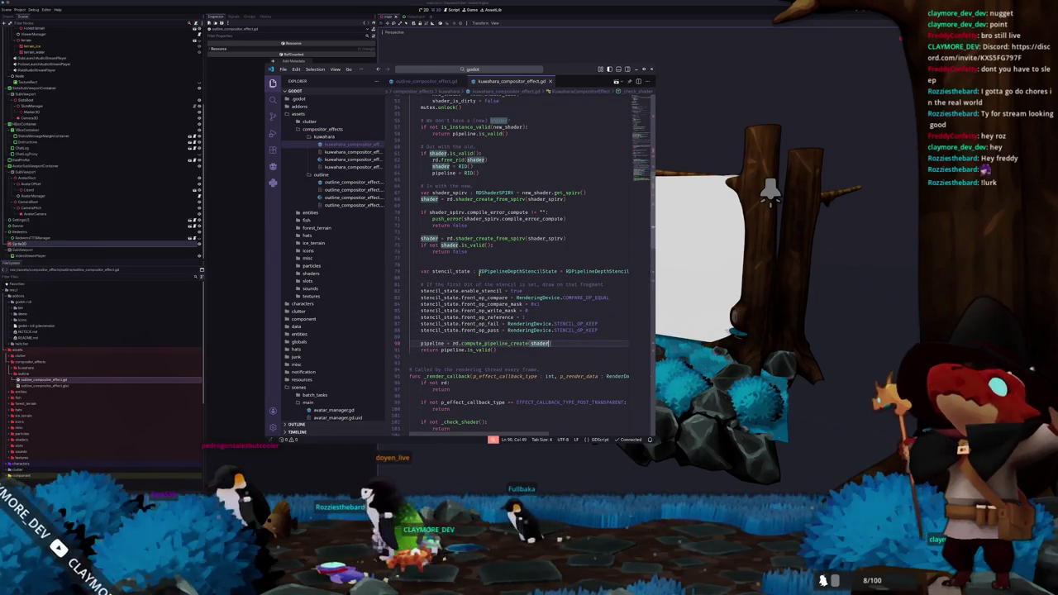
{"action": "type", "text": ", stencil_state"}
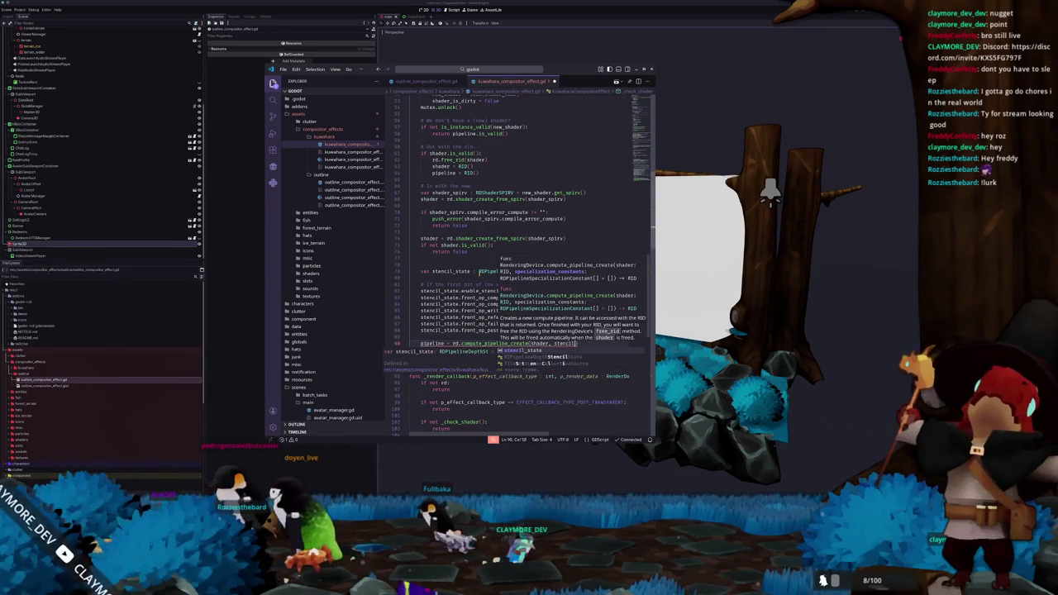
{"action": "key", "text": "Escape"}
{"action": "key", "text": "Escape"}
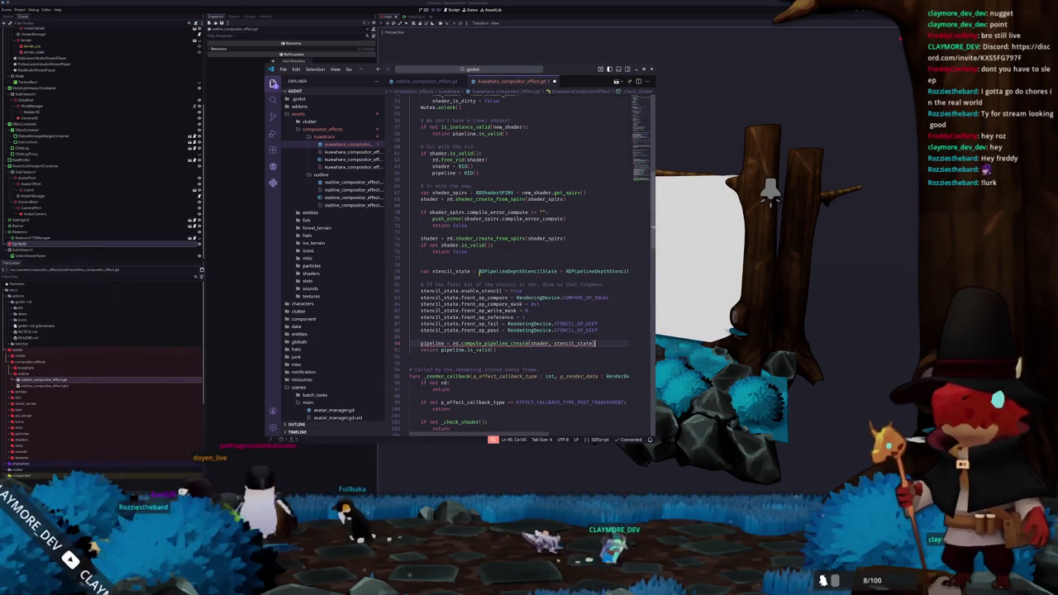
{"action": "key", "text": "End"}
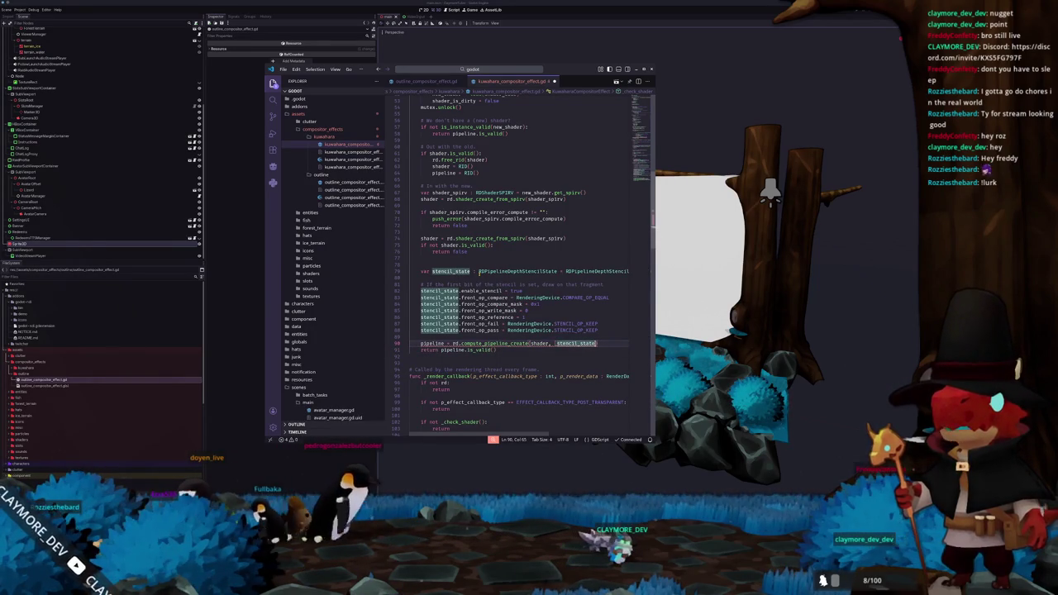
{"action": "type", "text": "["}
Step: Remove stencil_state from the compute_pipeline_create call after it shows a type error
{"action": "left_click", "coordinate": [410, 349]}
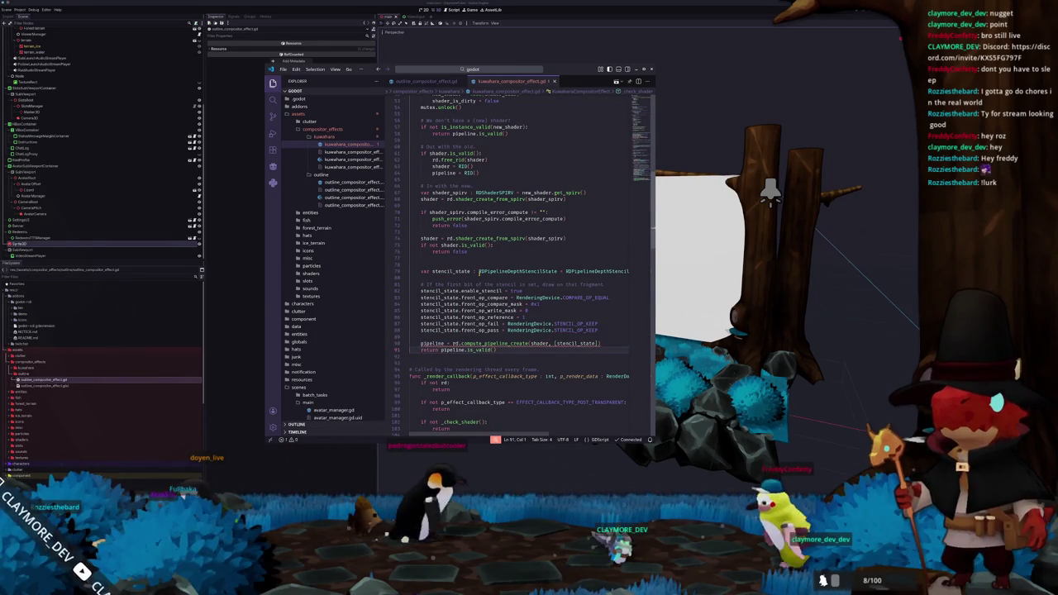
{"action": "left_click", "coordinate": [557, 342]}
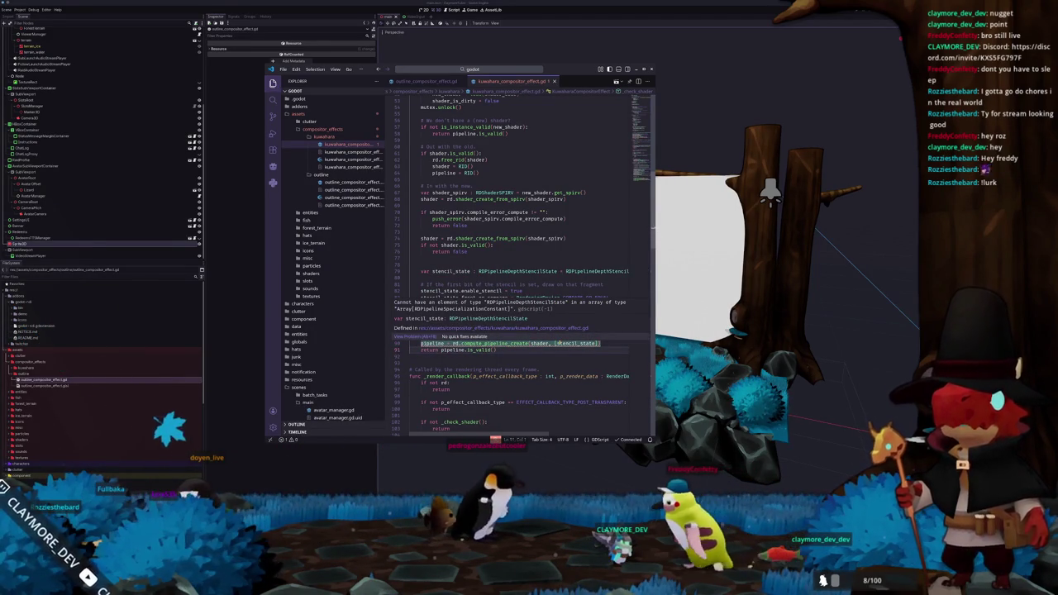
{"action": "left_click_drag", "start_coordinate": [555, 343], "coordinate": [594, 343]}
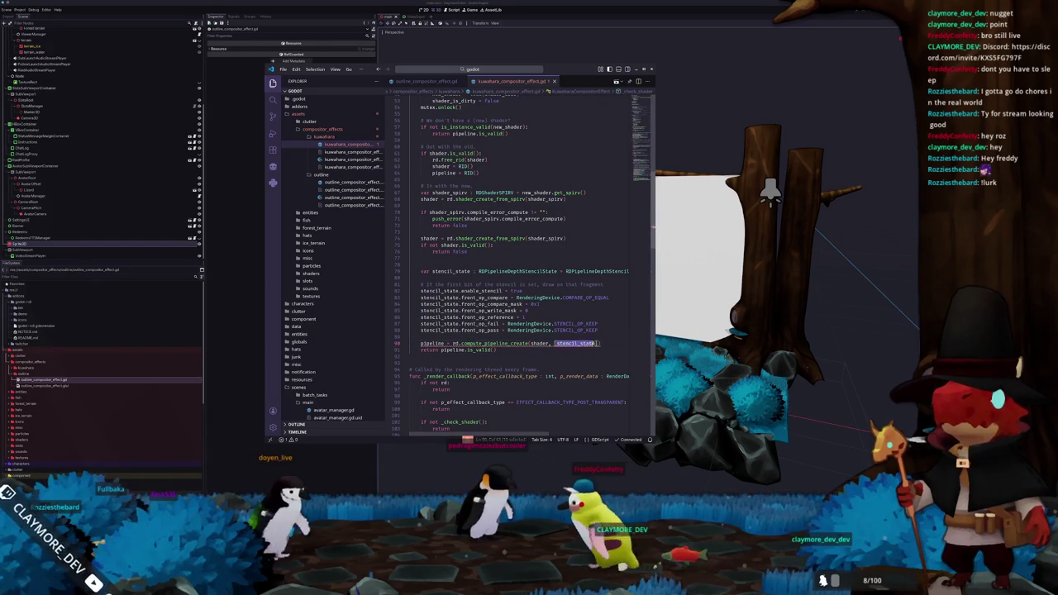
{"action": "key", "text": "BackSpace"}
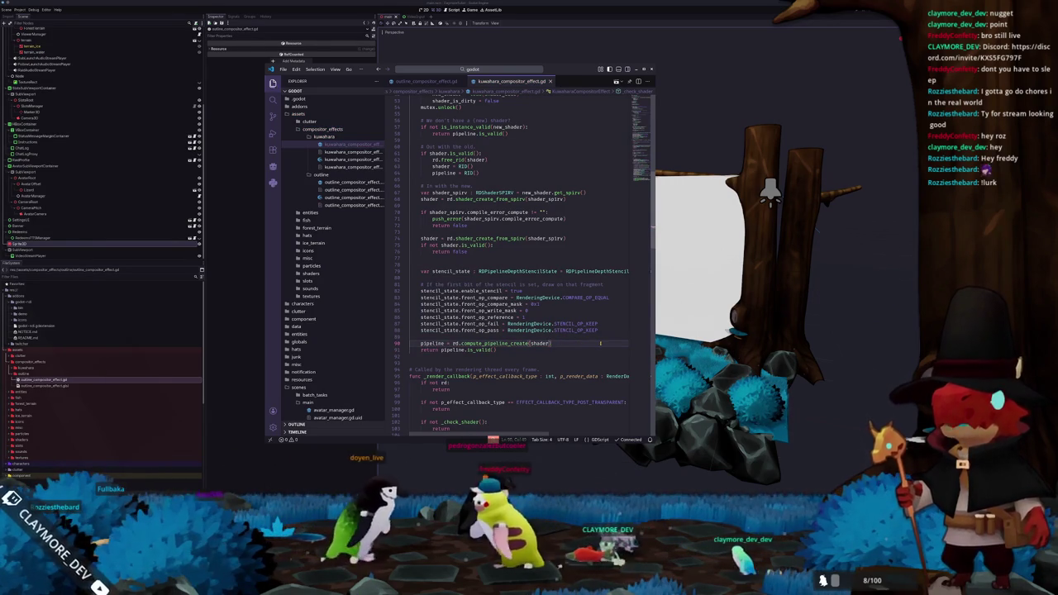
{"action": "key", "text": "alt+Tab"}
{"action": "key", "text": "alt+Tab"}
{"action": "key", "text": "alt+Tab"}
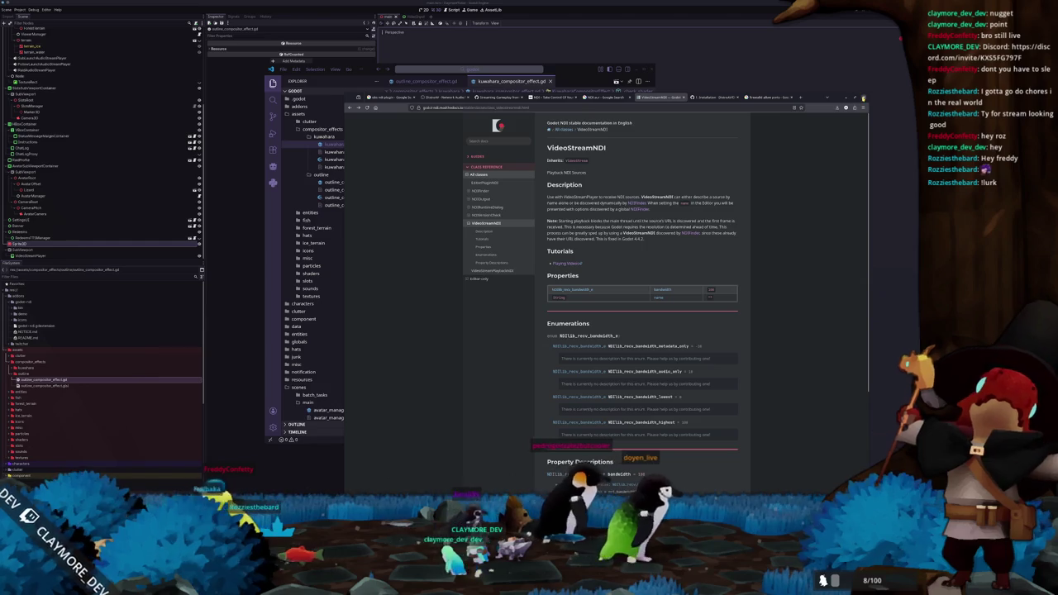
Step: Close the stray Spout2 page, YouTube video, bear image and anime image windows
{"action": "key", "text": "alt+Tab"}
{"action": "key", "text": "alt+Tab"}
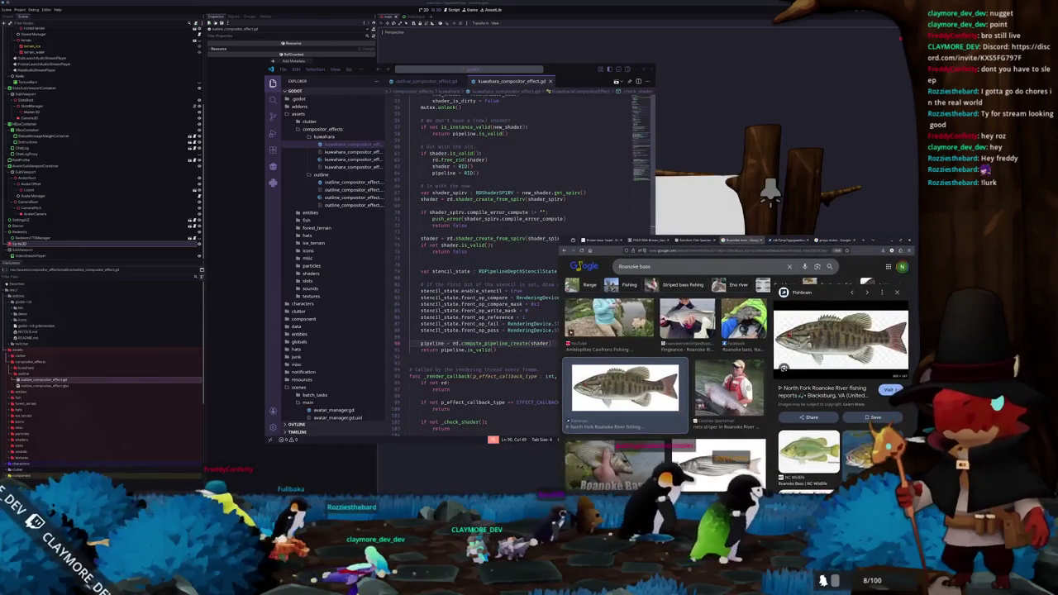
{"action": "key", "text": "alt+Tab"}
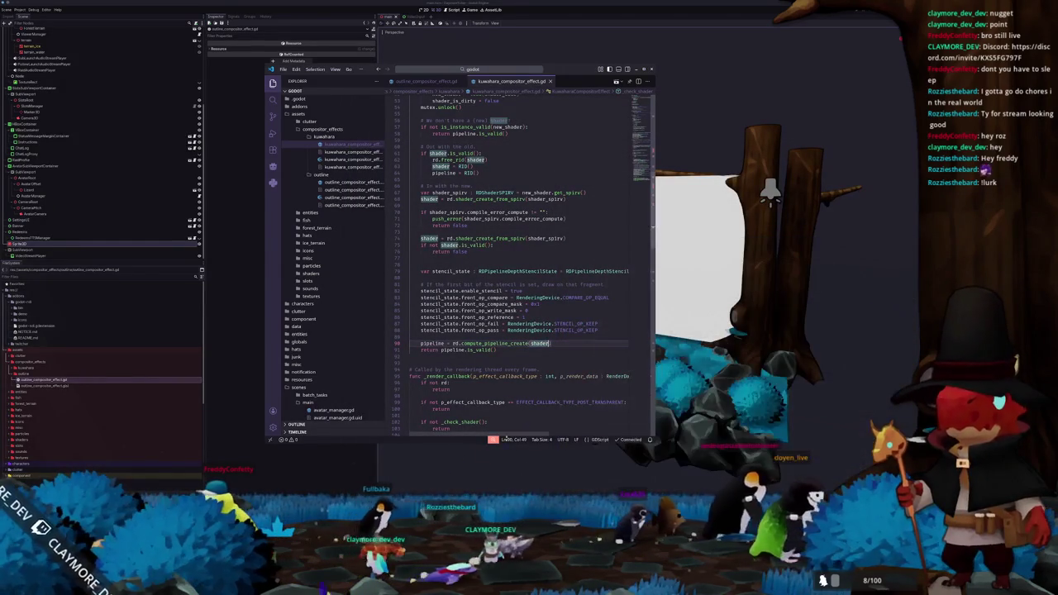
{"action": "key", "text": "alt+Tab"}
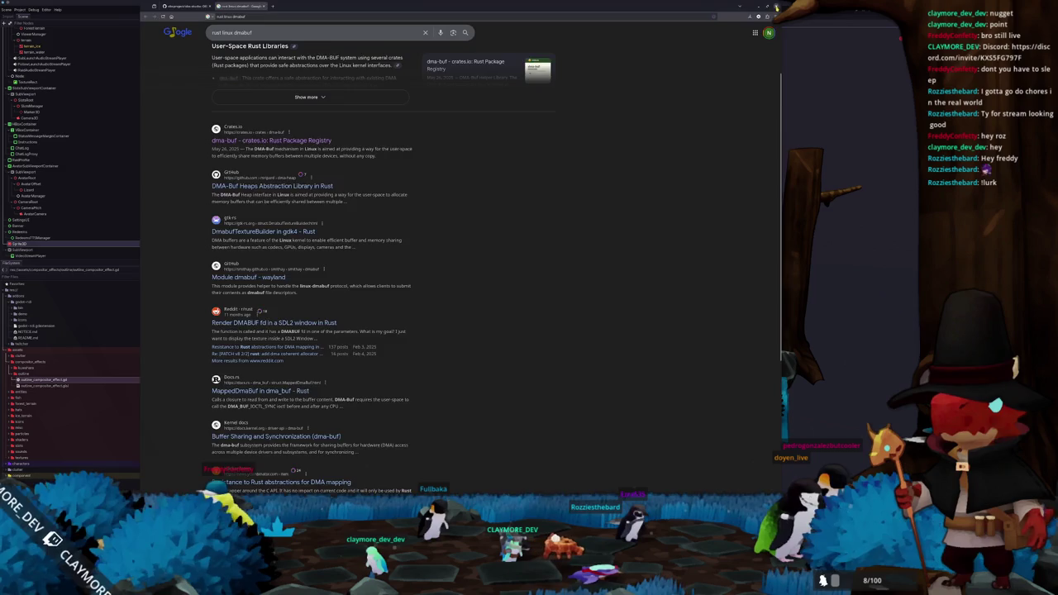
{"action": "key", "text": "alt+Tab"}
{"action": "key", "text": "alt+Tab"}
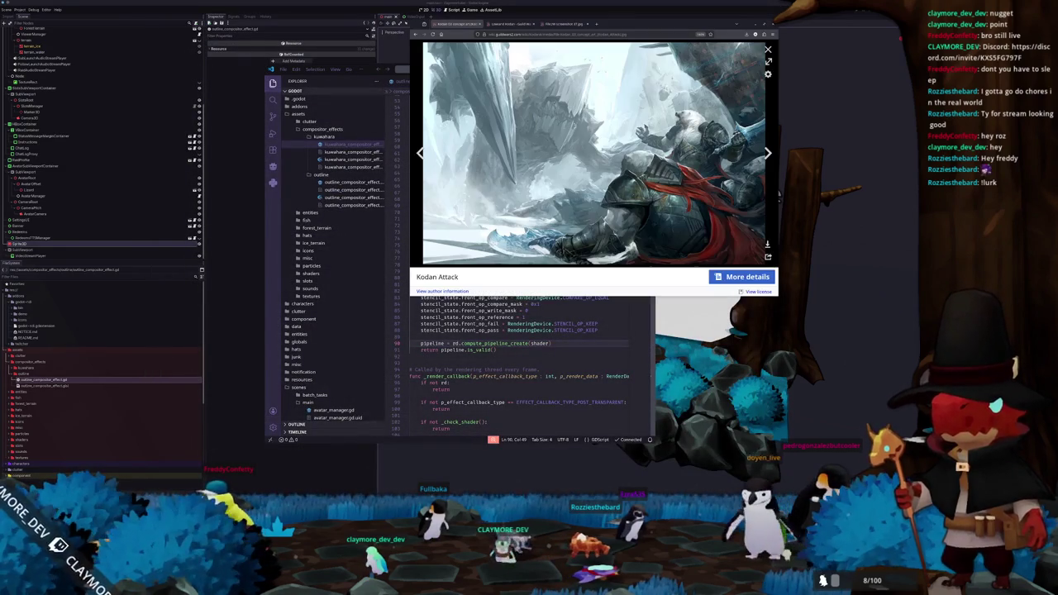
{"action": "key", "text": "alt+Tab"}
{"action": "key", "text": "alt+Tab"}
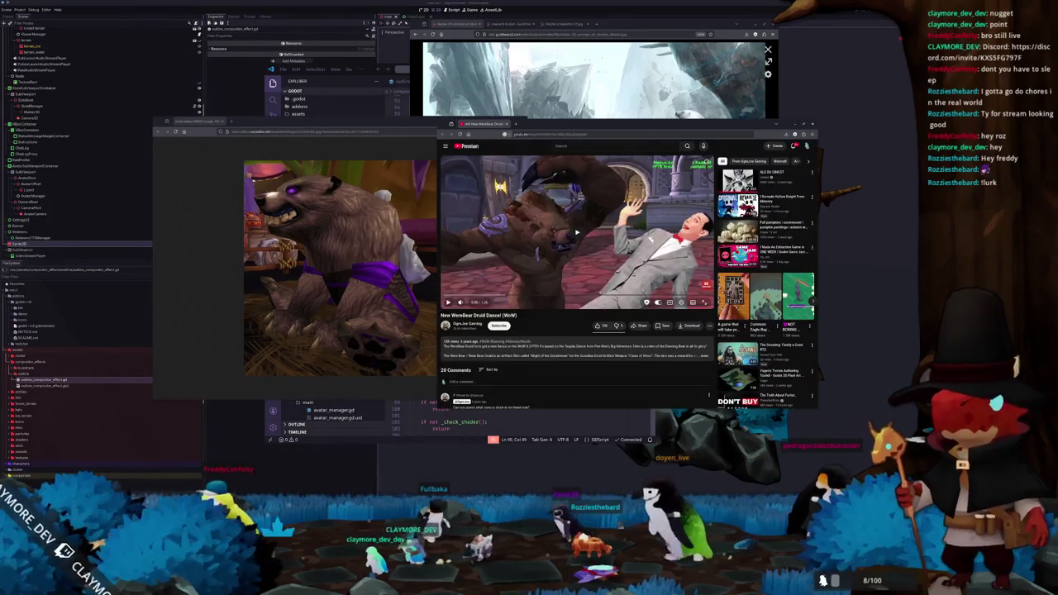
{"action": "key", "text": "alt+Tab"}
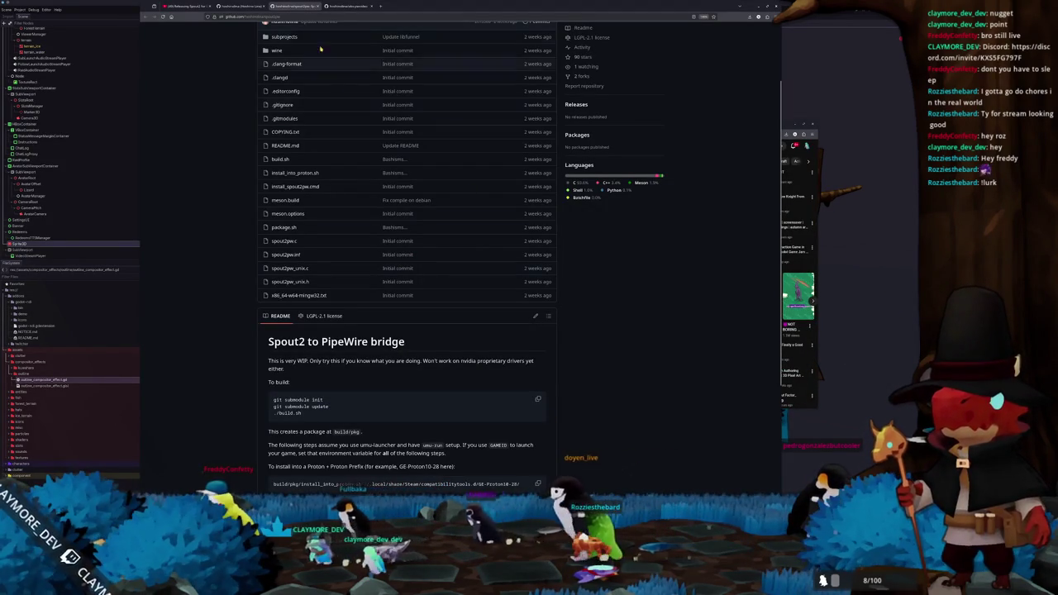
{"action": "left_click", "coordinate": [775, 7]}
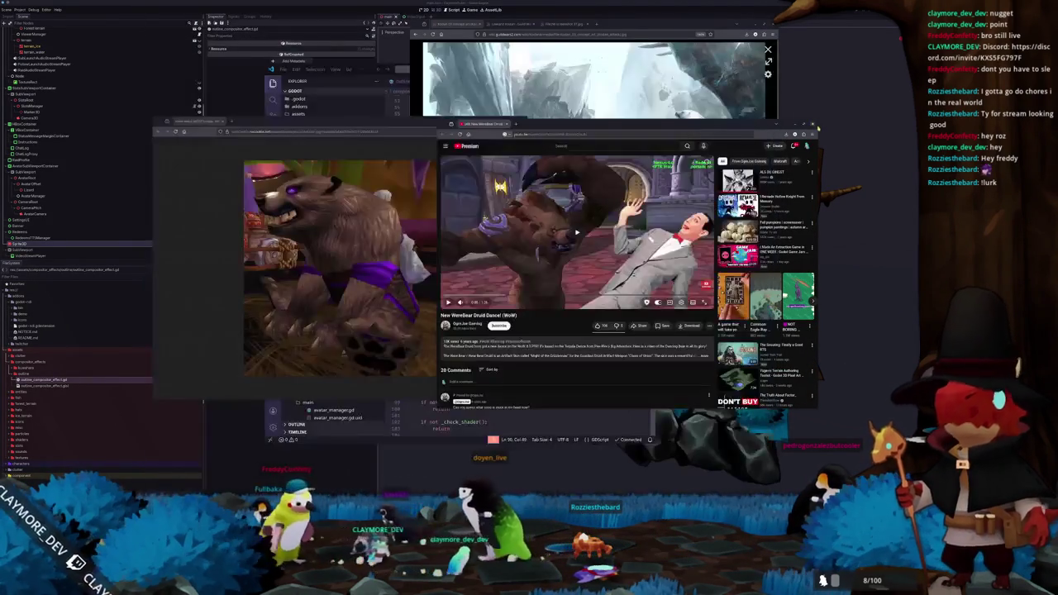
{"action": "left_click", "coordinate": [813, 124]}
{"action": "left_click", "coordinate": [521, 126]}
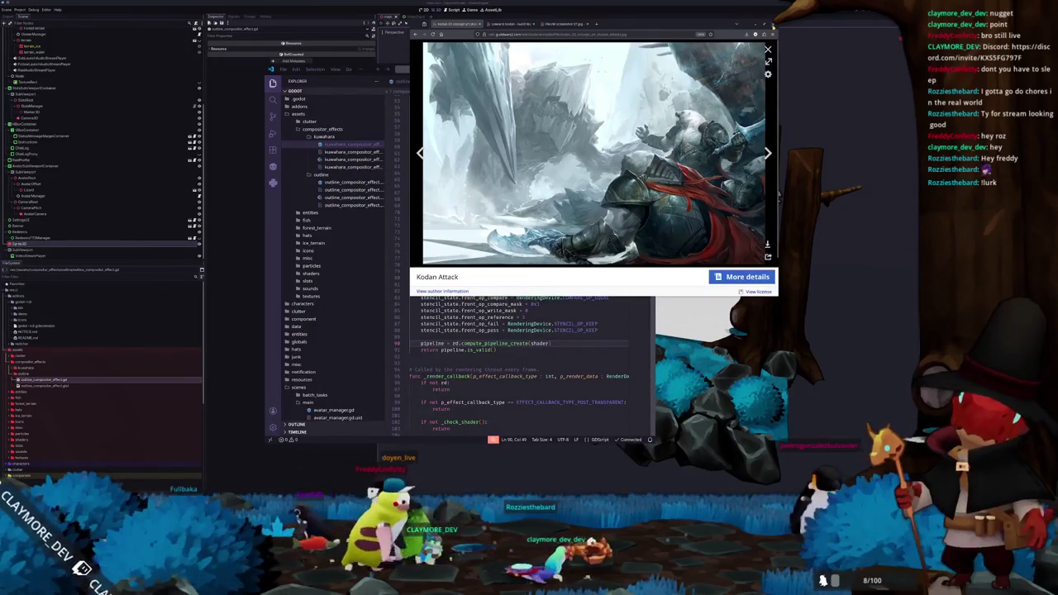
{"action": "left_click", "coordinate": [773, 34]}
Step: Return to the stencil-buffer demo repository's main page and skim its README
{"action": "key", "text": "alt+Tab"}
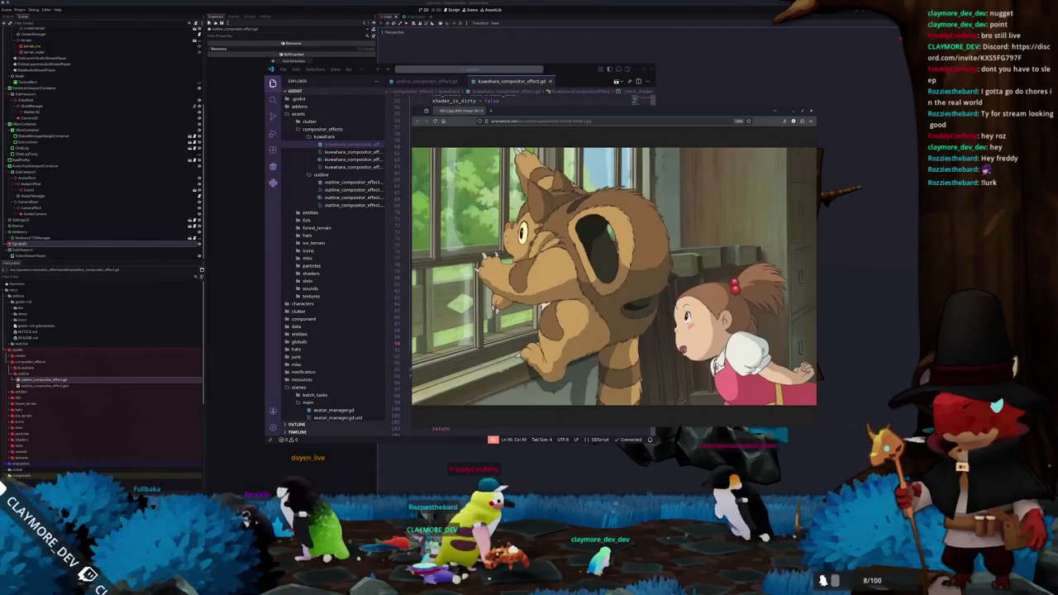
{"action": "key", "text": "alt+Tab"}
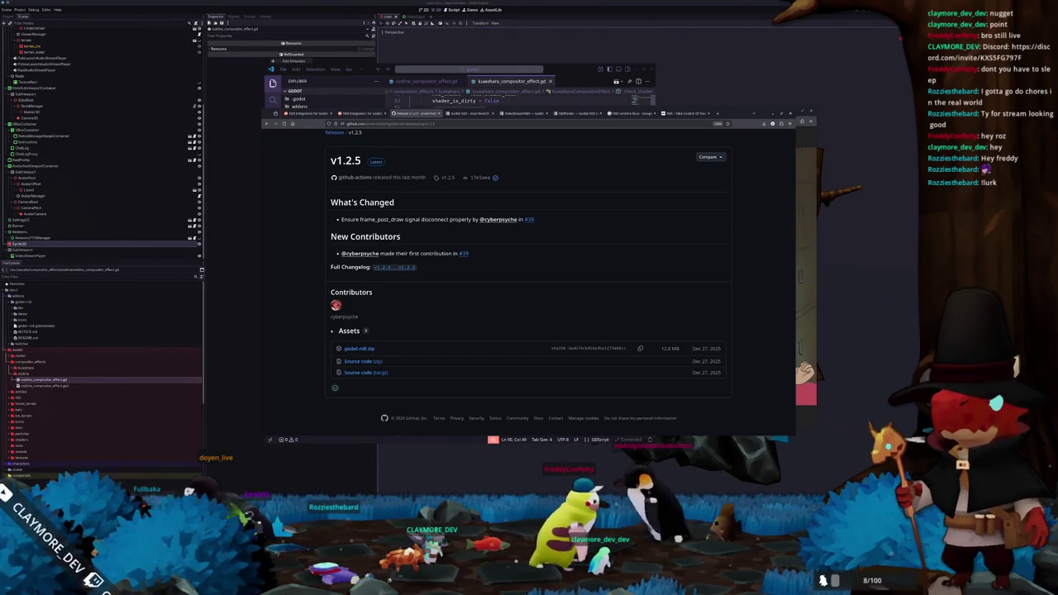
{"action": "key", "text": "alt+Tab"}
{"action": "key", "text": "alt+Tab"}
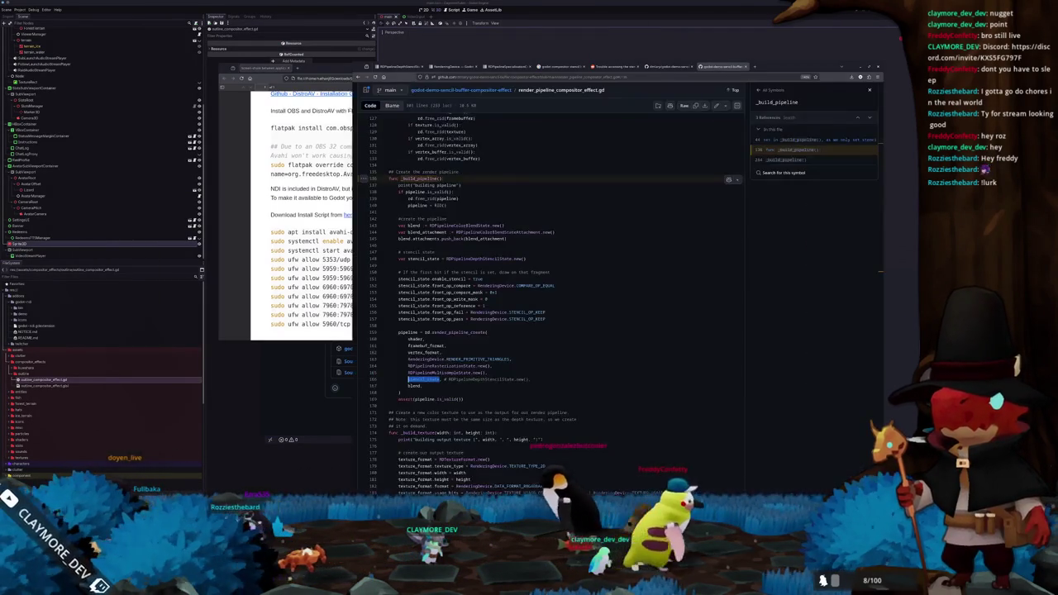
{"action": "scroll", "coordinate": [614, 215], "scroll_direction": "up", "scroll_amount": 15}
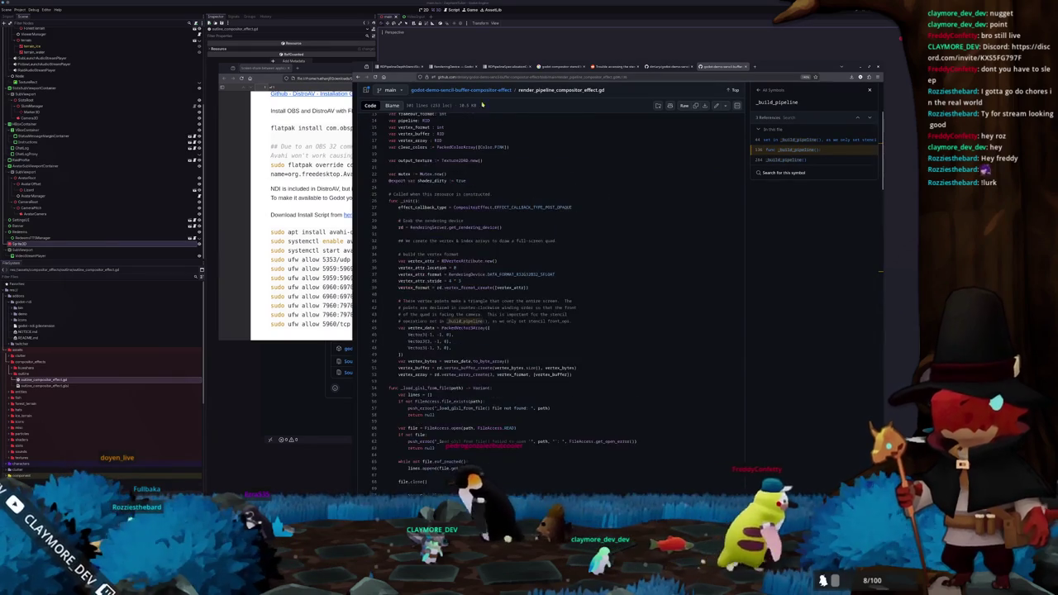
{"action": "key", "text": "alt+Left"}
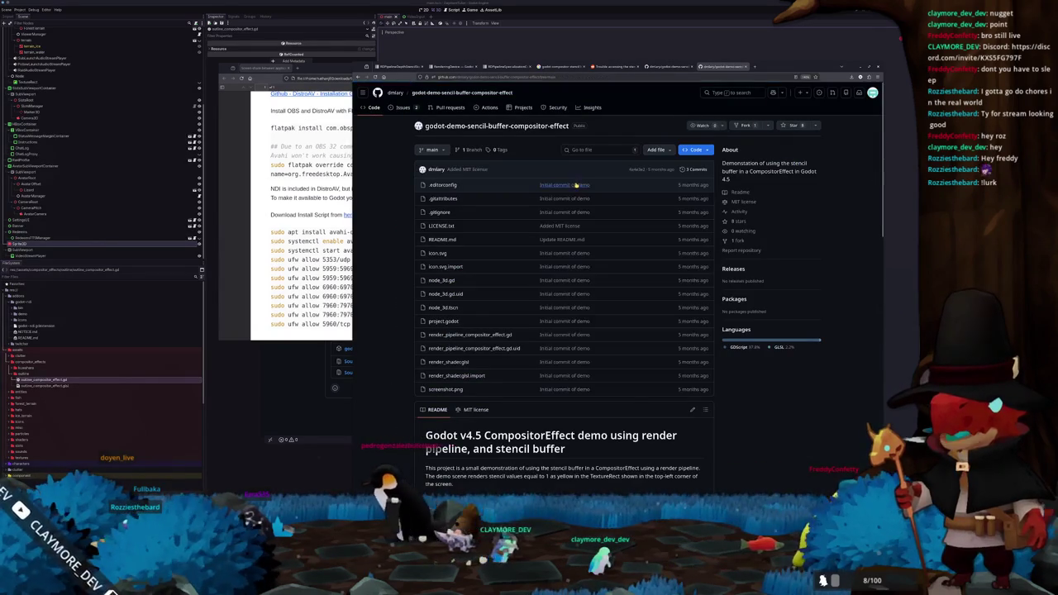
{"action": "scroll", "coordinate": [407, 330], "scroll_direction": "down", "scroll_amount": 3}
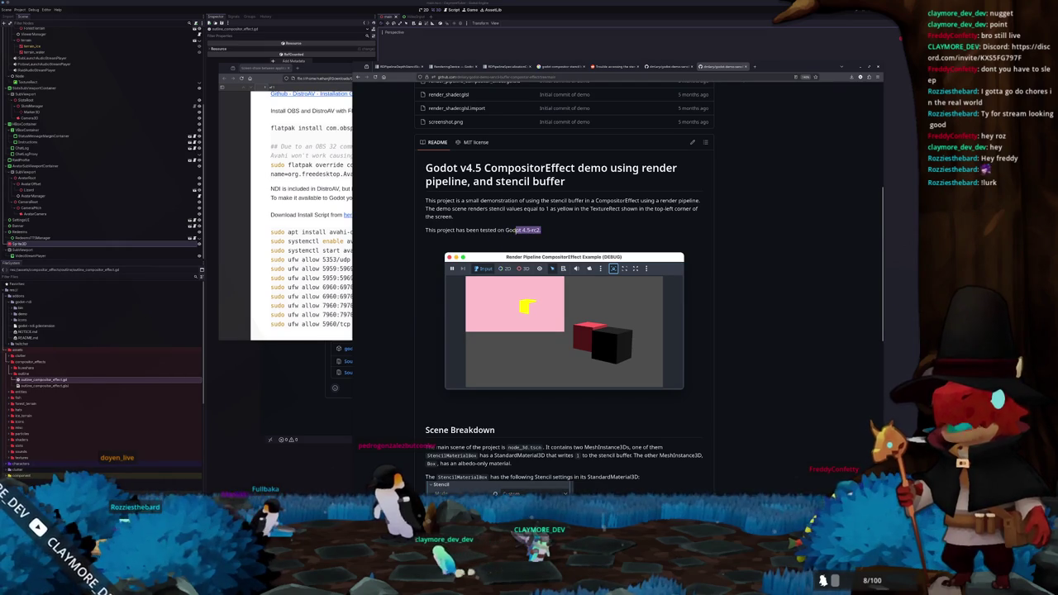
{"action": "scroll", "coordinate": [406, 288], "scroll_direction": "down", "scroll_amount": 4}
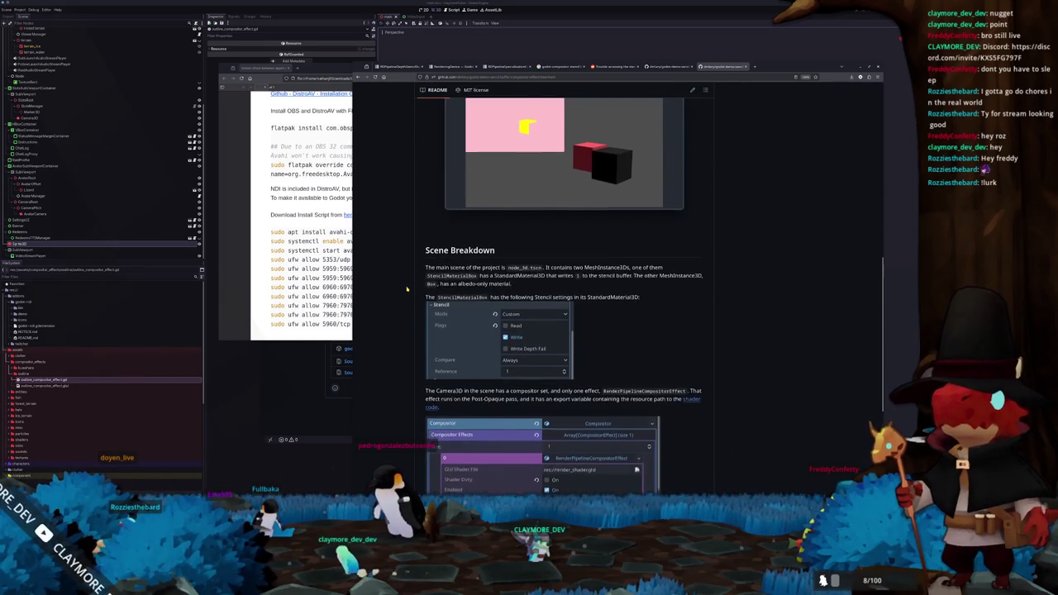
{"action": "scroll", "coordinate": [407, 288], "scroll_direction": "down", "scroll_amount": 5}
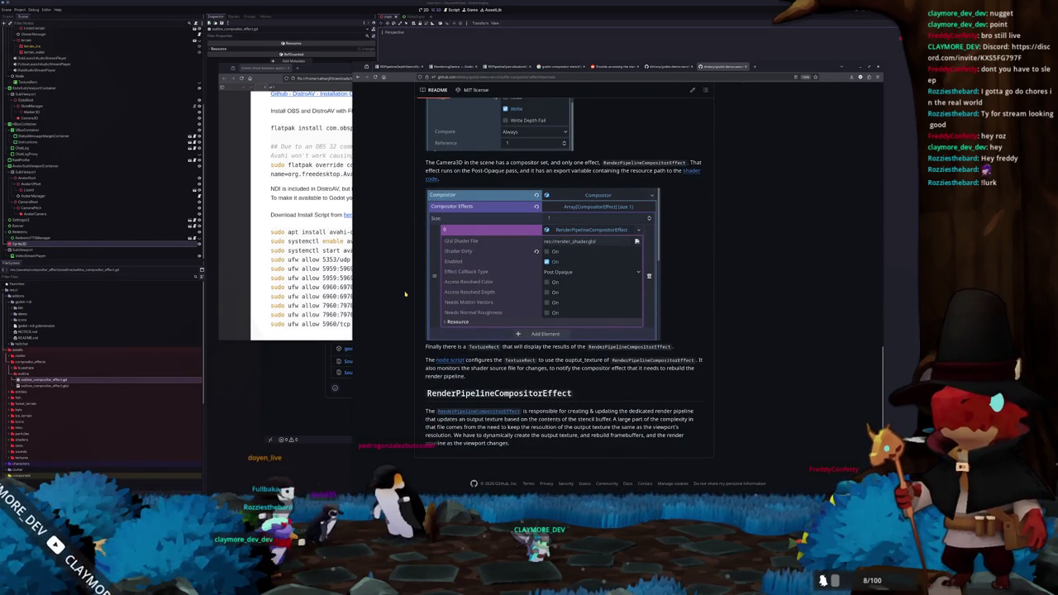
{"action": "scroll", "coordinate": [405, 293], "scroll_direction": "up", "scroll_amount": 15}
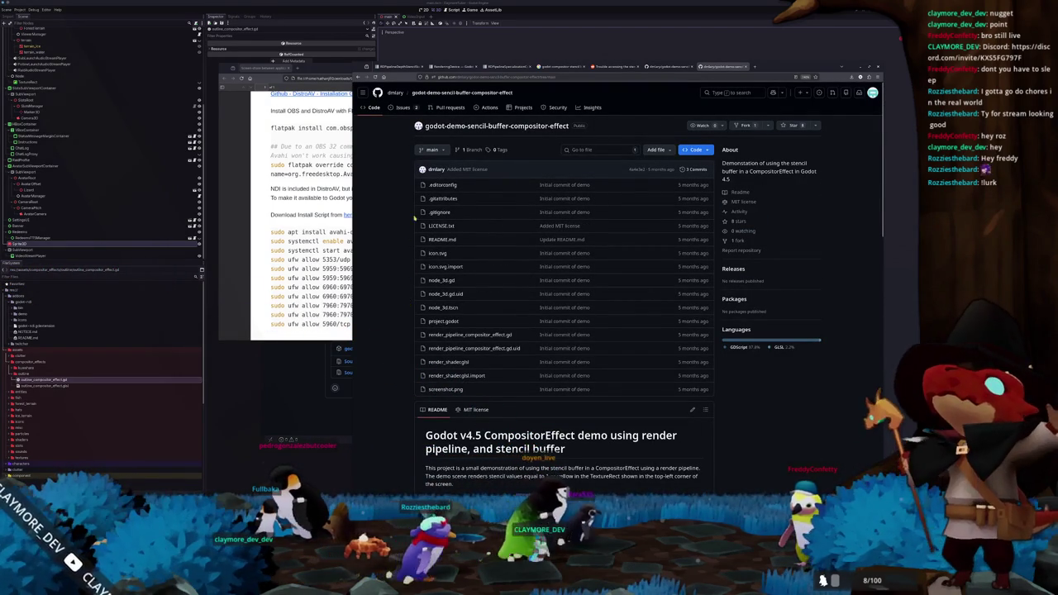
{"action": "left_click", "coordinate": [504, 66]}
Step: Go from the RDPipelineDepthStencilState docs page to the RenderingDevice class reference
{"action": "left_click", "coordinate": [397, 66]}
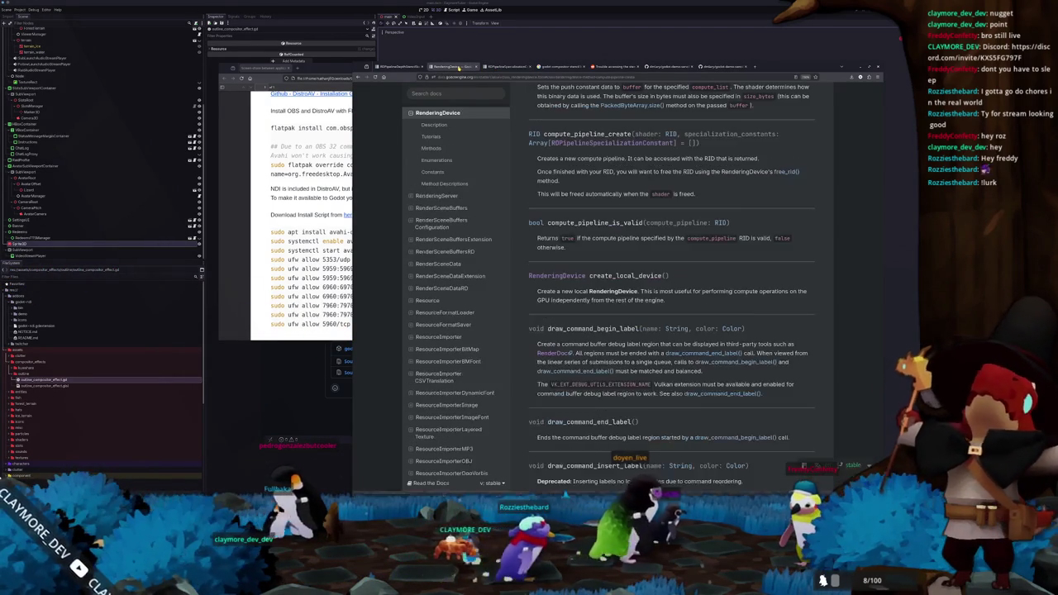
{"action": "scroll", "coordinate": [528, 231], "scroll_direction": "up", "scroll_amount": 5}
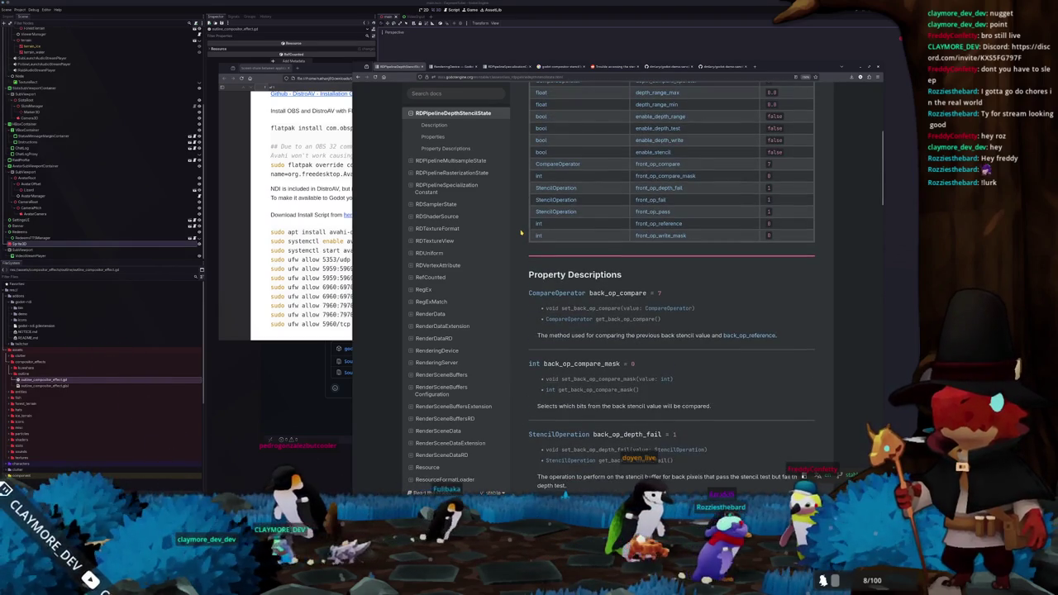
{"action": "scroll", "coordinate": [521, 232], "scroll_direction": "up", "scroll_amount": 3}
{"action": "scroll", "coordinate": [520, 231], "scroll_direction": "up", "scroll_amount": 1}
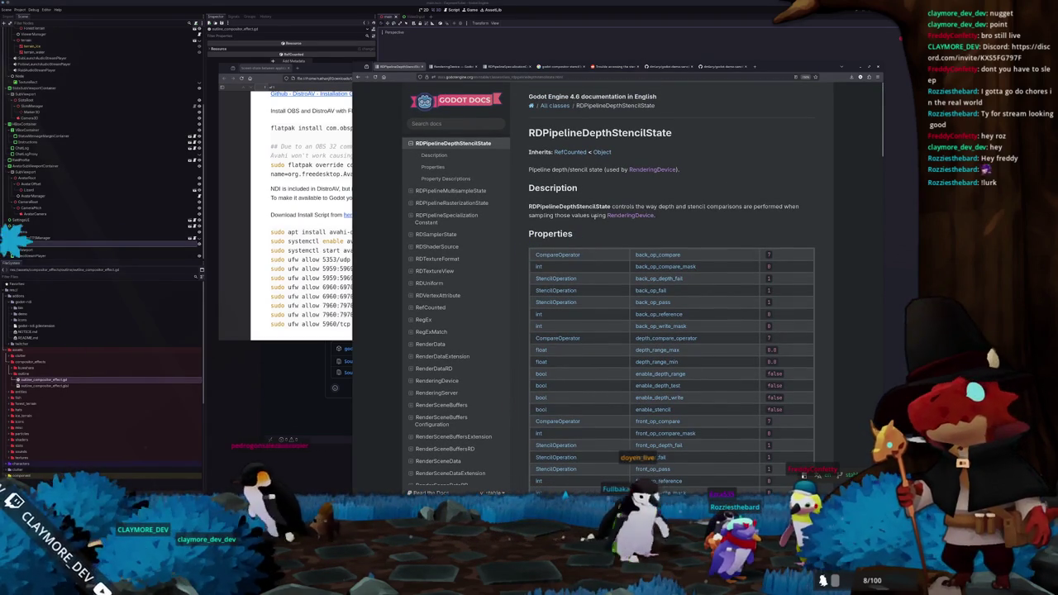
{"action": "left_click", "coordinate": [630, 216]}
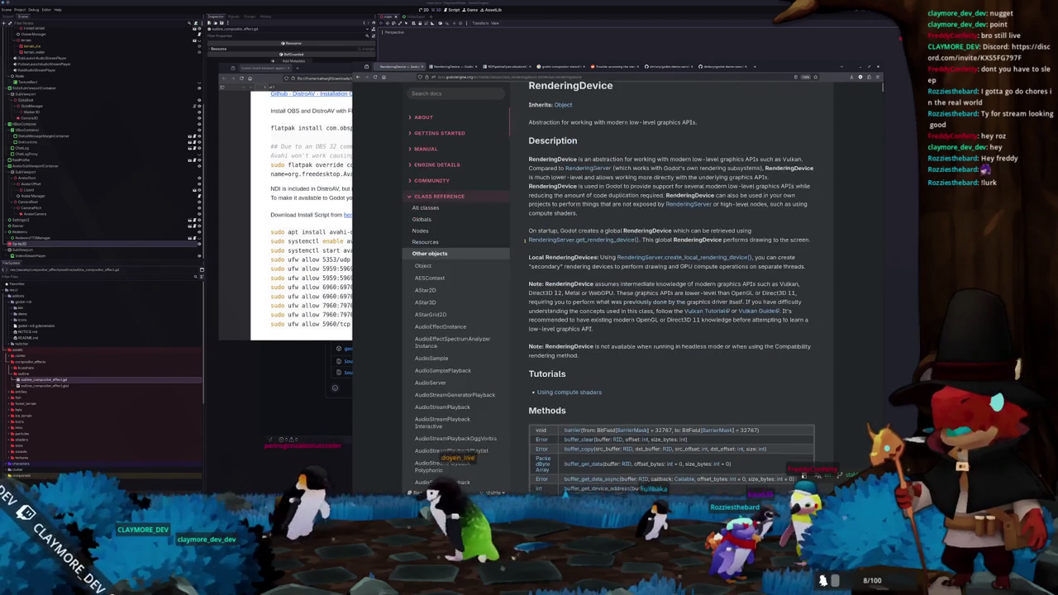
{"action": "scroll", "coordinate": [524, 243], "scroll_direction": "down", "scroll_amount": 5}
{"action": "scroll", "coordinate": [523, 245], "scroll_direction": "down", "scroll_amount": 4}
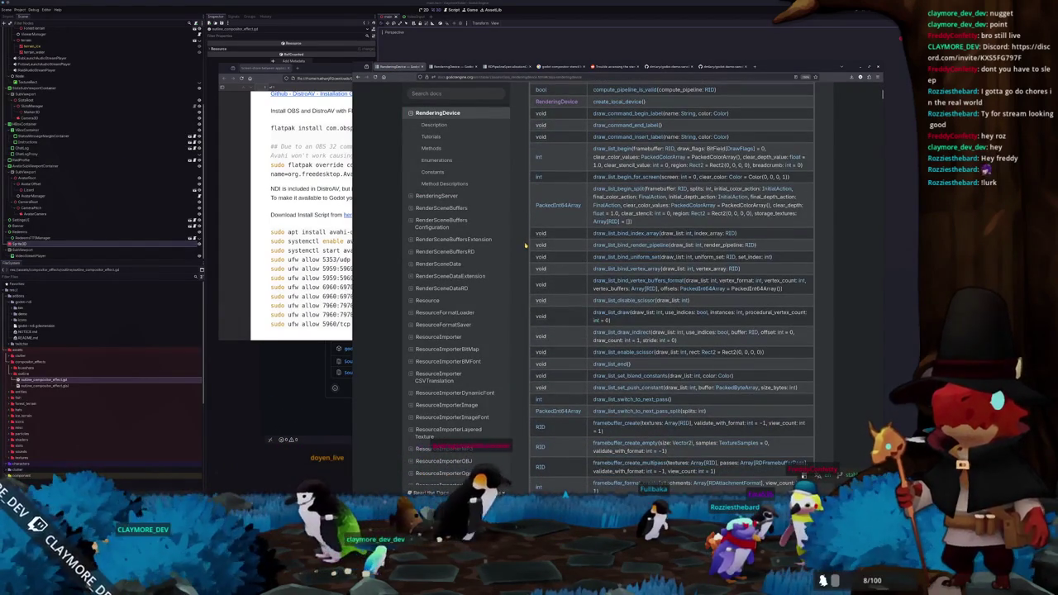
{"action": "scroll", "coordinate": [527, 246], "scroll_direction": "up", "scroll_amount": 10}
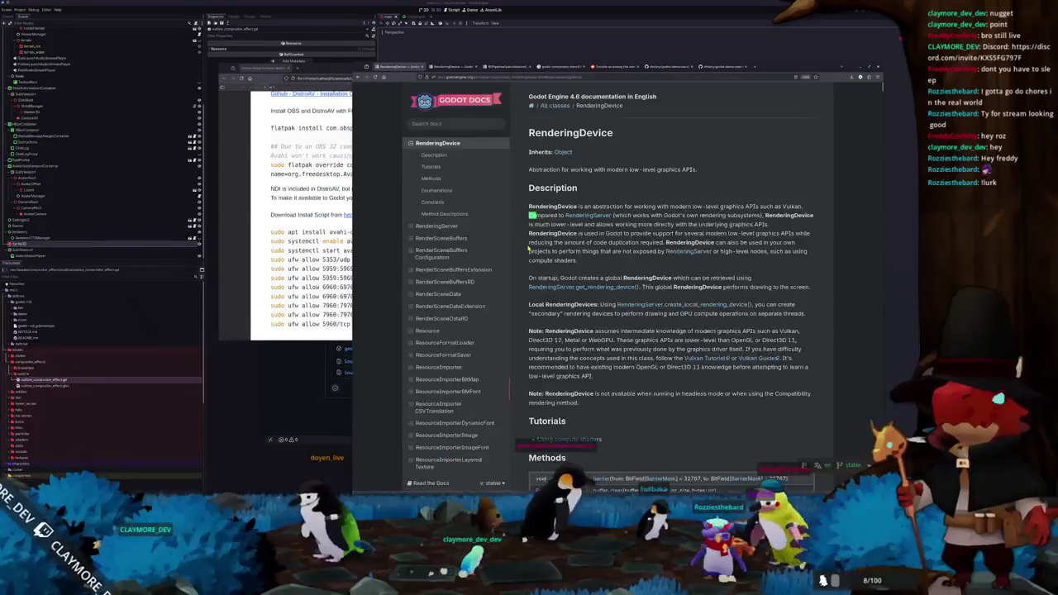
{"action": "scroll", "coordinate": [527, 246], "scroll_direction": "down", "scroll_amount": 10}
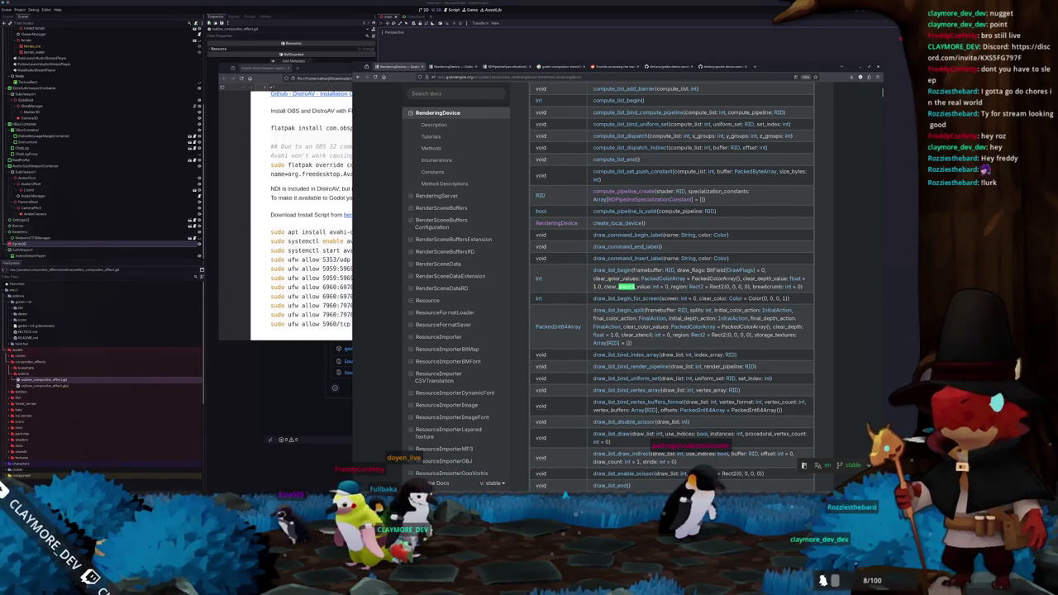
Step: Step through 'stencil' matches to render_pipeline_create's stencil_state parameter
{"action": "left_click", "coordinate": [613, 271]}
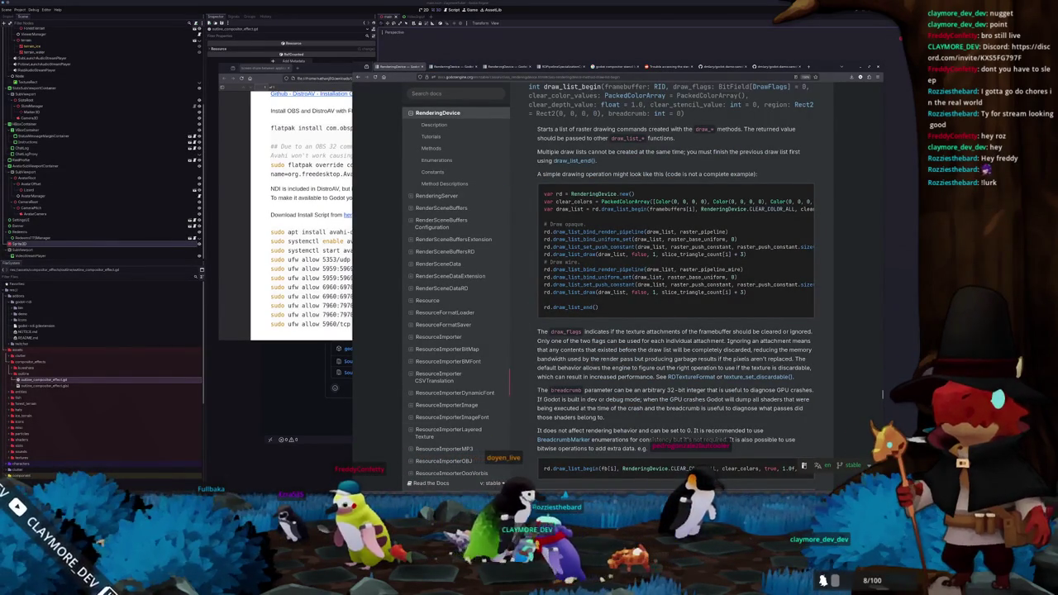
{"action": "key", "text": "Return"}
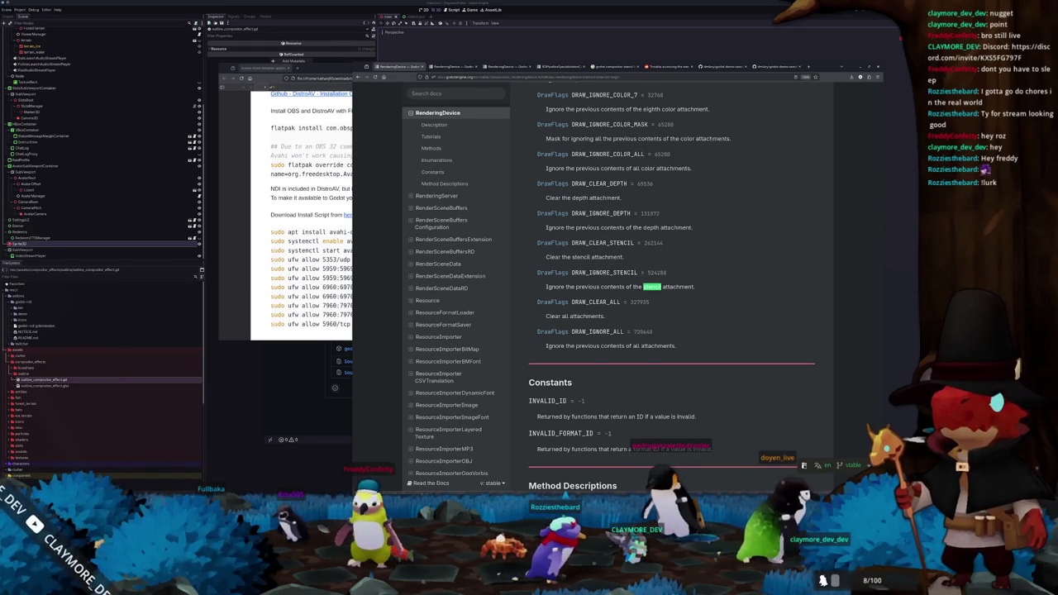
{"action": "key", "text": "Return"}
{"action": "key", "text": "Return"}
{"action": "key", "text": "Return"}
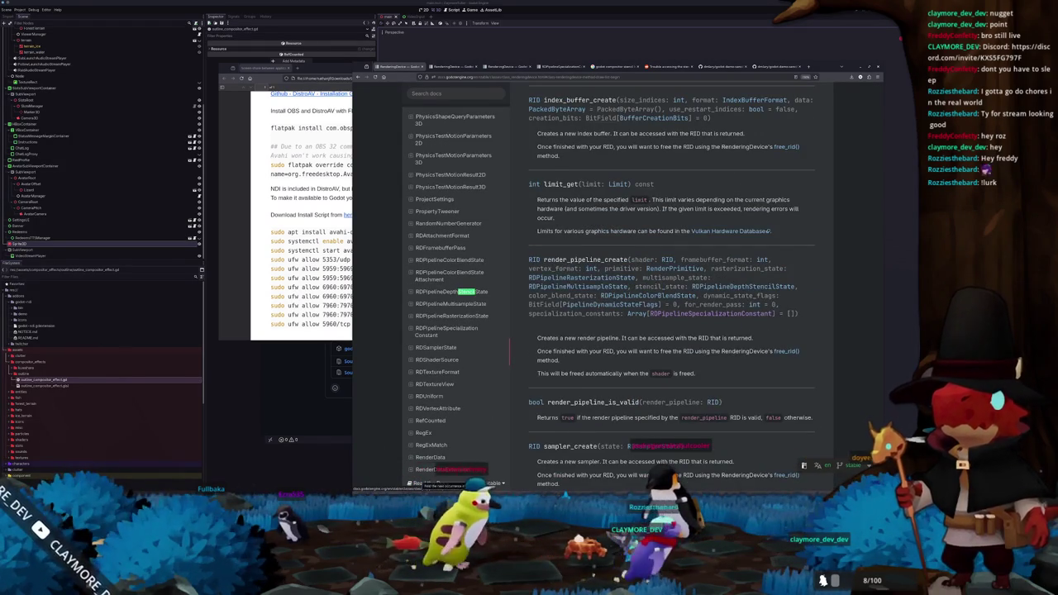
{"action": "key", "text": "Return"}
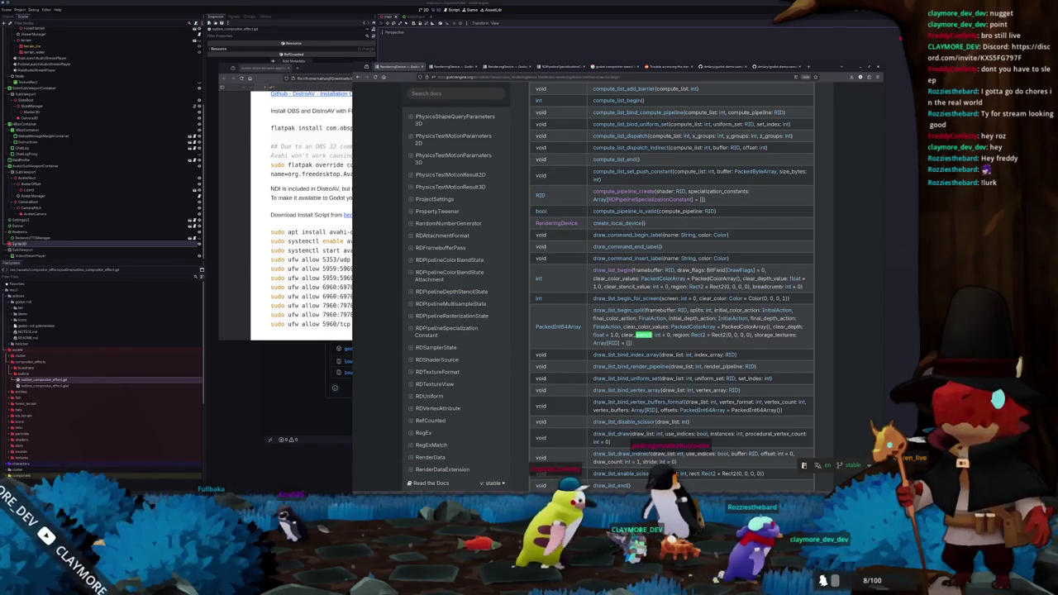
{"action": "key", "text": "Return"}
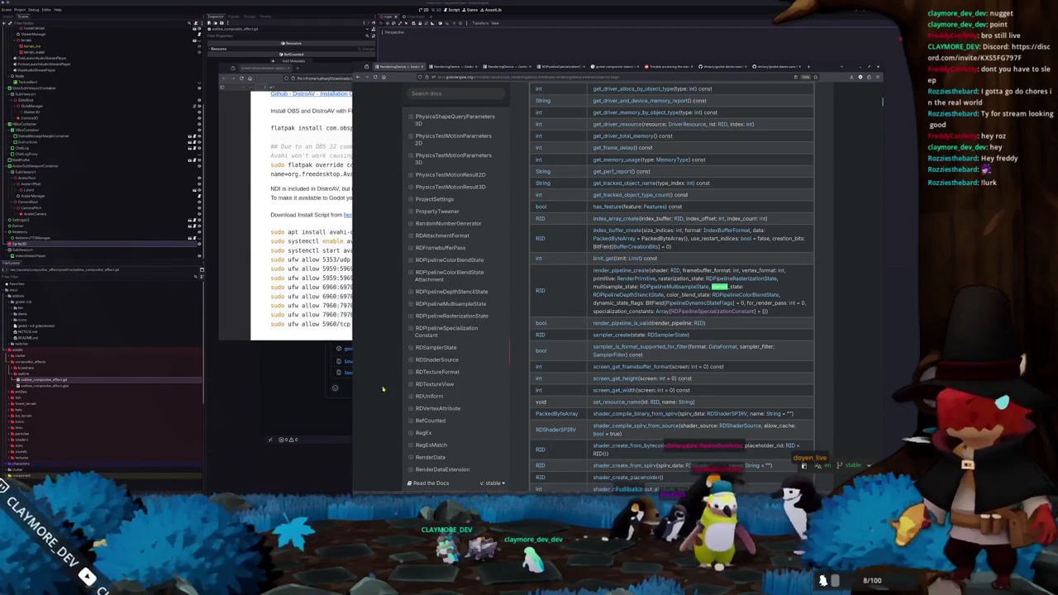
{"action": "key", "text": "alt+Tab"}
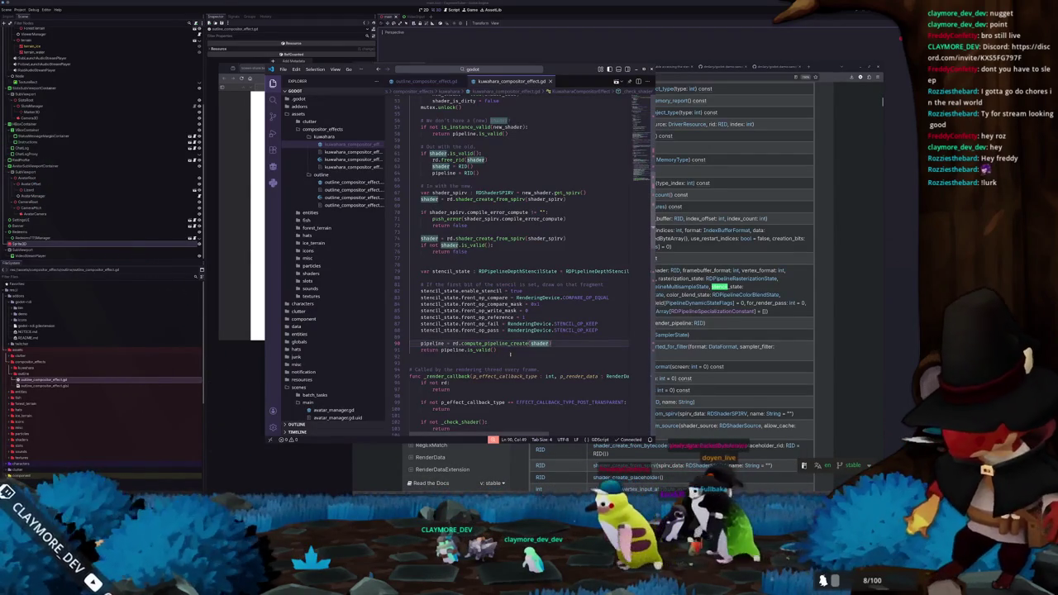
Step: Delete the stencil_state block (lines 79–88) and extra blank lines near line 78 in kuwahara_compositor_effect.gd
{"action": "left_click", "coordinate": [481, 338]}
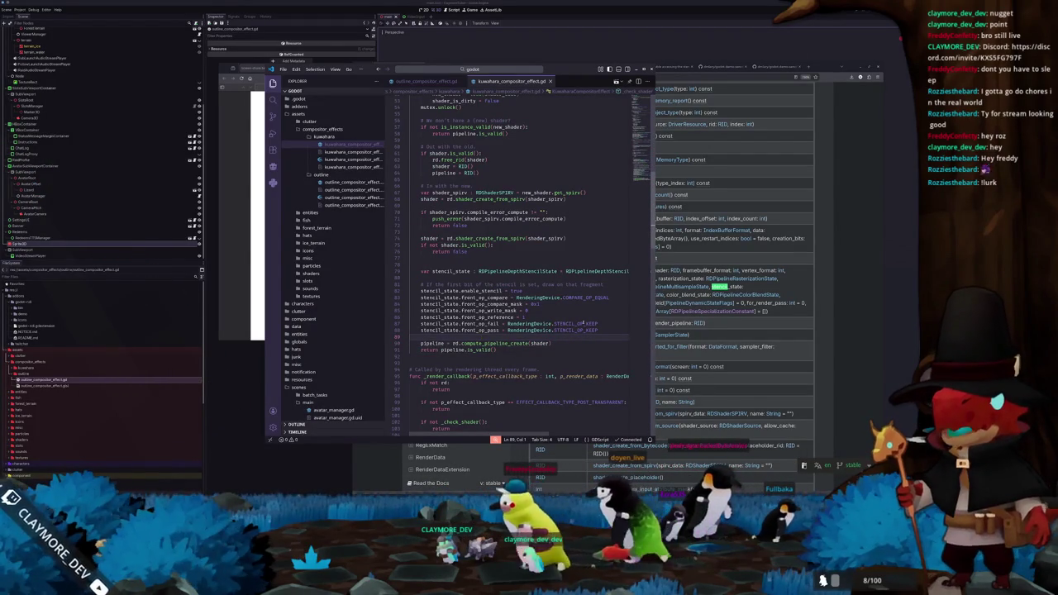
{"action": "mouse_move", "coordinate": [601, 329]}
{"action": "left_mouse_down"}
{"action": "mouse_move", "coordinate": [413, 297]}
{"action": "mouse_move", "coordinate": [391, 268]}
{"action": "left_mouse_up"}
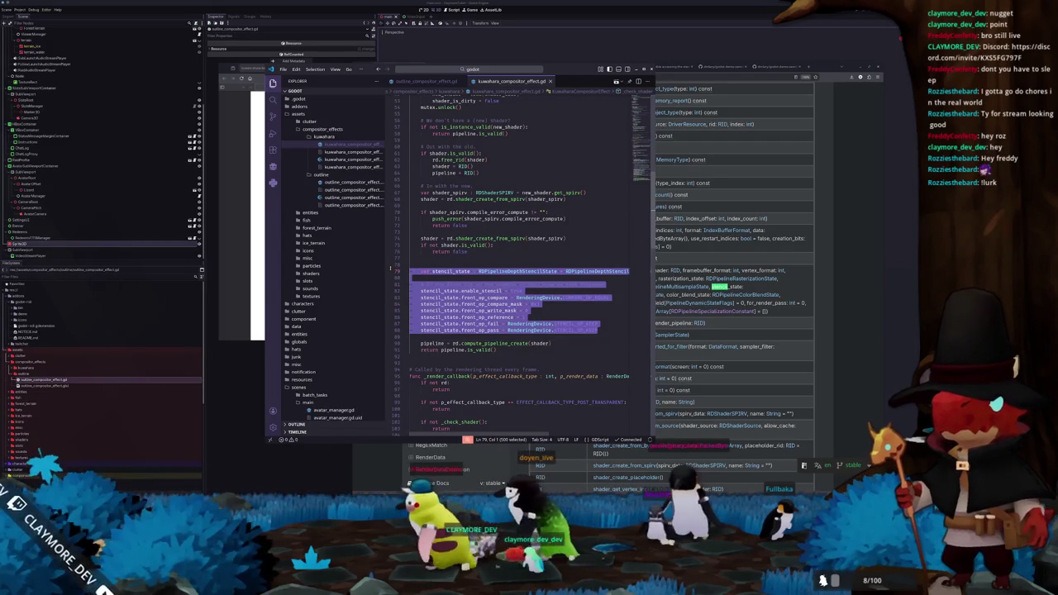
{"action": "scroll", "coordinate": [404, 274], "scroll_direction": "up", "scroll_amount": 2}
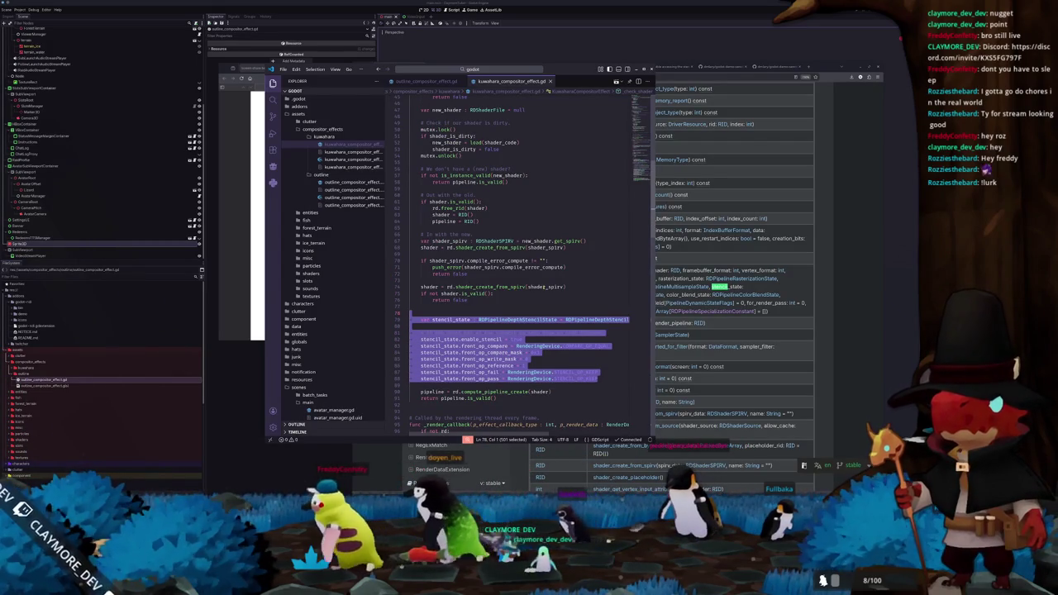
{"action": "key", "text": "BackSpace"}
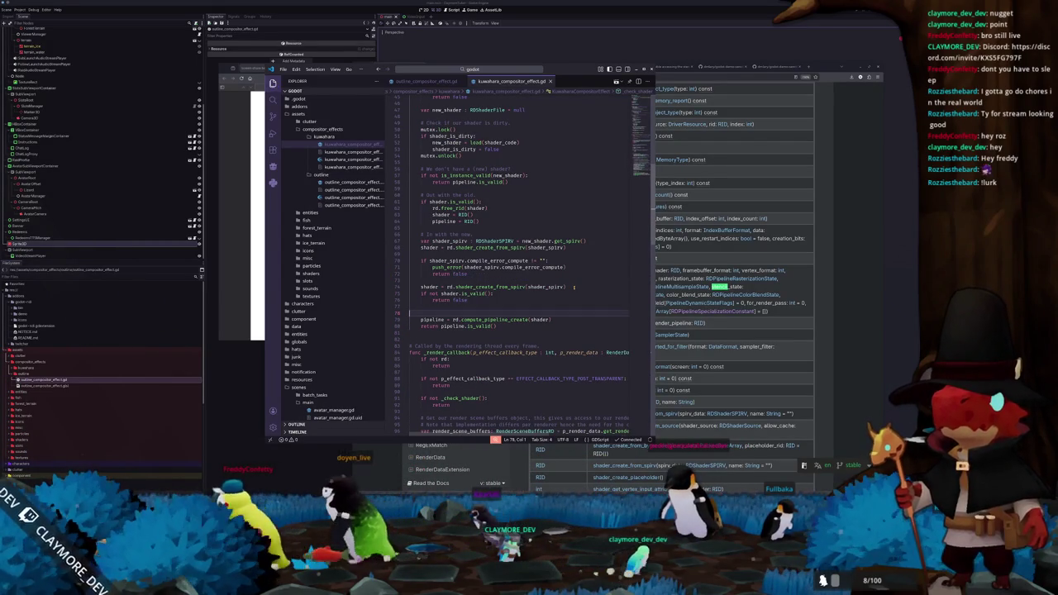
{"action": "key", "text": "ctrl+p"}
{"action": "key", "text": "Return"}
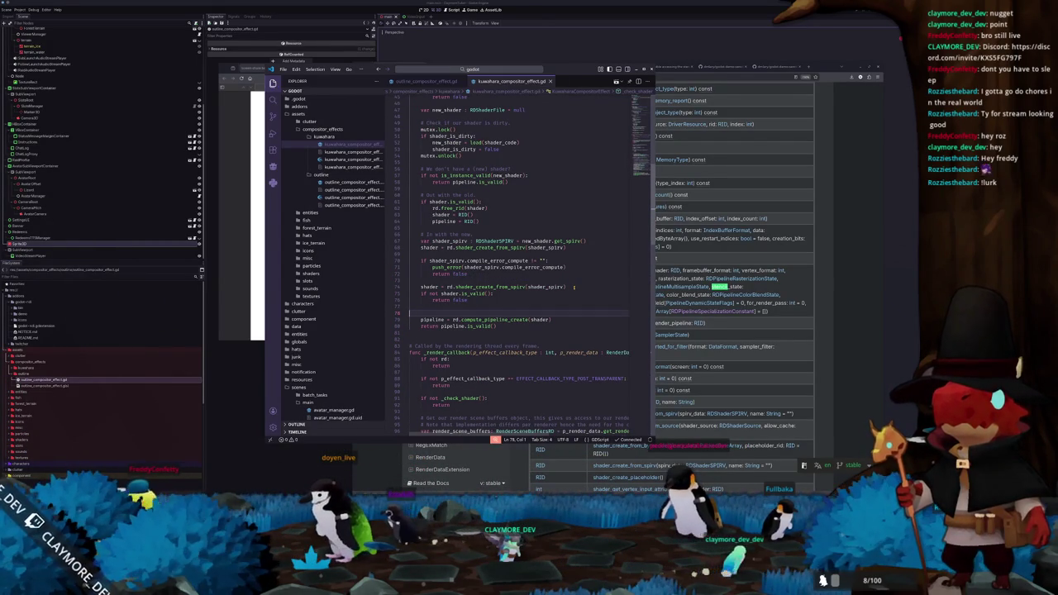
{"action": "key", "text": "BackSpace"}
{"action": "key", "text": "BackSpace"}
{"action": "key", "text": "BackSpace"}
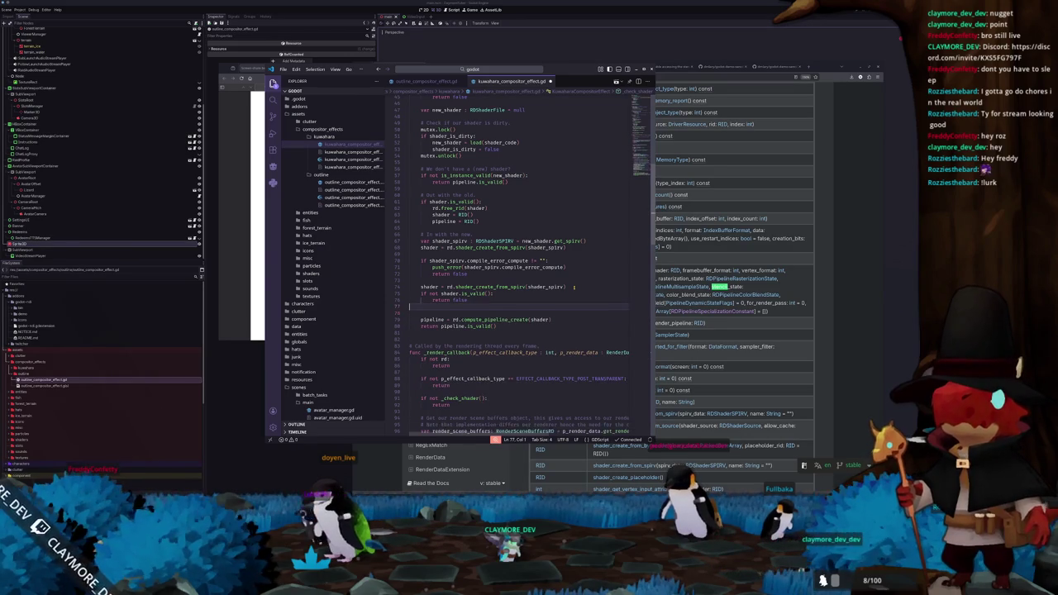
Step: Search the file for 'pipeline' and select compute_pipeline_create on line 78
{"action": "key", "text": "ctrl+f"}
{"action": "type", "text": "render_pipeline"}
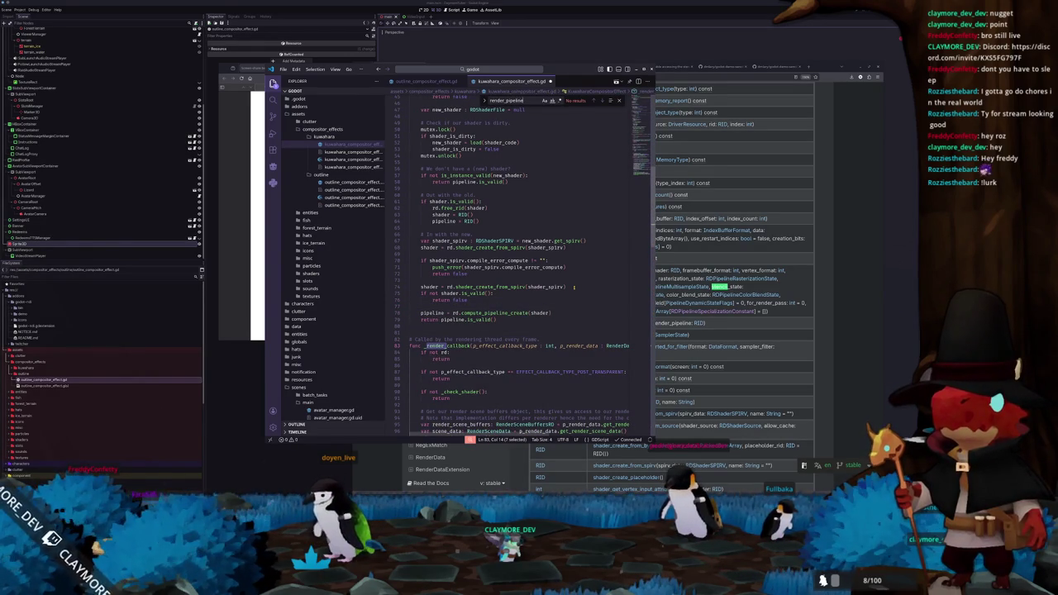
{"action": "key", "text": "ctrl+a"}
{"action": "type", "text": "pipeline"}
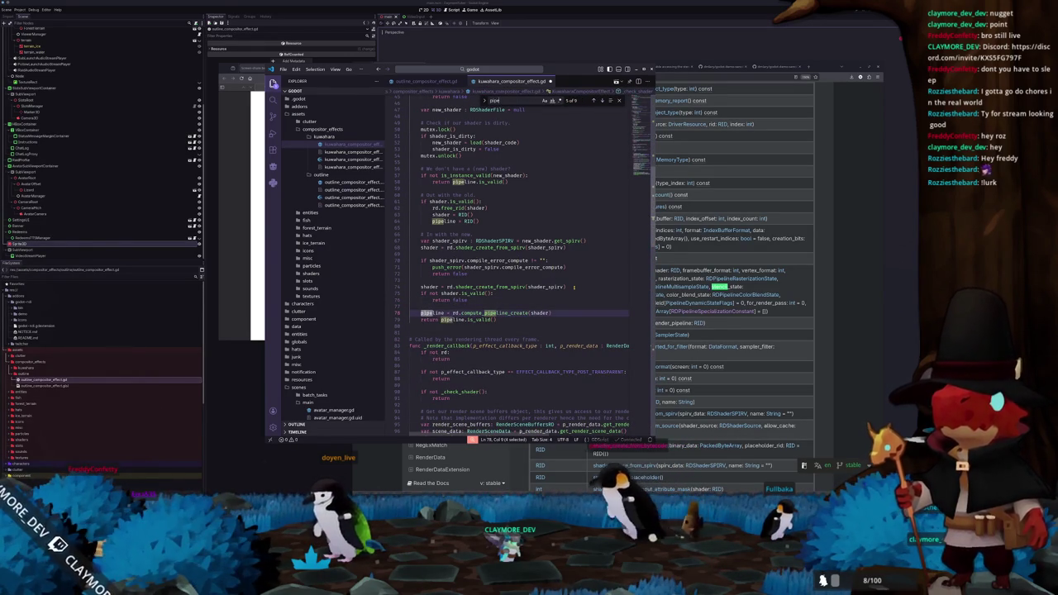
{"action": "key", "text": "Escape"}
{"action": "left_click_drag", "start_coordinate": [528, 314], "coordinate": [461, 314]}
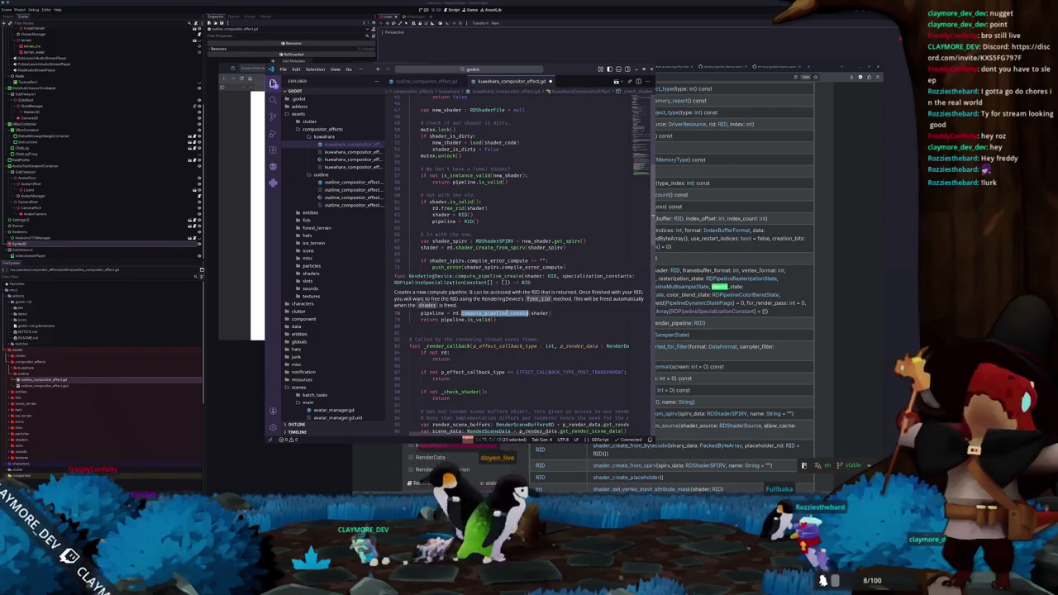
{"action": "key", "text": "alt+Tab"}
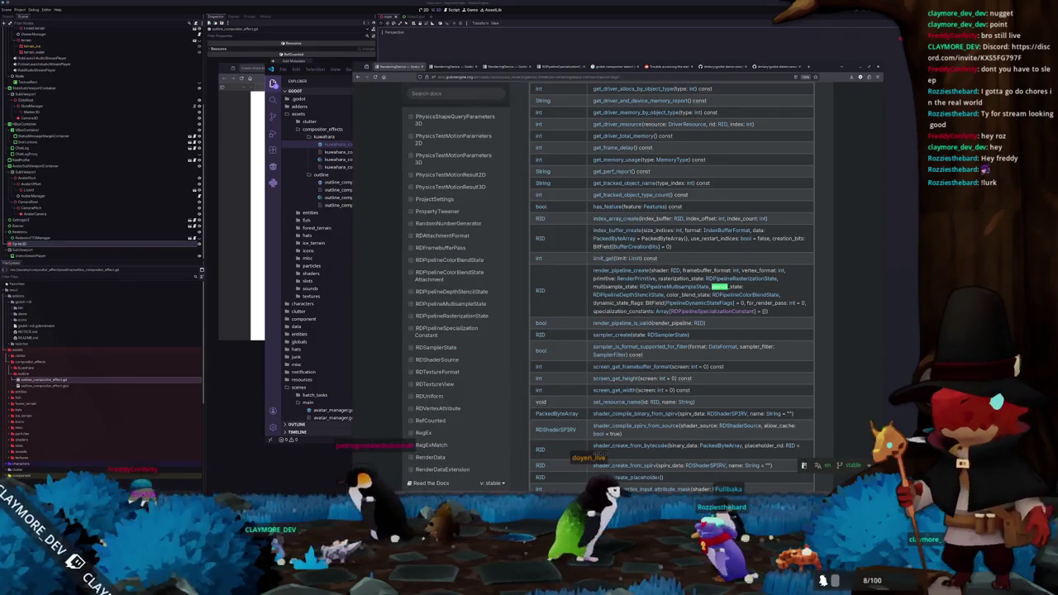
Step: Browse the stencil-buffer demo repository's file list on GitHub
{"action": "left_click", "coordinate": [737, 66]}
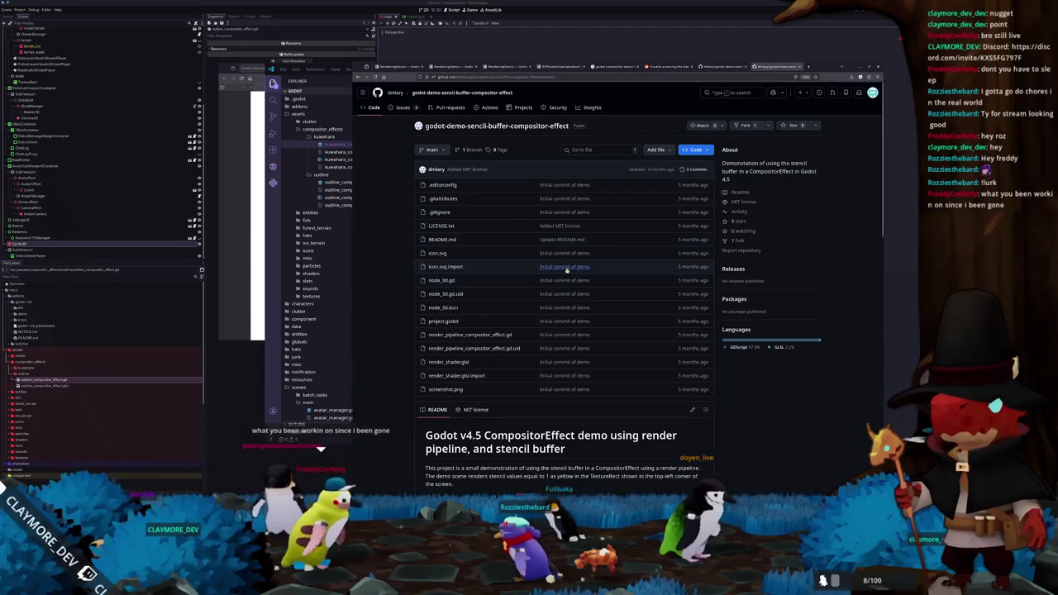
{"action": "scroll", "coordinate": [630, 162], "scroll_direction": "down", "scroll_amount": 1}
{"action": "scroll", "coordinate": [629, 162], "scroll_direction": "down", "scroll_amount": 5}
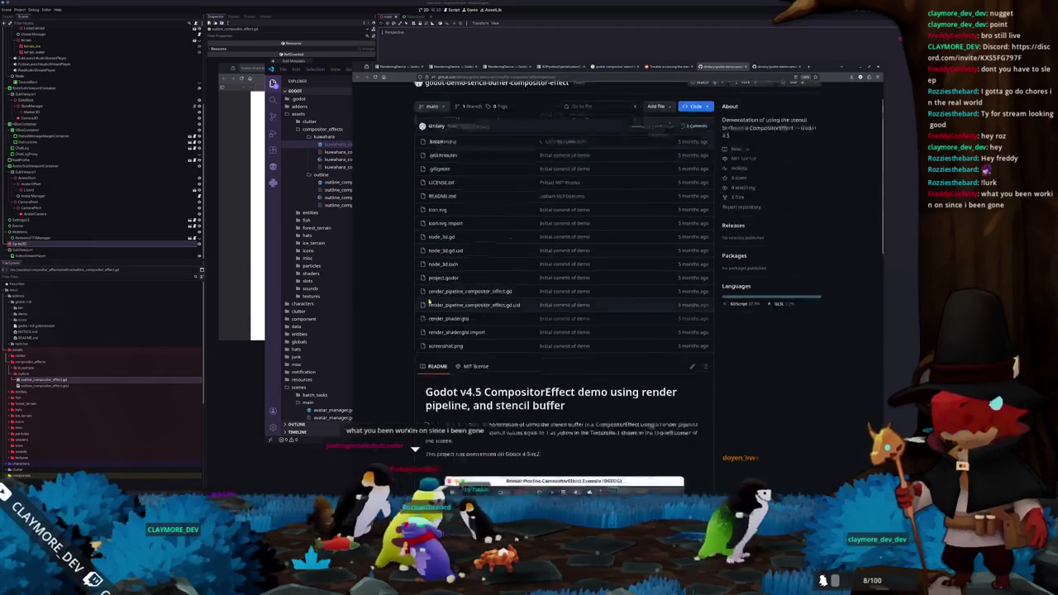
{"action": "scroll", "coordinate": [421, 296], "scroll_direction": "up", "scroll_amount": 4}
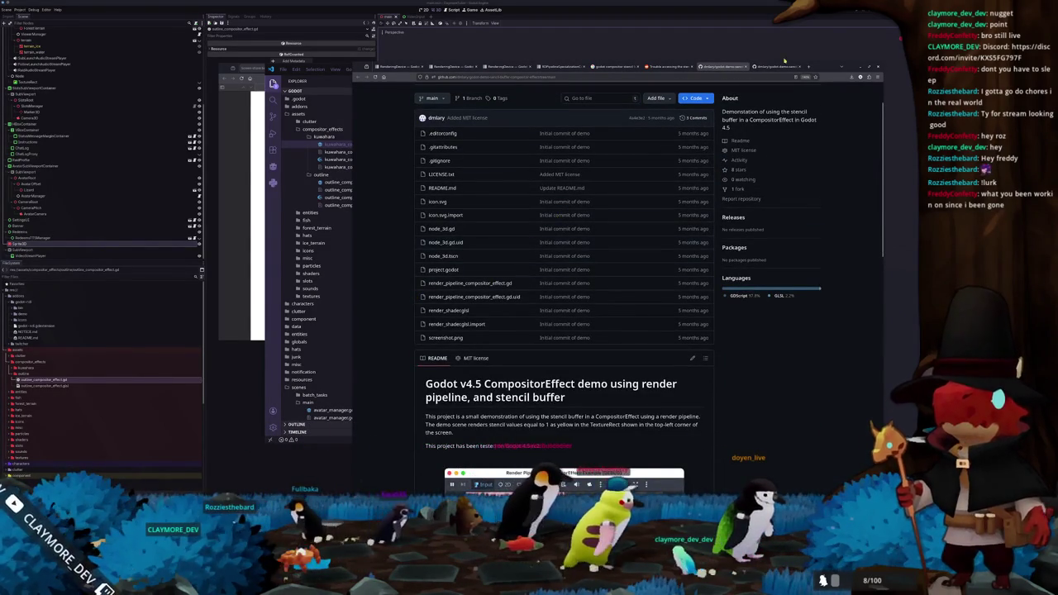
{"action": "scroll", "coordinate": [496, 272], "scroll_direction": "up", "scroll_amount": 2}
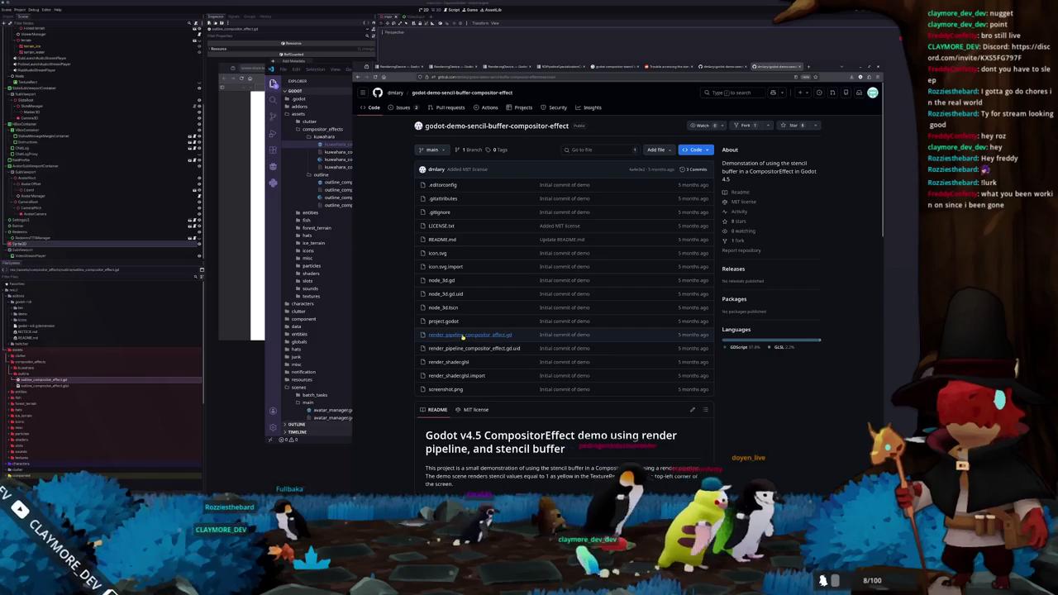
Step: Open render_pipeline_compositor_effect.gd and inspect how its render_pipeline_create call is built
{"action": "left_click", "coordinate": [492, 334]}
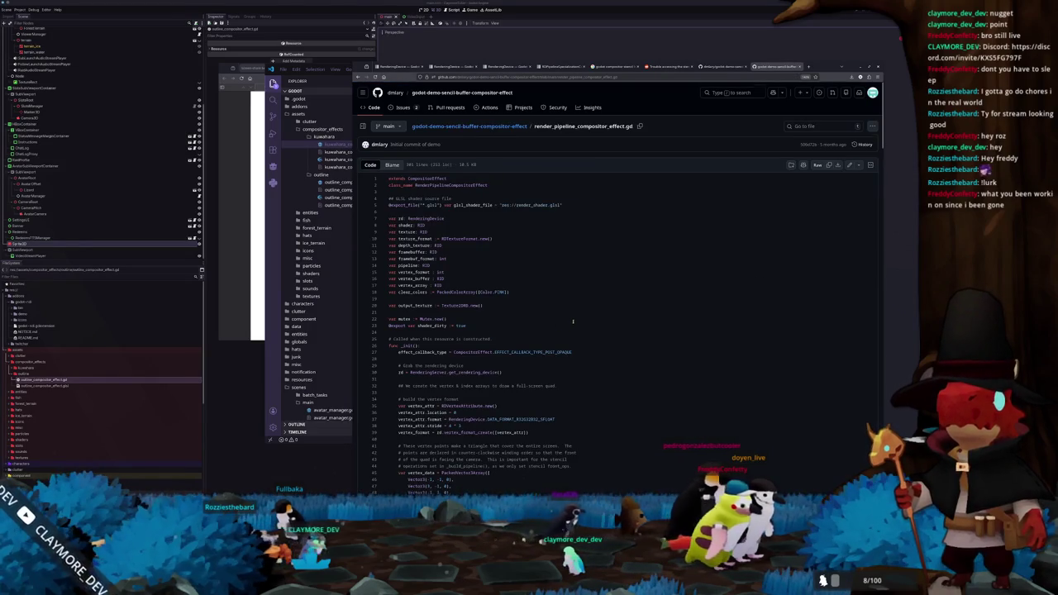
{"action": "scroll", "coordinate": [573, 322], "scroll_direction": "down", "scroll_amount": 5}
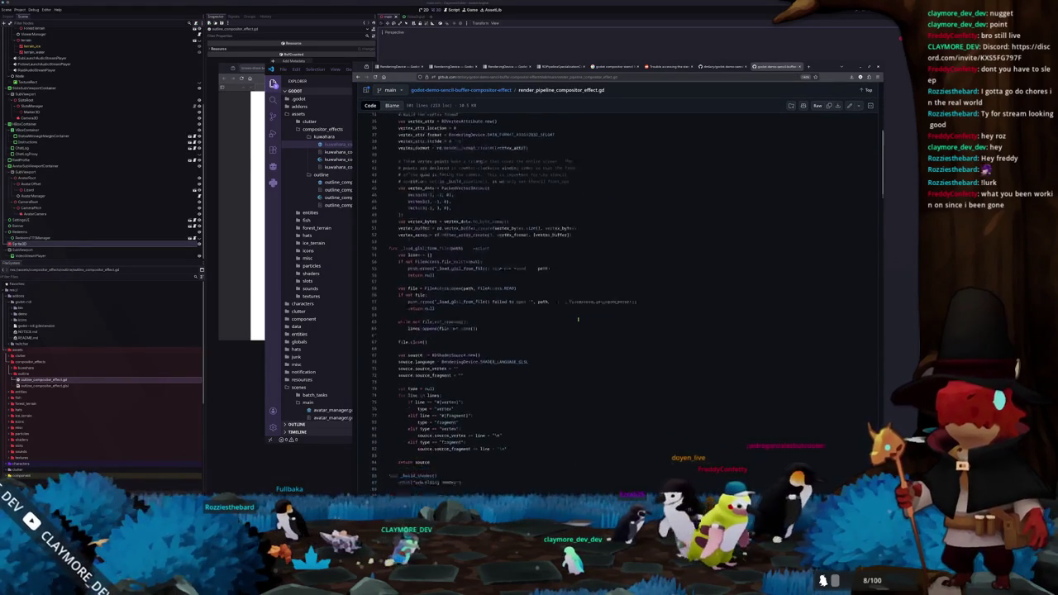
{"action": "scroll", "coordinate": [577, 319], "scroll_direction": "down", "scroll_amount": 8}
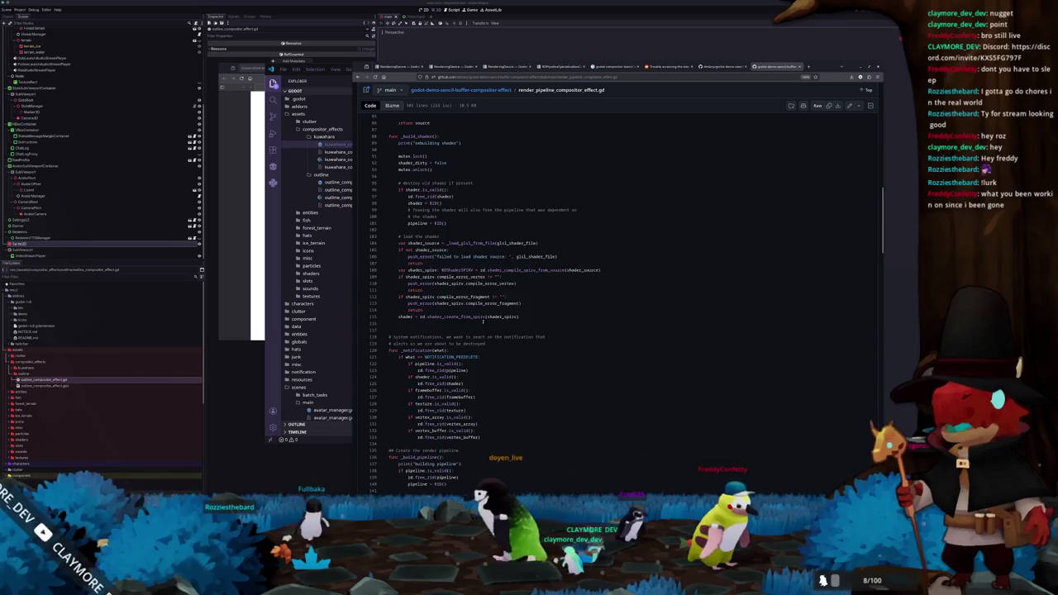
{"action": "scroll", "coordinate": [472, 321], "scroll_direction": "down", "scroll_amount": 10}
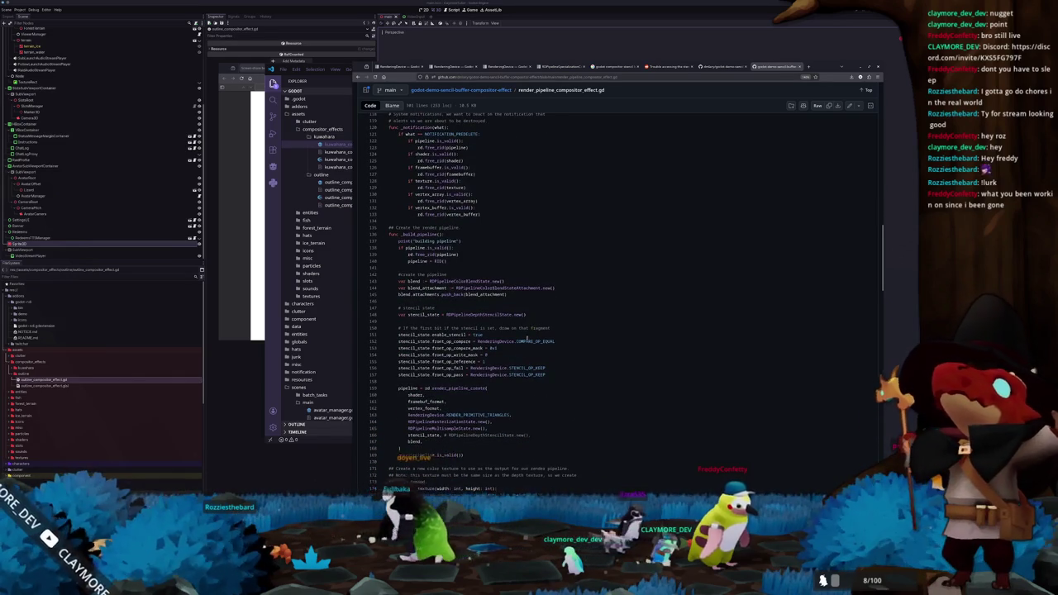
{"action": "left_click", "coordinate": [467, 387]}
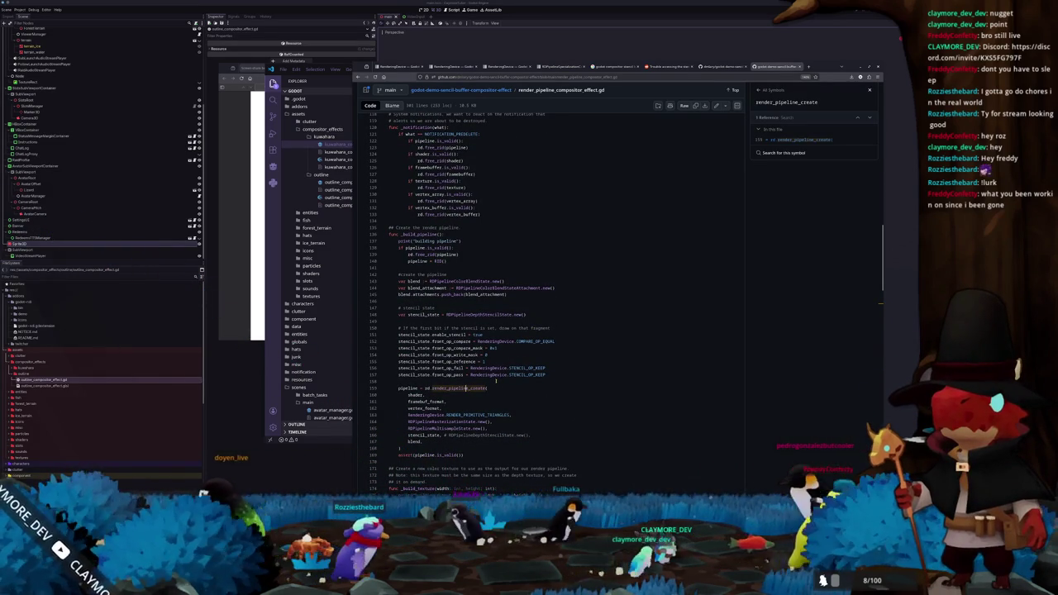
{"action": "scroll", "coordinate": [494, 384], "scroll_direction": "up", "scroll_amount": 5}
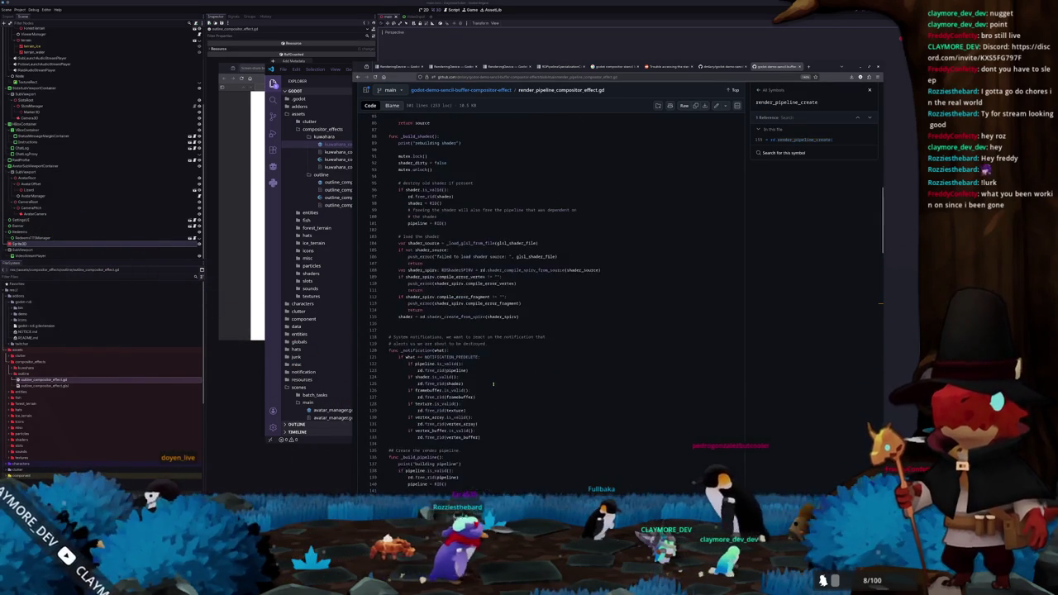
{"action": "scroll", "coordinate": [466, 323], "scroll_direction": "down", "scroll_amount": 7}
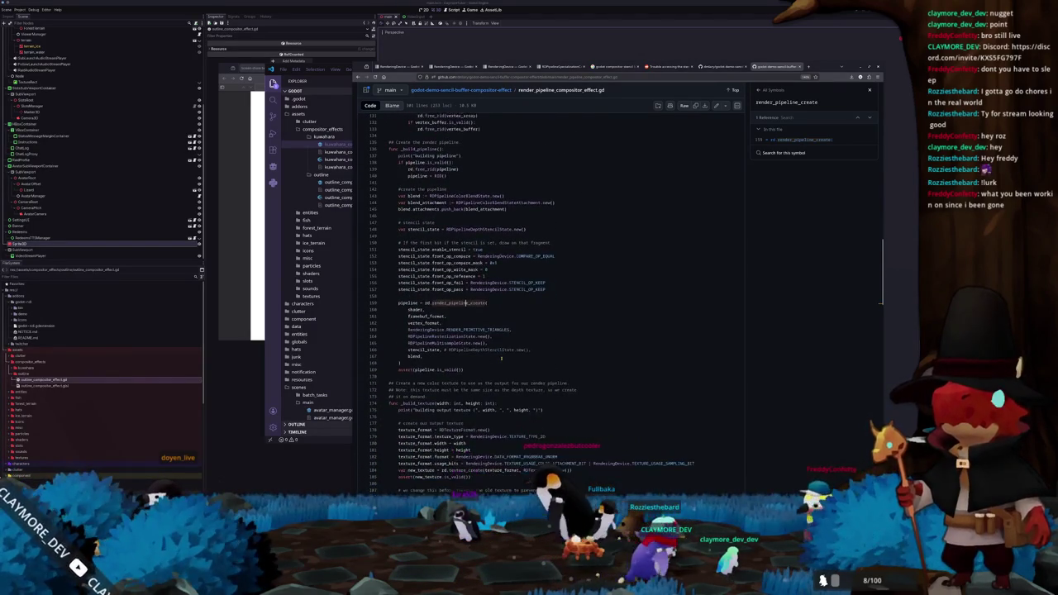
{"action": "left_click", "coordinate": [327, 435]}
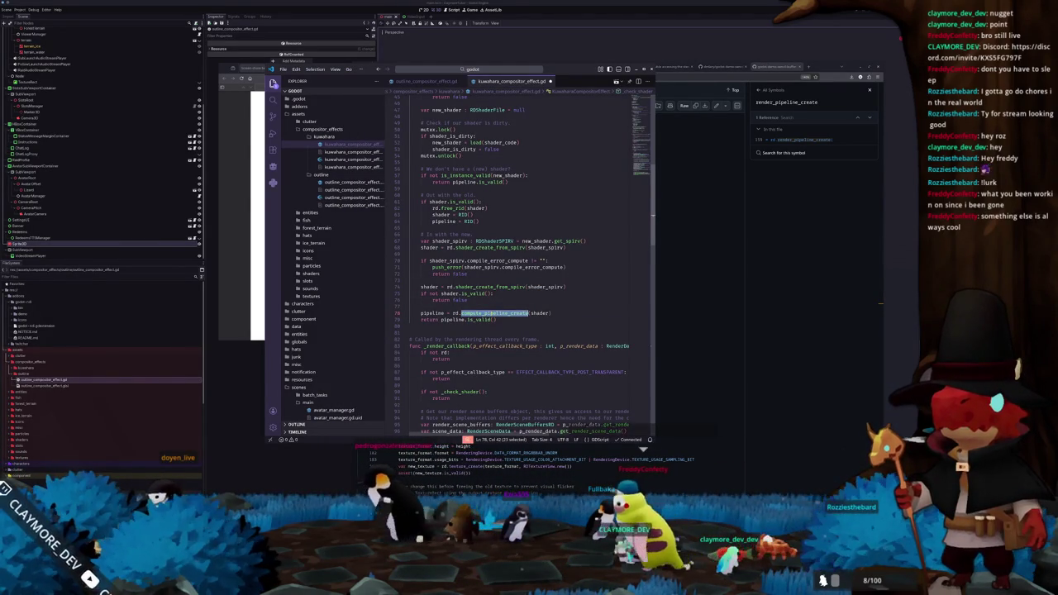
Step: Change line 78 to rd.render_pipeline_create(shader, …) via autocomplete, adding a comma after shader
{"action": "type", "text": "render"}
{"action": "key", "text": "Return"}
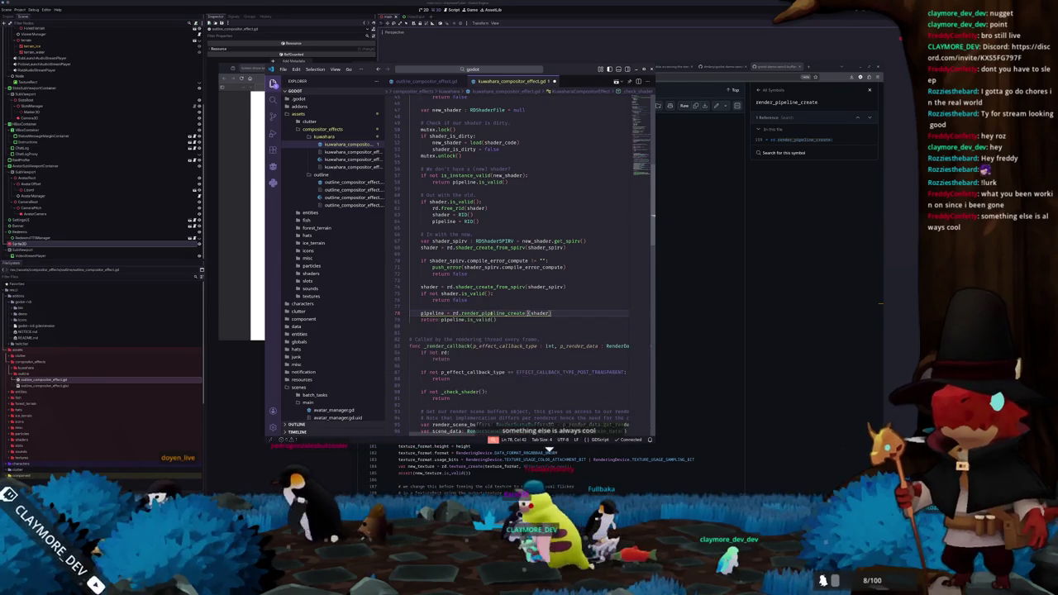
{"action": "key", "text": "ctrl+Right"}
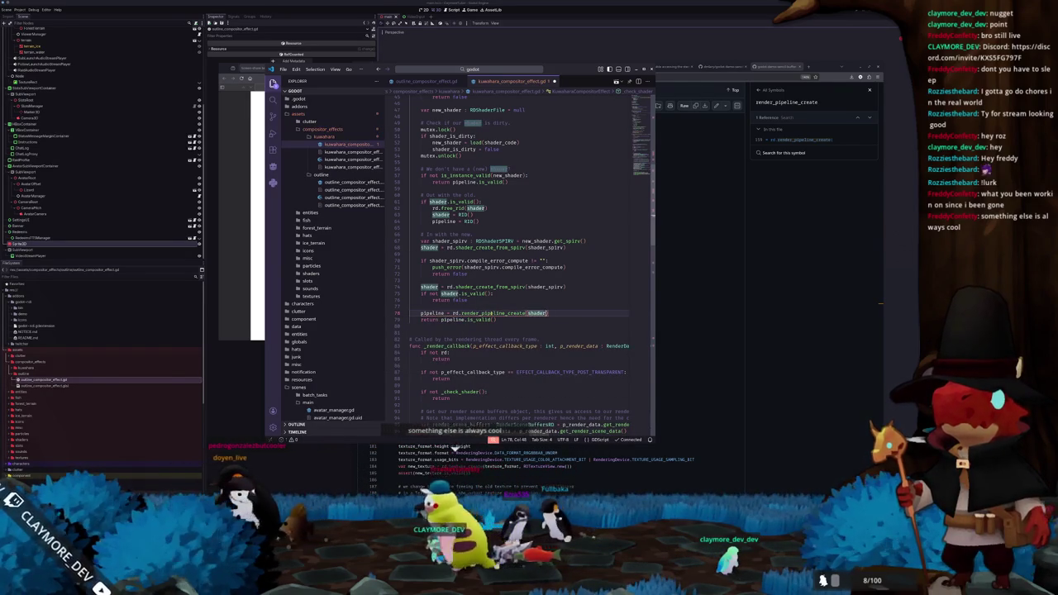
{"action": "type", "text": ","}
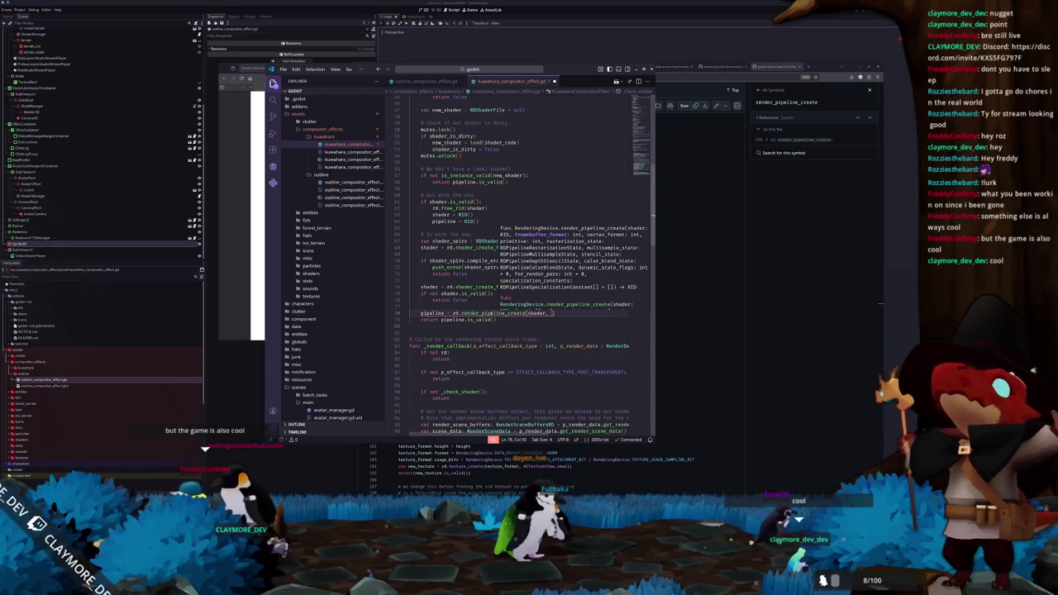
{"action": "left_click", "coordinate": [725, 230]}
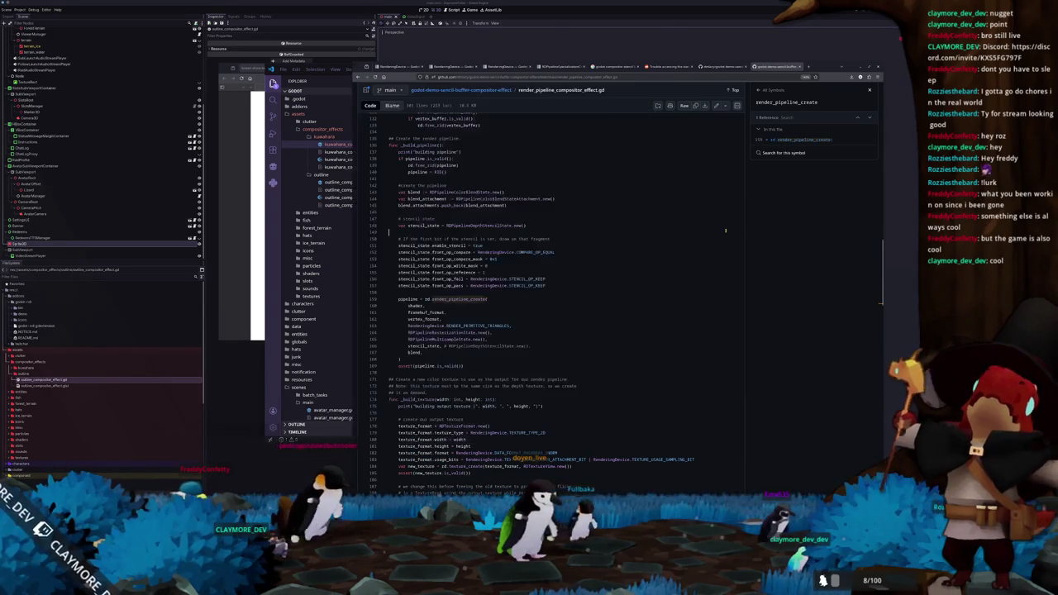
Step: Narrow the browser window and return to the demo repository's root file list
{"action": "scroll", "coordinate": [547, 312], "scroll_direction": "down", "scroll_amount": 3}
{"action": "scroll", "coordinate": [547, 312], "scroll_direction": "down", "scroll_amount": 2}
{"action": "mouse_move", "coordinate": [351, 308]}
{"action": "left_mouse_down"}
{"action": "mouse_move", "coordinate": [495, 308]}
{"action": "mouse_move", "coordinate": [486, 309]}
{"action": "left_mouse_up"}
{"action": "scroll", "coordinate": [606, 333], "scroll_direction": "up", "scroll_amount": 8}
{"action": "left_click", "coordinate": [595, 90]}
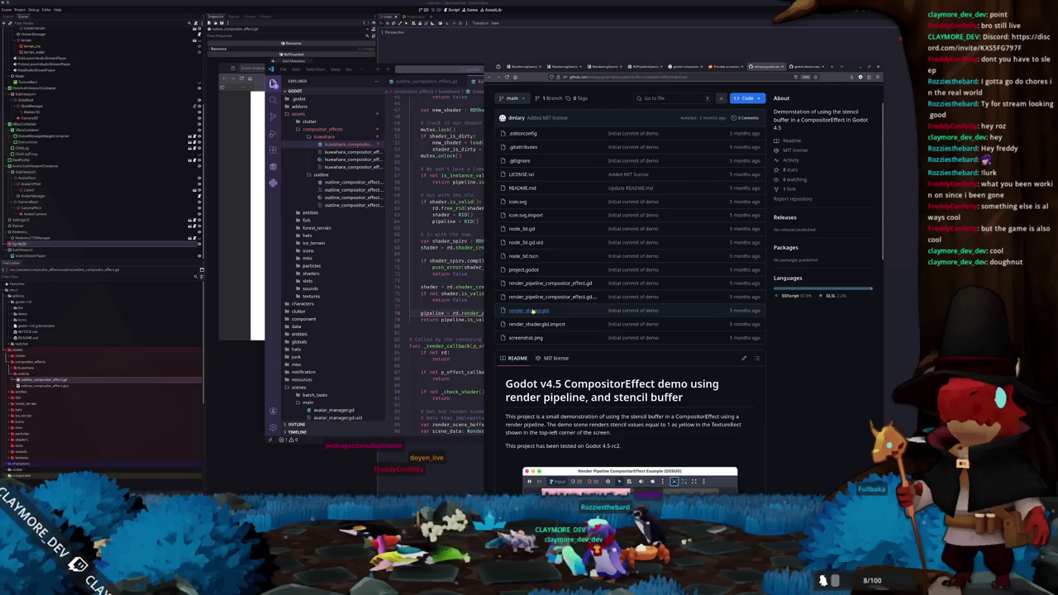
Step: Read render_shader.glsl, then go back to the README's screenshot and Scene Breakdown
{"action": "left_click", "coordinate": [533, 310]}
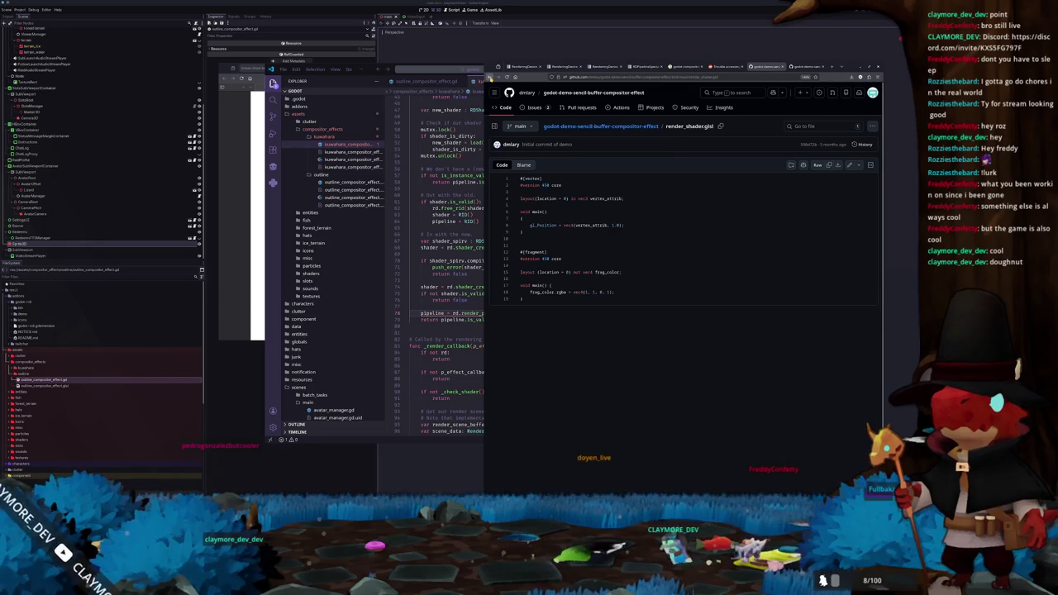
{"action": "left_click", "coordinate": [490, 76]}
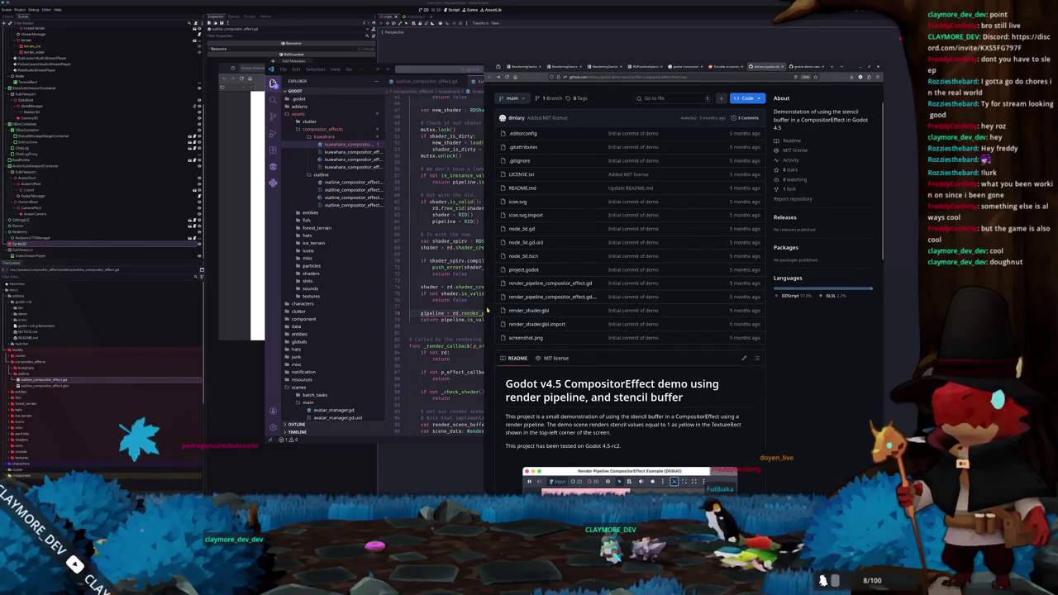
{"action": "left_click_drag", "start_coordinate": [483, 313], "coordinate": [405, 312]}
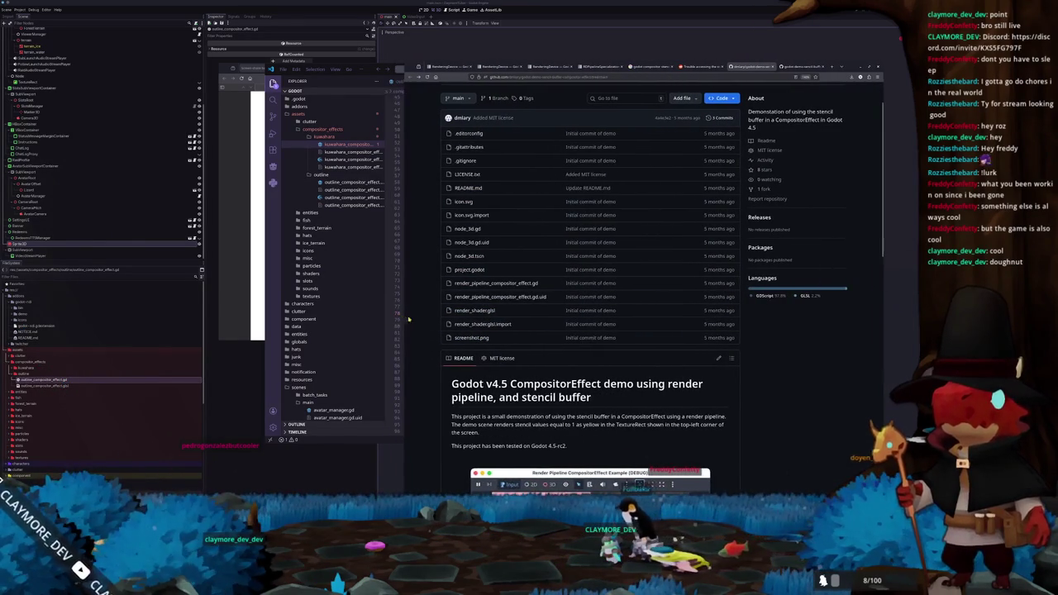
{"action": "scroll", "coordinate": [455, 318], "scroll_direction": "down", "scroll_amount": 5}
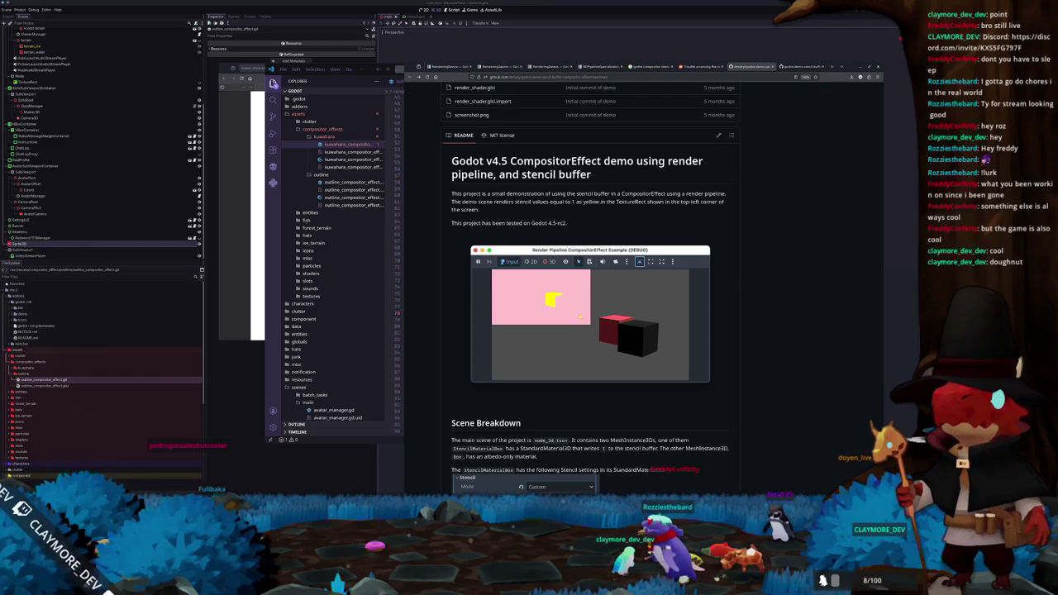
{"action": "scroll", "coordinate": [435, 365], "scroll_direction": "down", "scroll_amount": 5}
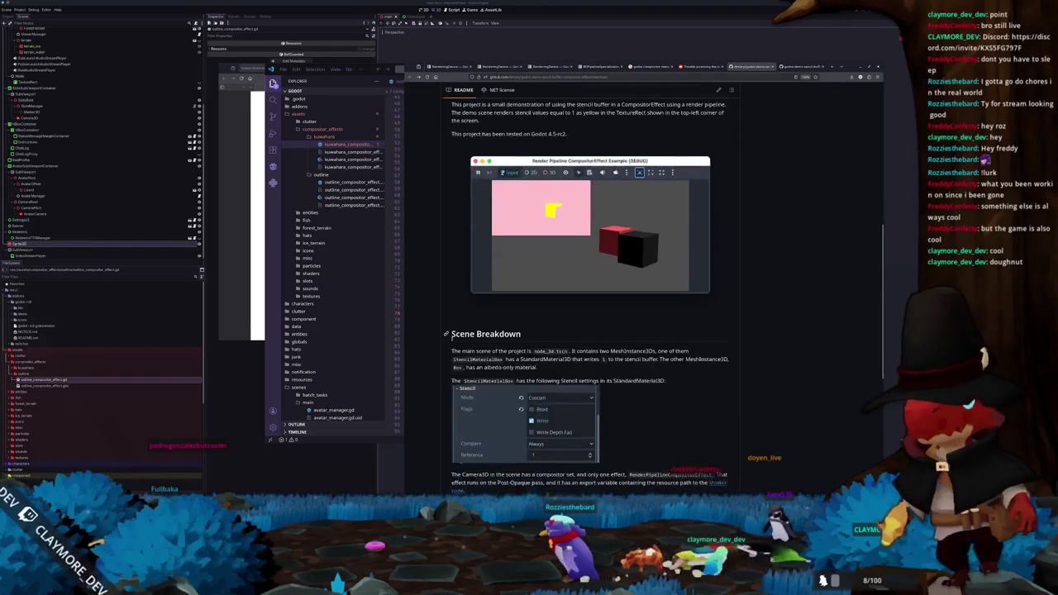
{"action": "scroll", "coordinate": [436, 364], "scroll_direction": "down", "scroll_amount": 2}
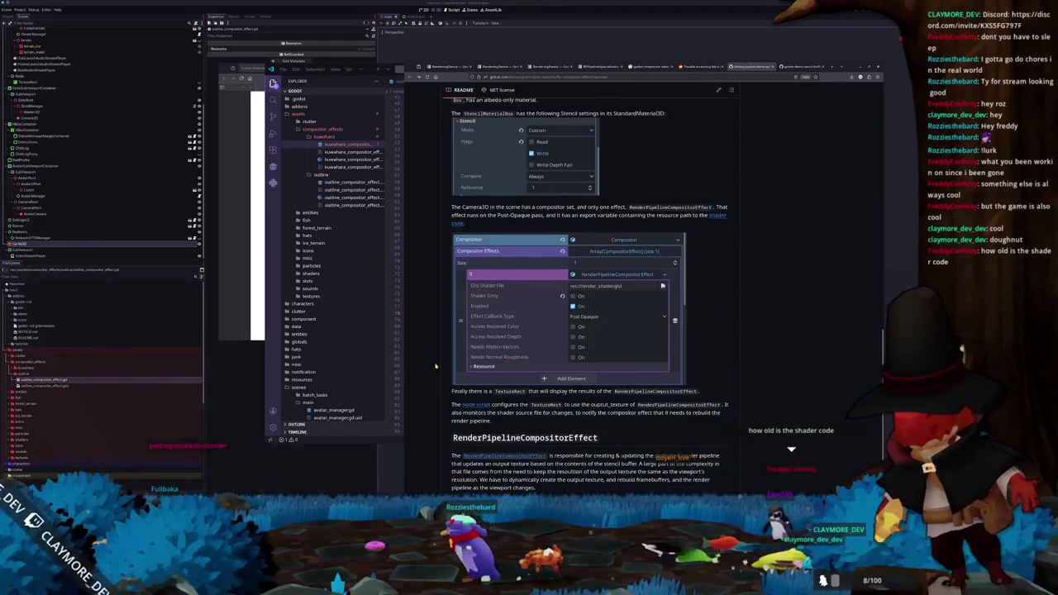
{"action": "scroll", "coordinate": [430, 365], "scroll_direction": "down", "scroll_amount": 2}
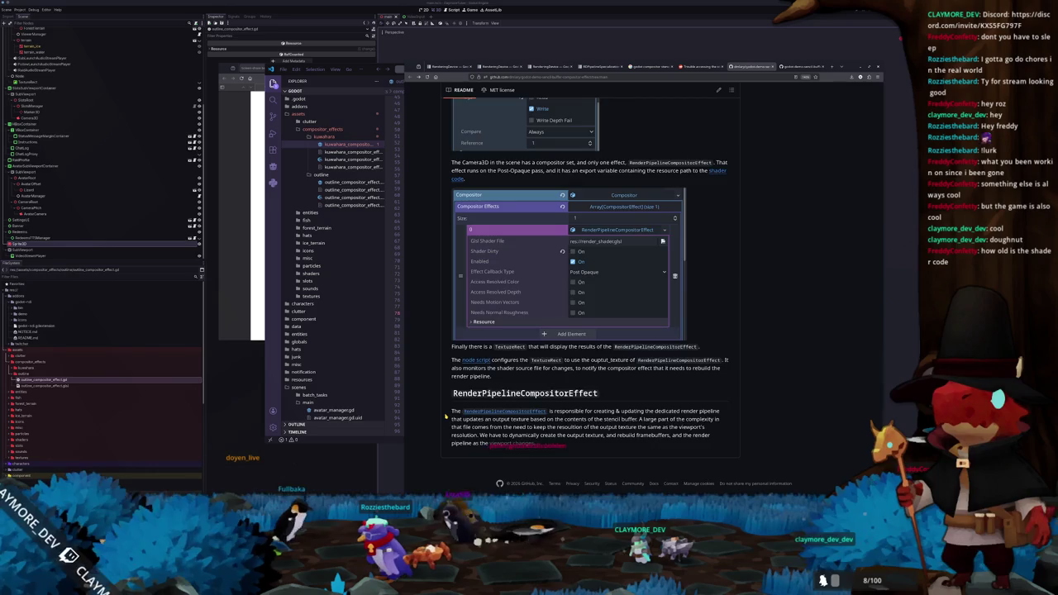
{"action": "scroll", "coordinate": [446, 417], "scroll_direction": "up", "scroll_amount": 10}
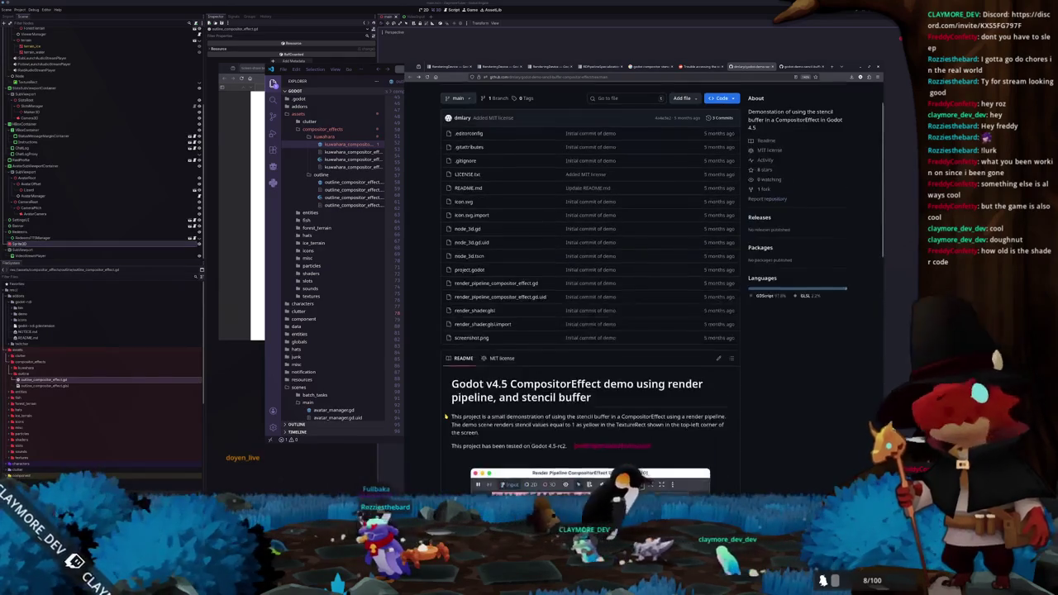
{"action": "scroll", "coordinate": [446, 417], "scroll_direction": "up", "scroll_amount": 1}
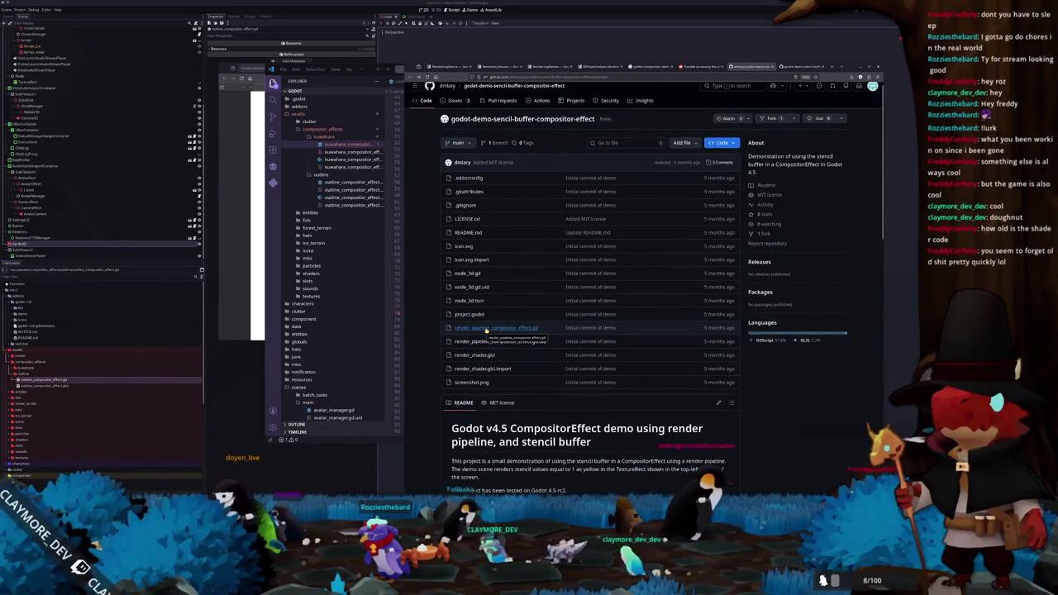
Step: Open render_shader.glsl in the demo repo, then view the render_pipeline_compositor_effect.gd code
{"action": "left_click", "coordinate": [475, 355]}
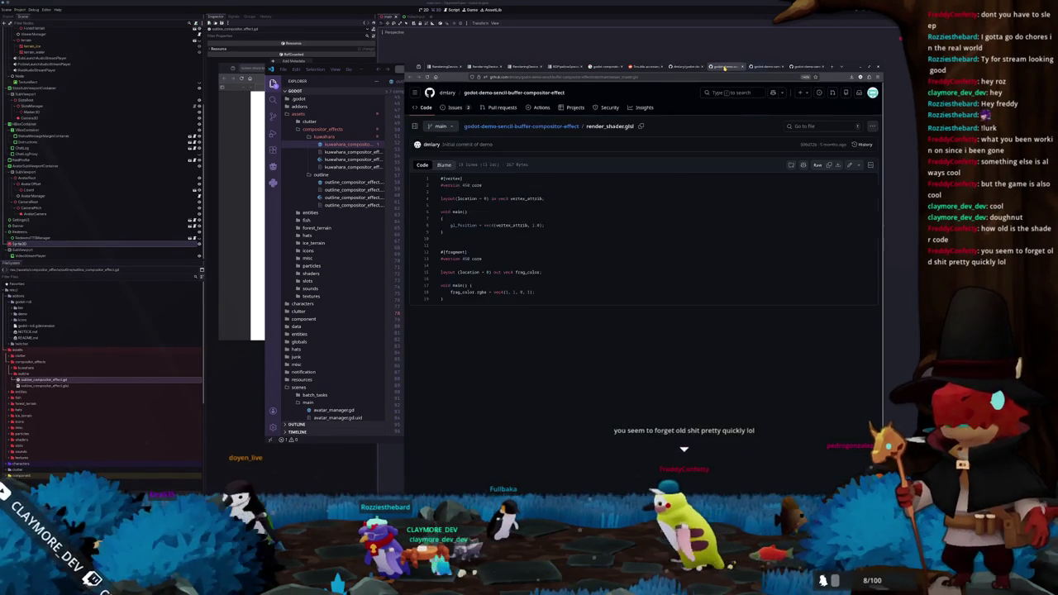
{"action": "left_click", "coordinate": [770, 66]}
{"action": "scroll", "coordinate": [599, 257], "scroll_direction": "down", "scroll_amount": 15}
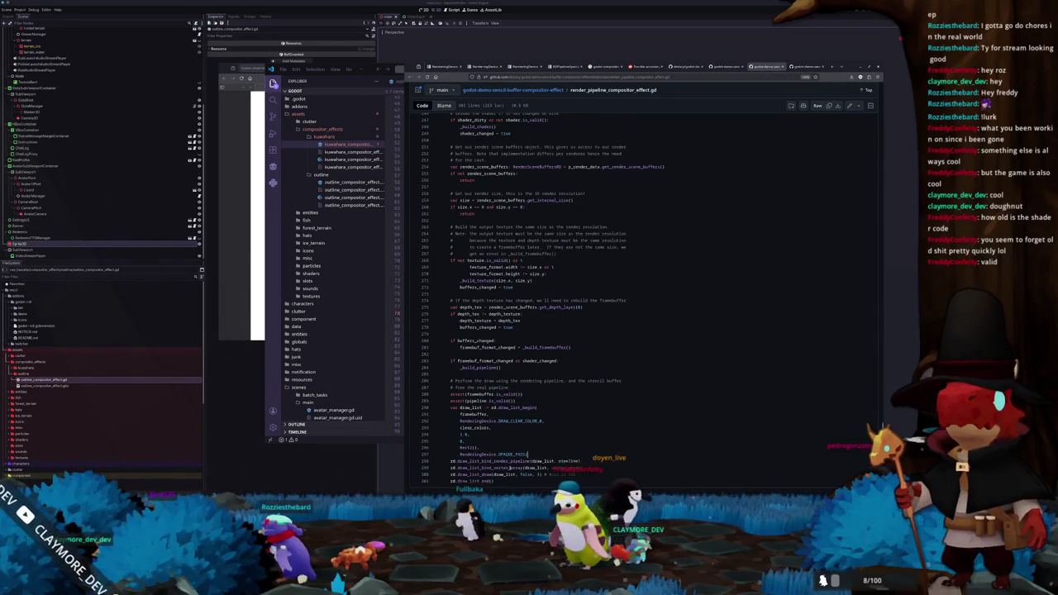
Step: Show the draw_list definition and references at lines 300–301, then open a blank browser tab
{"action": "mouse_move", "coordinate": [505, 482]}
{"action": "left_mouse_down"}
{"action": "mouse_move", "coordinate": [463, 441]}
{"action": "mouse_move", "coordinate": [500, 476]}
{"action": "left_mouse_up"}
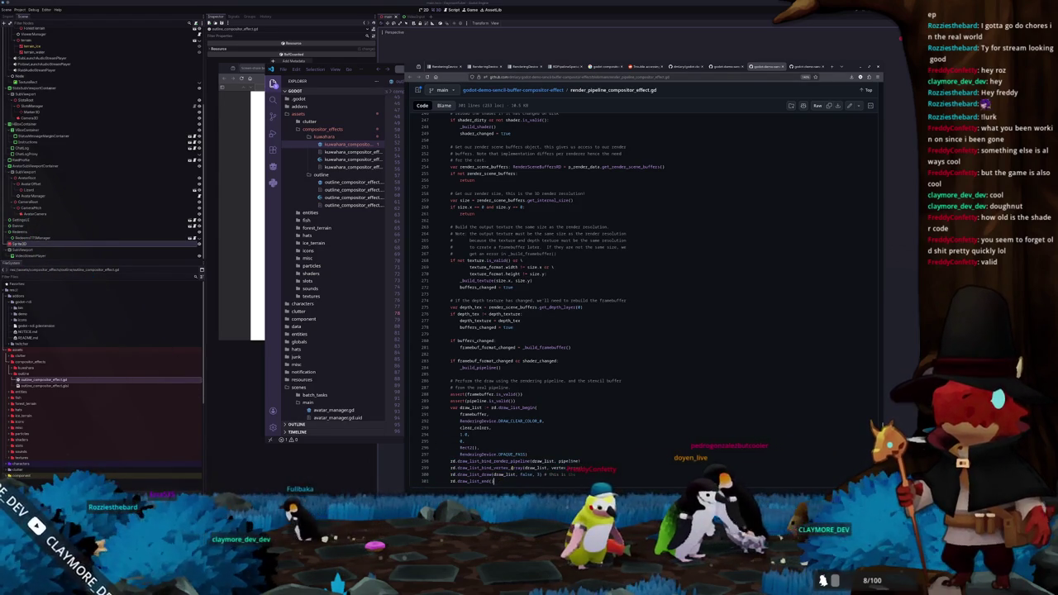
{"action": "left_click", "coordinate": [500, 475]}
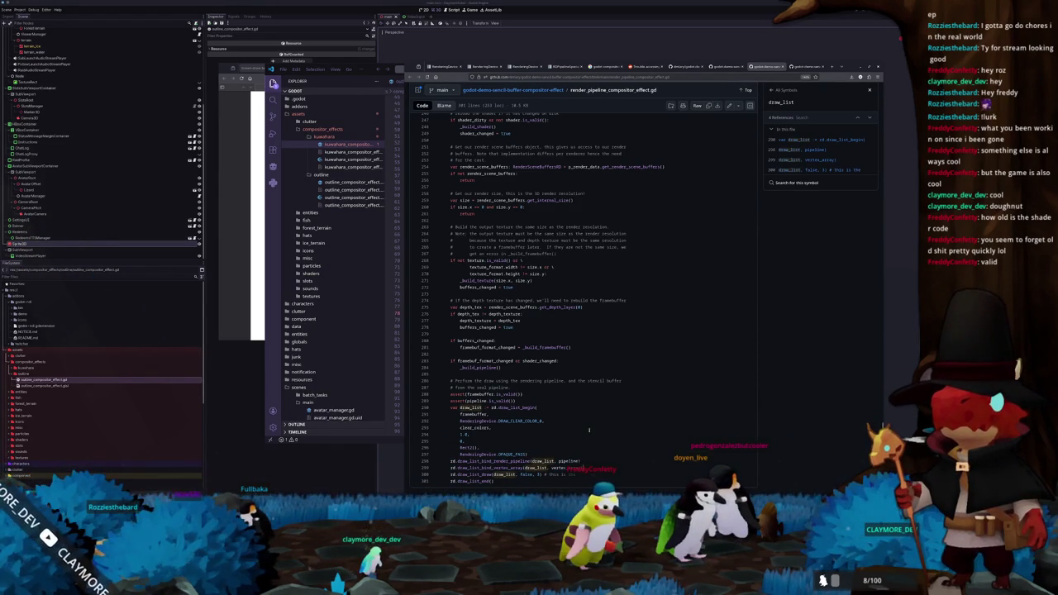
{"action": "left_click", "coordinate": [818, 66]}
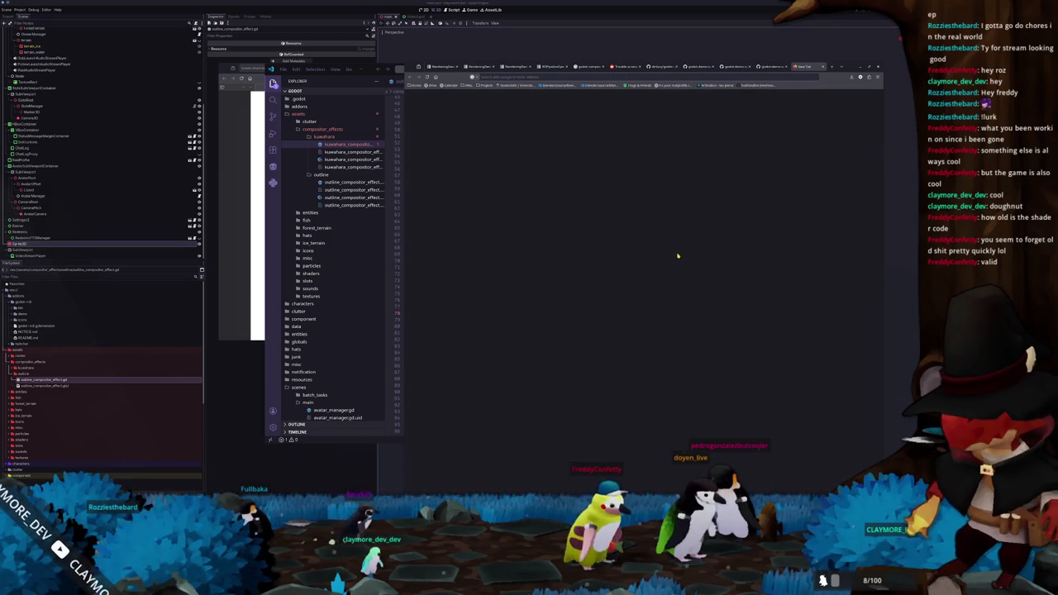
Step: Search Google for 'godot stencil buffer in com…' and expand the full AI Overview
{"action": "type", "text": "godot sten"}
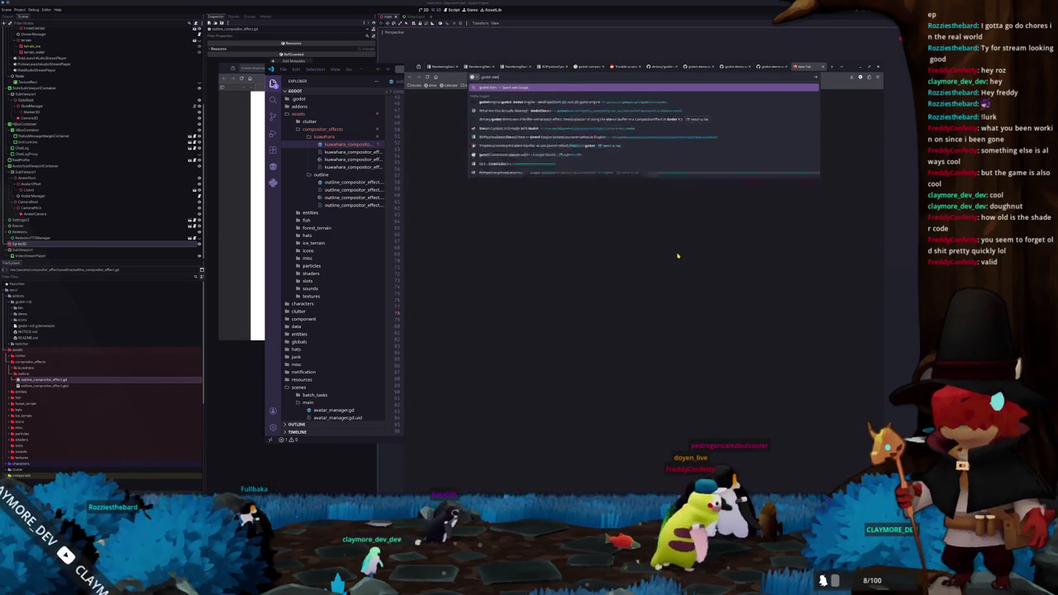
{"action": "type", "text": "cil buffer in compositor effe"}
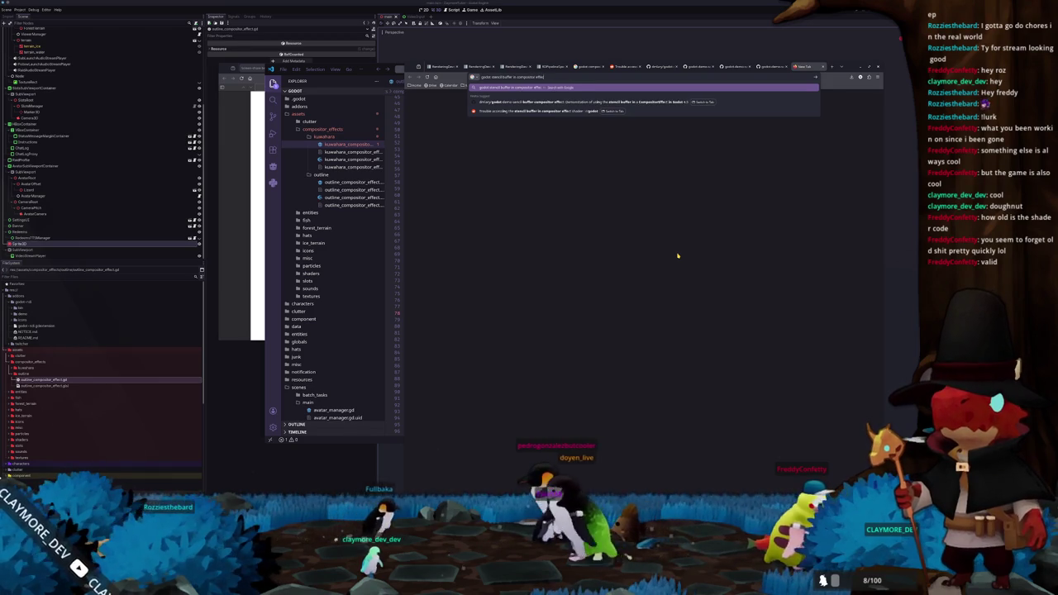
{"action": "key", "text": "Return"}
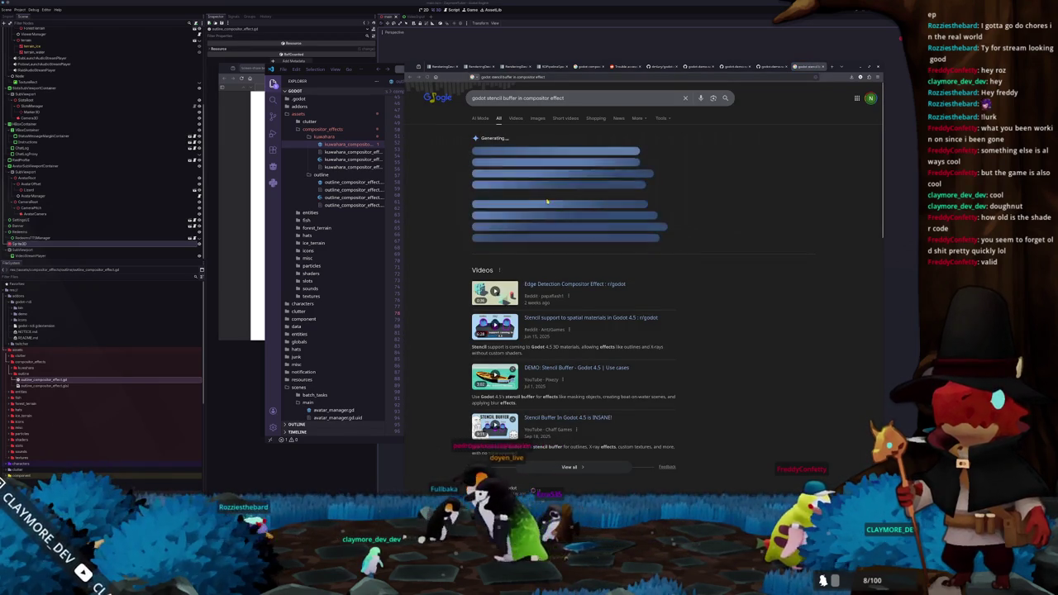
{"action": "left_click", "coordinate": [504, 239]}
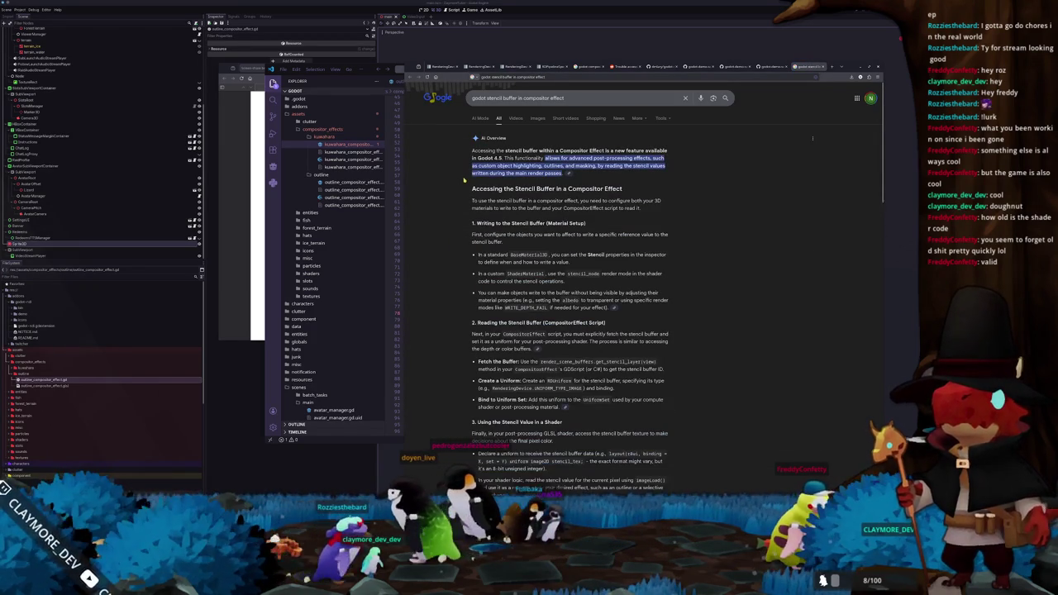
{"action": "scroll", "coordinate": [455, 190], "scroll_direction": "down", "scroll_amount": 1}
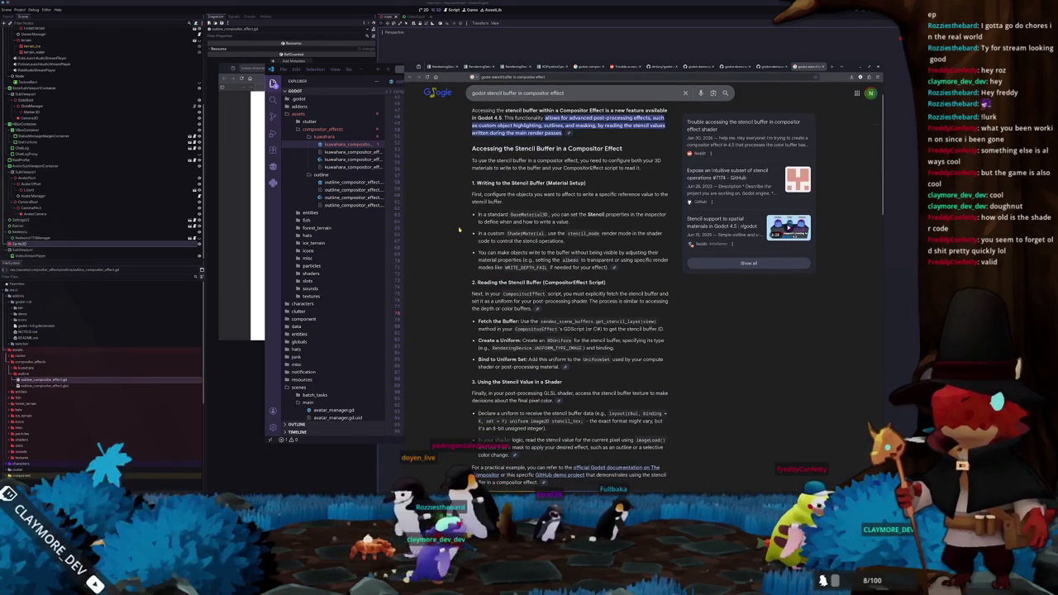
{"action": "scroll", "coordinate": [458, 225], "scroll_direction": "down", "scroll_amount": 3}
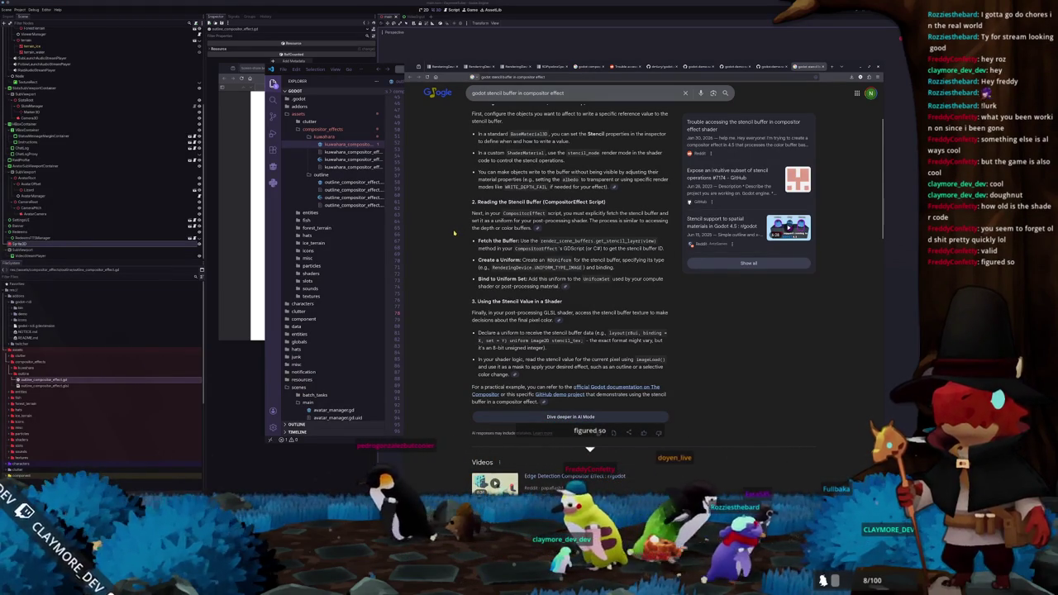
Step: Select render_scene_buffers in the AI Overview and search Google for it
{"action": "double_click", "coordinate": [618, 240]}
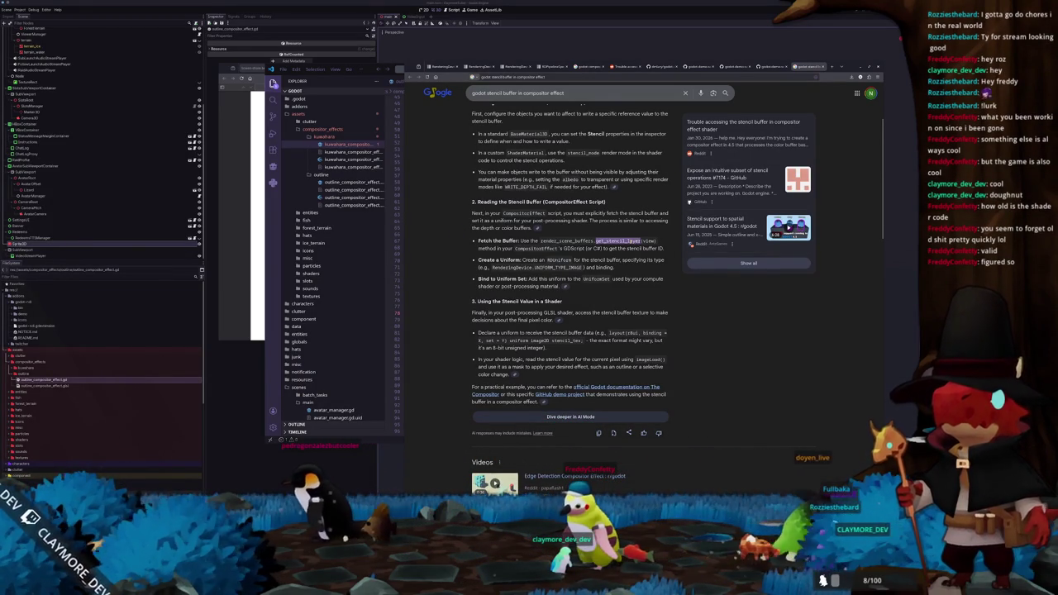
{"action": "double_click", "coordinate": [566, 241]}
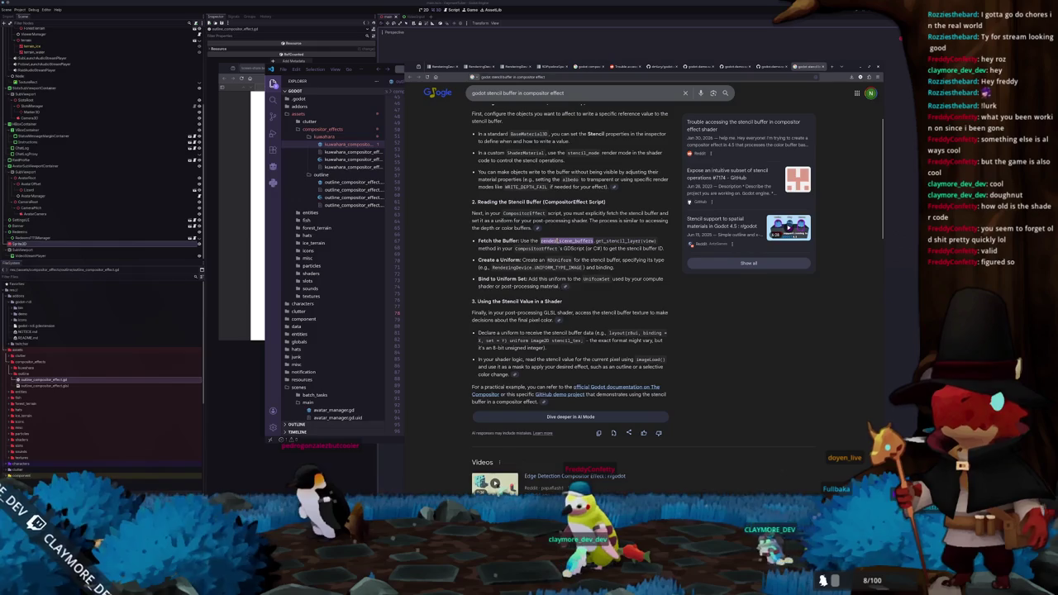
{"action": "right_click", "coordinate": [562, 242]}
{"action": "left_click", "coordinate": [565, 288]}
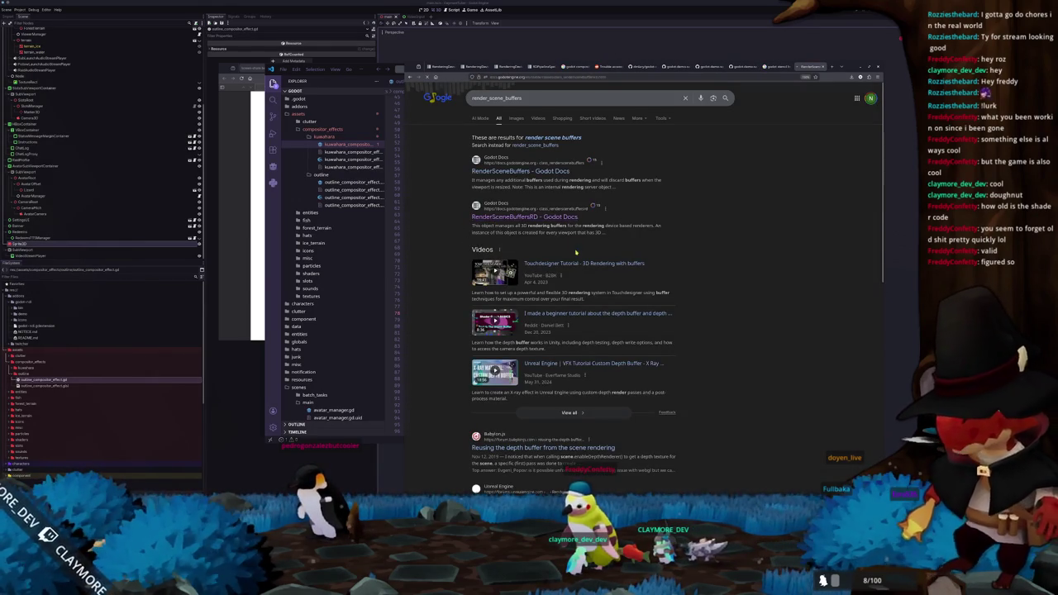
Step: Open the RenderSceneBuffersRD docs page and scan its Methods table
{"action": "left_click", "coordinate": [494, 217]}
{"action": "scroll", "coordinate": [567, 252], "scroll_direction": "down", "scroll_amount": 5}
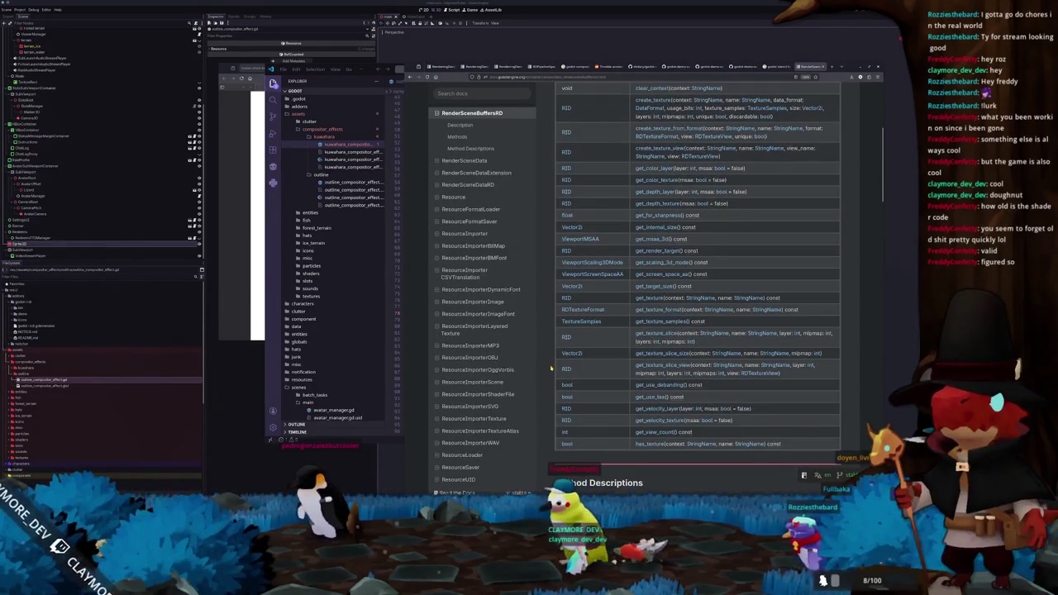
{"action": "scroll", "coordinate": [550, 368], "scroll_direction": "up", "scroll_amount": 1}
{"action": "scroll", "coordinate": [481, 290], "scroll_direction": "up", "scroll_amount": 15}
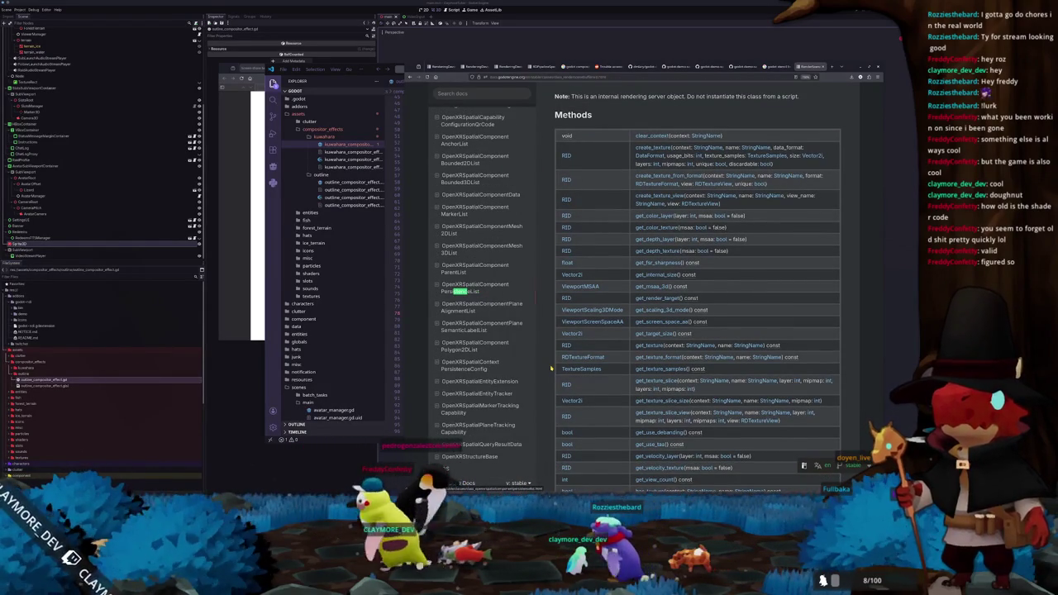
{"action": "scroll", "coordinate": [480, 289], "scroll_direction": "down", "scroll_amount": 10}
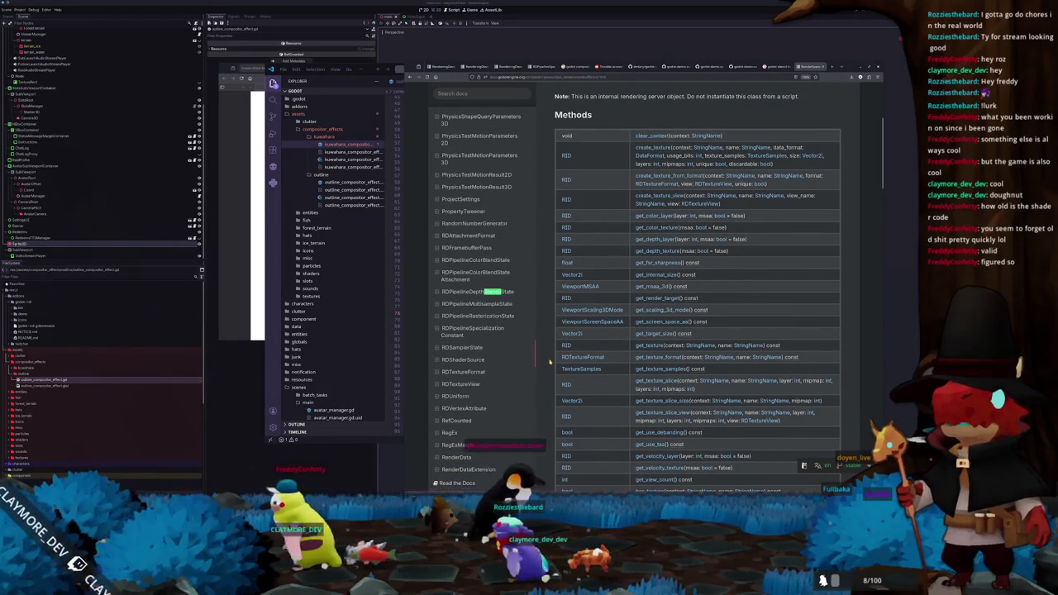
{"action": "scroll", "coordinate": [549, 364], "scroll_direction": "up", "scroll_amount": 2}
{"action": "scroll", "coordinate": [550, 361], "scroll_direction": "up", "scroll_amount": 3}
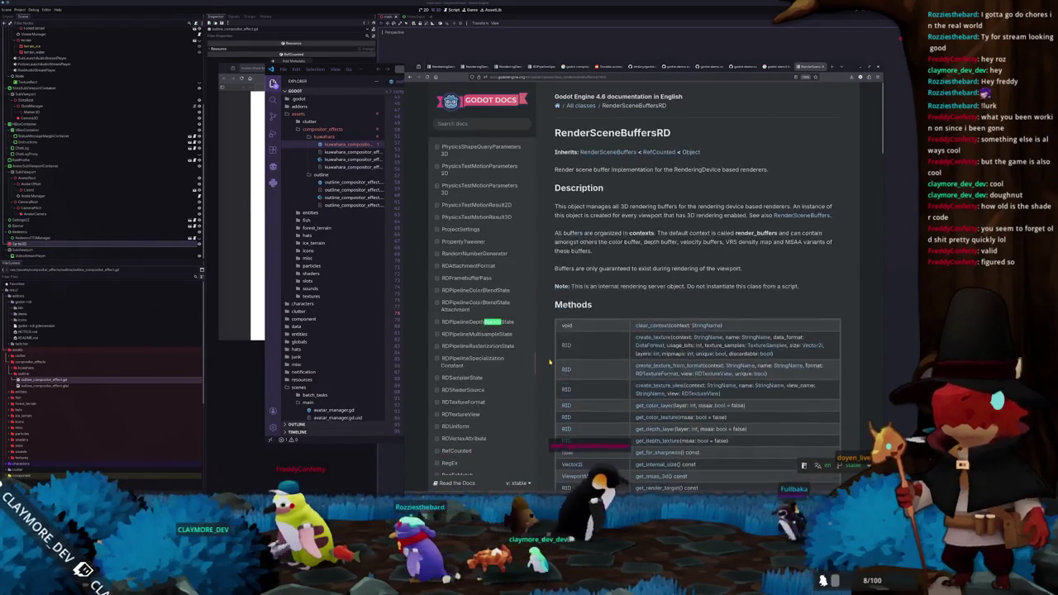
Step: Check the RenderSceneBuffers parent class page, return to RenderSceneBuffersRD, then go back to the search results
{"action": "left_click", "coordinate": [800, 214]}
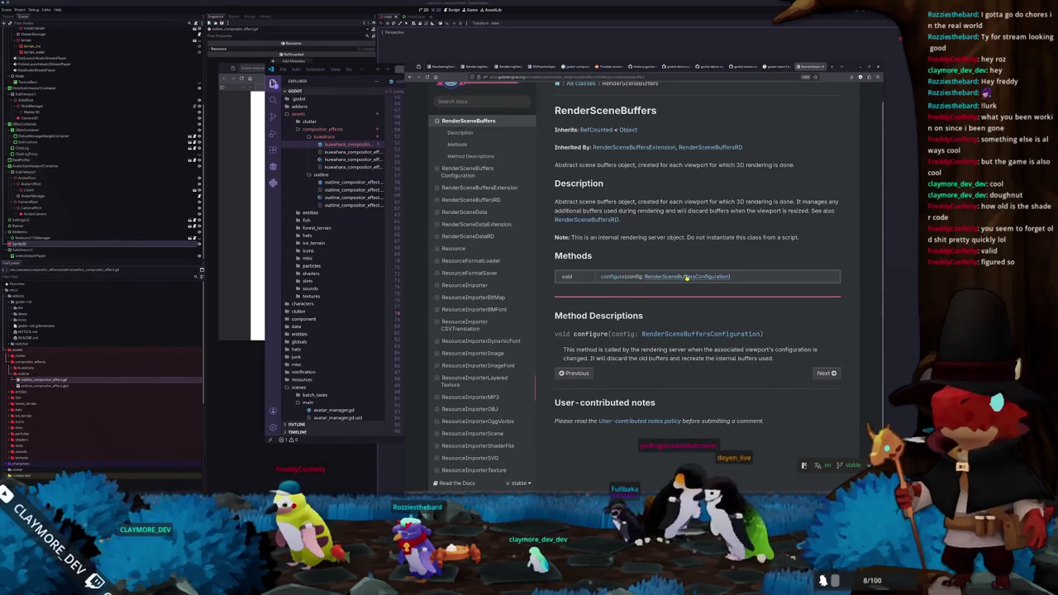
{"action": "left_click", "coordinate": [581, 220]}
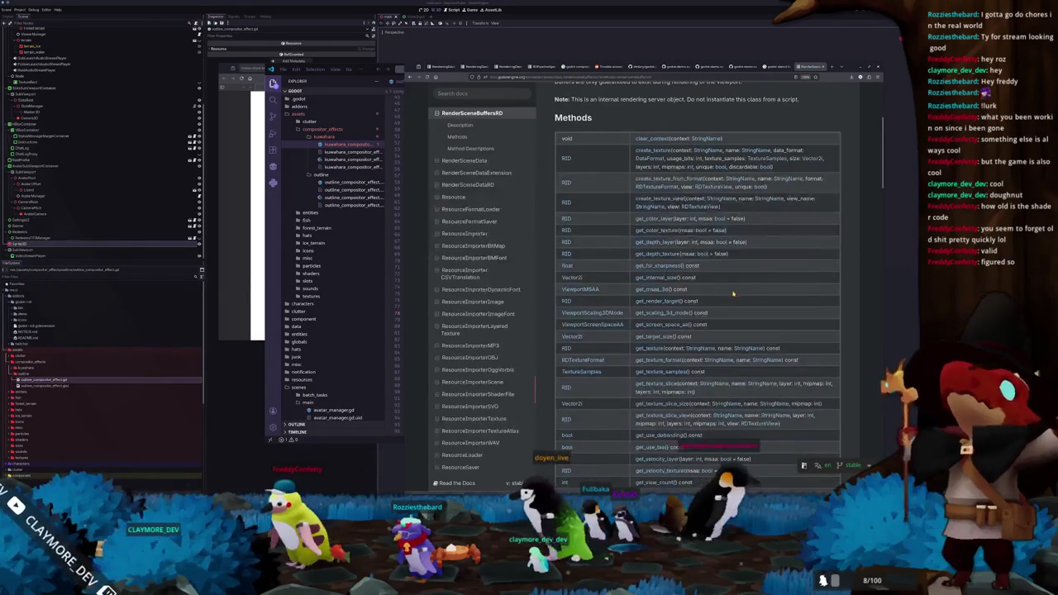
{"action": "scroll", "coordinate": [776, 277], "scroll_direction": "down", "scroll_amount": 1}
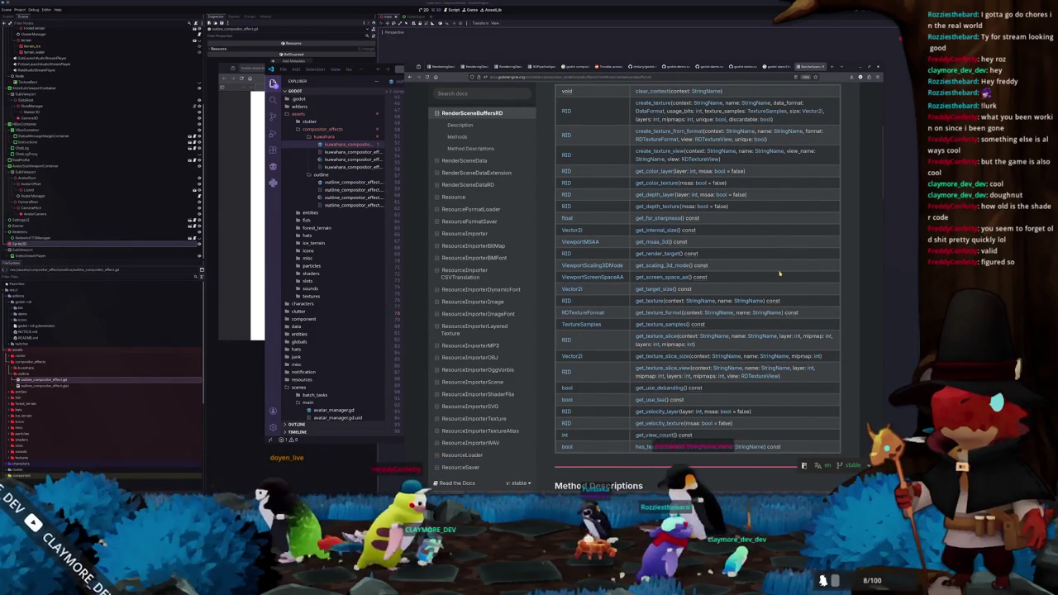
{"action": "scroll", "coordinate": [780, 273], "scroll_direction": "up", "scroll_amount": 2}
{"action": "scroll", "coordinate": [779, 274], "scroll_direction": "down", "scroll_amount": 1}
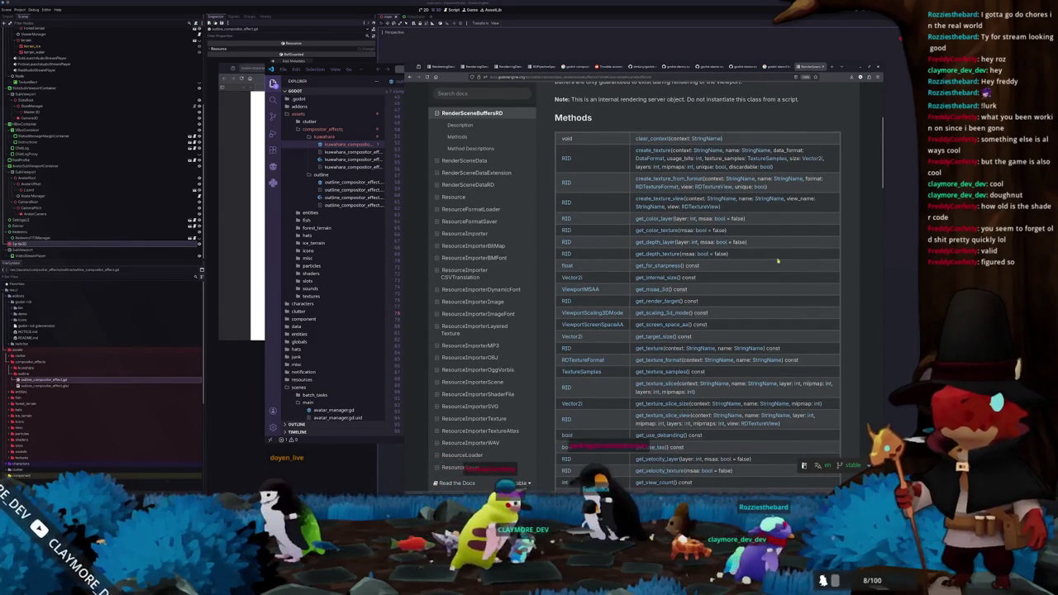
{"action": "left_click", "coordinate": [777, 66]}
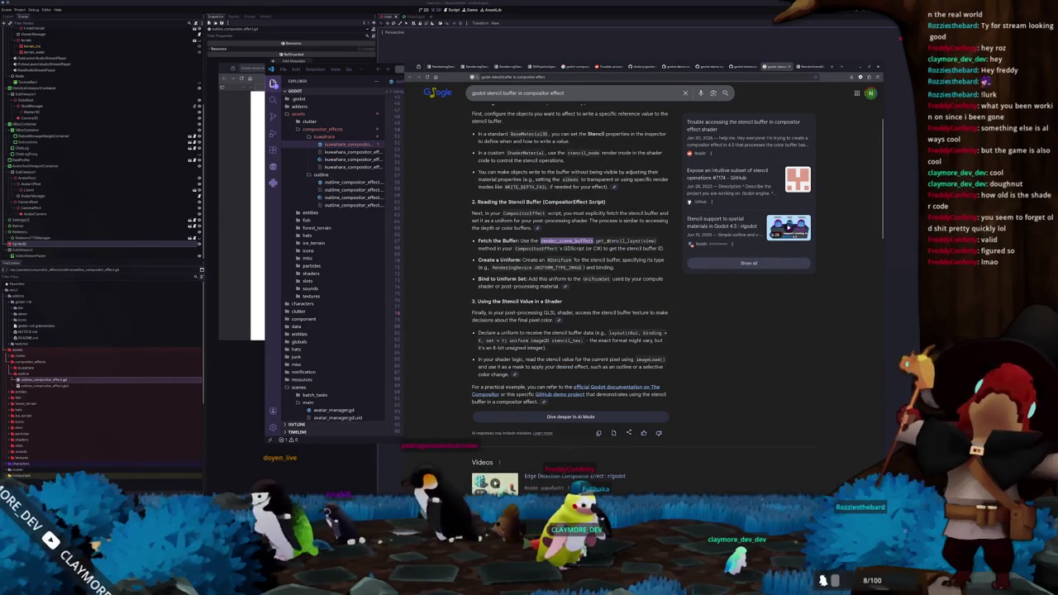
Step: Open GitHub issue #110629 'CompositorEffect not getting accurate stencil buffer' from the results
{"action": "double_click", "coordinate": [618, 241]}
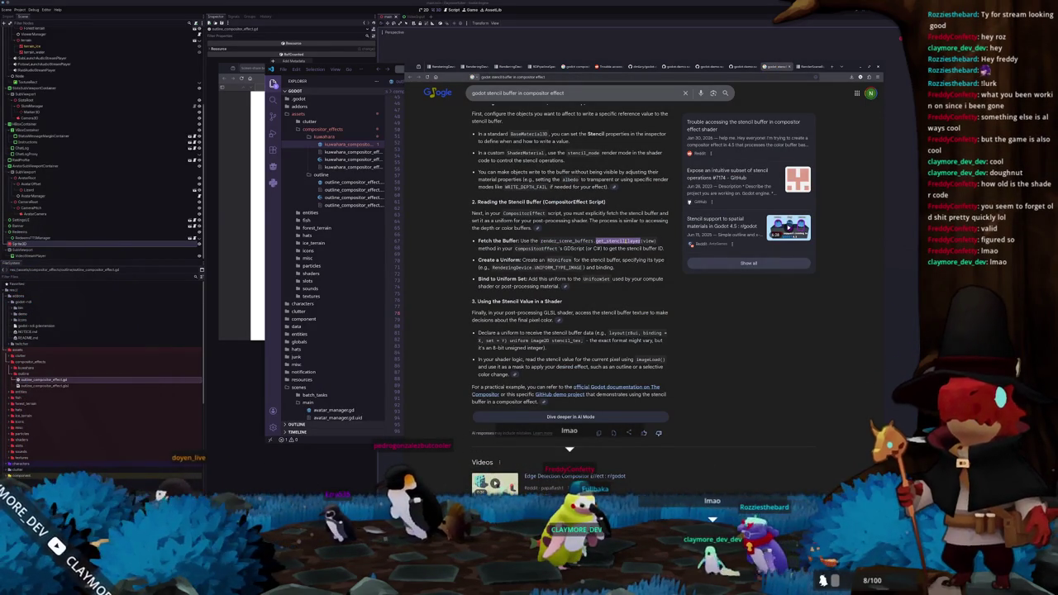
{"action": "scroll", "coordinate": [439, 292], "scroll_direction": "down", "scroll_amount": 3}
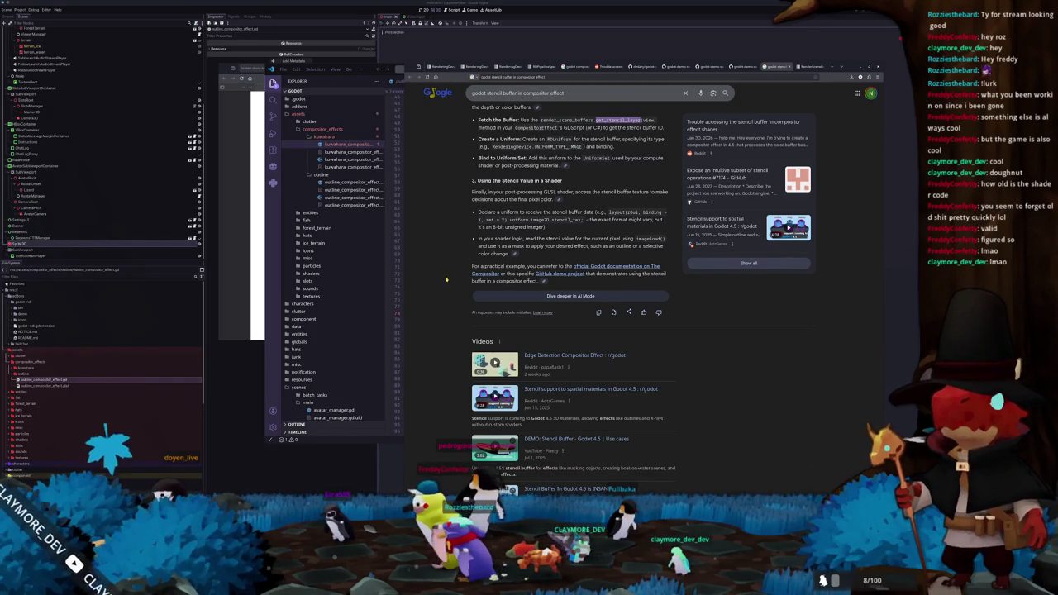
{"action": "scroll", "coordinate": [445, 278], "scroll_direction": "up", "scroll_amount": 2}
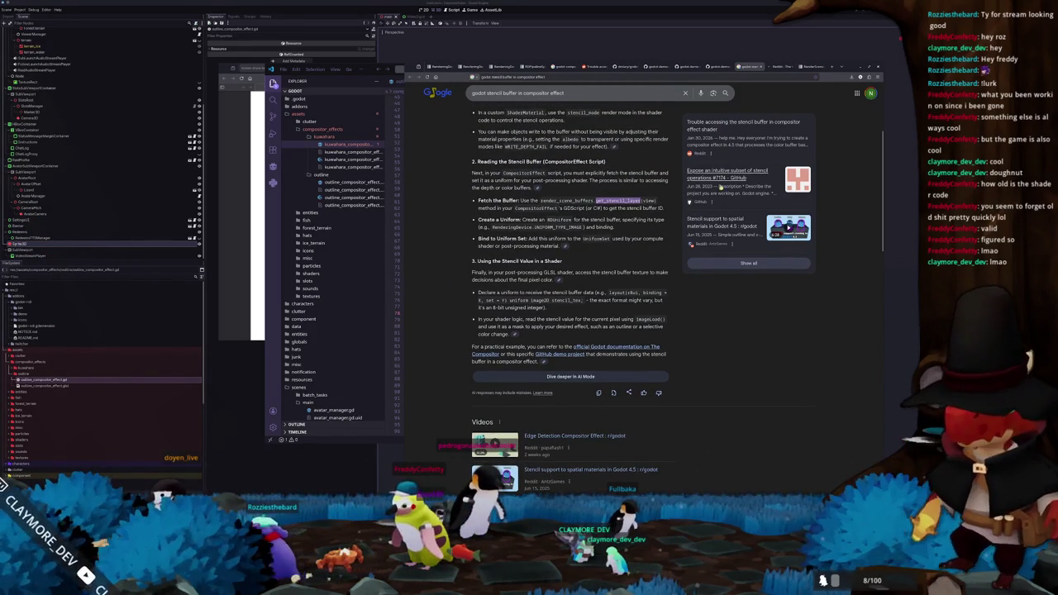
{"action": "scroll", "coordinate": [453, 292], "scroll_direction": "down", "scroll_amount": 10}
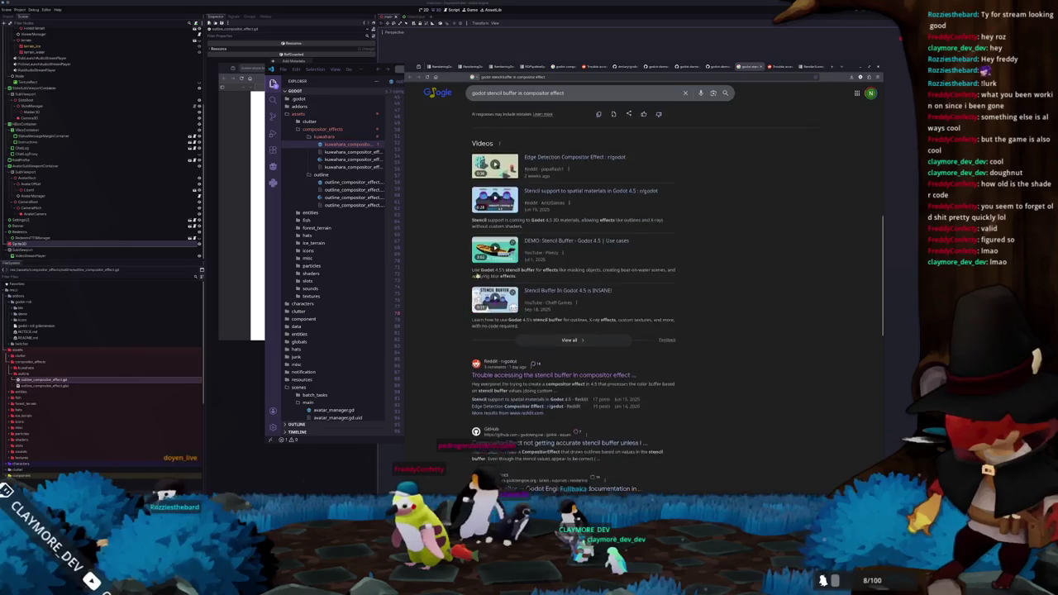
{"action": "middle_click", "coordinate": [514, 320]}
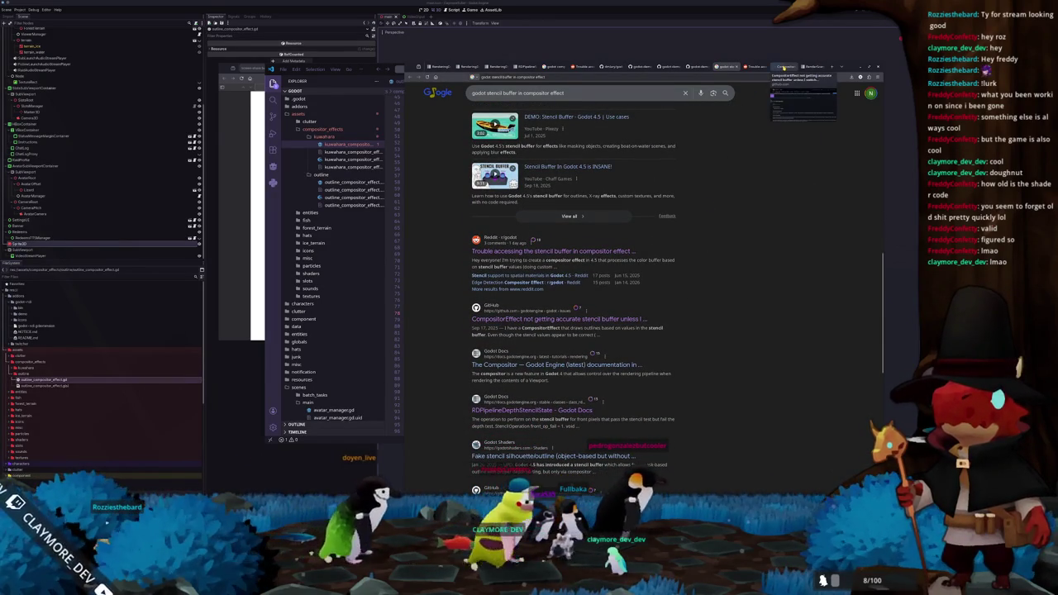
{"action": "left_click", "coordinate": [782, 67]}
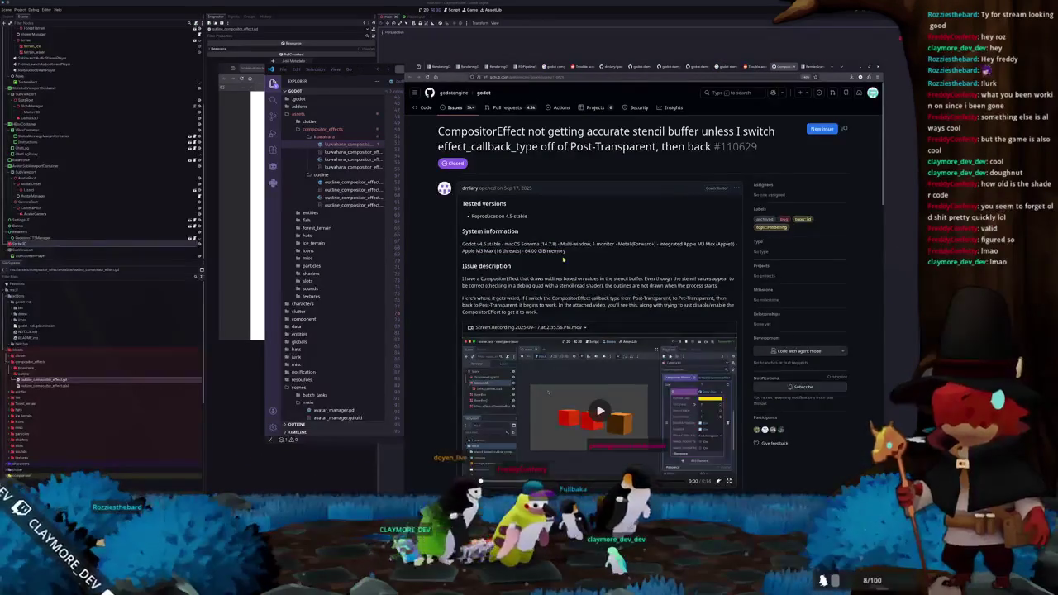
Step: Play the issue's embedded screen recording and read its description
{"action": "scroll", "coordinate": [633, 311], "scroll_direction": "down", "scroll_amount": 2}
{"action": "left_click", "coordinate": [599, 322]}
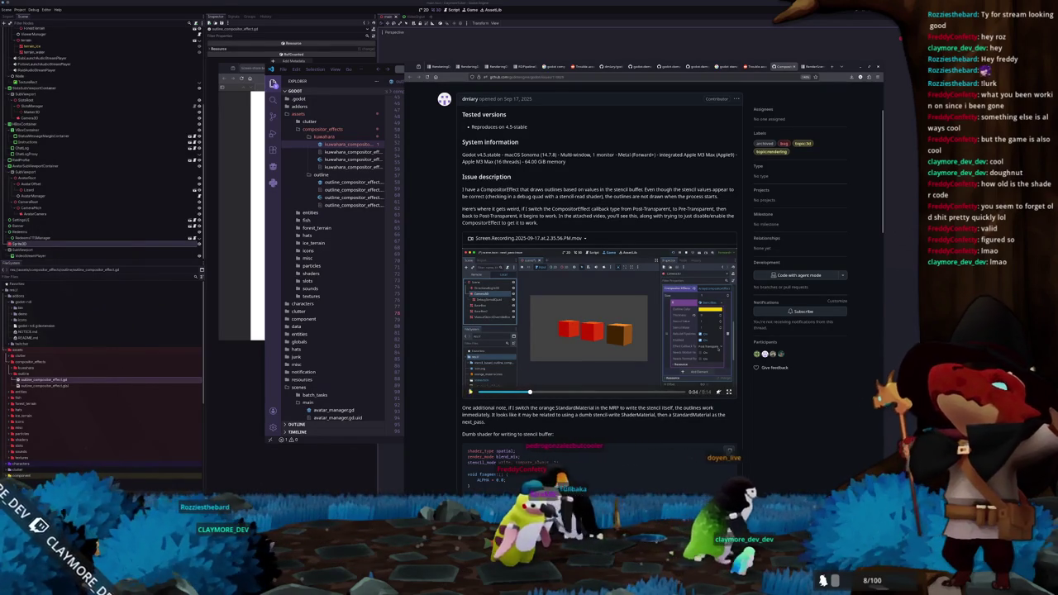
{"action": "scroll", "coordinate": [432, 345], "scroll_direction": "down", "scroll_amount": 3}
{"action": "scroll", "coordinate": [431, 346], "scroll_direction": "down", "scroll_amount": 1}
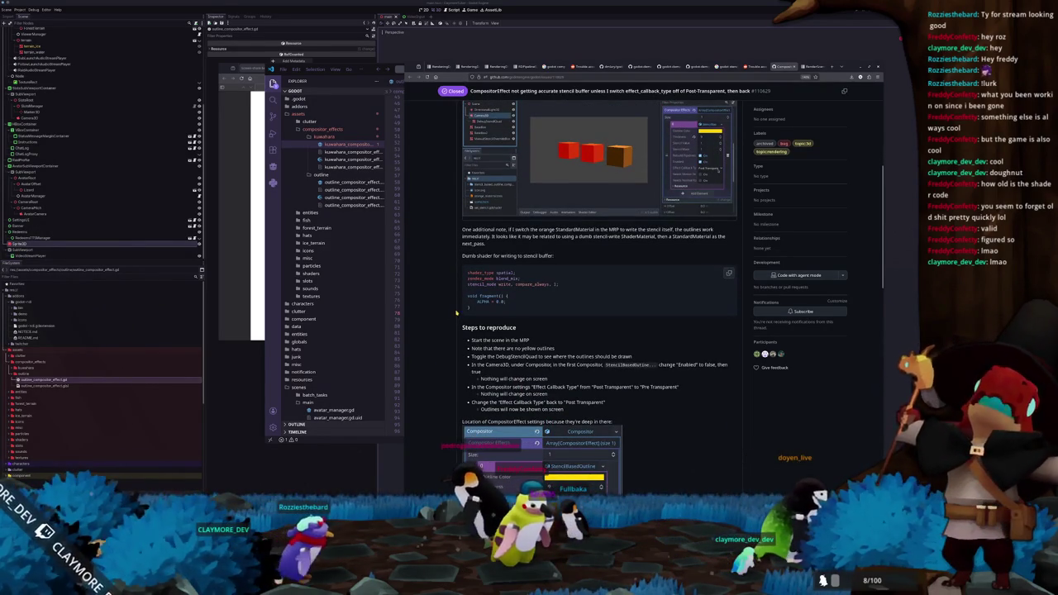
{"action": "scroll", "coordinate": [451, 313], "scroll_direction": "up", "scroll_amount": 3}
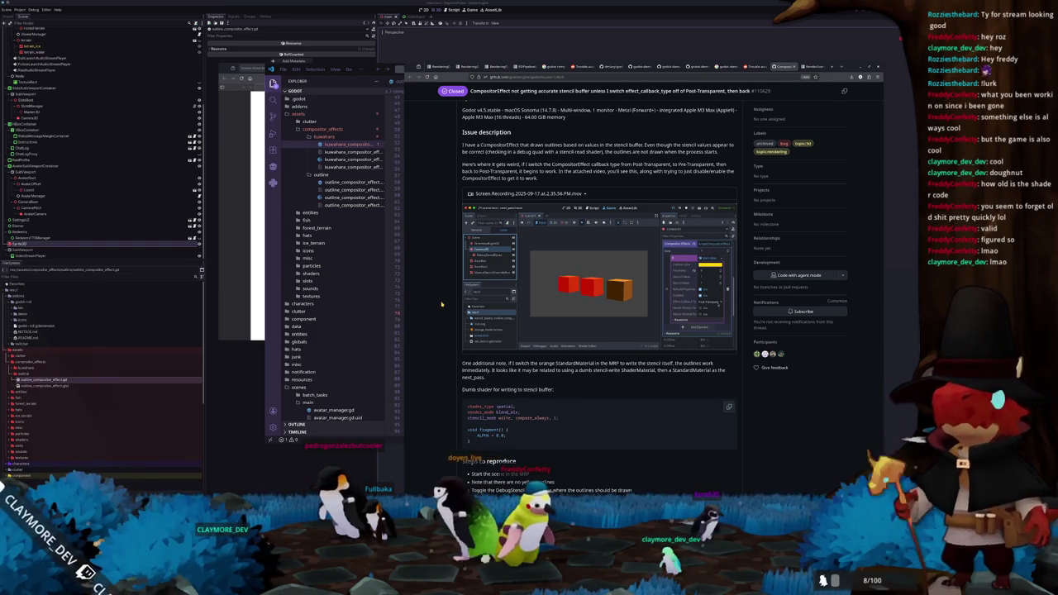
Step: Read the repro steps and comments, then download the next_pass_issue.zip reproduction project
{"action": "scroll", "coordinate": [442, 304], "scroll_direction": "down", "scroll_amount": 5}
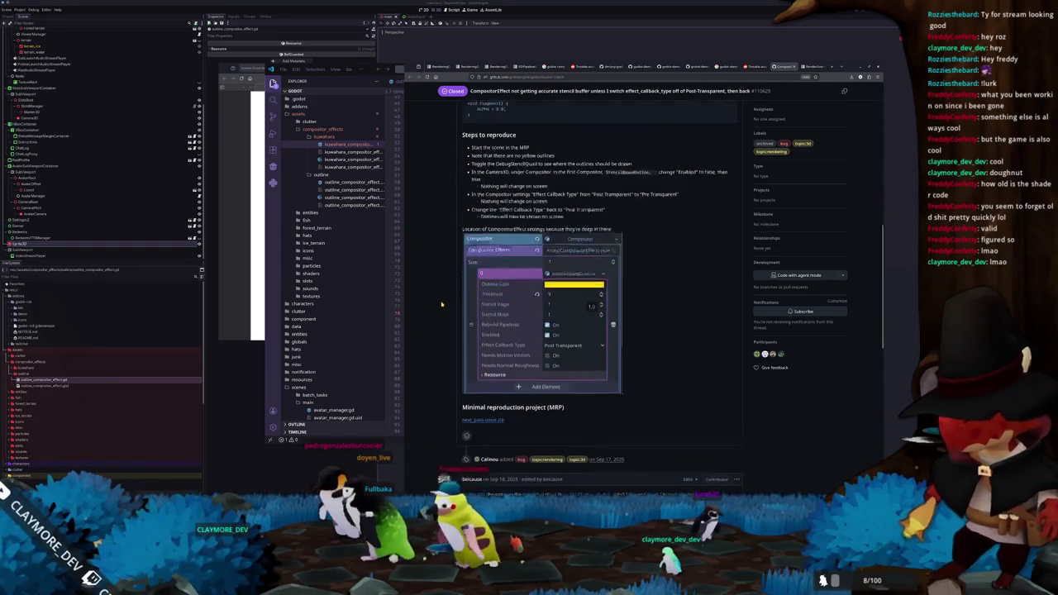
{"action": "scroll", "coordinate": [442, 304], "scroll_direction": "down", "scroll_amount": 3}
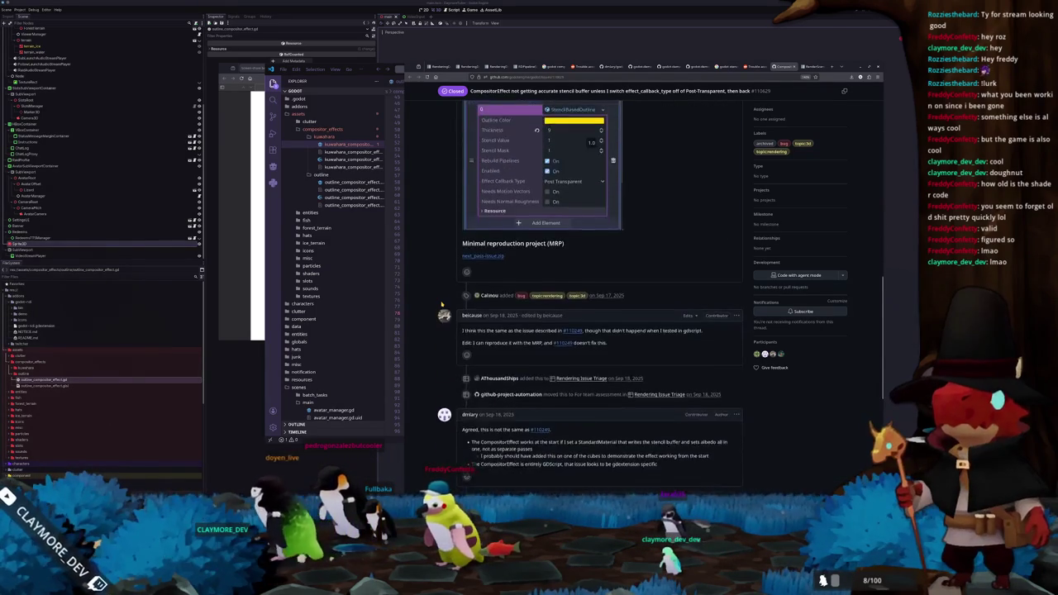
{"action": "scroll", "coordinate": [441, 304], "scroll_direction": "down", "scroll_amount": 2}
{"action": "scroll", "coordinate": [437, 297], "scroll_direction": "down", "scroll_amount": 2}
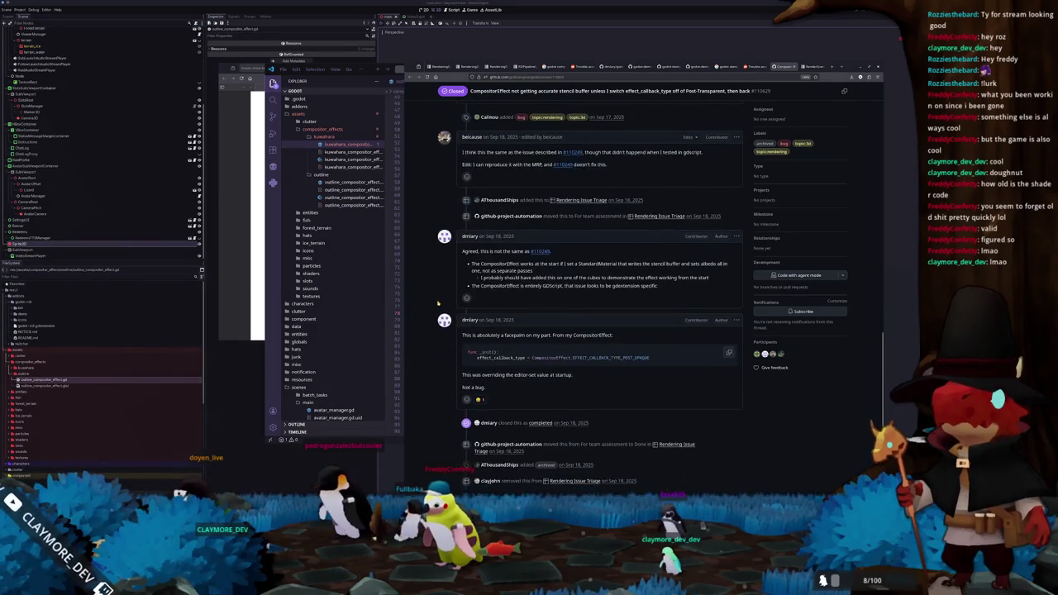
{"action": "scroll", "coordinate": [444, 291], "scroll_direction": "down", "scroll_amount": 2}
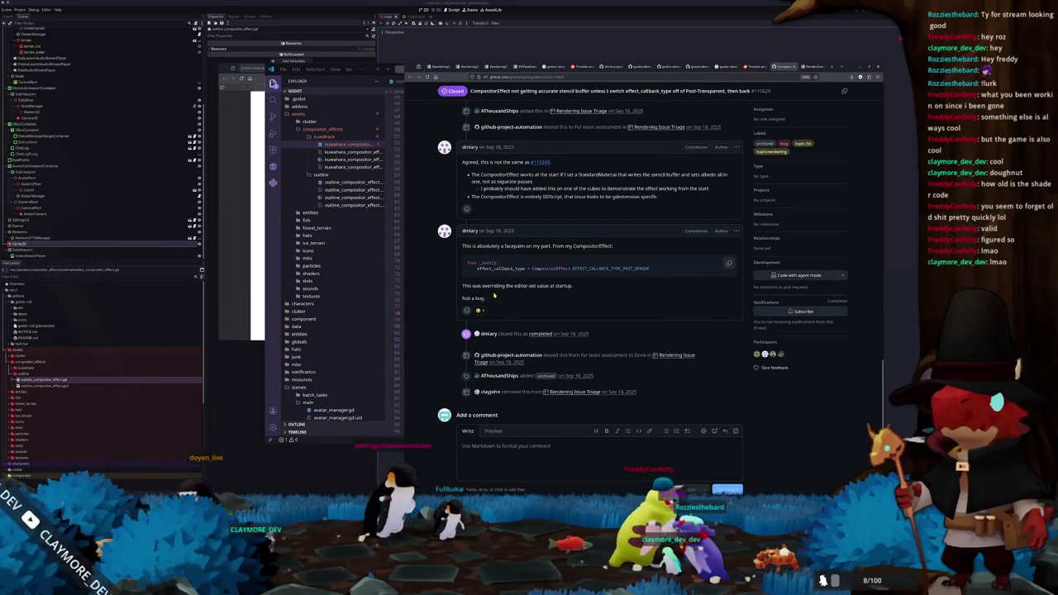
{"action": "scroll", "coordinate": [445, 294], "scroll_direction": "down", "scroll_amount": 2}
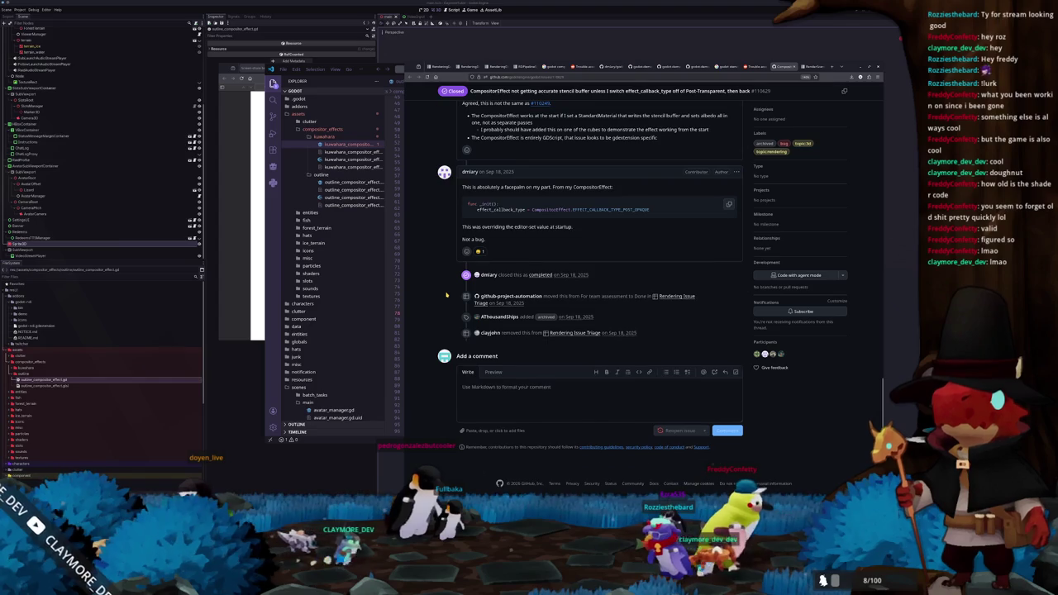
{"action": "scroll", "coordinate": [445, 294], "scroll_direction": "up", "scroll_amount": 15}
{"action": "scroll", "coordinate": [445, 296], "scroll_direction": "down", "scroll_amount": 8}
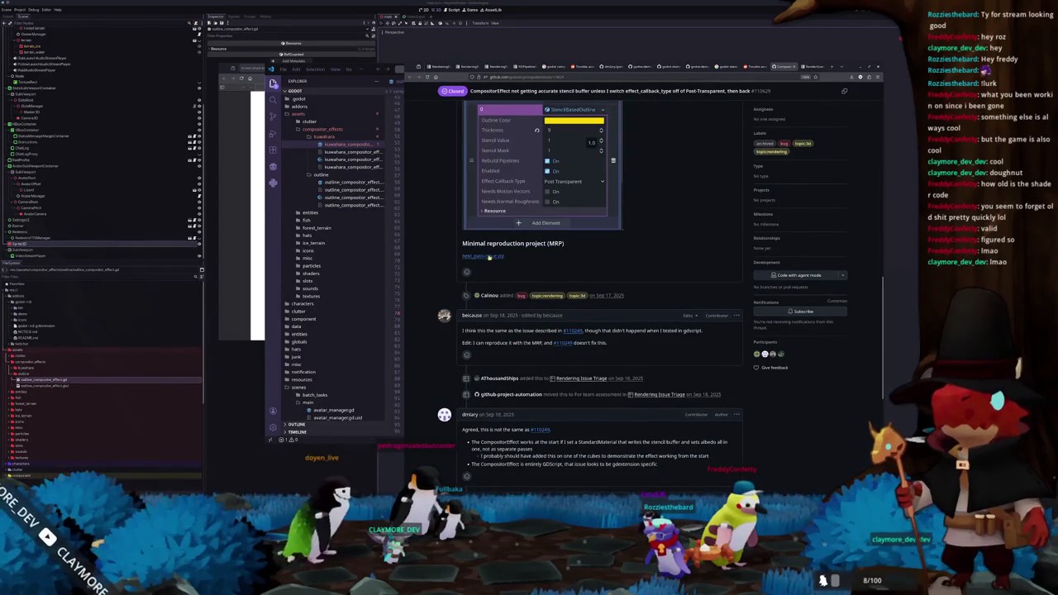
{"action": "left_click", "coordinate": [489, 257]}
{"action": "scroll", "coordinate": [462, 263], "scroll_direction": "up", "scroll_amount": 3}
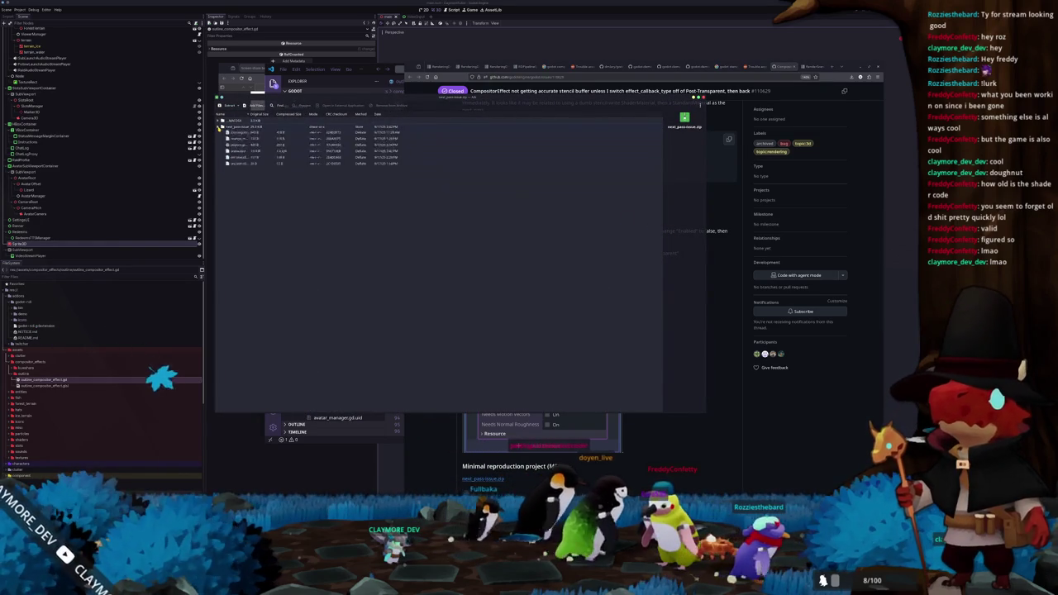
Step: Expand the stencil_based_outline_compositor_effect and shaders folders, and open outline_compositor_effect.gd
{"action": "left_click", "coordinate": [230, 133]}
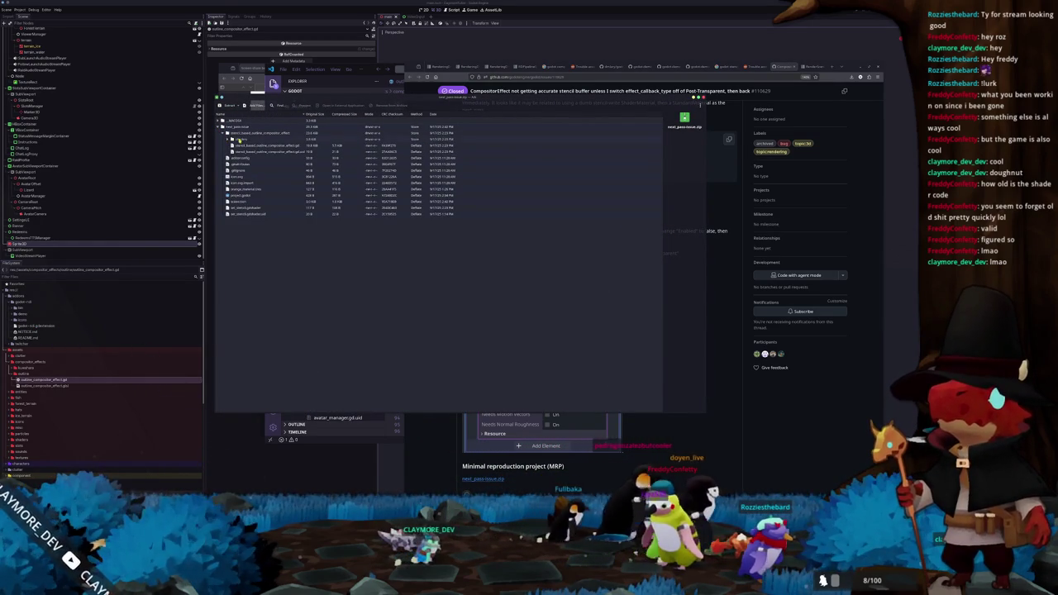
{"action": "left_click", "coordinate": [229, 139]}
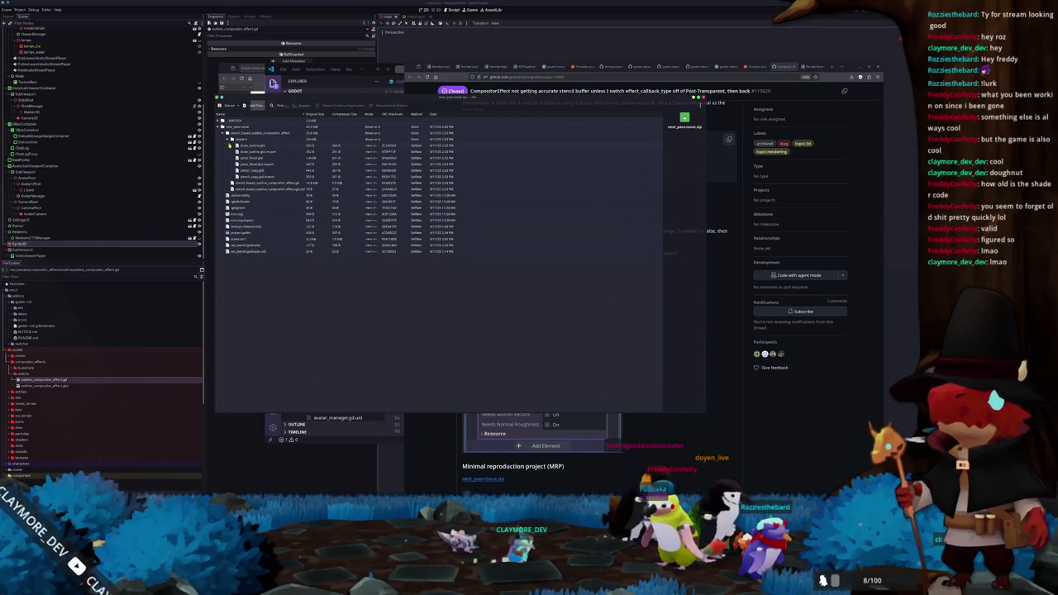
{"action": "double_click", "coordinate": [249, 182]}
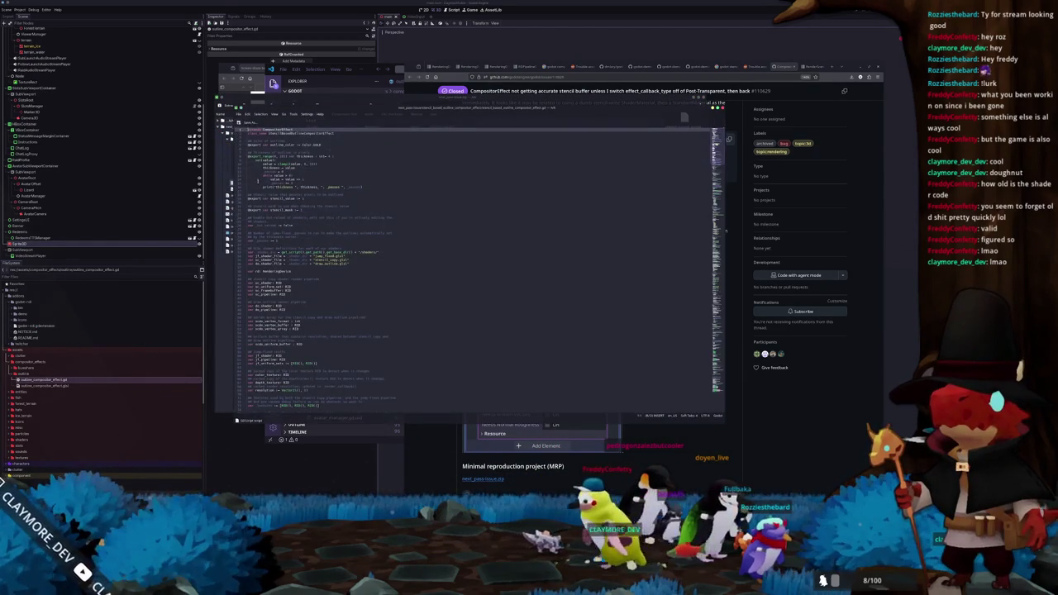
{"action": "left_click", "coordinate": [353, 168]}
{"action": "left_click", "coordinate": [385, 193]}
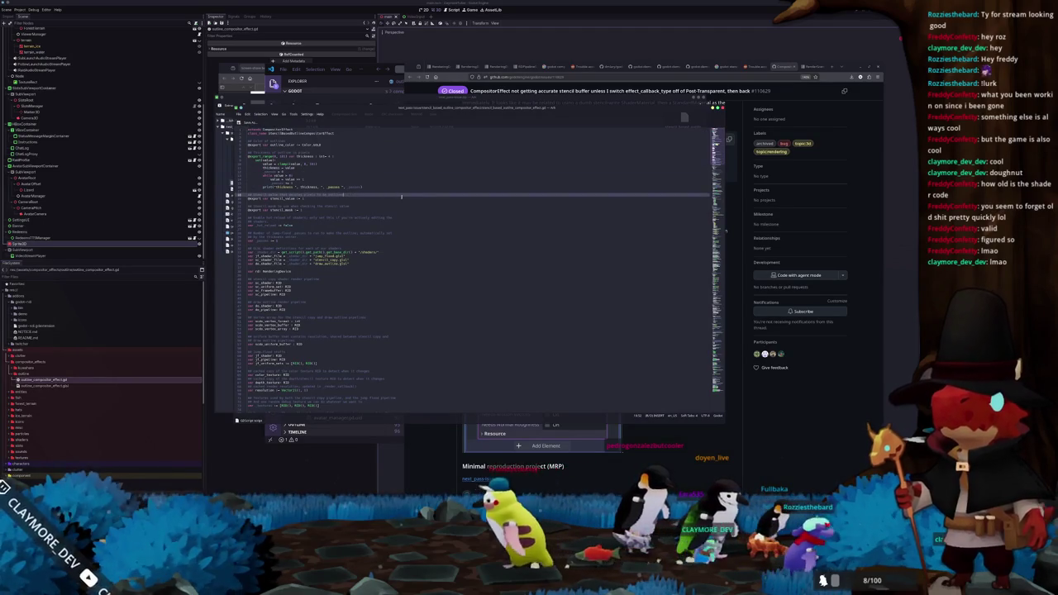
{"action": "scroll", "coordinate": [414, 194], "scroll_direction": "down", "scroll_amount": 1}
{"action": "scroll", "coordinate": [422, 195], "scroll_direction": "down", "scroll_amount": 3}
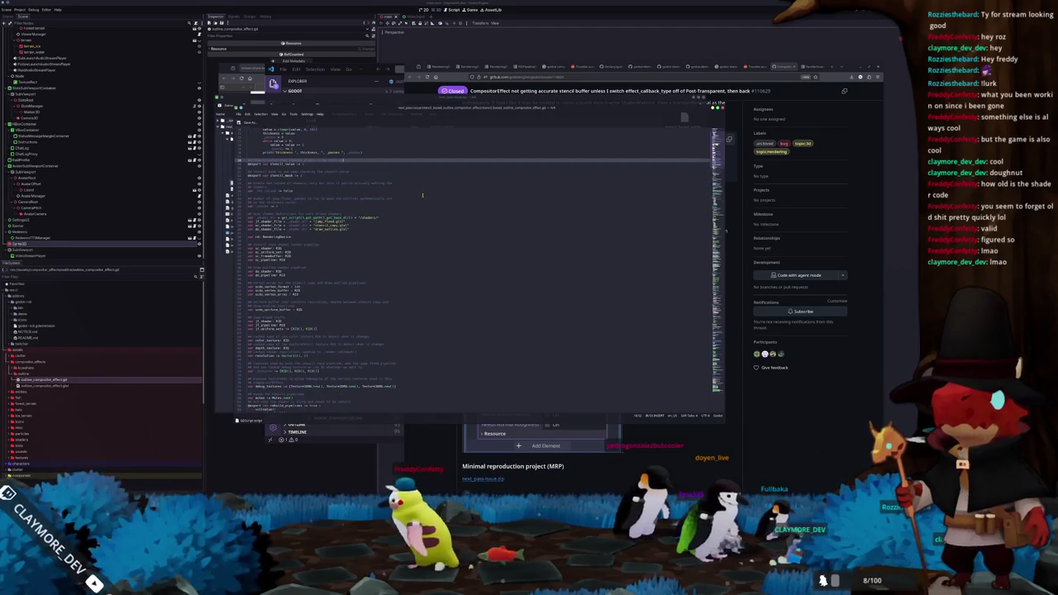
{"action": "scroll", "coordinate": [422, 195], "scroll_direction": "down", "scroll_amount": 2}
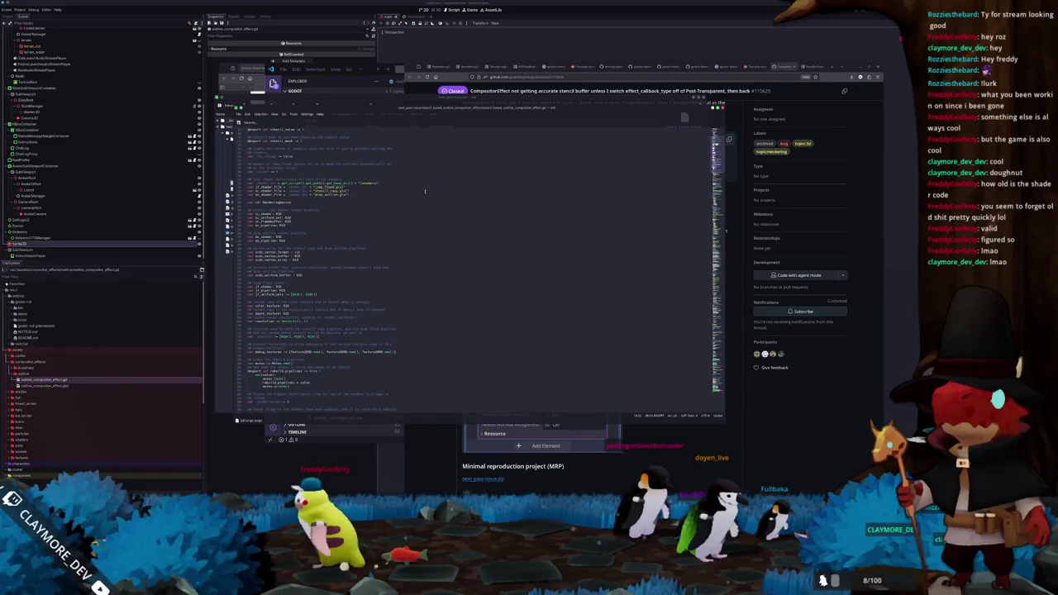
{"action": "scroll", "coordinate": [425, 192], "scroll_direction": "down", "scroll_amount": 2}
{"action": "scroll", "coordinate": [424, 191], "scroll_direction": "down", "scroll_amount": 5}
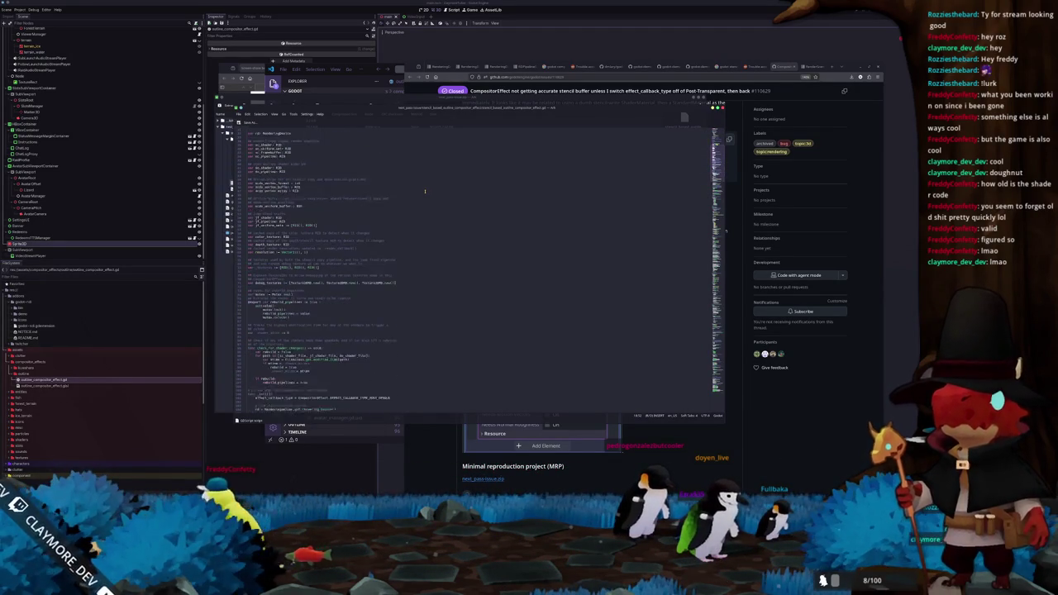
{"action": "scroll", "coordinate": [424, 194], "scroll_direction": "down", "scroll_amount": 2}
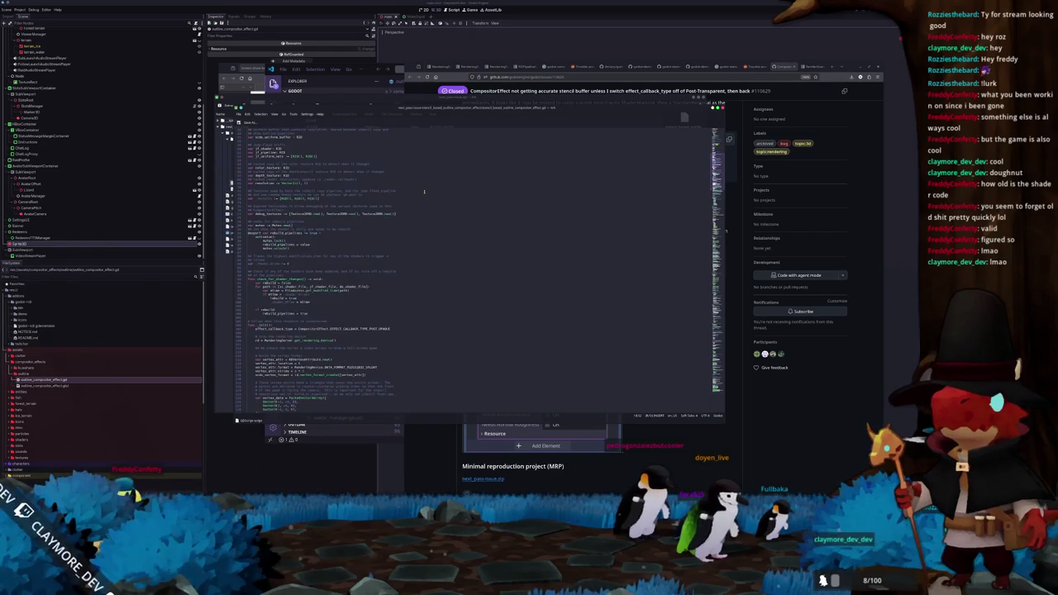
{"action": "scroll", "coordinate": [423, 194], "scroll_direction": "down", "scroll_amount": 2}
{"action": "scroll", "coordinate": [422, 192], "scroll_direction": "up", "scroll_amount": 2}
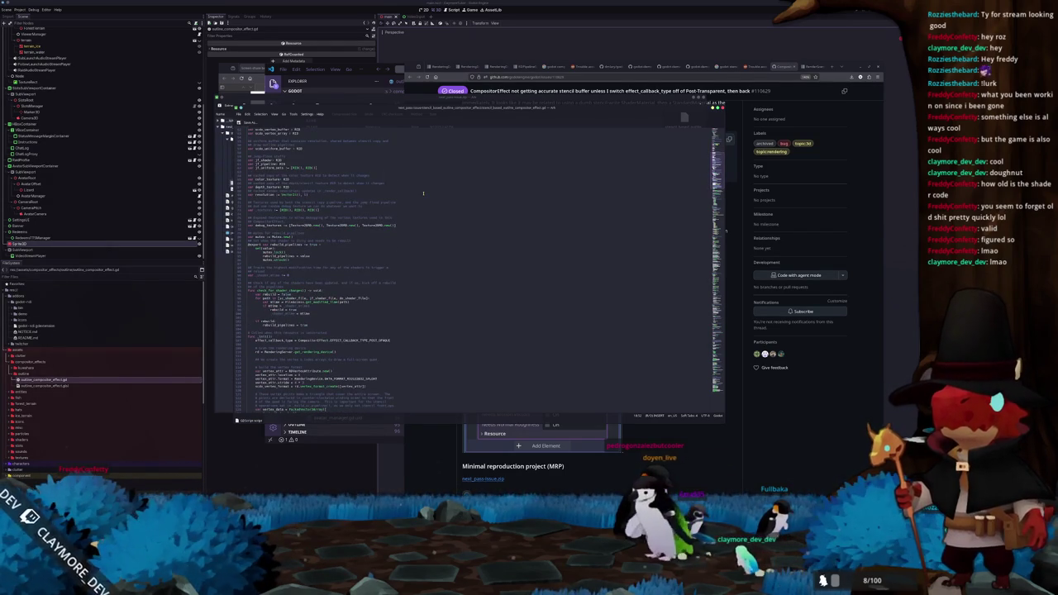
{"action": "scroll", "coordinate": [423, 194], "scroll_direction": "down", "scroll_amount": 3}
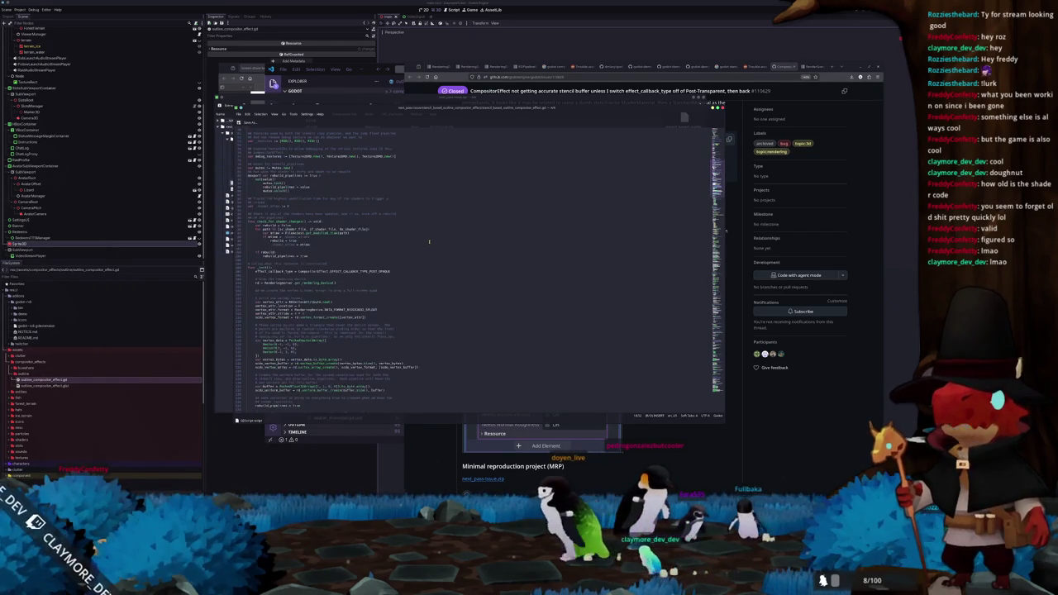
{"action": "scroll", "coordinate": [429, 242], "scroll_direction": "down", "scroll_amount": 1}
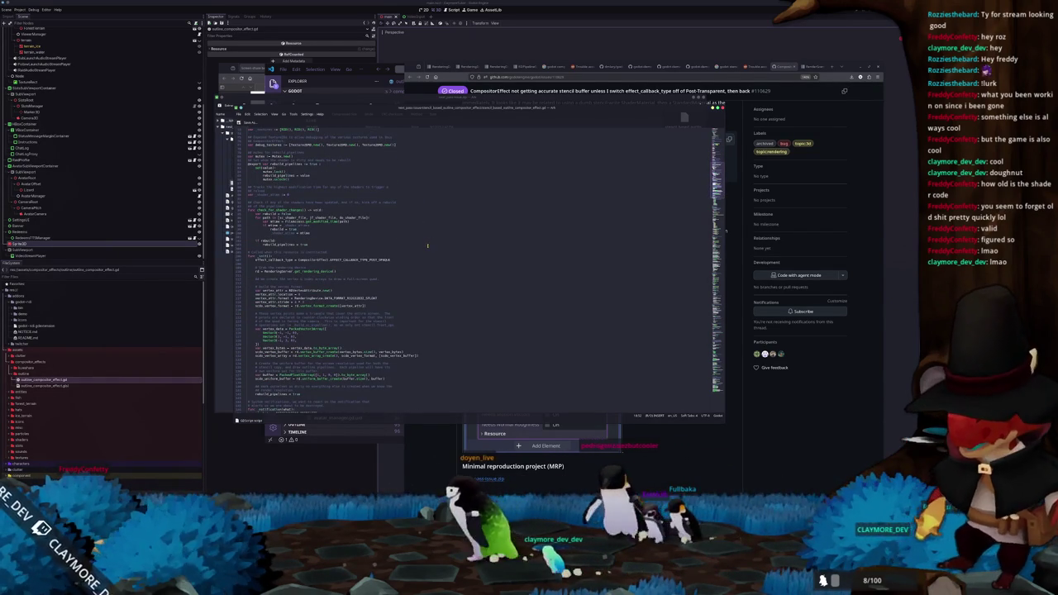
{"action": "scroll", "coordinate": [427, 245], "scroll_direction": "down", "scroll_amount": 2}
{"action": "scroll", "coordinate": [426, 244], "scroll_direction": "down", "scroll_amount": 1}
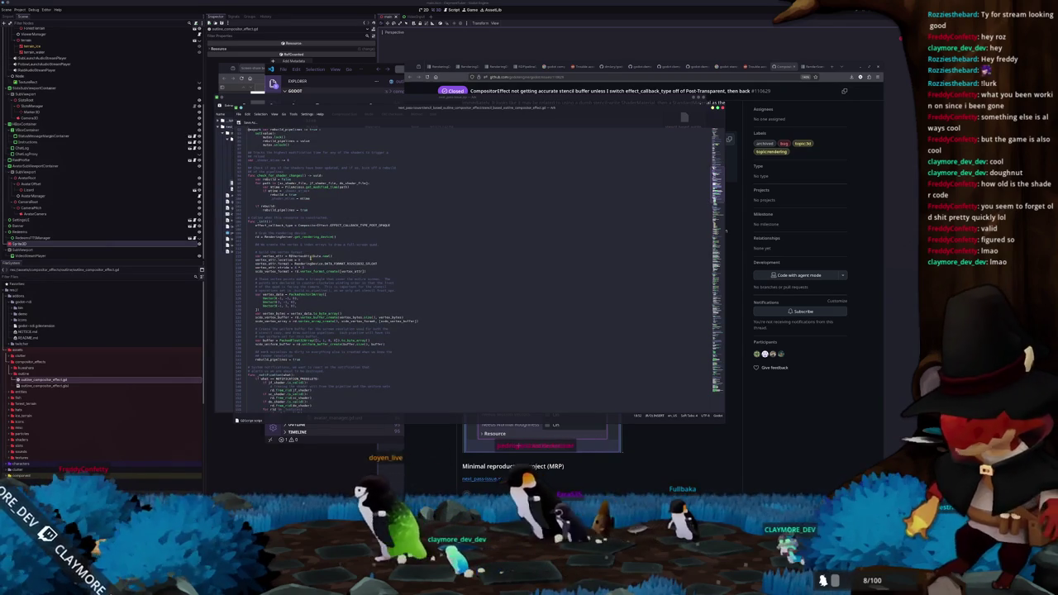
{"action": "left_click", "coordinate": [312, 259]}
{"action": "scroll", "coordinate": [313, 259], "scroll_direction": "down", "scroll_amount": 2}
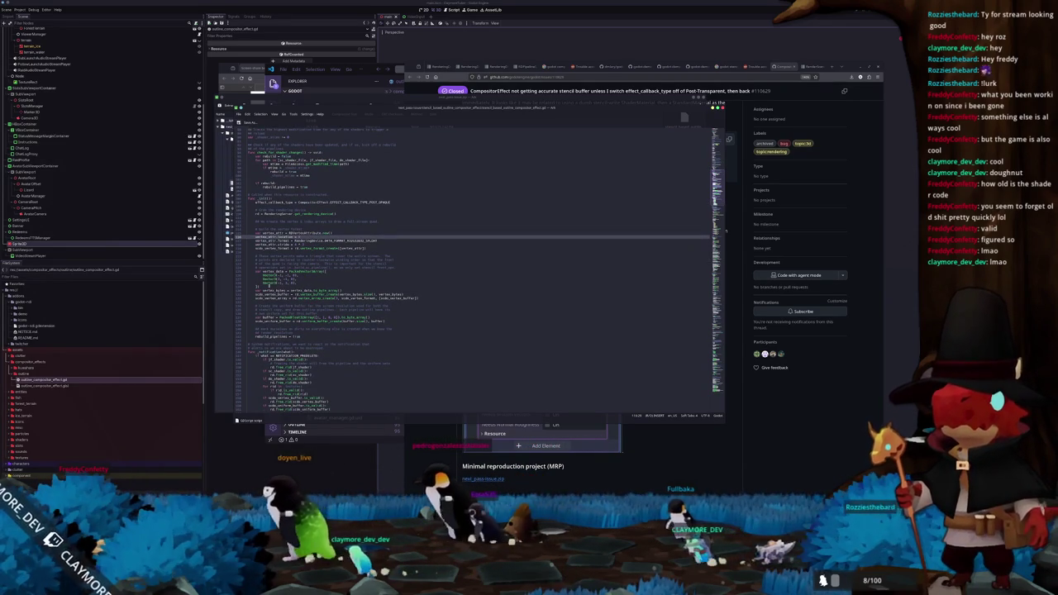
{"action": "scroll", "coordinate": [247, 315], "scroll_direction": "down", "scroll_amount": 10}
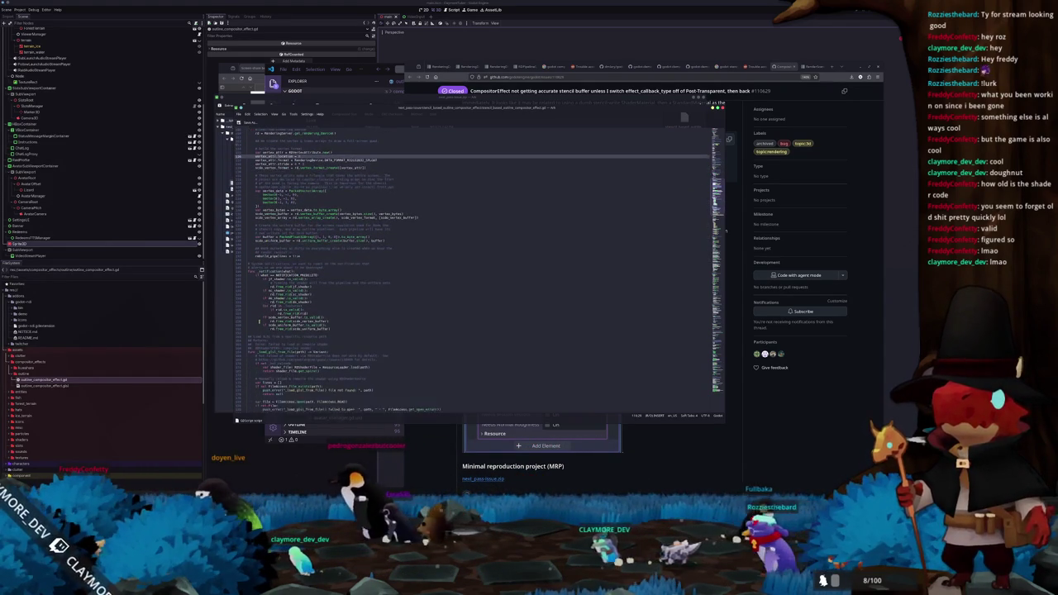
{"action": "scroll", "coordinate": [254, 321], "scroll_direction": "down", "scroll_amount": 10}
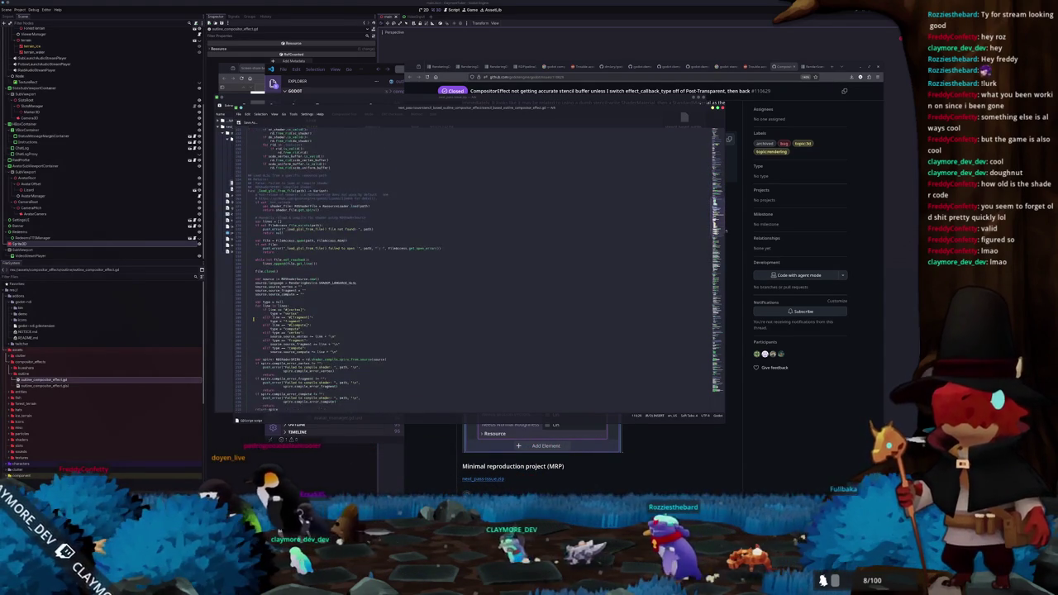
{"action": "scroll", "coordinate": [253, 318], "scroll_direction": "down", "scroll_amount": 12}
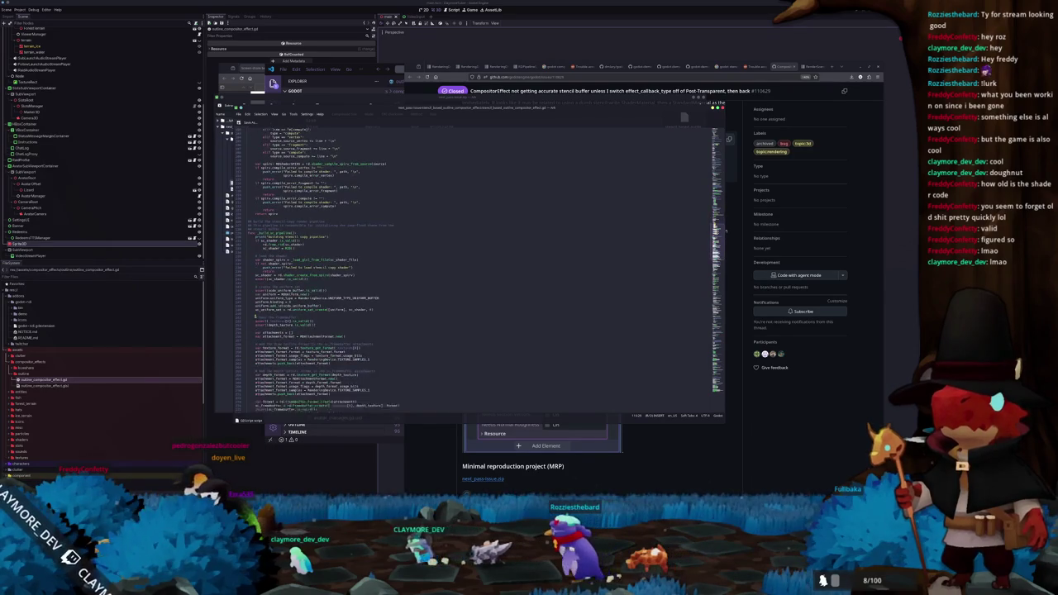
{"action": "scroll", "coordinate": [255, 314], "scroll_direction": "down", "scroll_amount": 3}
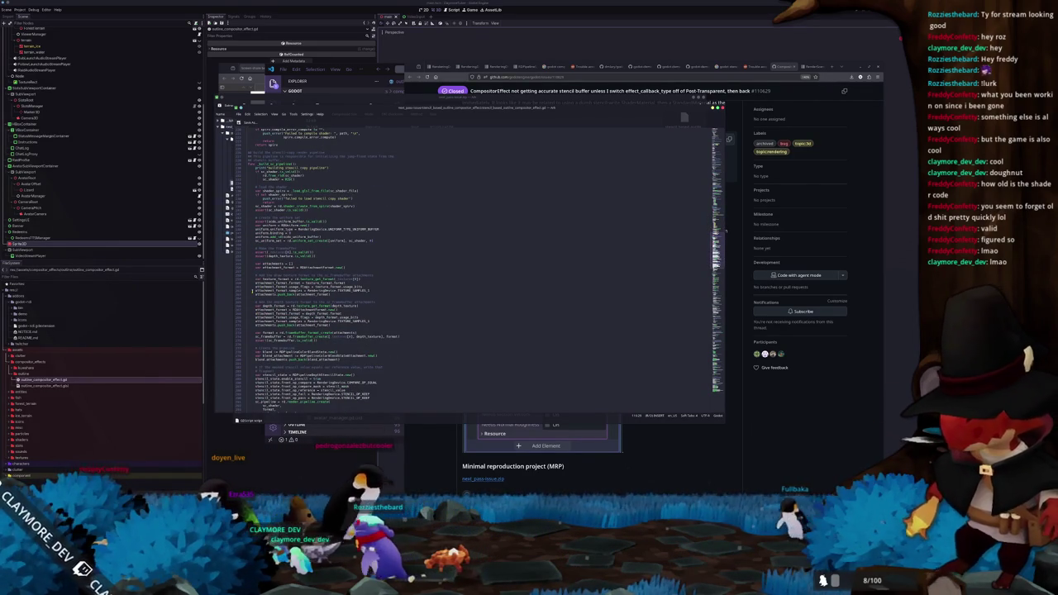
{"action": "scroll", "coordinate": [249, 299], "scroll_direction": "down", "scroll_amount": 2}
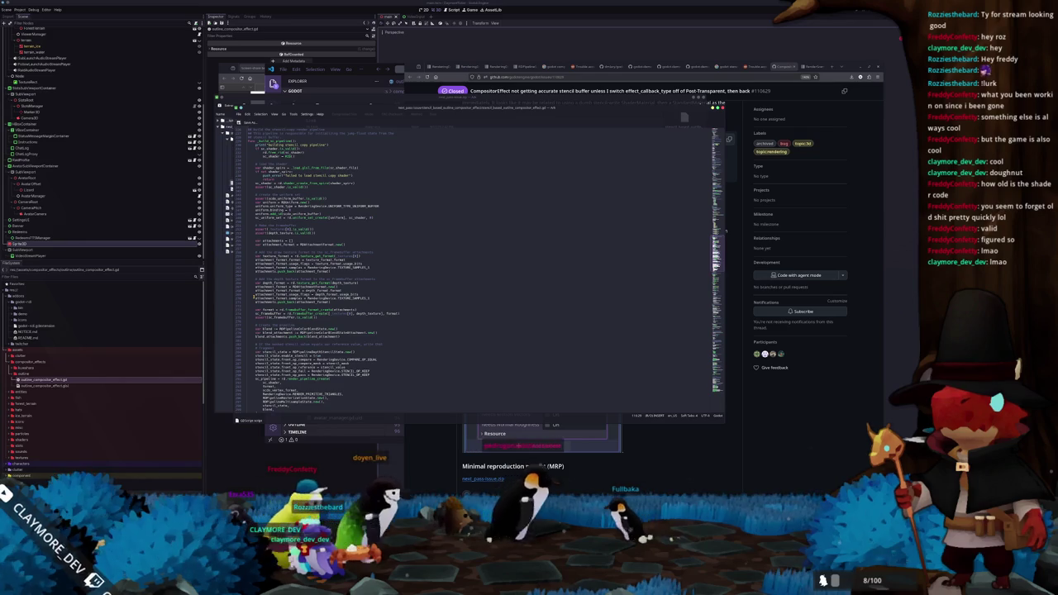
{"action": "scroll", "coordinate": [253, 295], "scroll_direction": "down", "scroll_amount": 2}
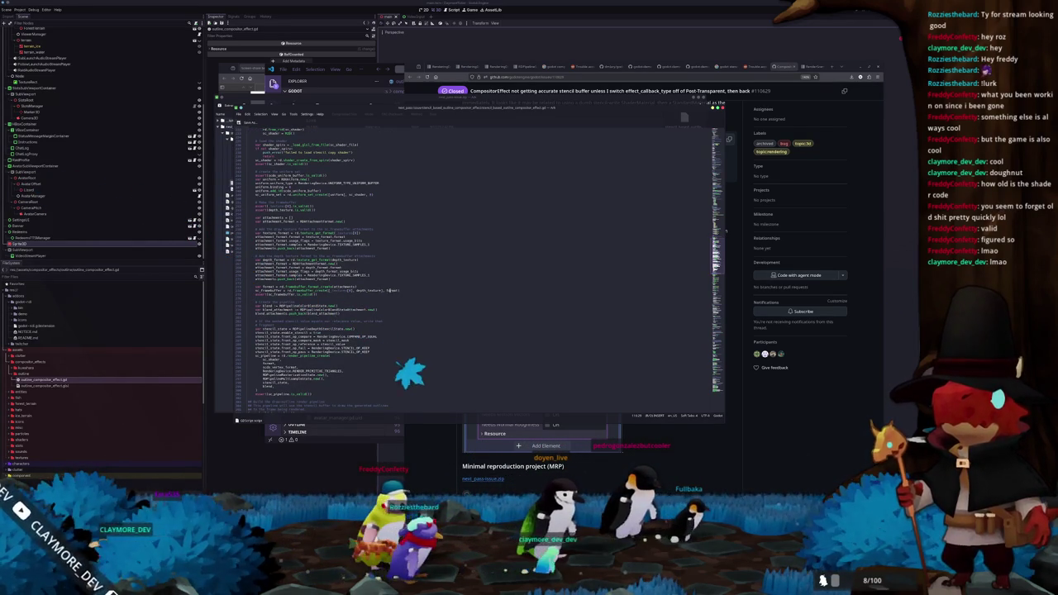
{"action": "scroll", "coordinate": [254, 298], "scroll_direction": "down", "scroll_amount": 2}
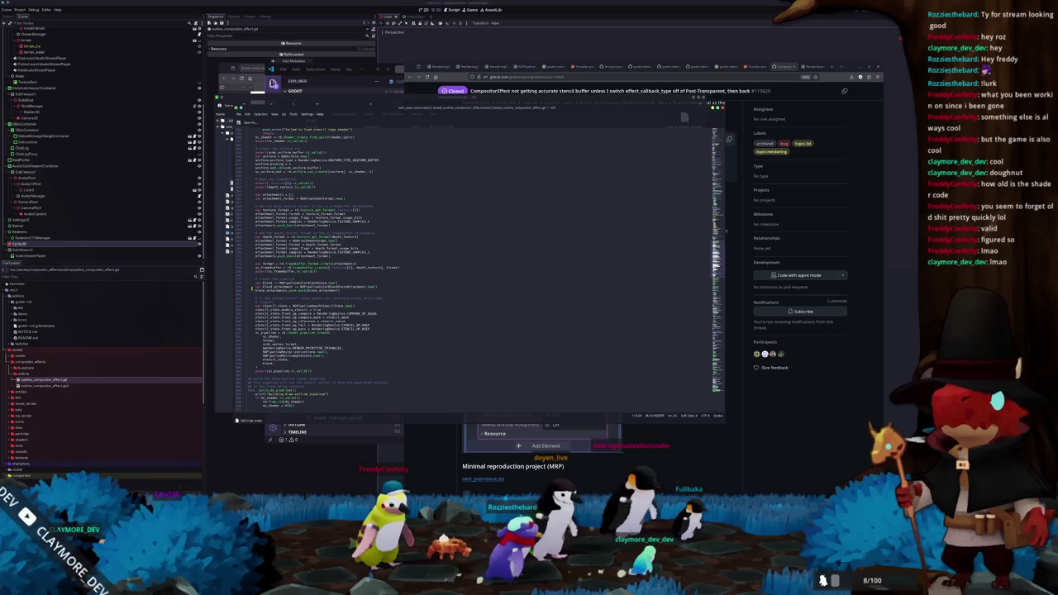
{"action": "scroll", "coordinate": [252, 289], "scroll_direction": "down", "scroll_amount": 2}
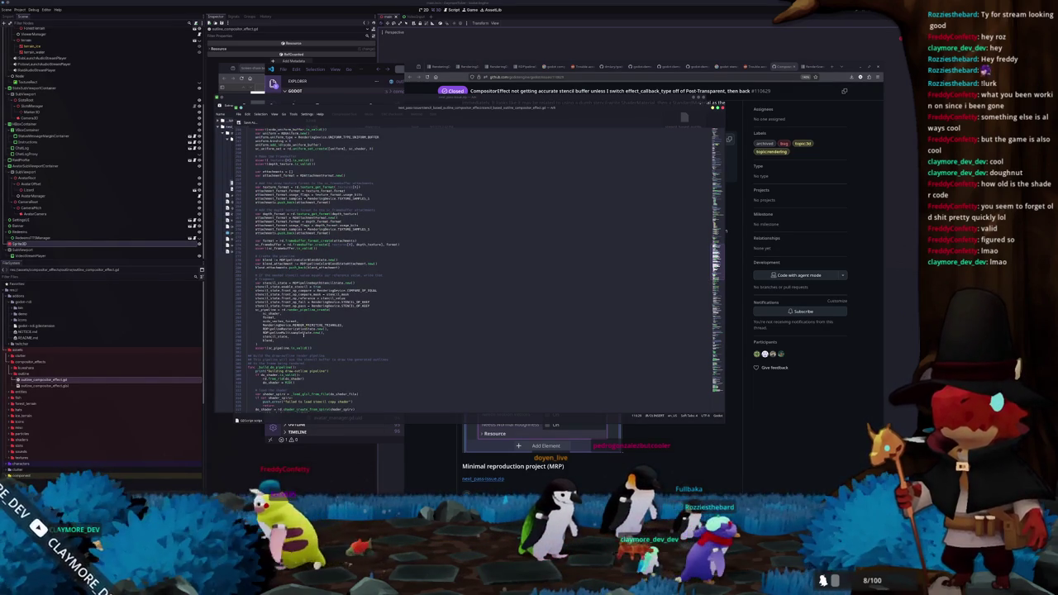
{"action": "scroll", "coordinate": [310, 342], "scroll_direction": "down", "scroll_amount": 3}
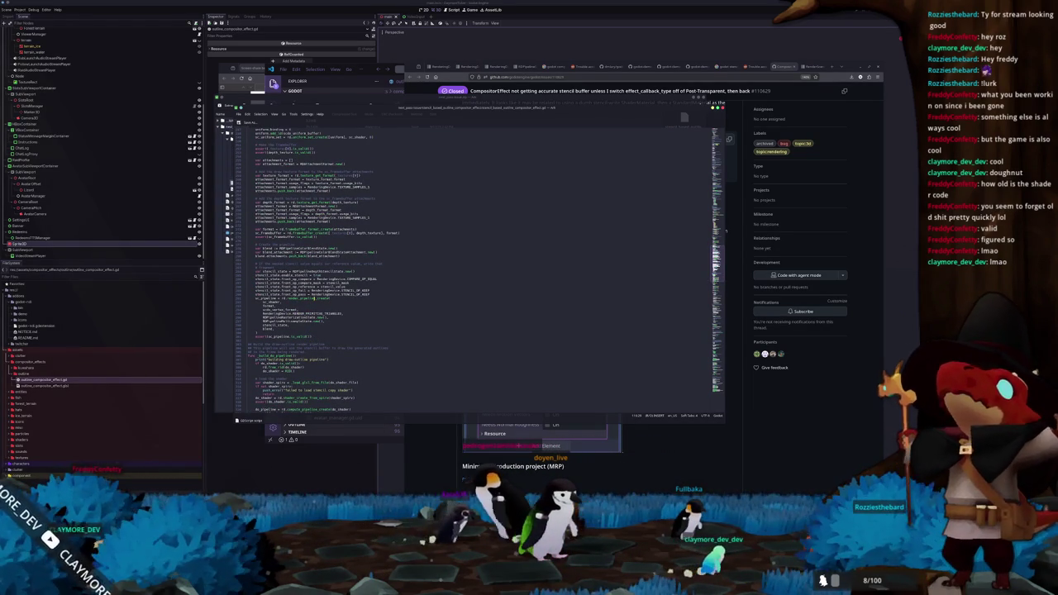
{"action": "scroll", "coordinate": [315, 298], "scroll_direction": "down", "scroll_amount": 2}
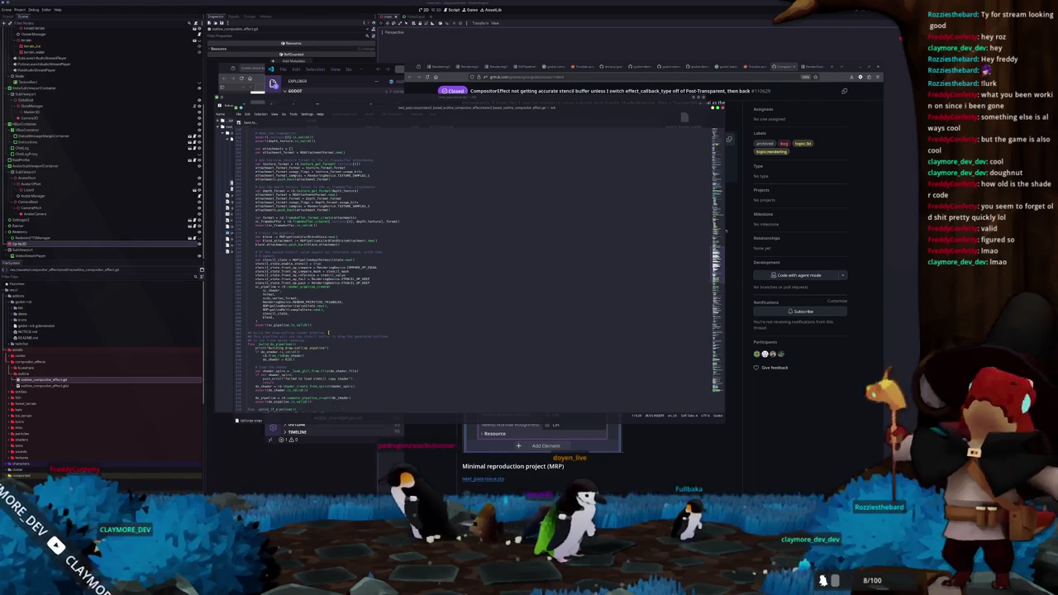
{"action": "scroll", "coordinate": [328, 332], "scroll_direction": "down", "scroll_amount": 6}
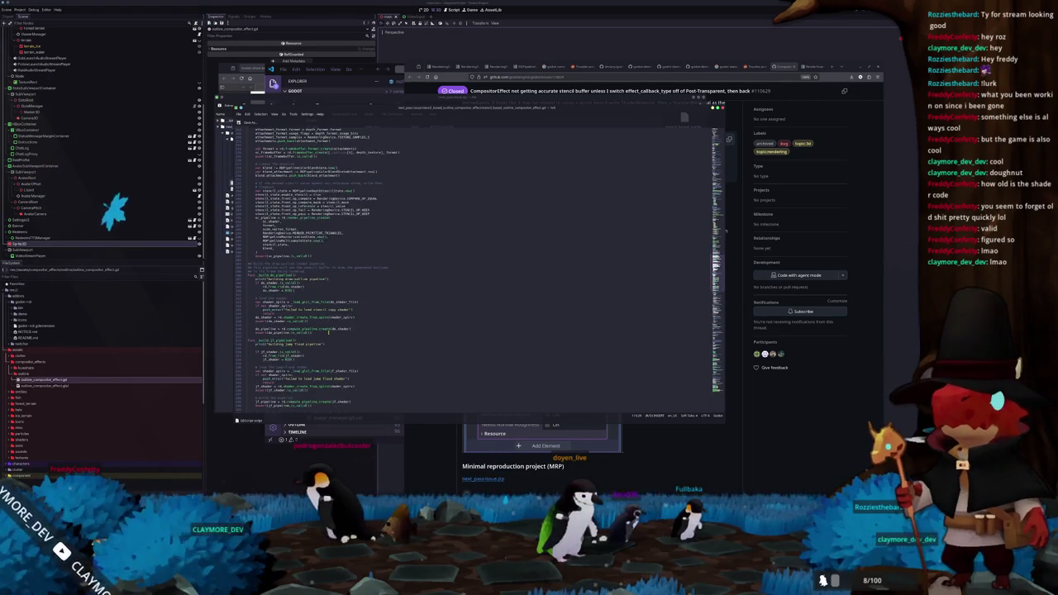
{"action": "scroll", "coordinate": [328, 333], "scroll_direction": "down", "scroll_amount": 15}
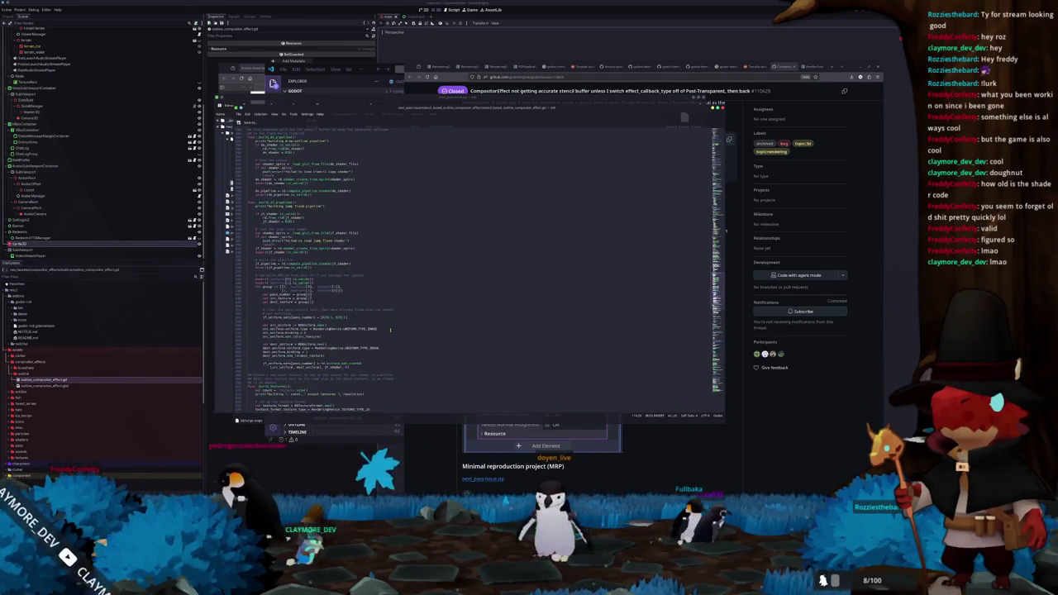
{"action": "scroll", "coordinate": [396, 328], "scroll_direction": "down", "scroll_amount": 20}
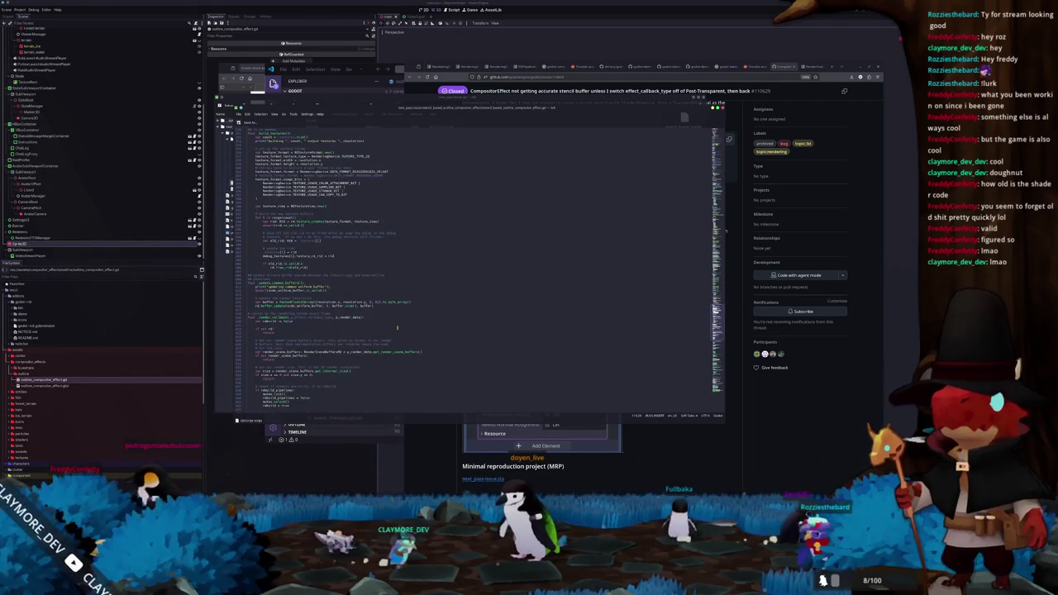
Step: Scroll through the outline compositor script and select up to the rebuild block
{"action": "scroll", "coordinate": [395, 328], "scroll_direction": "down", "scroll_amount": 5}
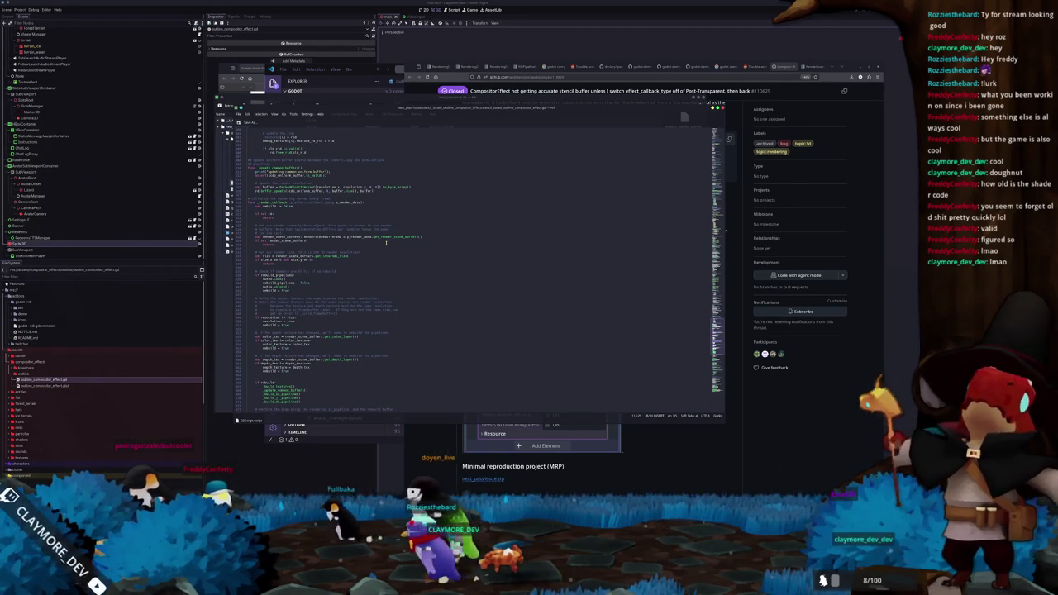
{"action": "scroll", "coordinate": [385, 243], "scroll_direction": "down", "scroll_amount": 1}
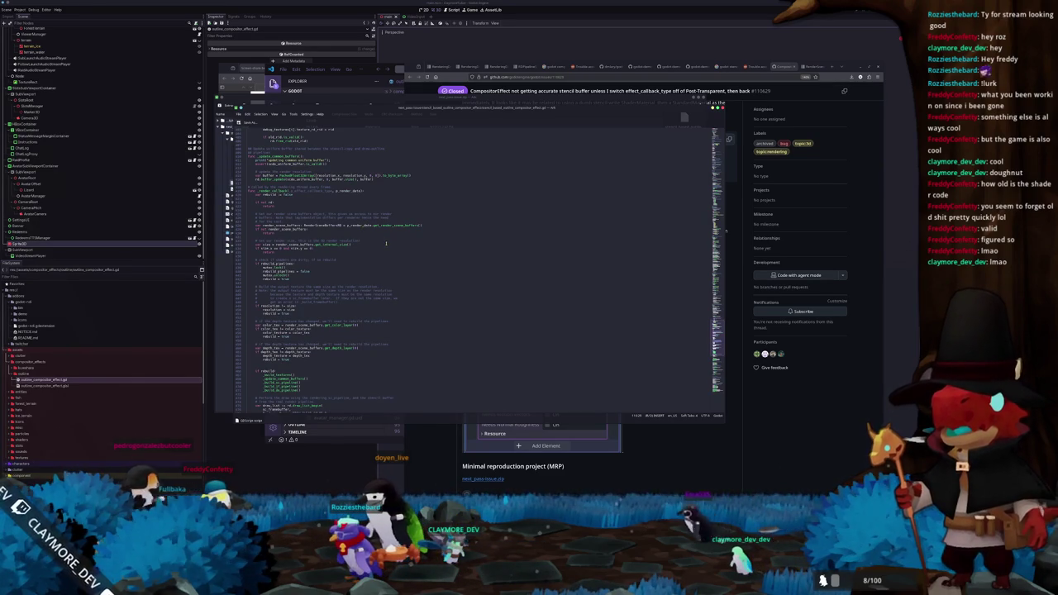
{"action": "scroll", "coordinate": [385, 242], "scroll_direction": "down", "scroll_amount": 1}
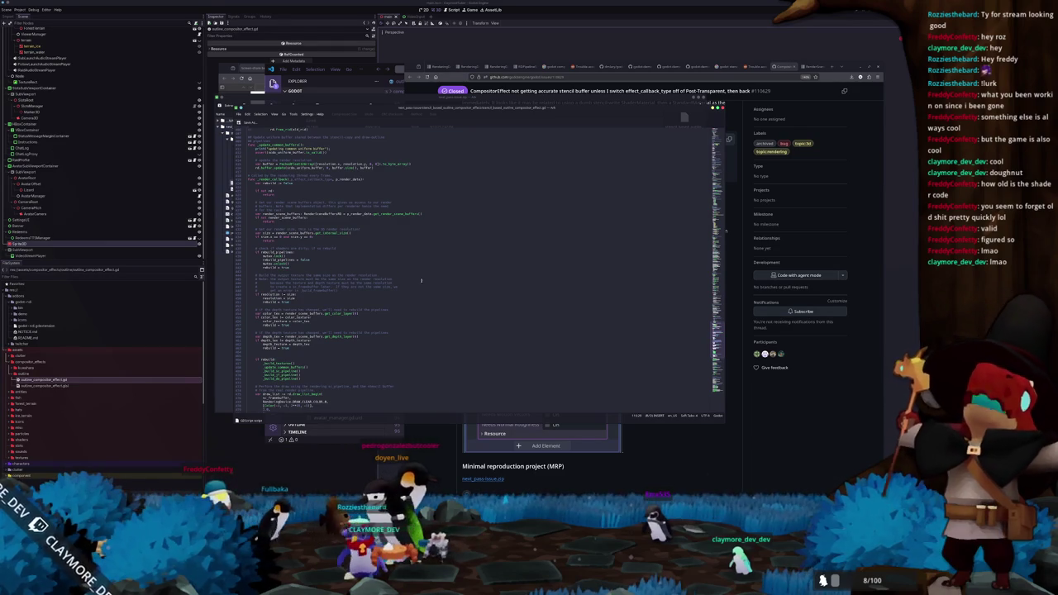
{"action": "scroll", "coordinate": [436, 275], "scroll_direction": "down", "scroll_amount": 2}
{"action": "scroll", "coordinate": [437, 280], "scroll_direction": "down", "scroll_amount": 1}
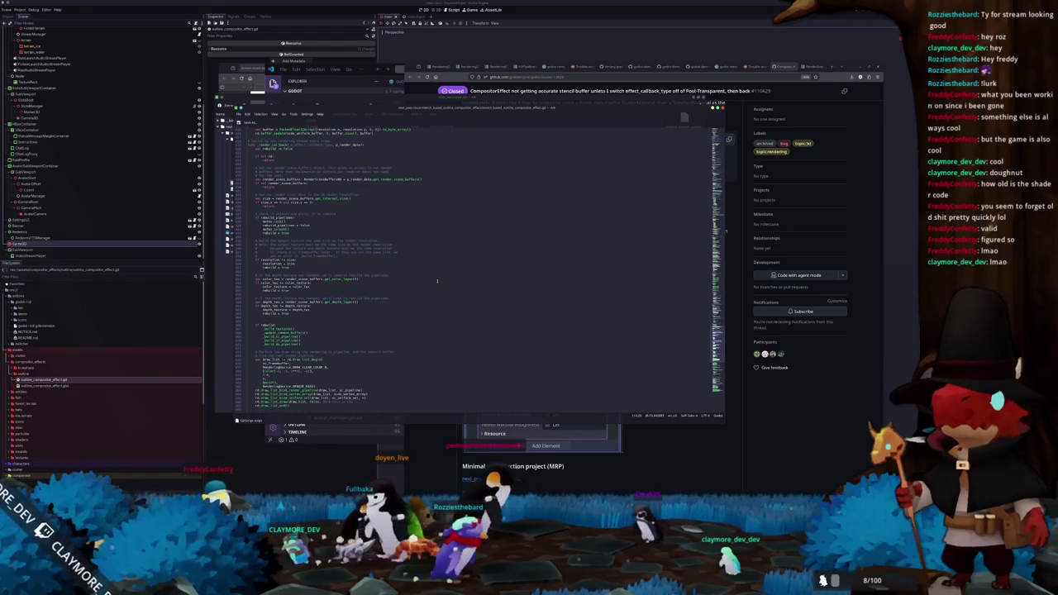
{"action": "scroll", "coordinate": [425, 281], "scroll_direction": "down", "scroll_amount": 1}
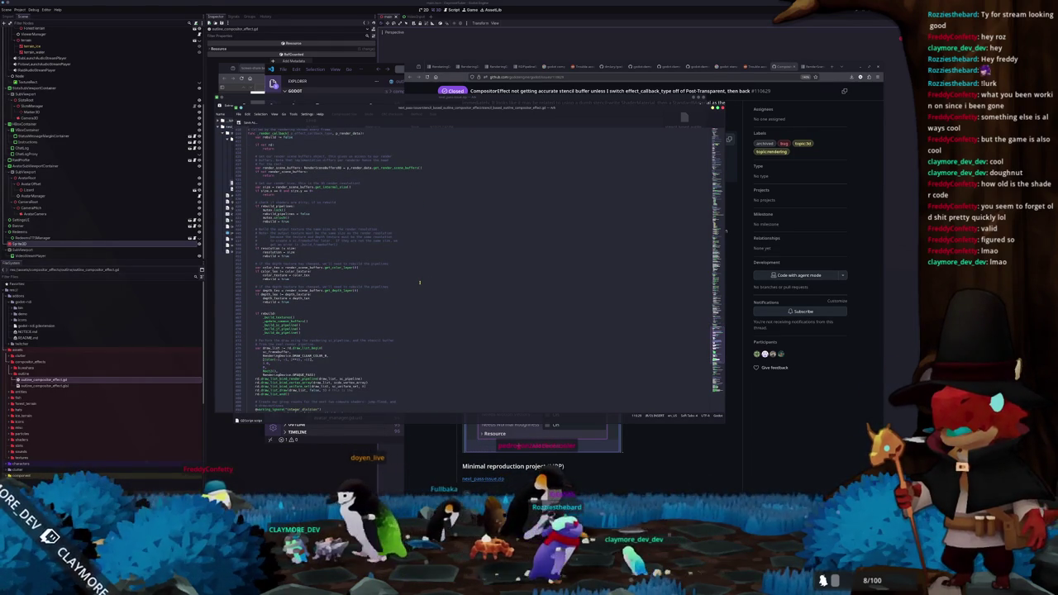
{"action": "scroll", "coordinate": [419, 282], "scroll_direction": "down", "scroll_amount": 2}
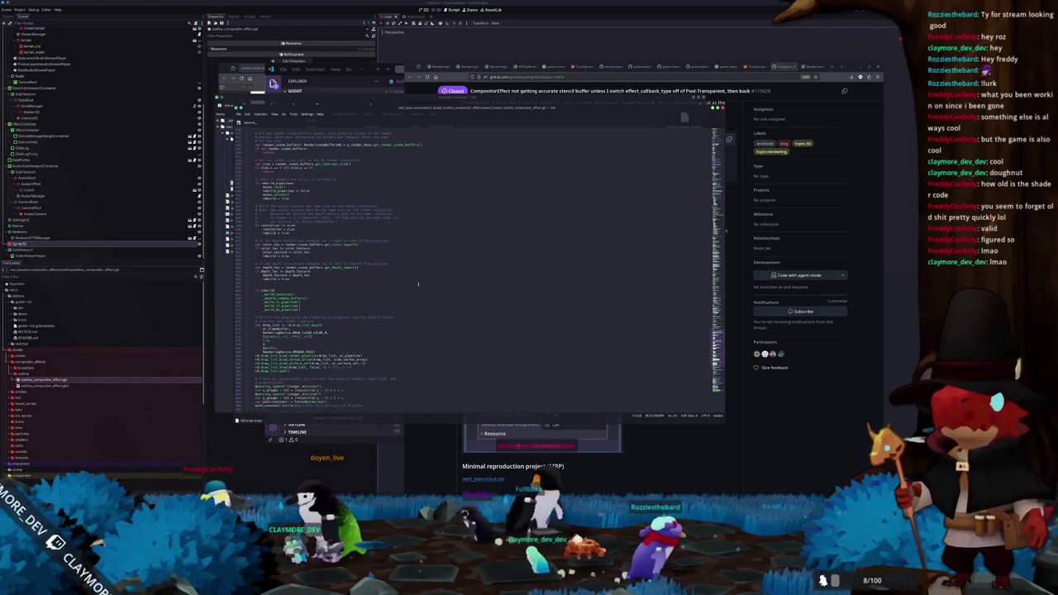
{"action": "scroll", "coordinate": [368, 293], "scroll_direction": "down", "scroll_amount": 1}
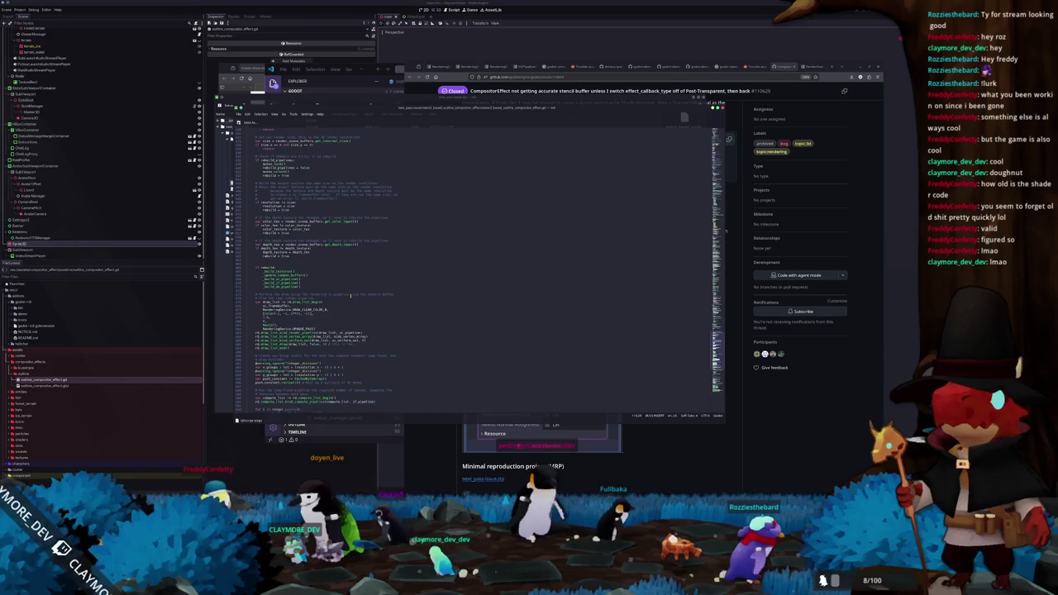
{"action": "scroll", "coordinate": [345, 329], "scroll_direction": "down", "scroll_amount": 1}
{"action": "scroll", "coordinate": [402, 320], "scroll_direction": "down", "scroll_amount": 3}
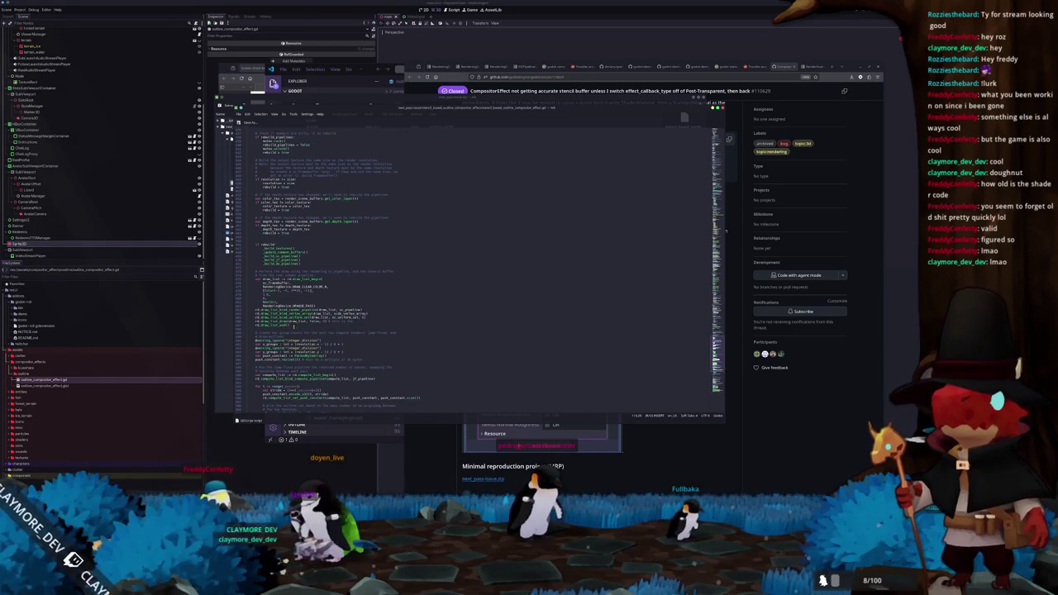
{"action": "scroll", "coordinate": [480, 272], "scroll_direction": "up", "scroll_amount": 2}
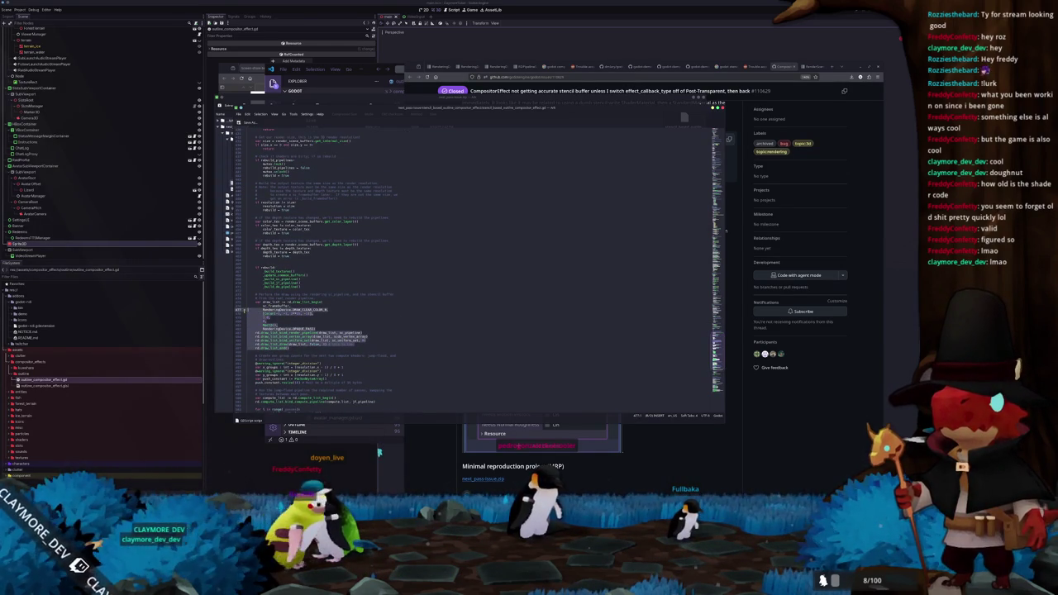
{"action": "left_click_drag", "start_coordinate": [242, 305], "coordinate": [247, 270]}
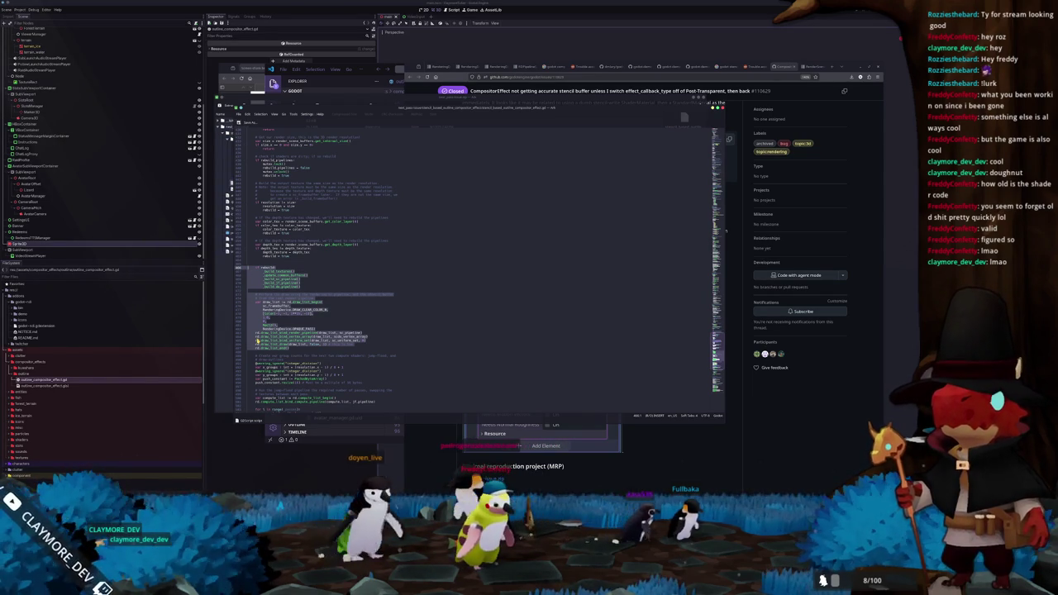
Step: Reselect the draw_list call lines up through the var draw_list line
{"action": "scroll", "coordinate": [257, 340], "scroll_direction": "down", "scroll_amount": 10}
{"action": "scroll", "coordinate": [256, 335], "scroll_direction": "down", "scroll_amount": 3}
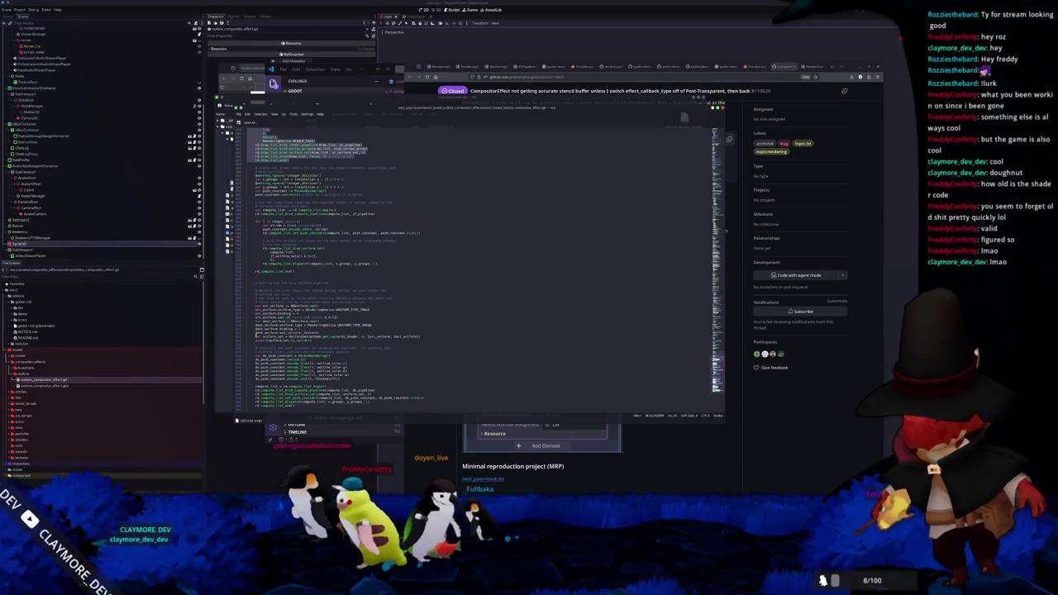
{"action": "scroll", "coordinate": [265, 330], "scroll_direction": "up", "scroll_amount": 9}
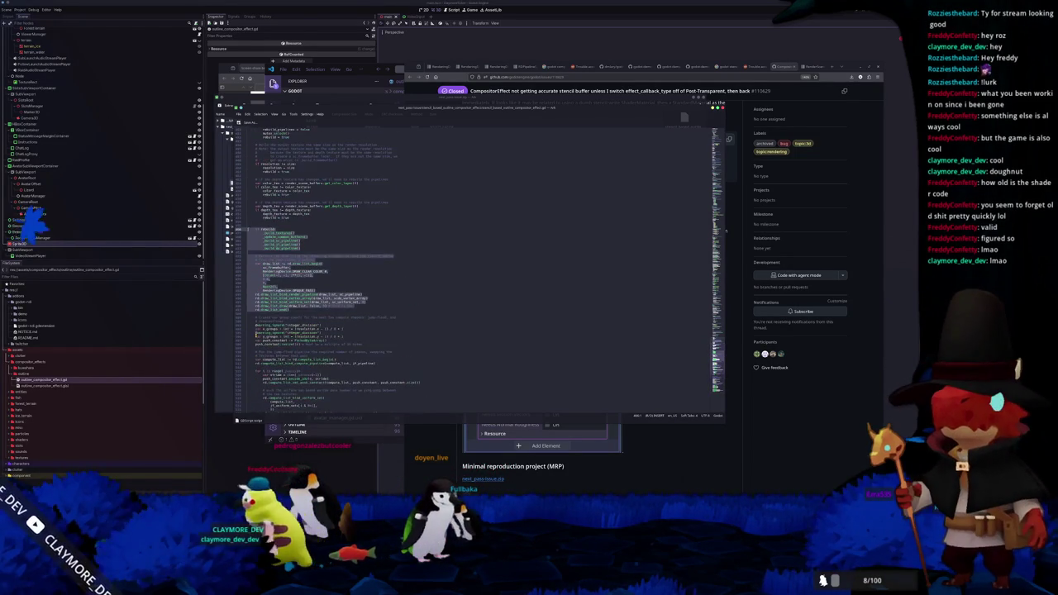
{"action": "left_click", "coordinate": [296, 311]}
{"action": "key", "text": "shift+Up"}
{"action": "key", "text": "shift+Up"}
{"action": "key", "text": "shift+Up"}
{"action": "left_click", "coordinate": [246, 267], "text": "shift"}
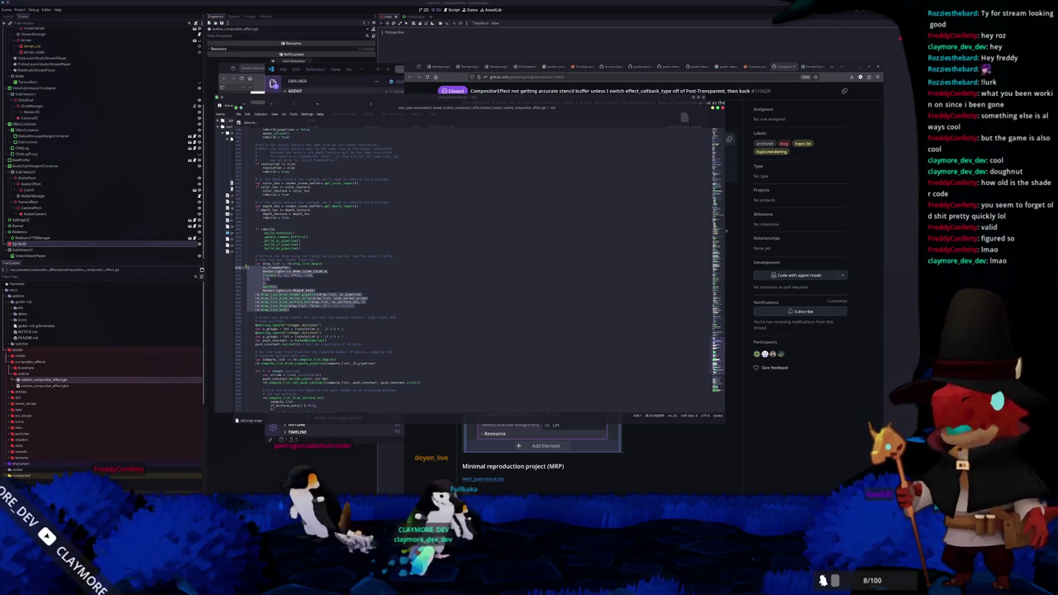
Step: Extend the selection to the script's top and return to the GitHub issue page
{"action": "scroll", "coordinate": [248, 287], "scroll_direction": "up", "scroll_amount": 10}
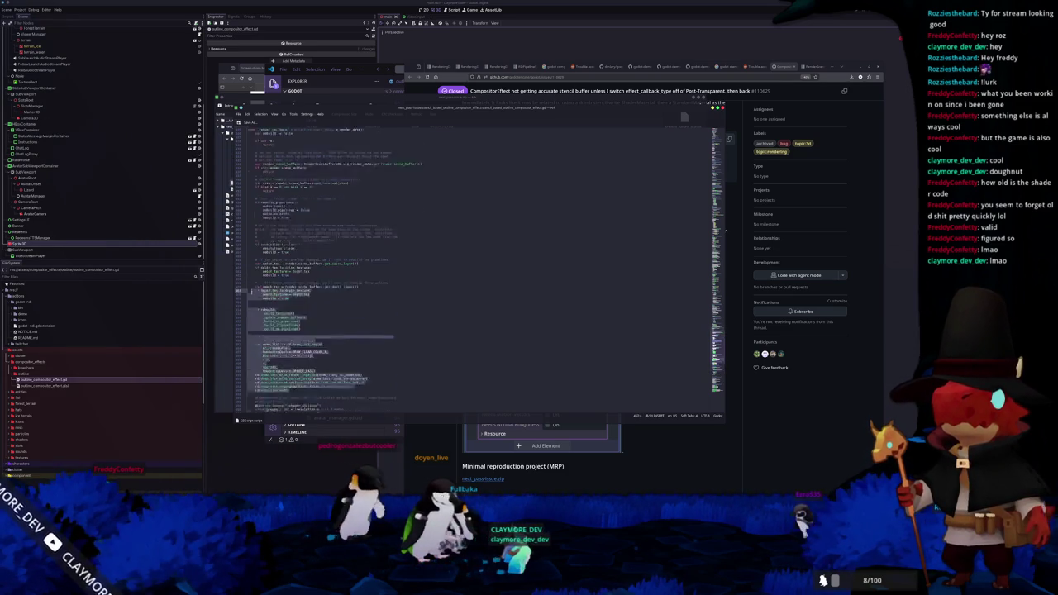
{"action": "scroll", "coordinate": [238, 296], "scroll_direction": "up", "scroll_amount": 15}
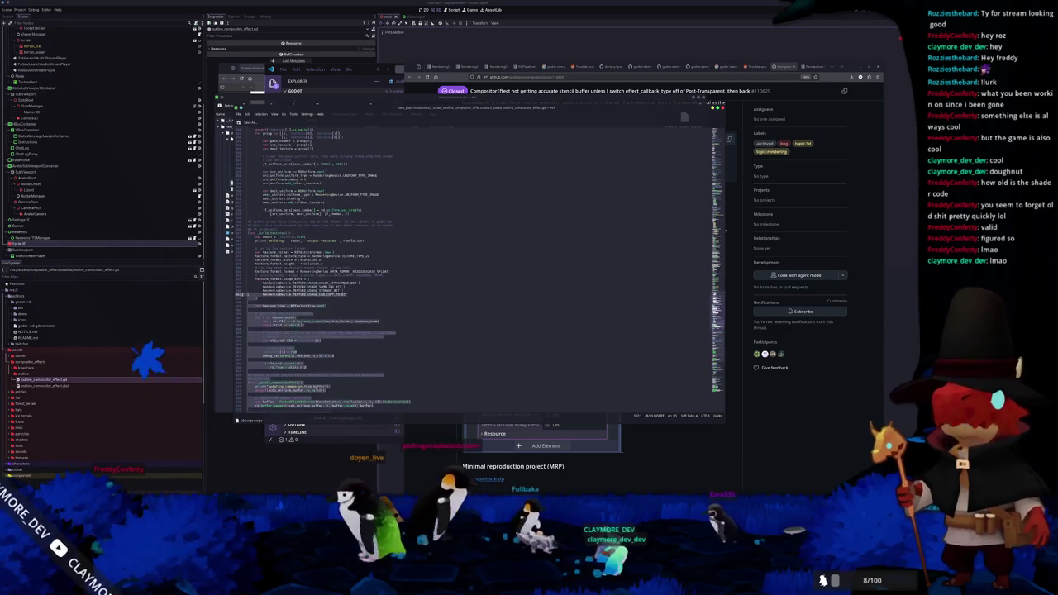
{"action": "scroll", "coordinate": [237, 285], "scroll_direction": "up", "scroll_amount": 15}
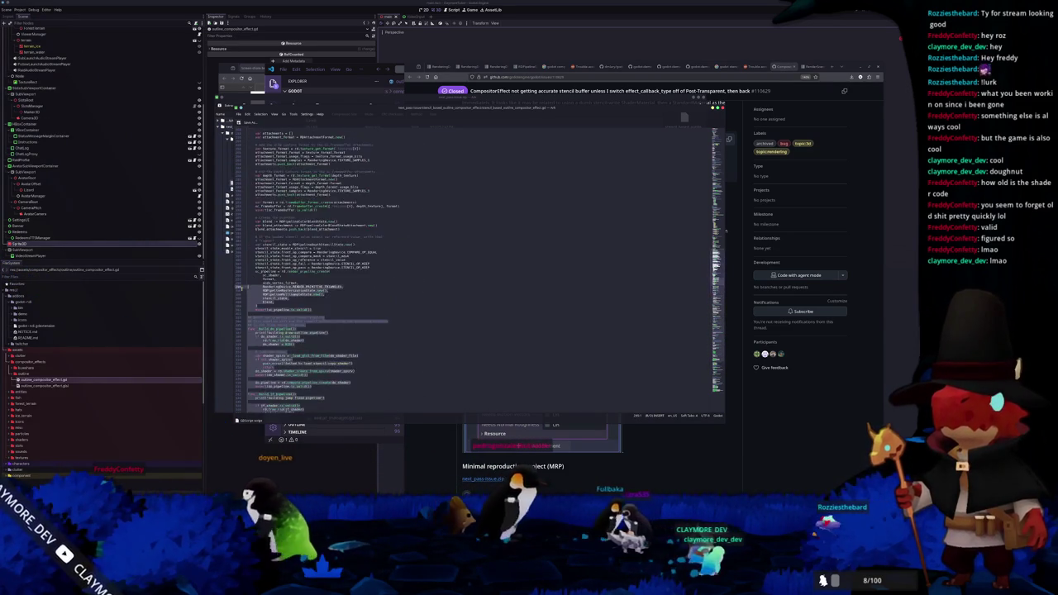
{"action": "scroll", "coordinate": [237, 279], "scroll_direction": "up", "scroll_amount": 15}
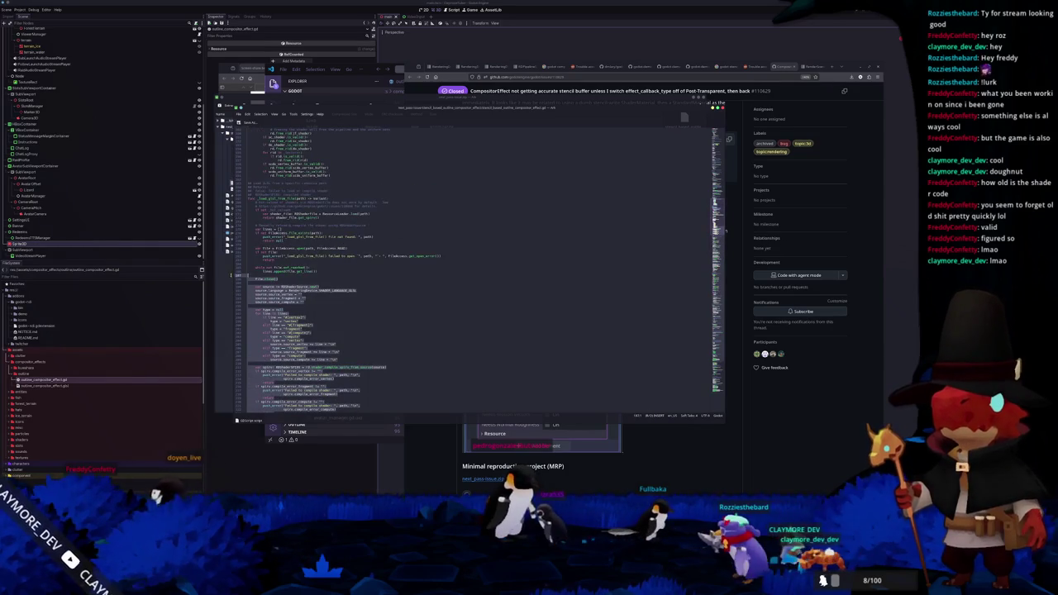
{"action": "scroll", "coordinate": [237, 280], "scroll_direction": "up", "scroll_amount": 15}
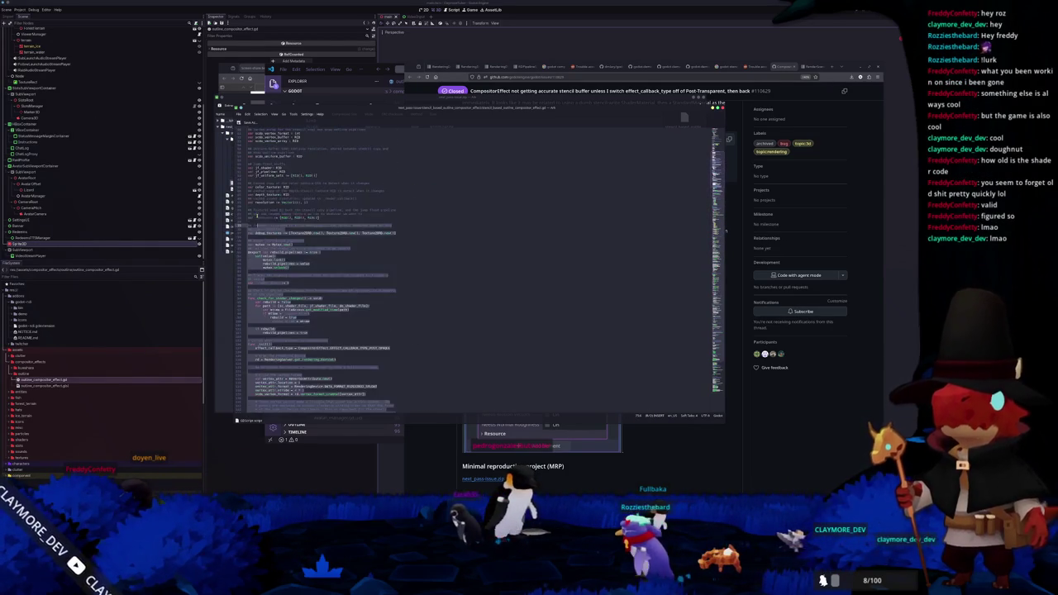
{"action": "left_click_drag", "start_coordinate": [238, 221], "coordinate": [245, 122]}
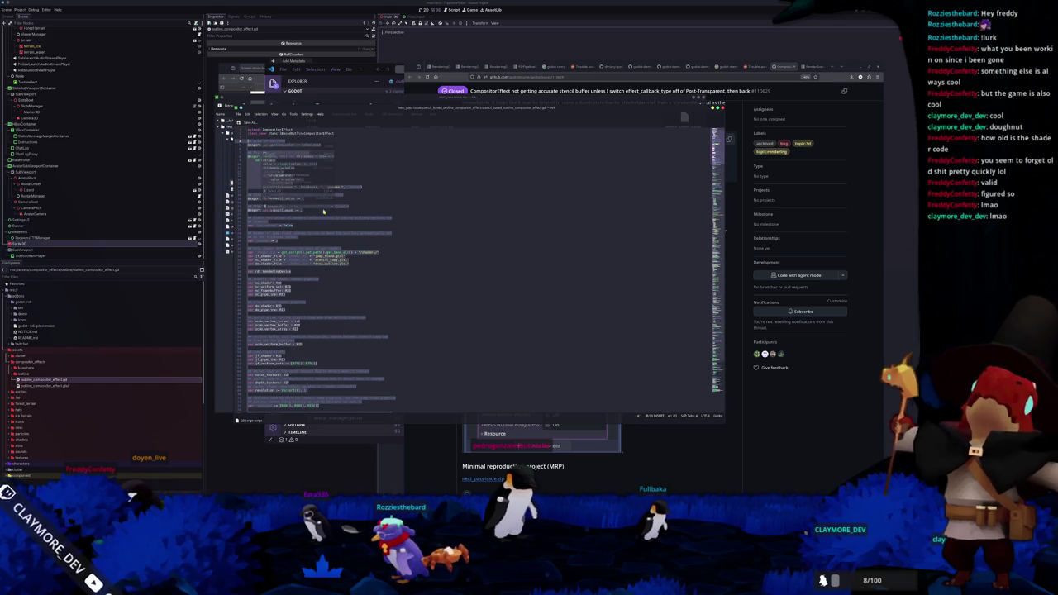
{"action": "left_click", "coordinate": [679, 429]}
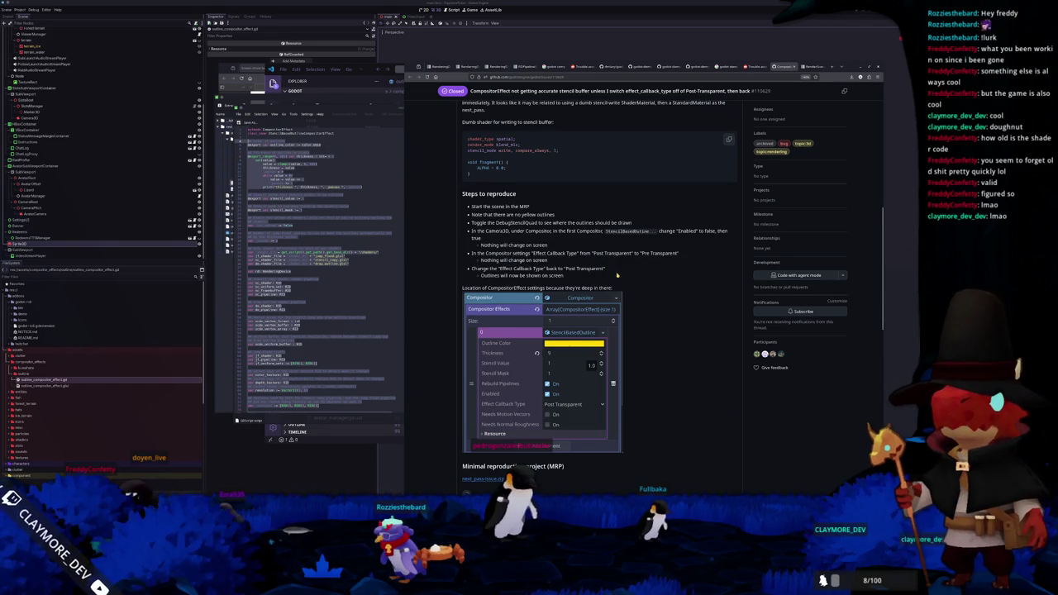
Step: Open and skim merged pull request #110249, then return to the RenderSceneBuffersRD docs
{"action": "scroll", "coordinate": [615, 271], "scroll_direction": "up", "scroll_amount": 5}
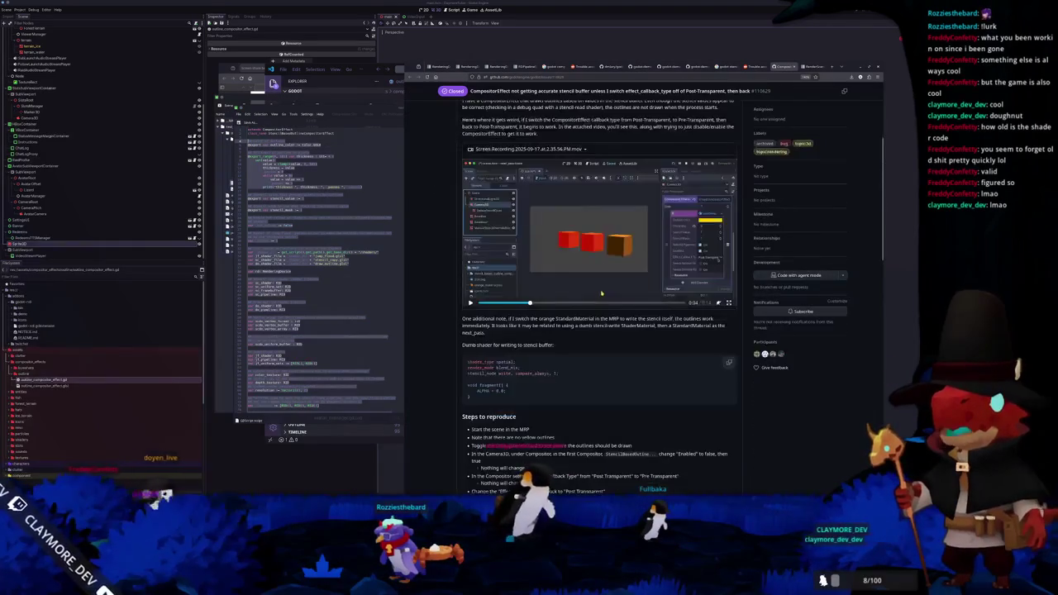
{"action": "scroll", "coordinate": [600, 293], "scroll_direction": "down", "scroll_amount": 10}
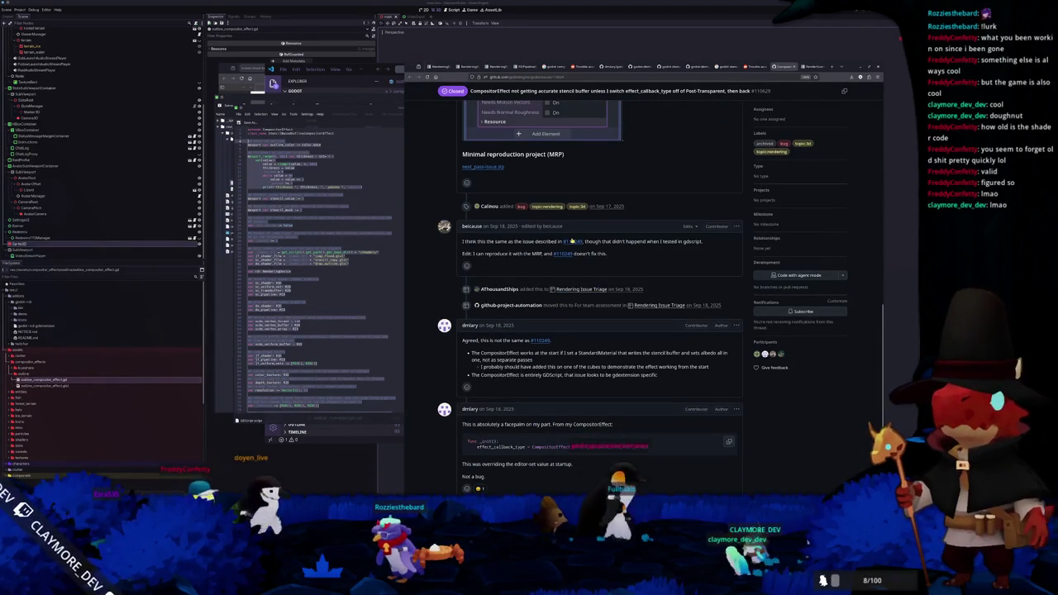
{"action": "mouse_move", "coordinate": [563, 253]}
{"action": "left_click", "coordinate": [615, 161]}
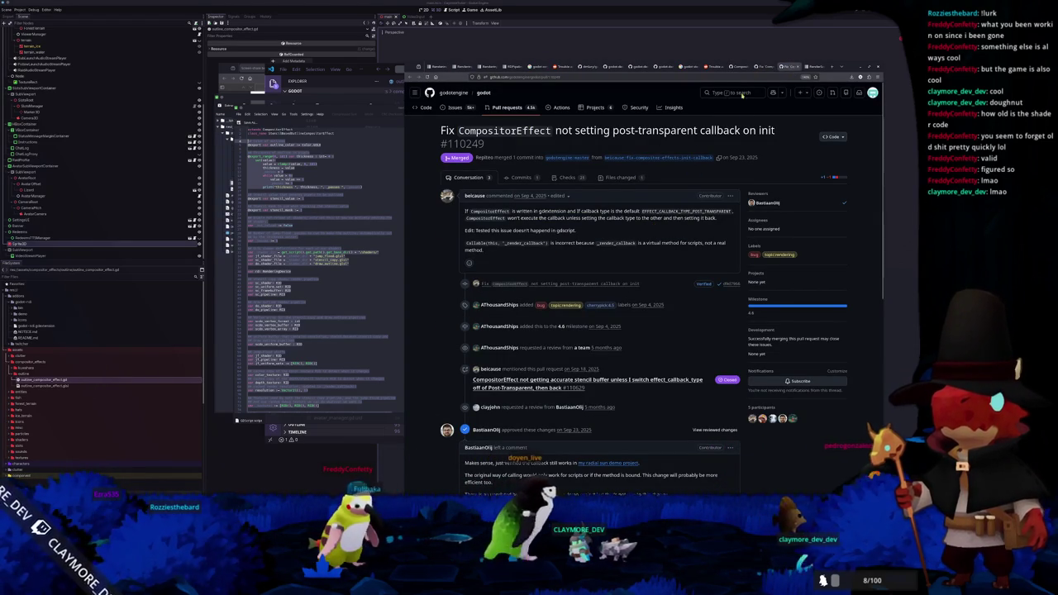
{"action": "scroll", "coordinate": [680, 151], "scroll_direction": "down", "scroll_amount": 3}
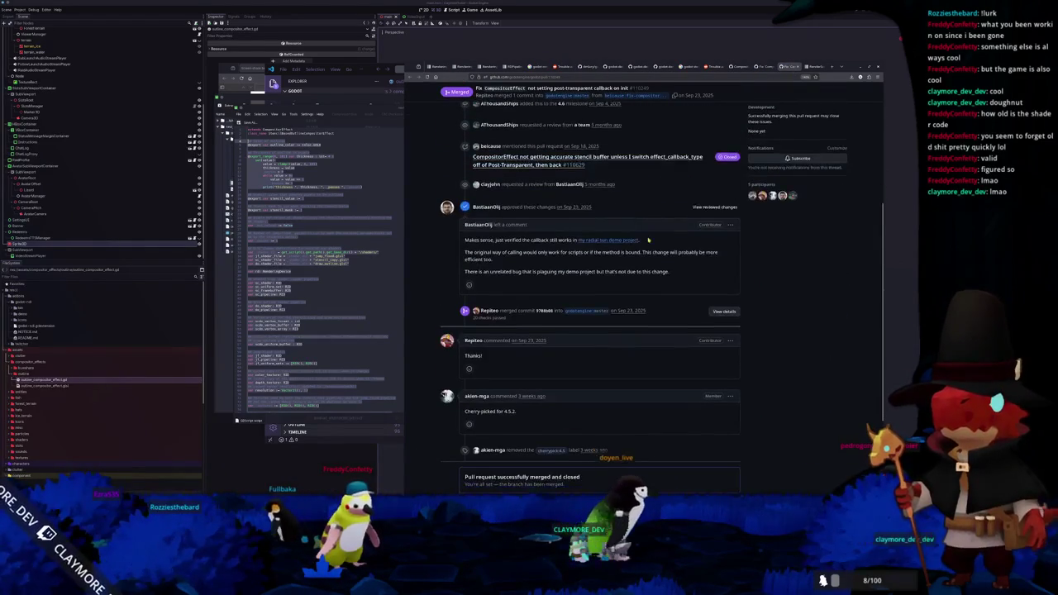
{"action": "left_click", "coordinate": [767, 66]}
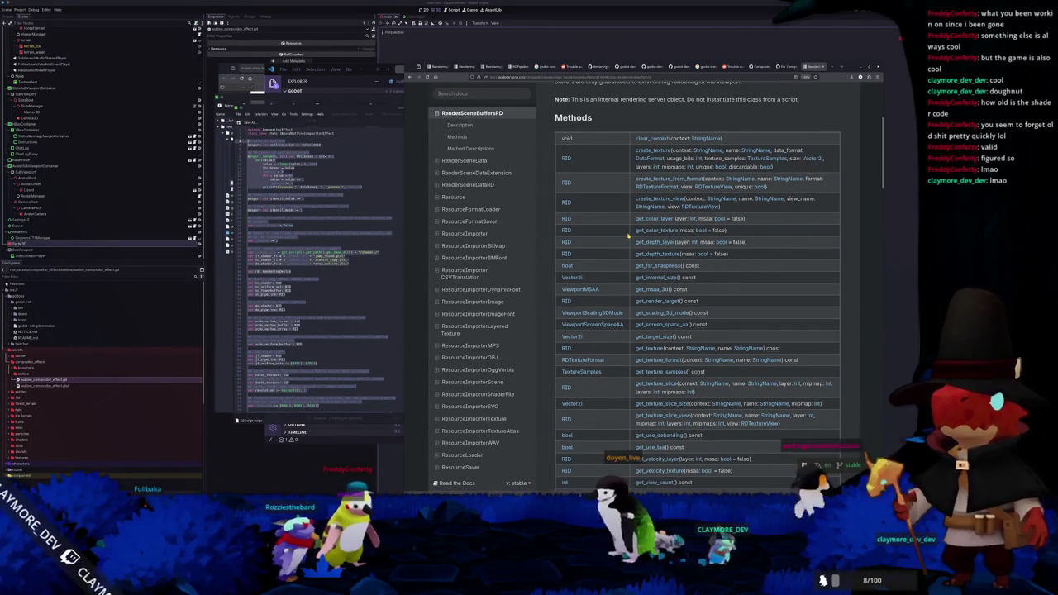
Step: Read the get_texture_slice method description, return to the Methods table, then go to the Reddit thread
{"action": "scroll", "coordinate": [628, 236], "scroll_direction": "down", "scroll_amount": 1}
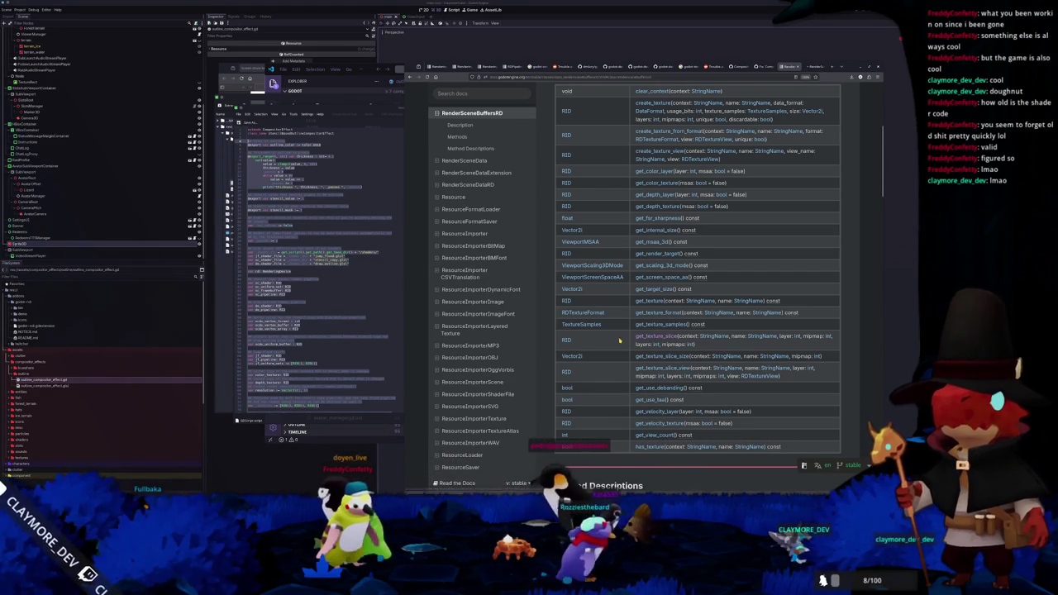
{"action": "left_click", "coordinate": [656, 336]}
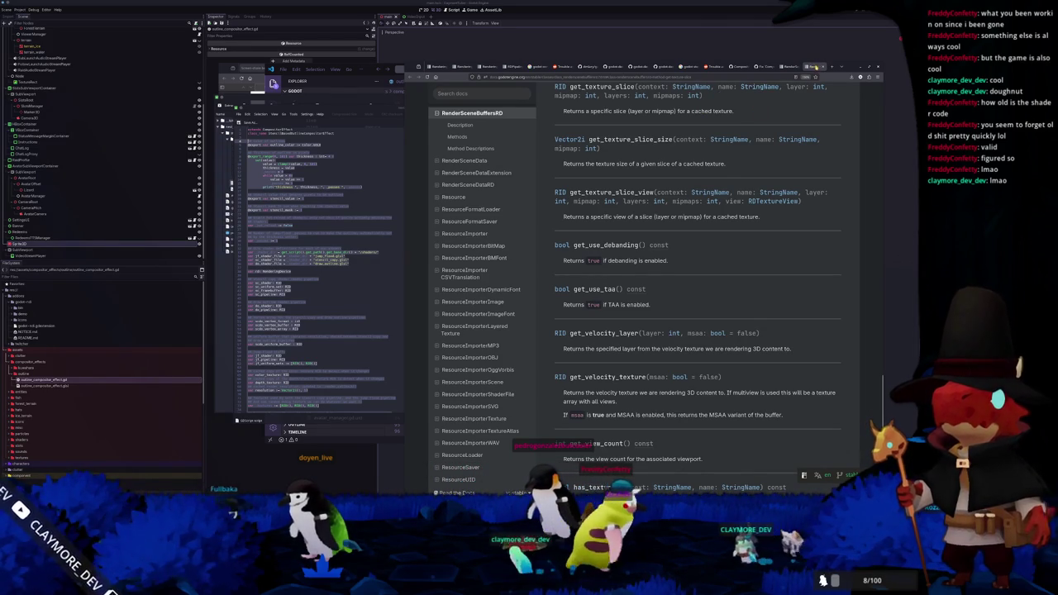
{"action": "key", "text": "alt+Left"}
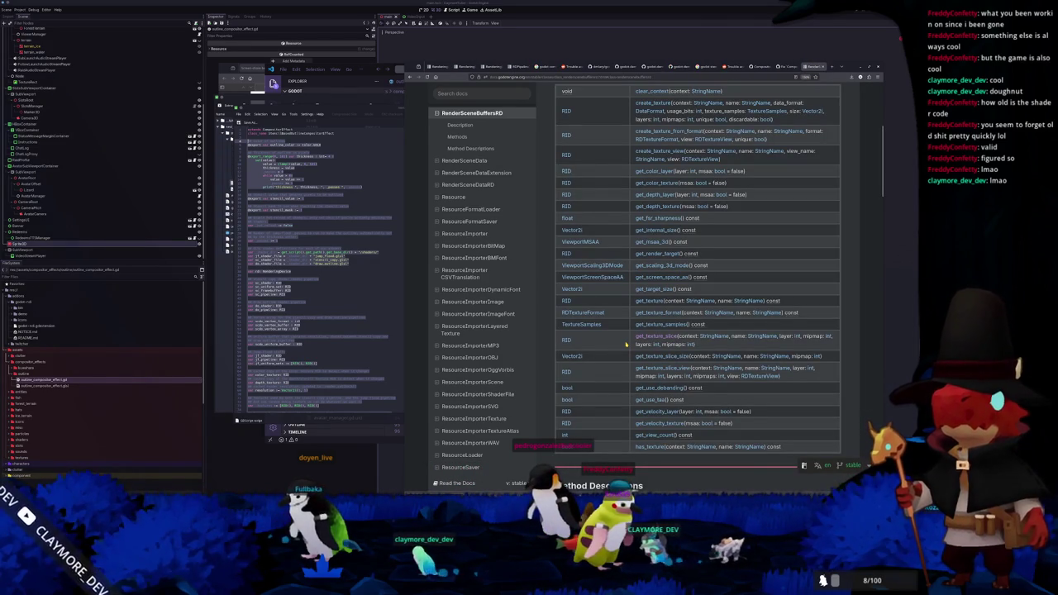
{"action": "scroll", "coordinate": [627, 345], "scroll_direction": "up", "scroll_amount": 3}
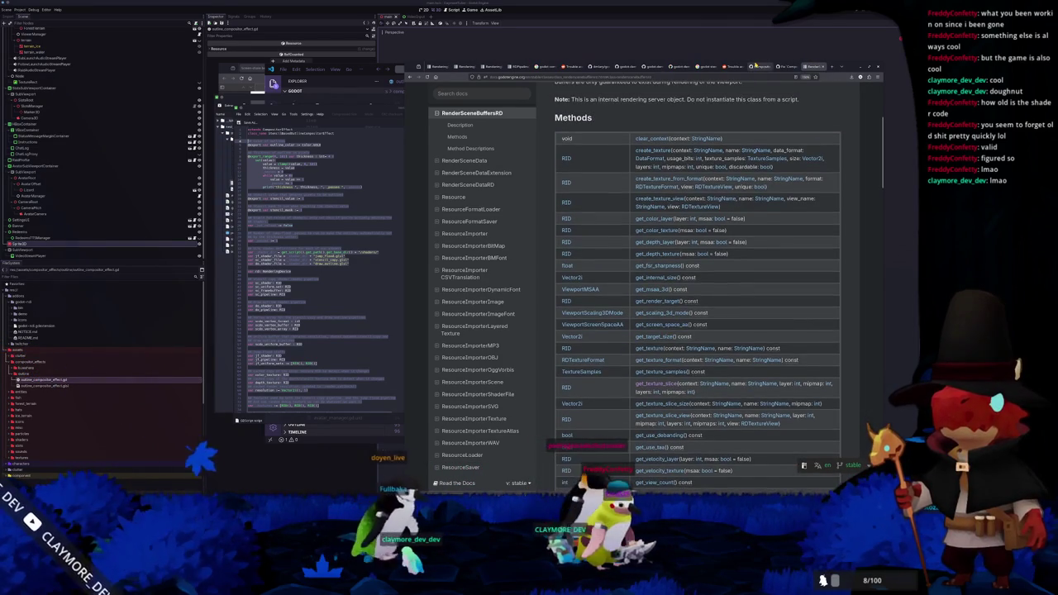
{"action": "left_click", "coordinate": [728, 66]}
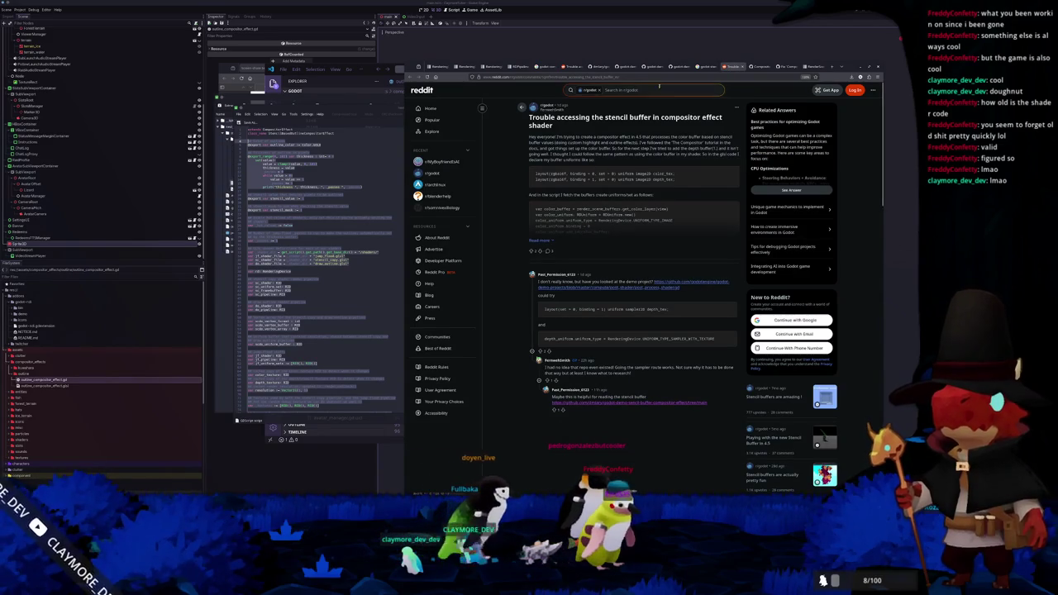
Step: Open and read the 'Fake stencil silhouette' article from the Google results
{"action": "left_click", "coordinate": [699, 68]}
{"action": "scroll", "coordinate": [459, 332], "scroll_direction": "down", "scroll_amount": 3}
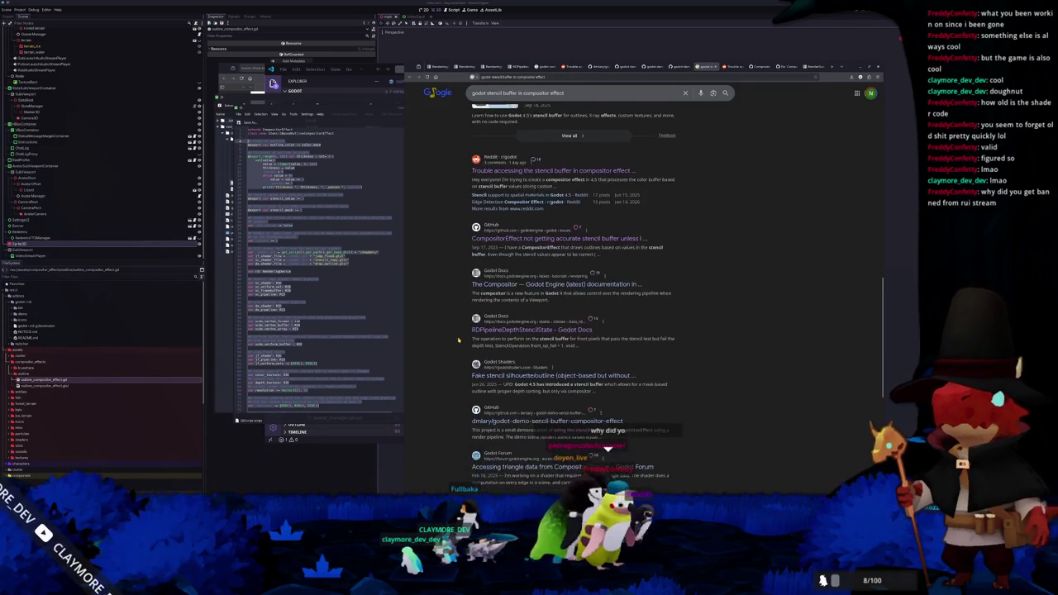
{"action": "scroll", "coordinate": [454, 354], "scroll_direction": "down", "scroll_amount": 2}
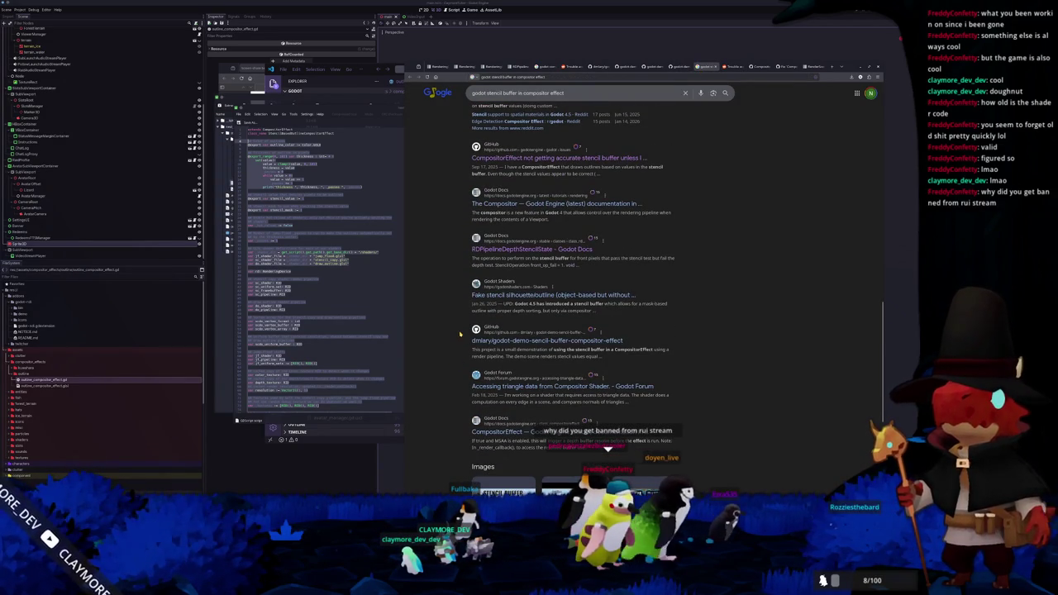
{"action": "left_click", "coordinate": [526, 295]}
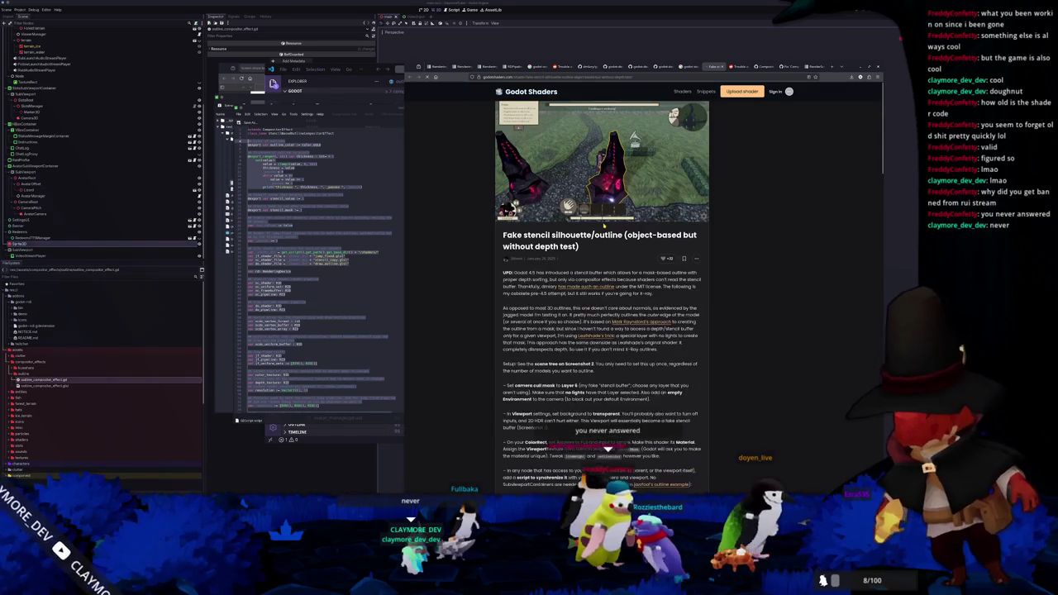
{"action": "scroll", "coordinate": [484, 229], "scroll_direction": "down", "scroll_amount": 1}
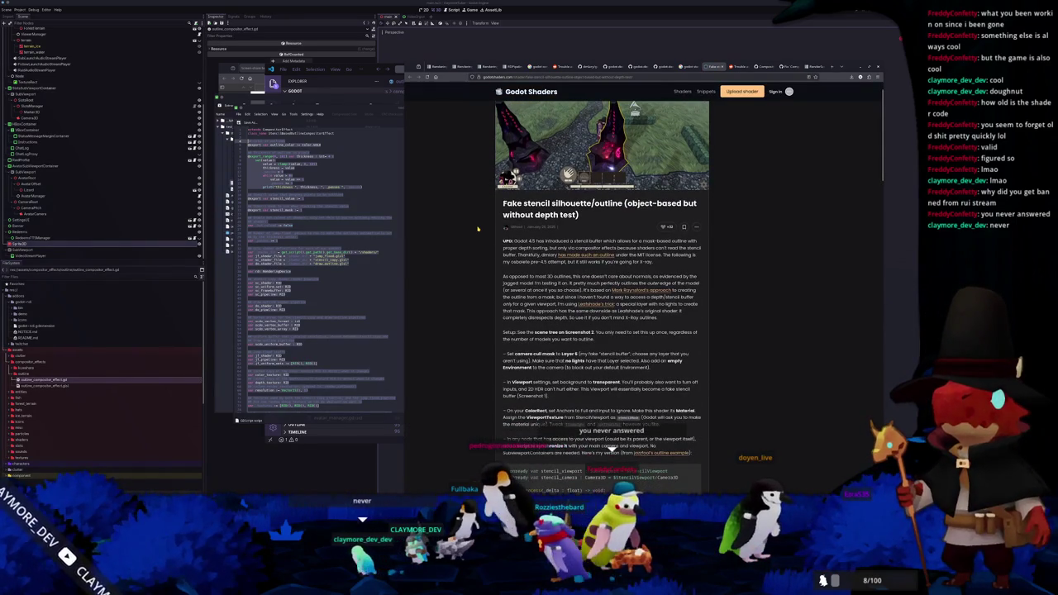
{"action": "scroll", "coordinate": [478, 229], "scroll_direction": "down", "scroll_amount": 1}
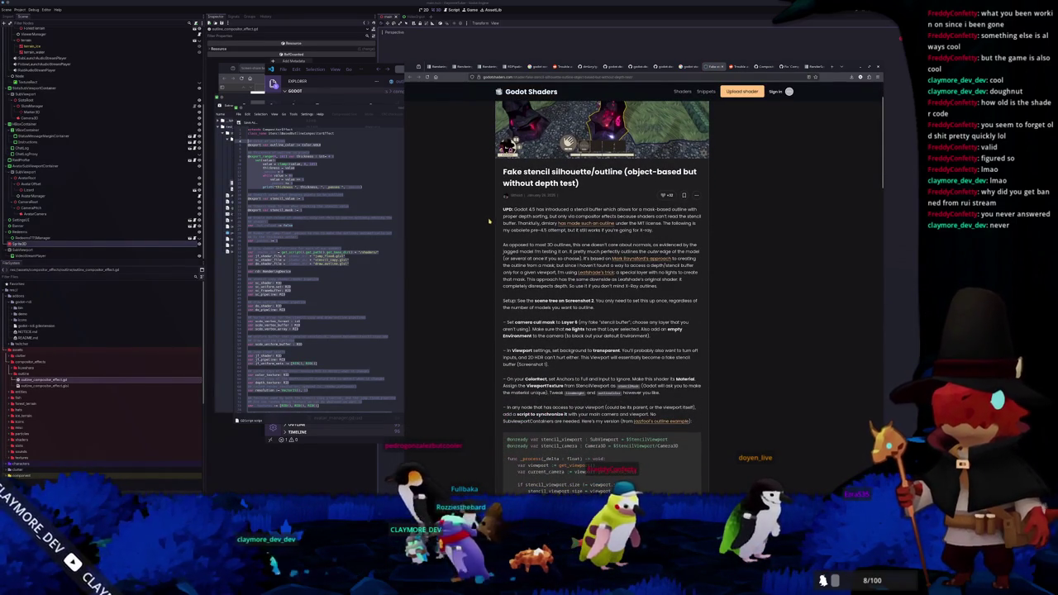
{"action": "scroll", "coordinate": [489, 221], "scroll_direction": "down", "scroll_amount": 1}
{"action": "scroll", "coordinate": [492, 220], "scroll_direction": "down", "scroll_amount": 1}
{"action": "scroll", "coordinate": [493, 220], "scroll_direction": "down", "scroll_amount": 8}
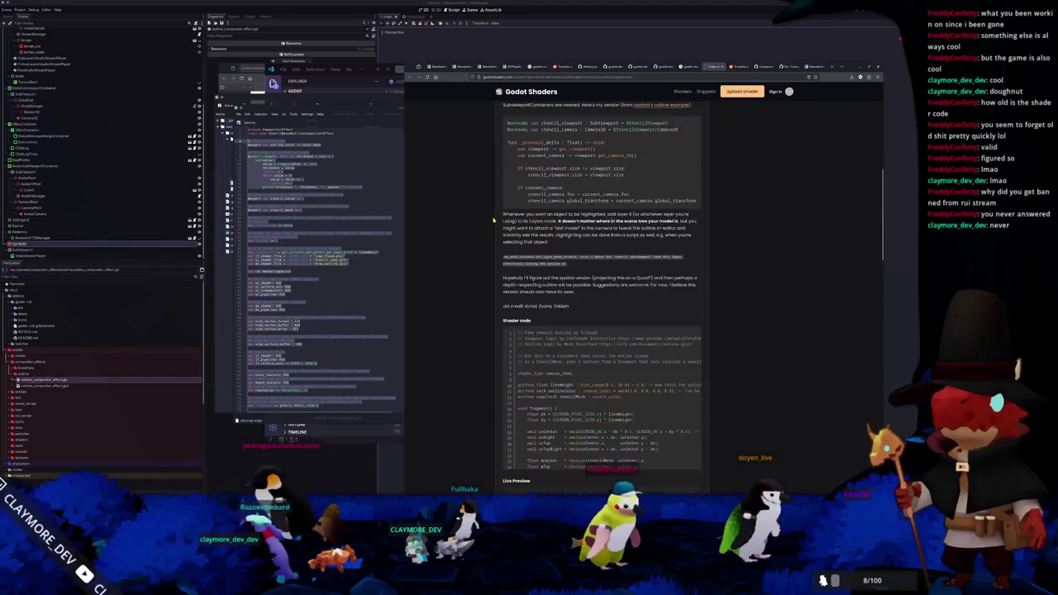
{"action": "scroll", "coordinate": [493, 220], "scroll_direction": "down", "scroll_amount": 9}
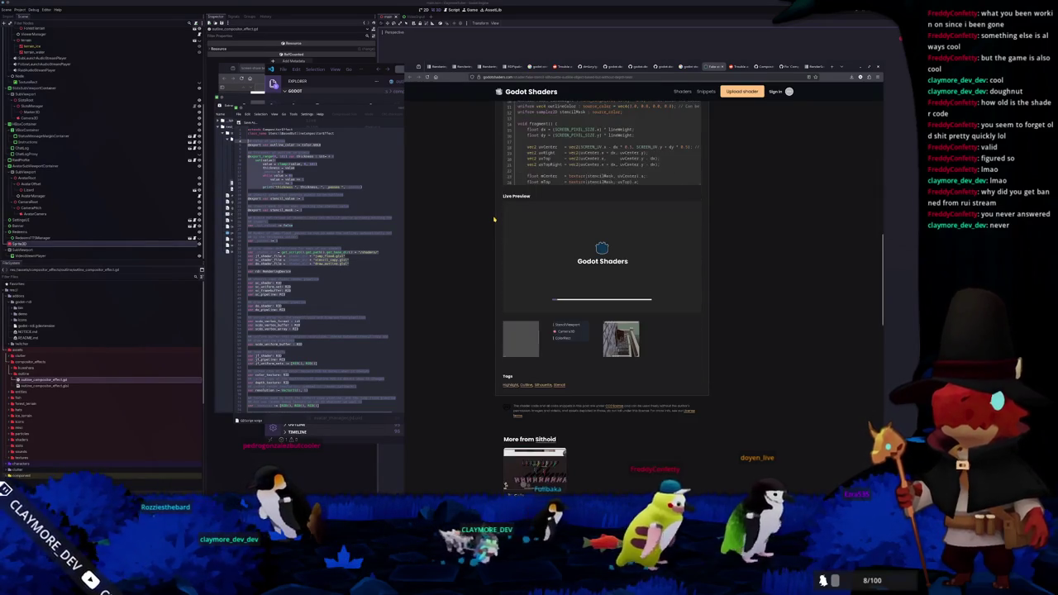
{"action": "scroll", "coordinate": [494, 219], "scroll_direction": "up", "scroll_amount": 20}
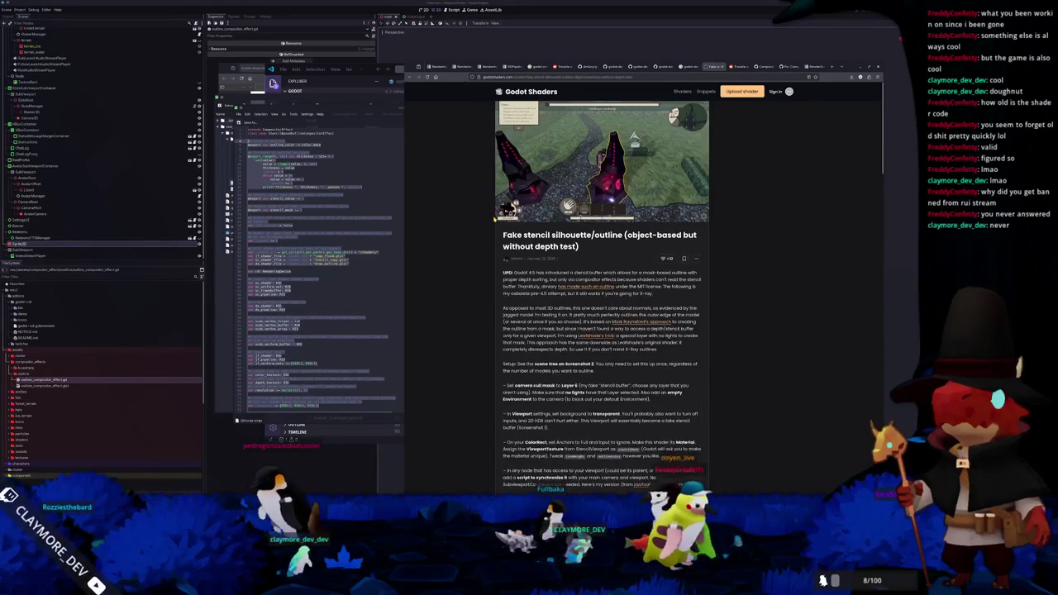
Step: Open the godot-demo-sencil-buffer-compositor-effect repo, skim its README, and return to Godot
{"action": "left_click", "coordinate": [686, 66]}
{"action": "scroll", "coordinate": [446, 281], "scroll_direction": "down", "scroll_amount": 2}
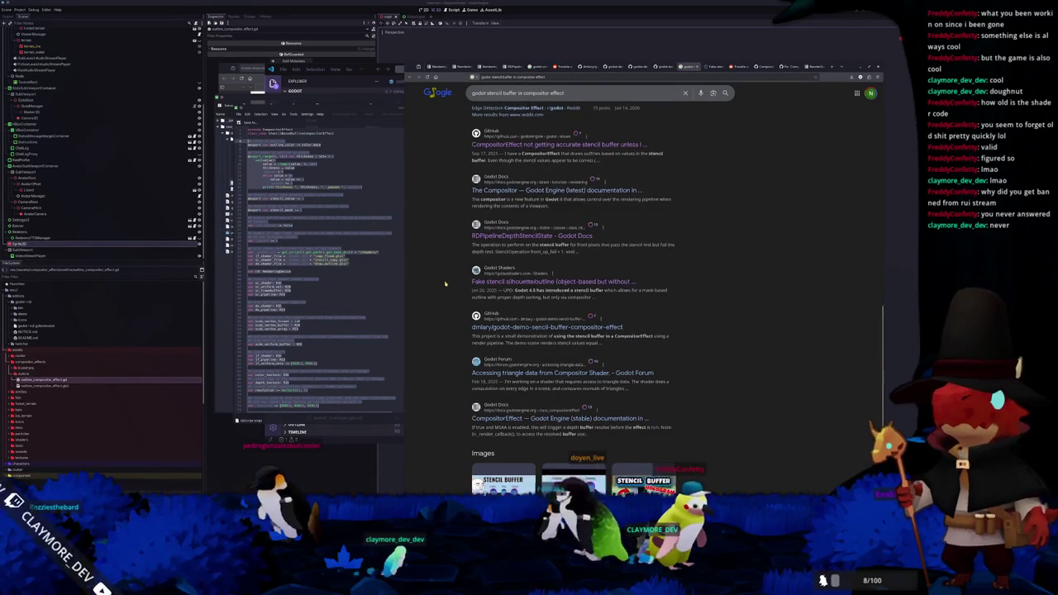
{"action": "middle_click", "coordinate": [542, 302]}
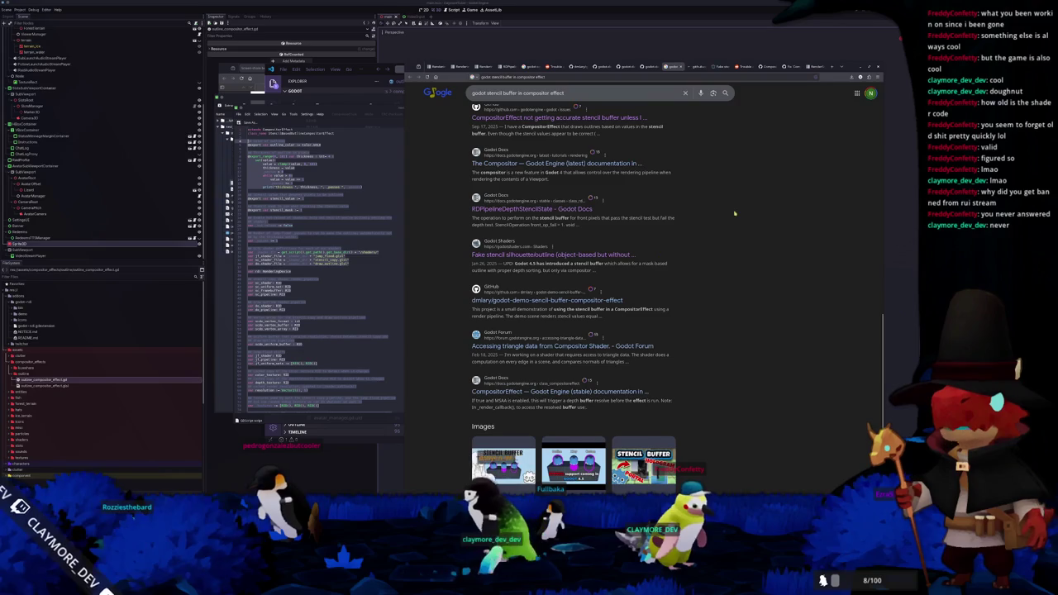
{"action": "left_click", "coordinate": [699, 66]}
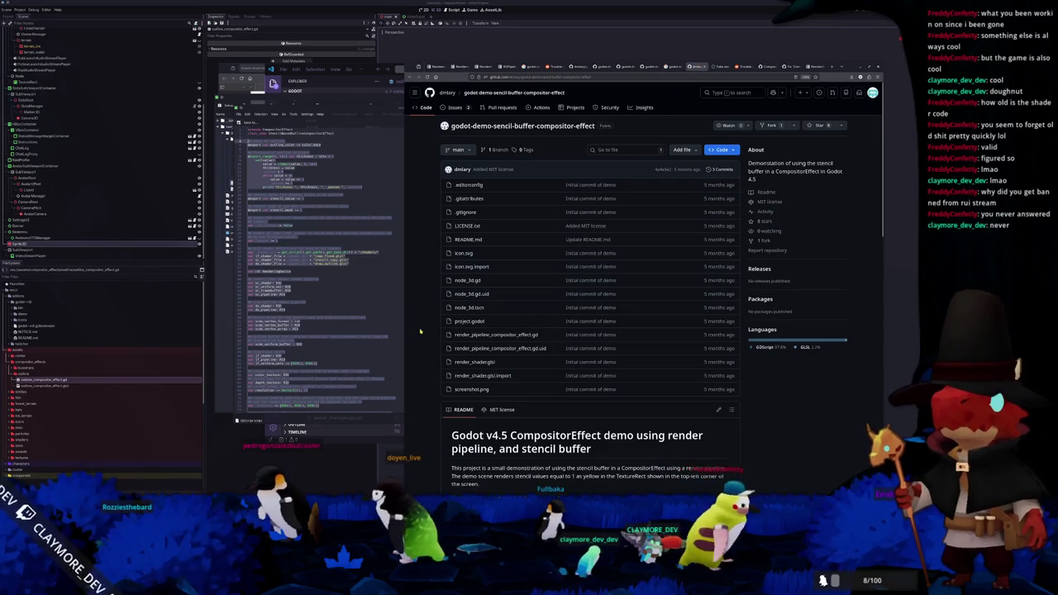
{"action": "scroll", "coordinate": [423, 329], "scroll_direction": "down", "scroll_amount": 10}
{"action": "scroll", "coordinate": [428, 330], "scroll_direction": "down", "scroll_amount": 8}
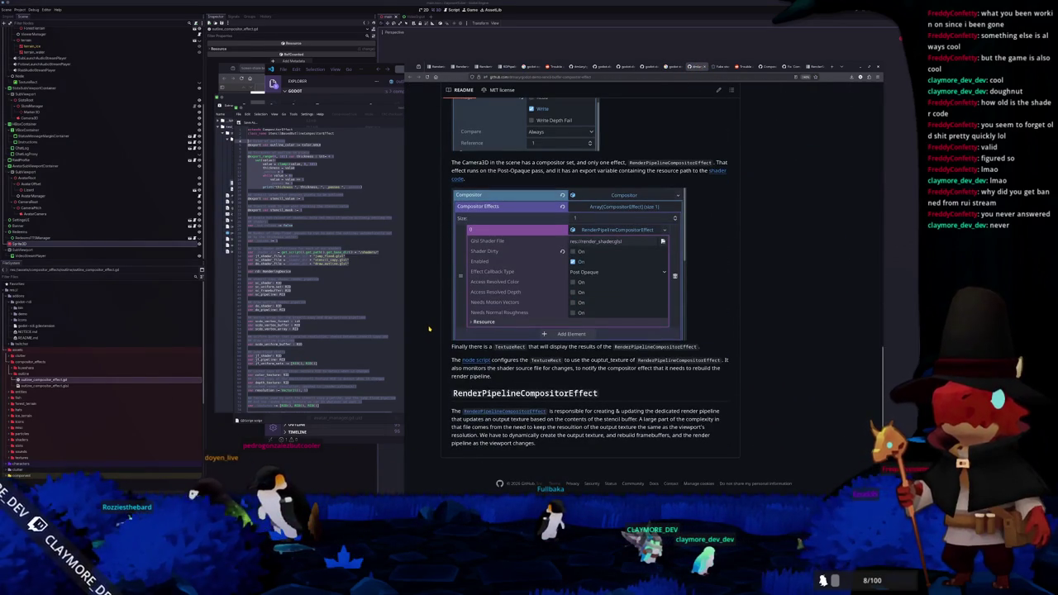
{"action": "scroll", "coordinate": [429, 329], "scroll_direction": "up", "scroll_amount": 20}
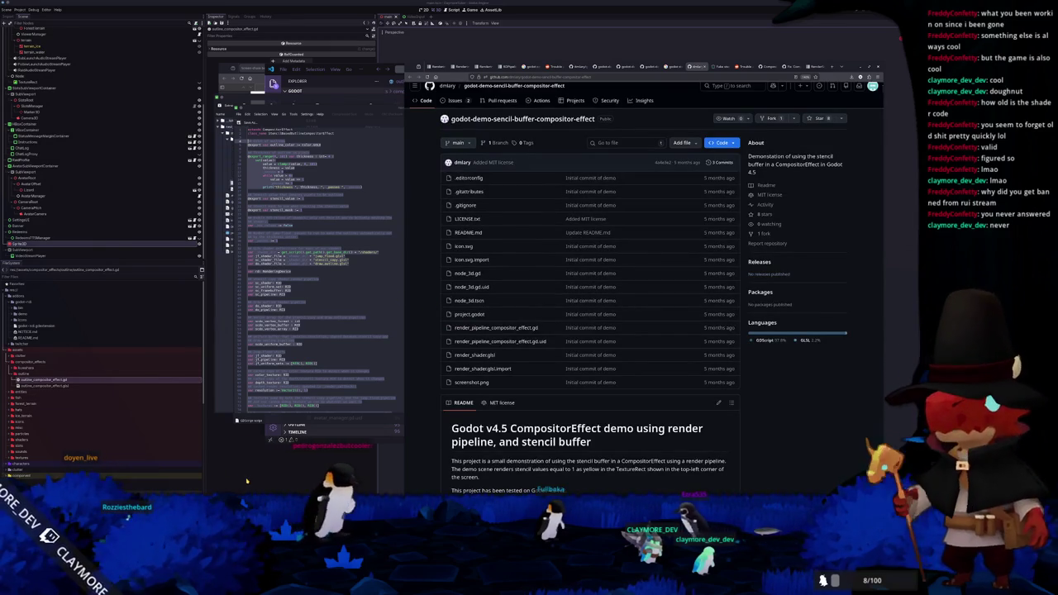
{"action": "left_click", "coordinate": [104, 413]}
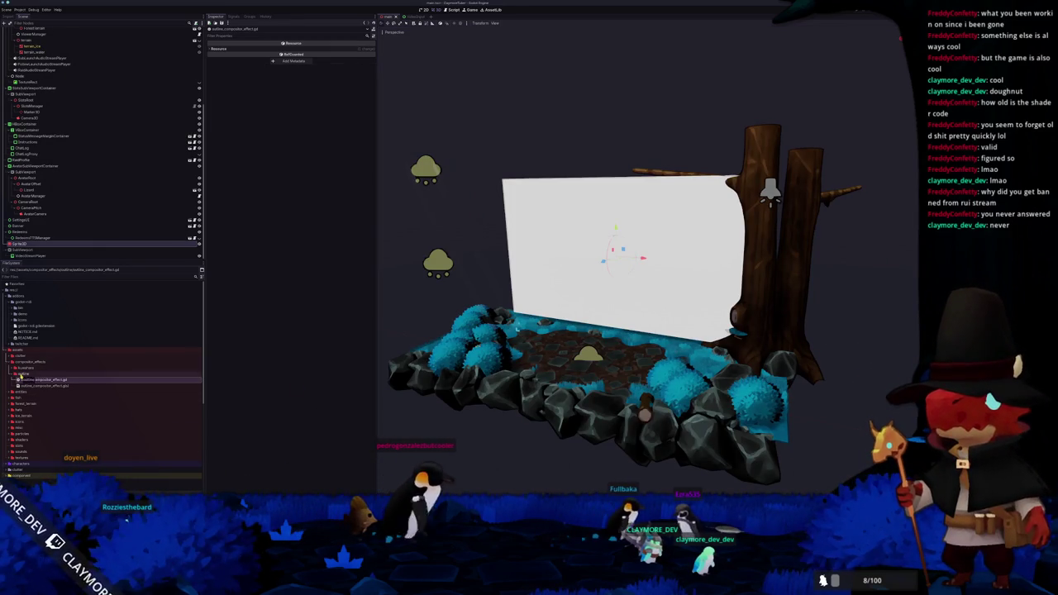
Step: Collapse the outline folder and create a new folder named stencil inside compositor_effects
{"action": "left_click", "coordinate": [12, 373]}
{"action": "left_click", "coordinate": [31, 362]}
{"action": "right_click", "coordinate": [32, 362]}
{"action": "mouse_move", "coordinate": [50, 364]}
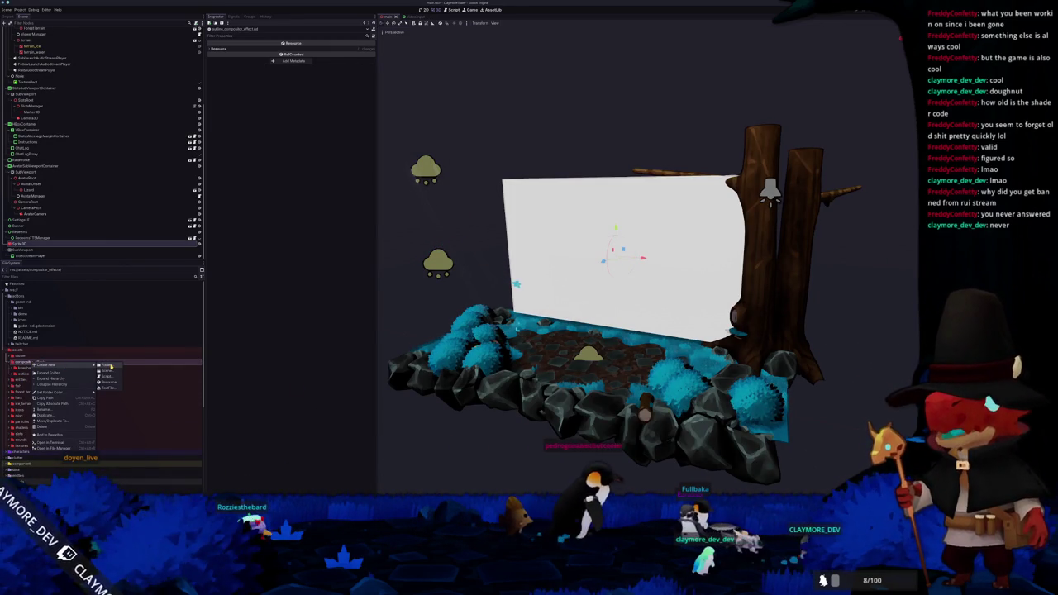
{"action": "left_click", "coordinate": [107, 365]}
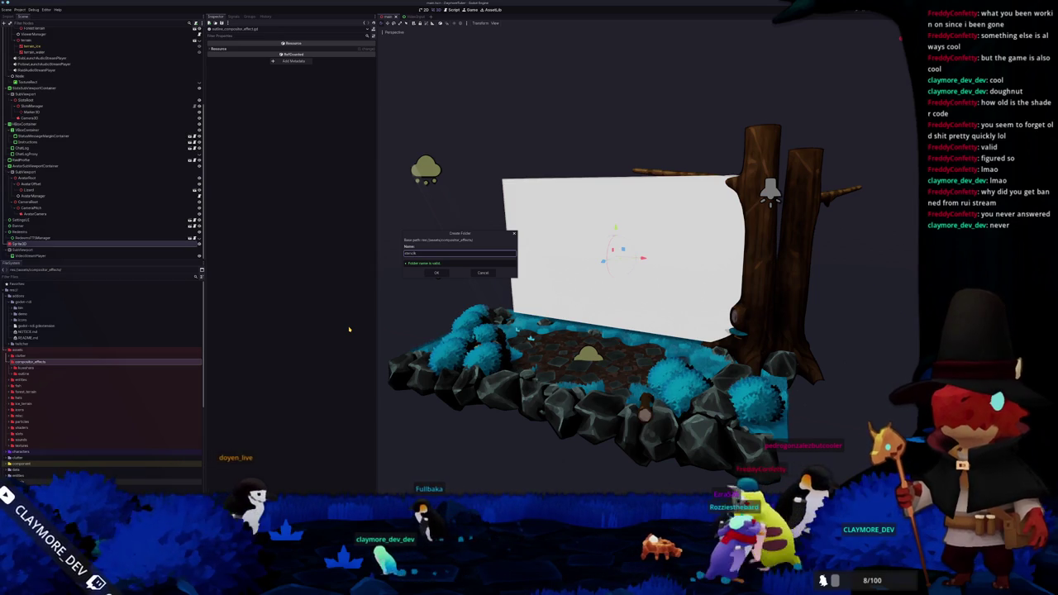
{"action": "type", "text": "_fx"}
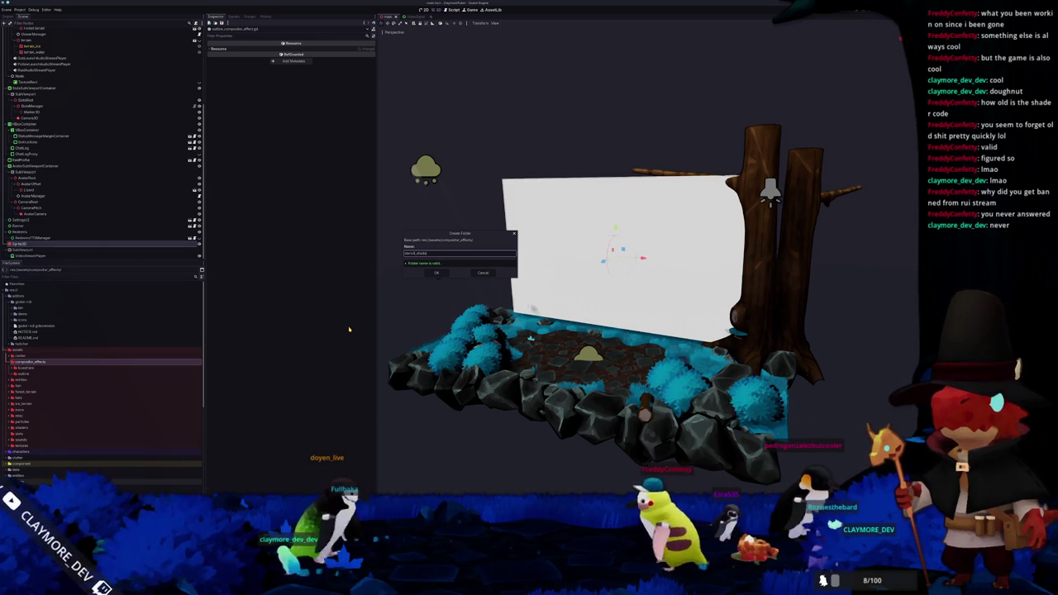
{"action": "key", "text": "Return"}
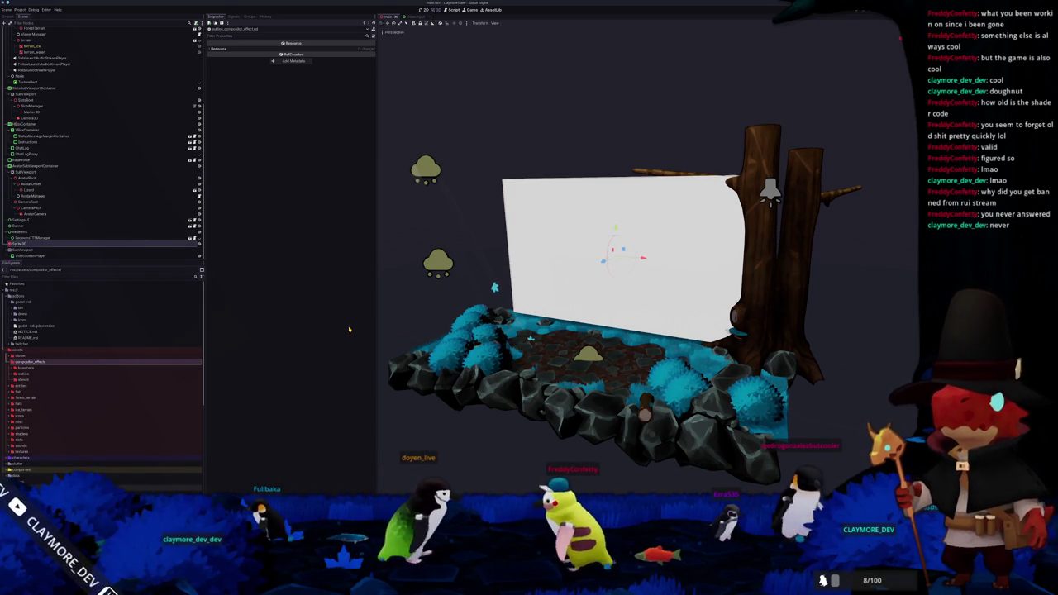
{"action": "right_click", "coordinate": [23, 379]}
Step: Create a stencil_compositor_effect script in stencil that inherits CompositorEffect
{"action": "mouse_move", "coordinate": [74, 383]}
{"action": "left_click", "coordinate": [101, 395]}
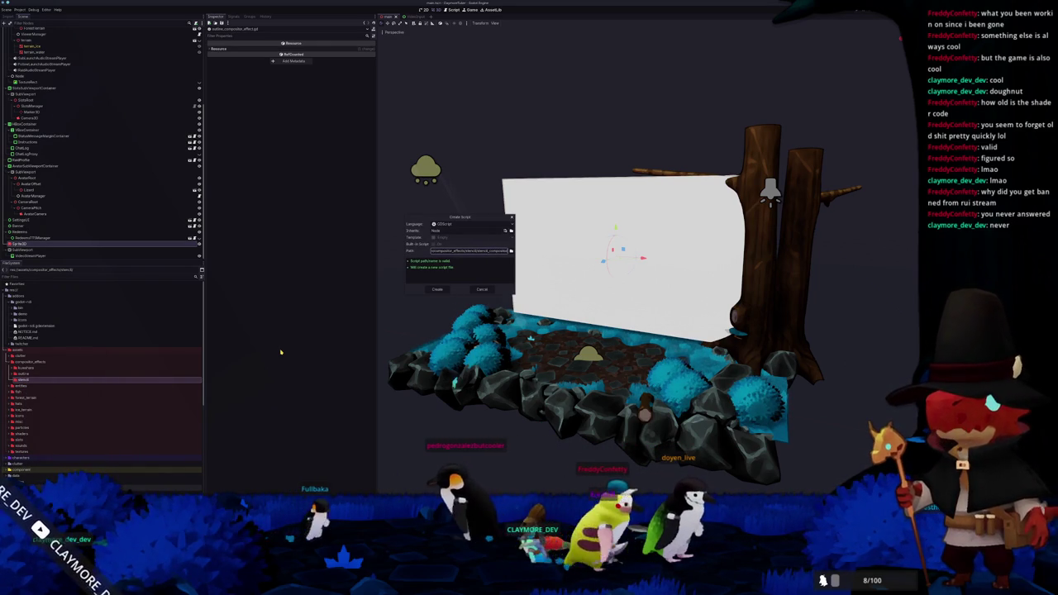
{"action": "key", "text": "shift+Tab"}
{"action": "key", "text": "shift+Tab"}
{"action": "type", "text": "C"}
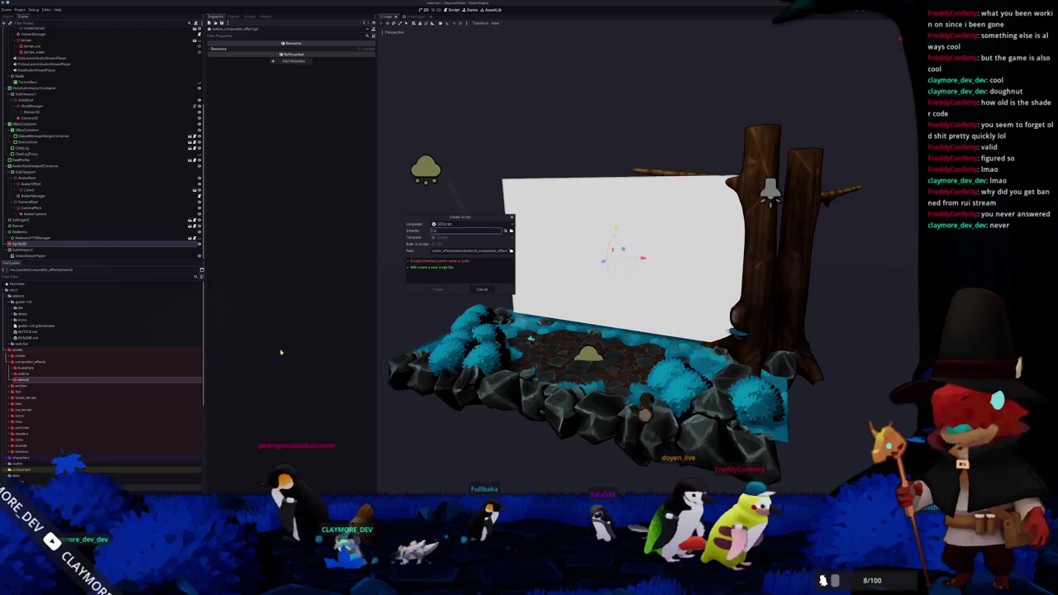
{"action": "type", "text": "ompositorEffect"}
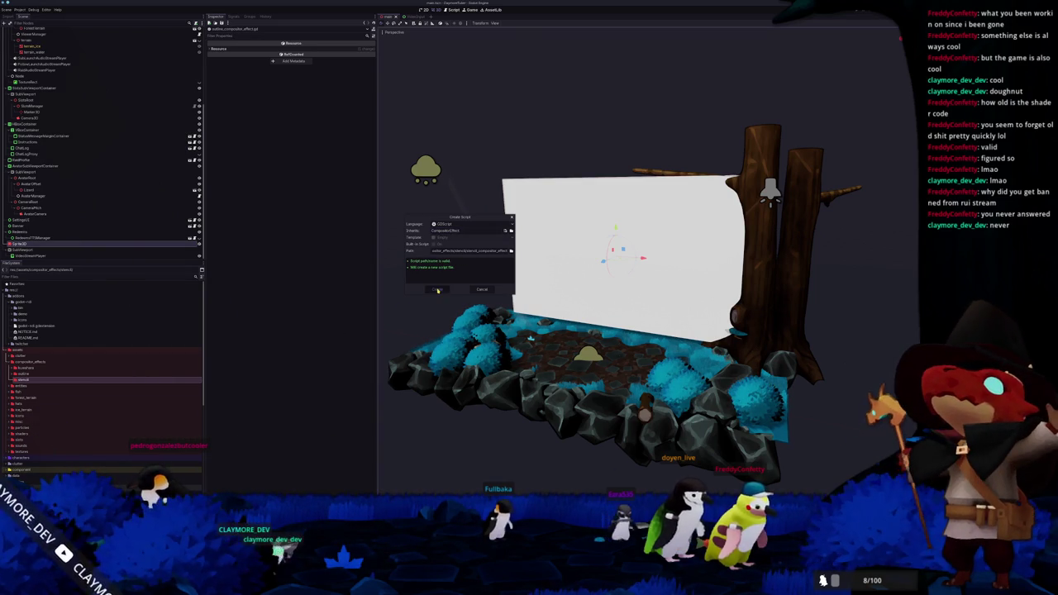
{"action": "left_click", "coordinate": [438, 290]}
Step: Drop the text-file attempt and create the empty .glsl file with touch in a terminal
{"action": "right_click", "coordinate": [33, 380]}
{"action": "mouse_move", "coordinate": [93, 383]}
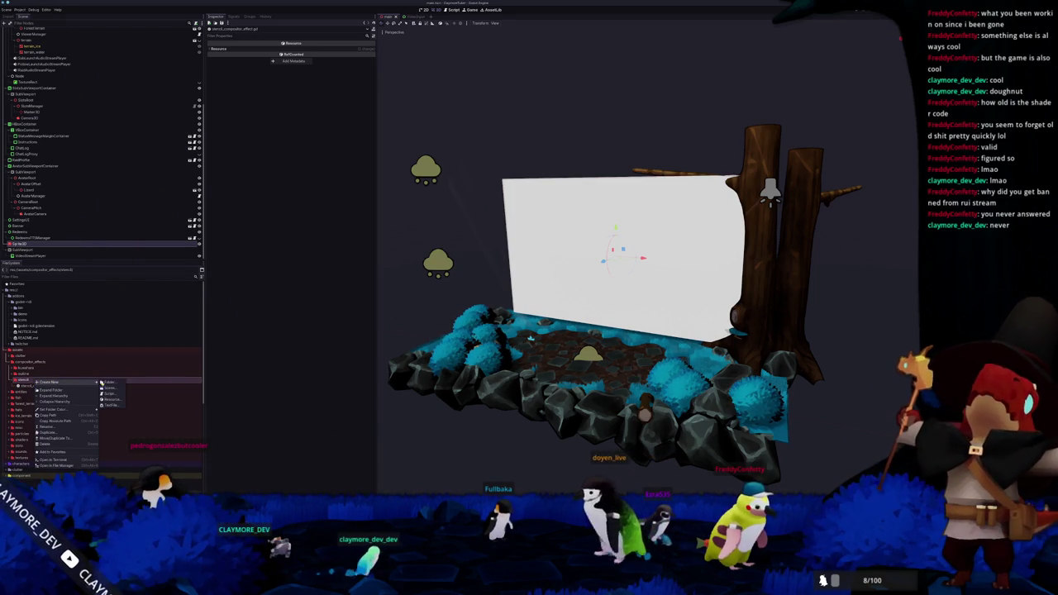
{"action": "left_click", "coordinate": [116, 404]}
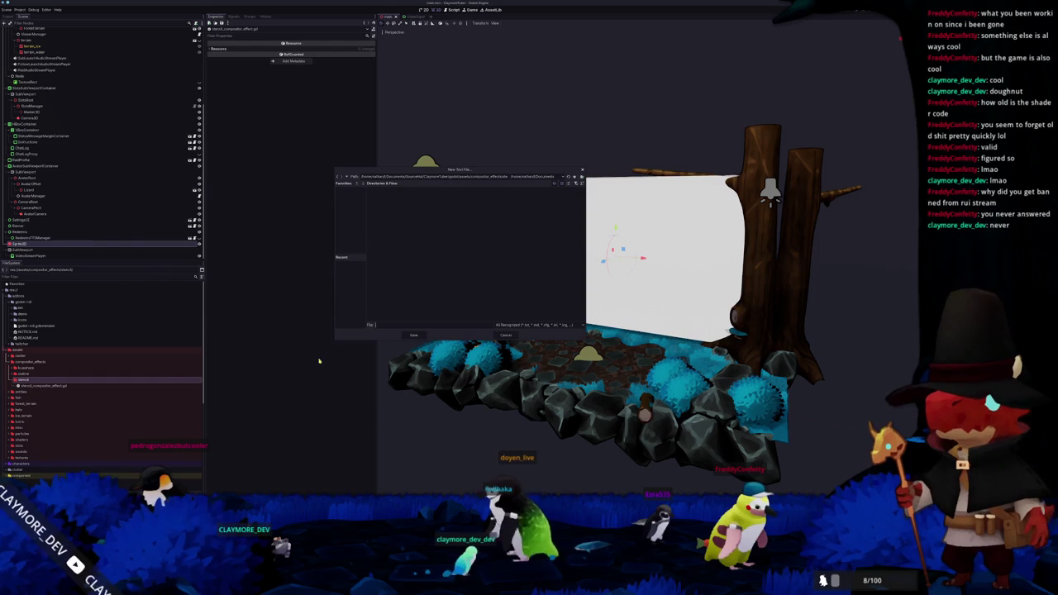
{"action": "type", "text": "d"}
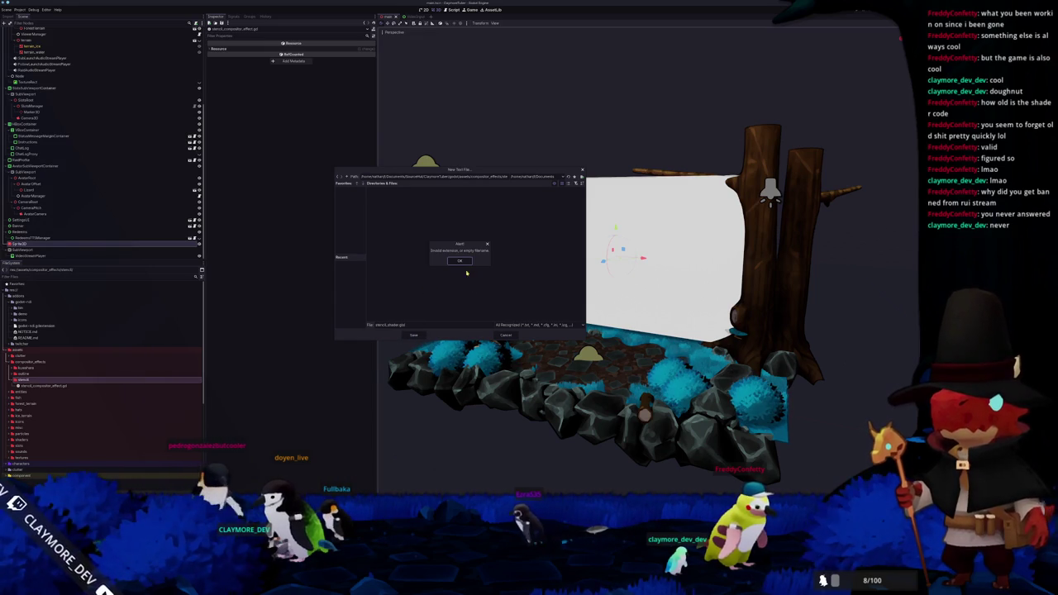
{"action": "left_click", "coordinate": [505, 334]}
{"action": "right_click", "coordinate": [77, 381]}
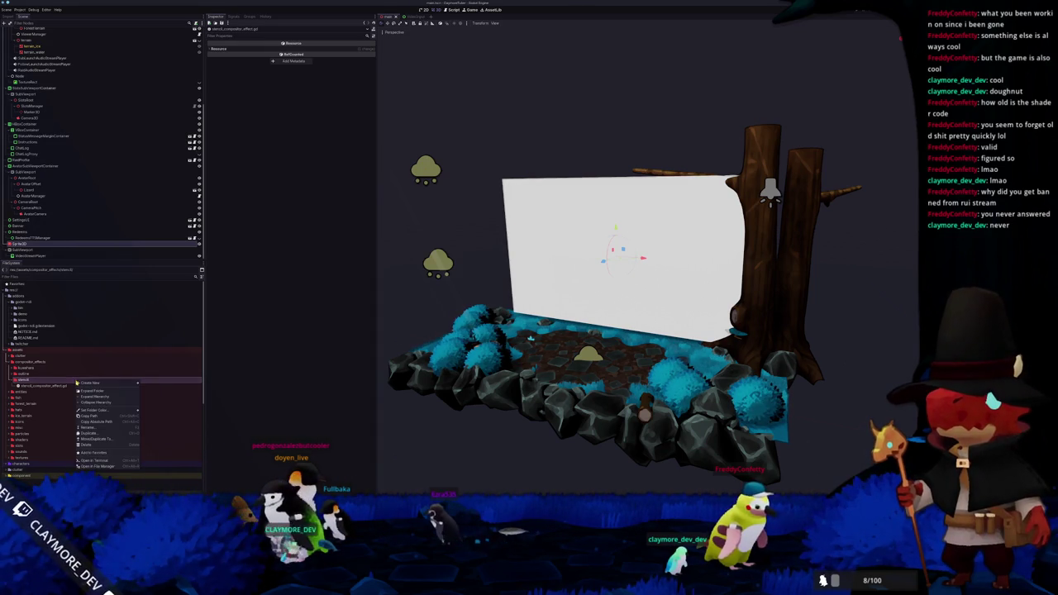
{"action": "left_click", "coordinate": [111, 458]}
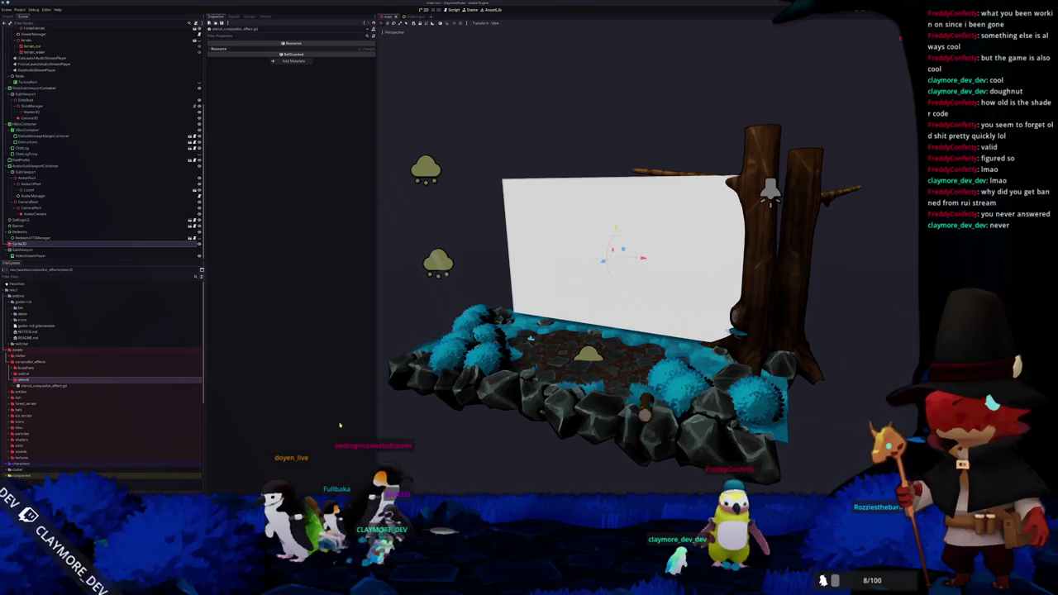
{"action": "type", "text": "touch stencil"}
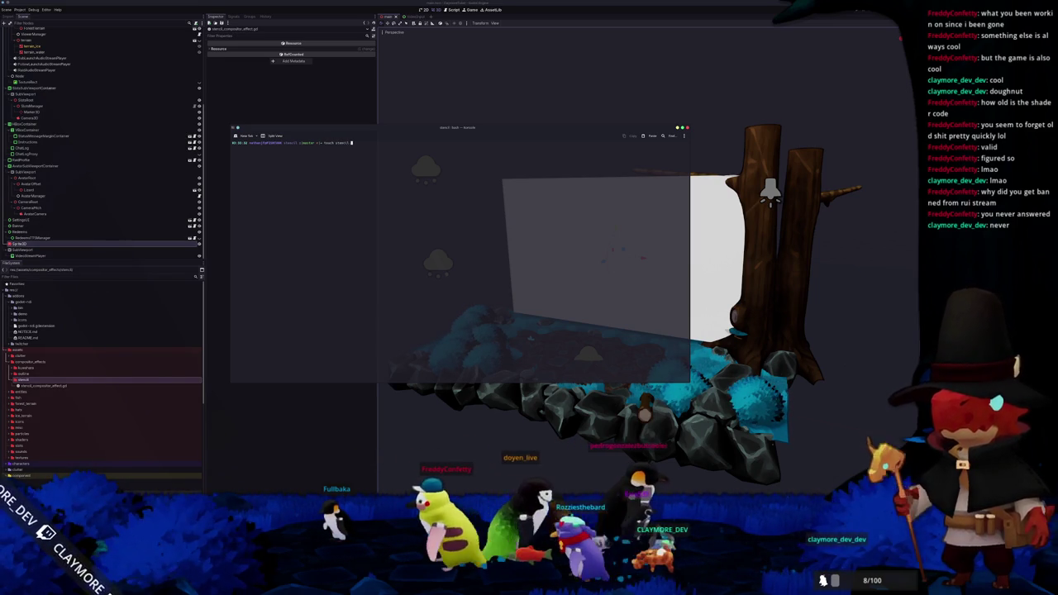
{"action": "type", "text": ".glsl"}
{"action": "key", "text": "Return"}
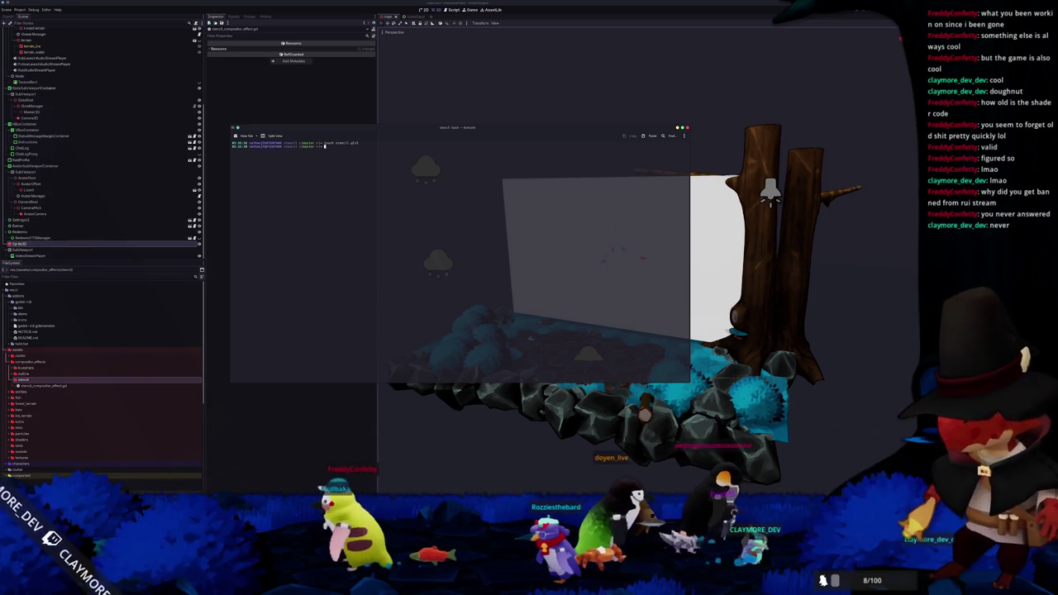
Step: Back in the FileSystem dock, select and open the stencil_compositor_effect.glsl shader file
{"action": "double_click", "coordinate": [65, 369]}
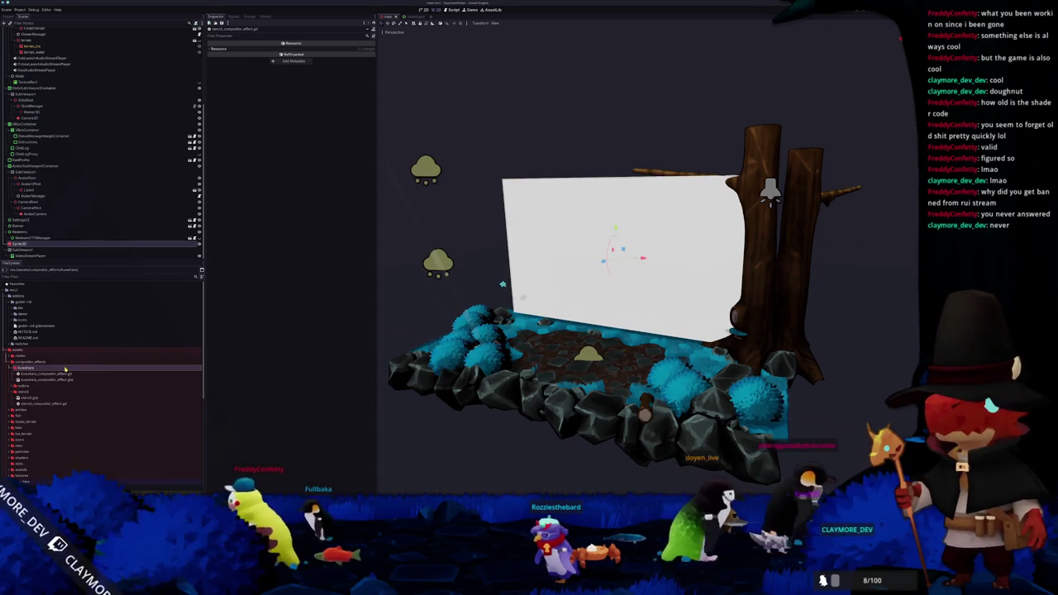
{"action": "left_click", "coordinate": [175, 386]}
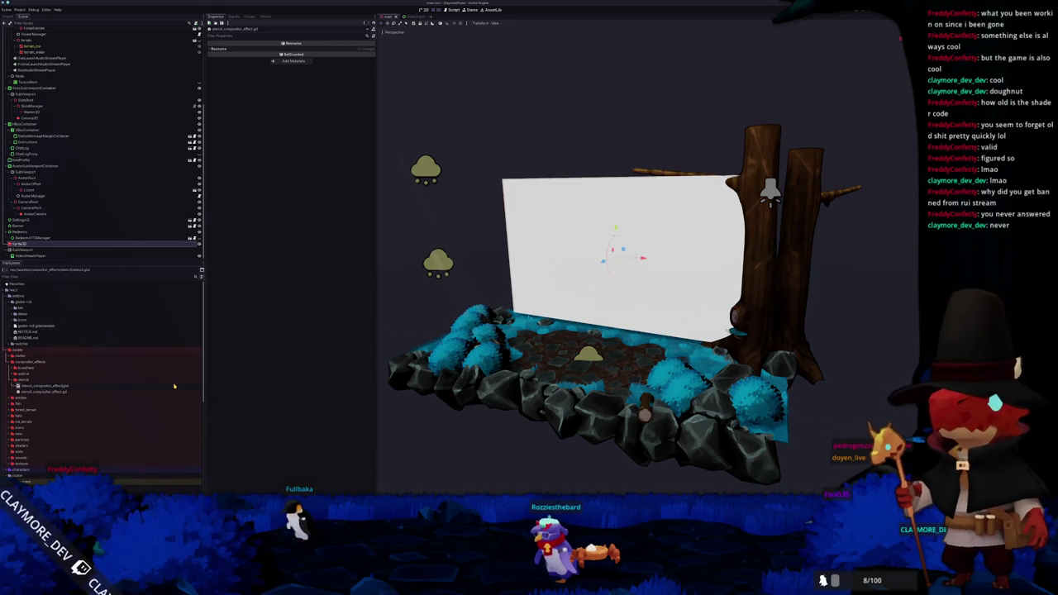
{"action": "key", "text": "Down"}
{"action": "double_click", "coordinate": [83, 392]}
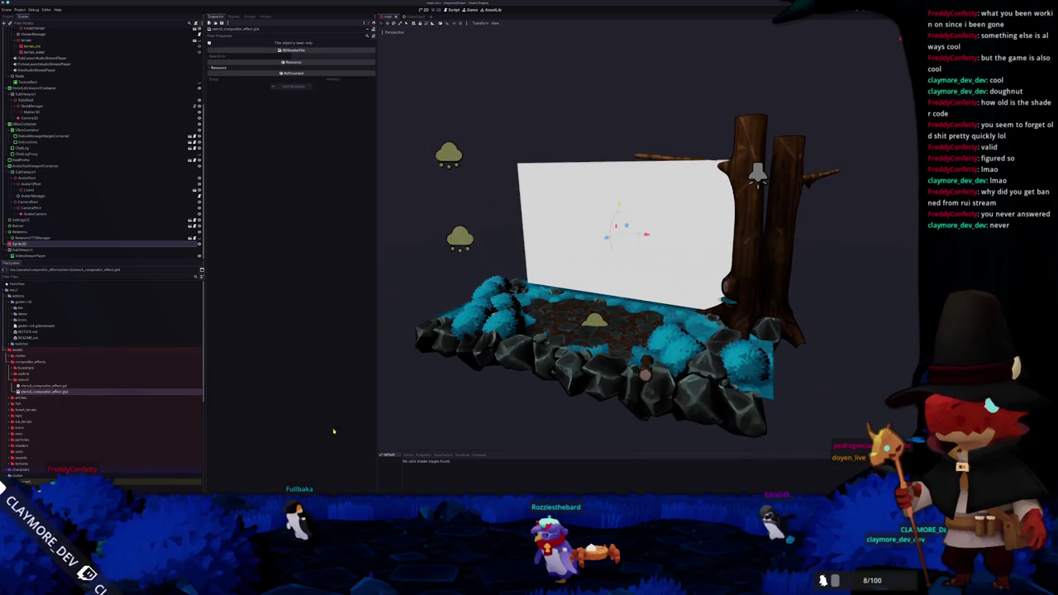
Step: In VS Code, undo the last pipeline-line edit and open stencil_compositor_effect.gd
{"action": "key", "text": "alt+Tab"}
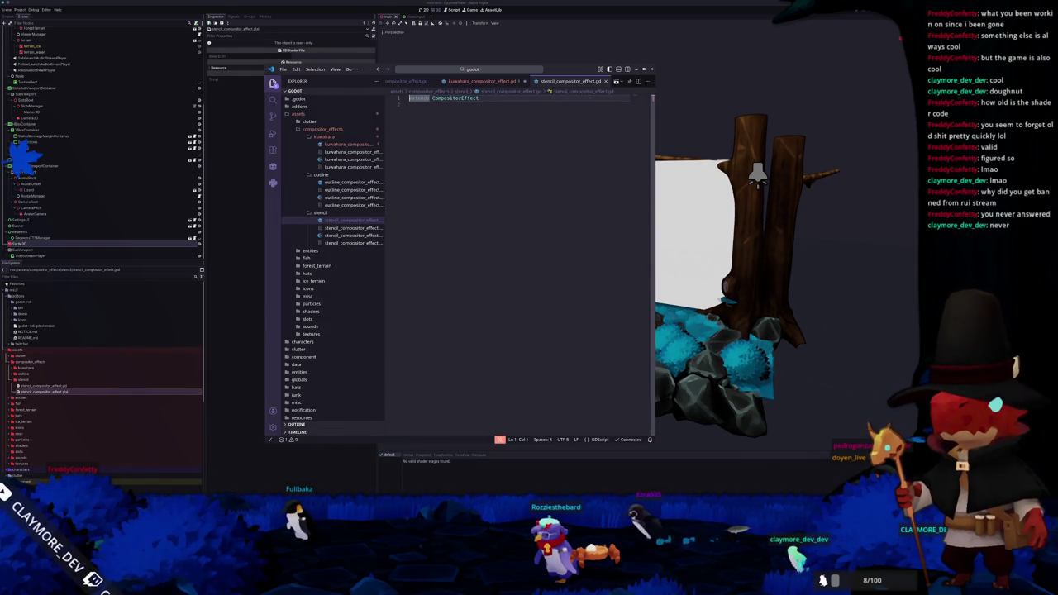
{"action": "key", "text": "alt+Tab"}
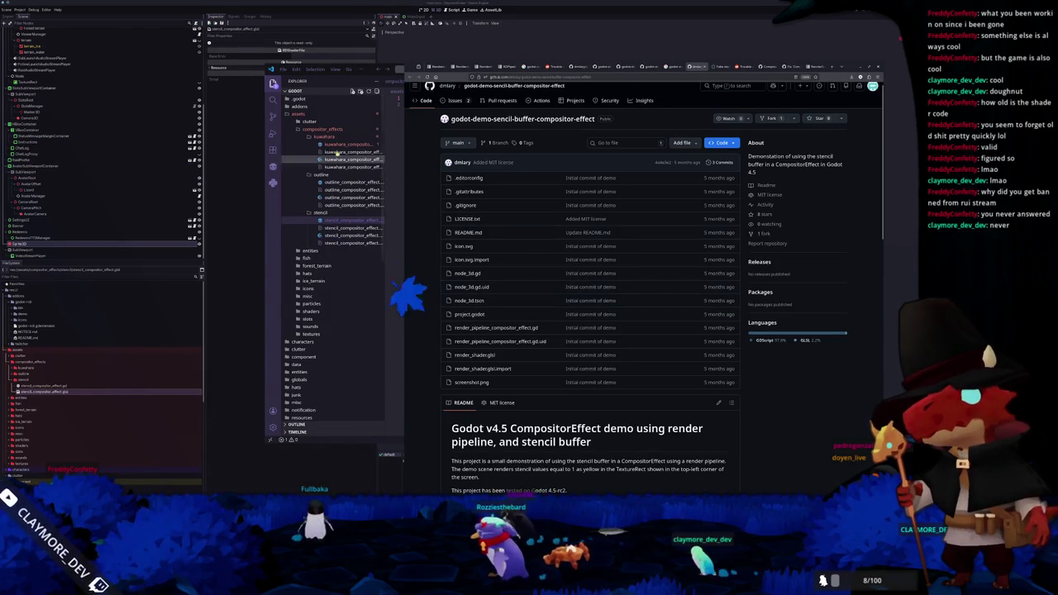
{"action": "key", "text": "alt+Tab"}
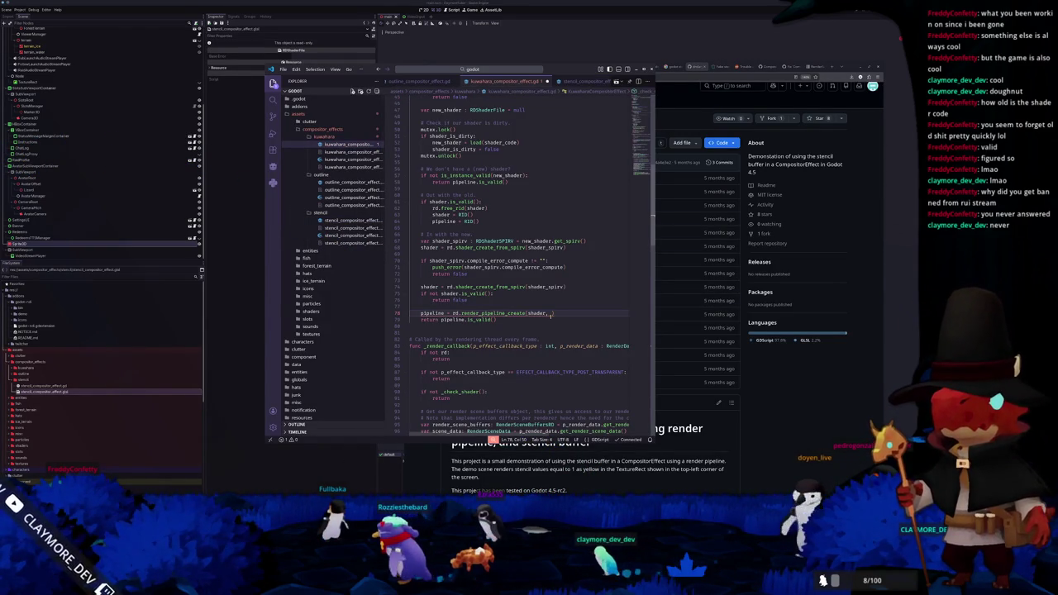
{"action": "key", "text": "ctrl+z"}
{"action": "key", "text": "ctrl+z"}
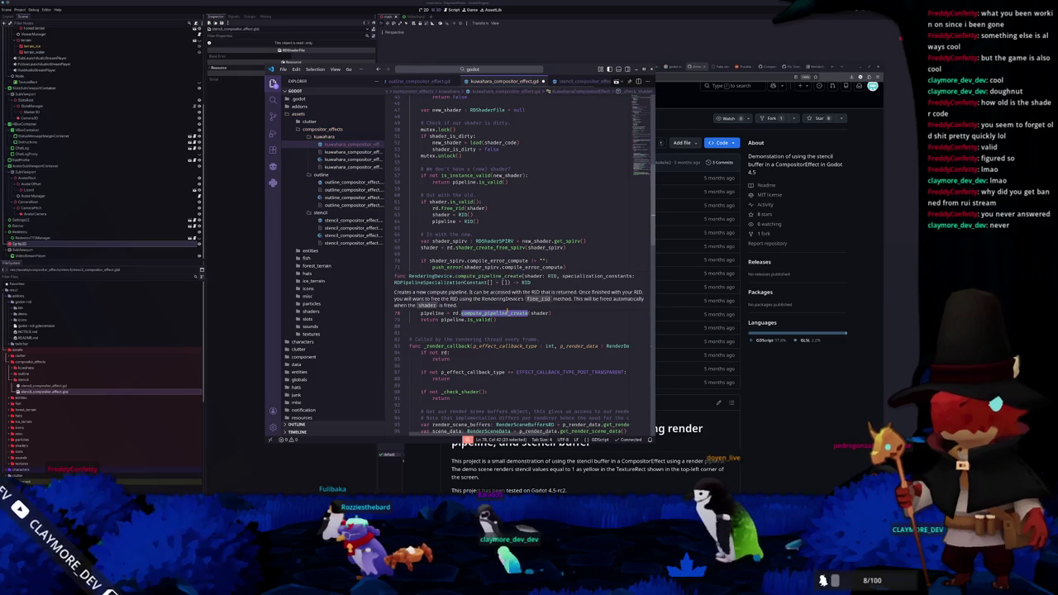
{"action": "left_click", "coordinate": [335, 236]}
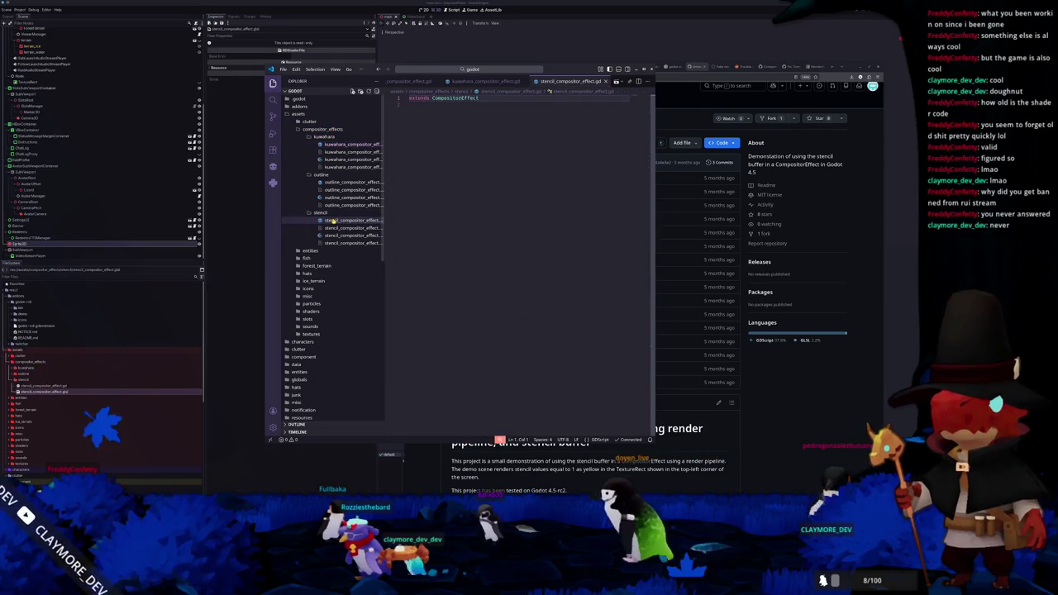
Step: Copy the demo's render_shader.glsl from GitHub and paste it into stencil_compositor_effect.glsl
{"action": "left_click", "coordinate": [661, 70]}
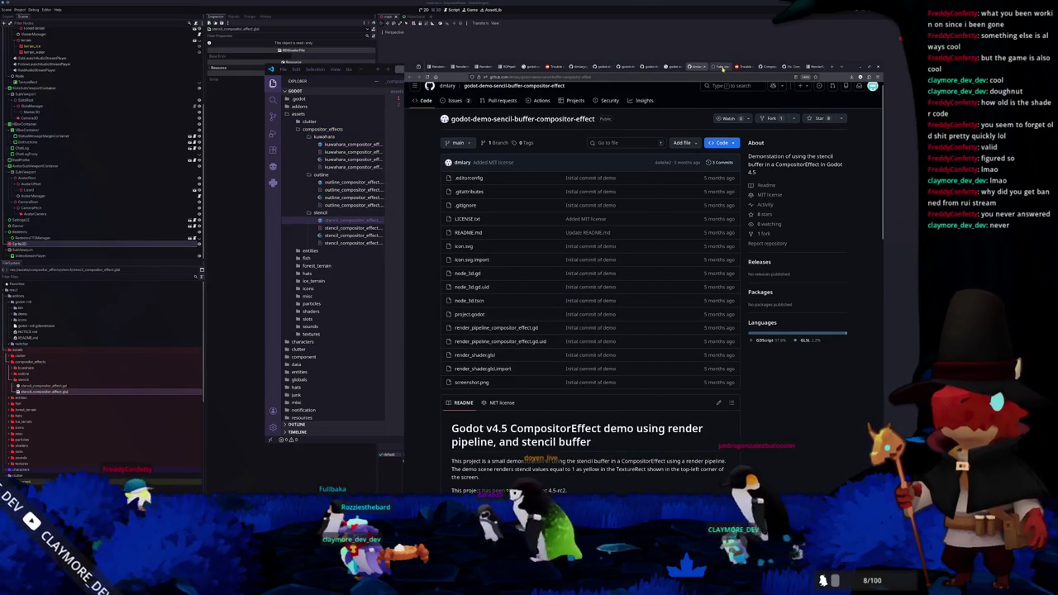
{"action": "left_click", "coordinate": [602, 66]}
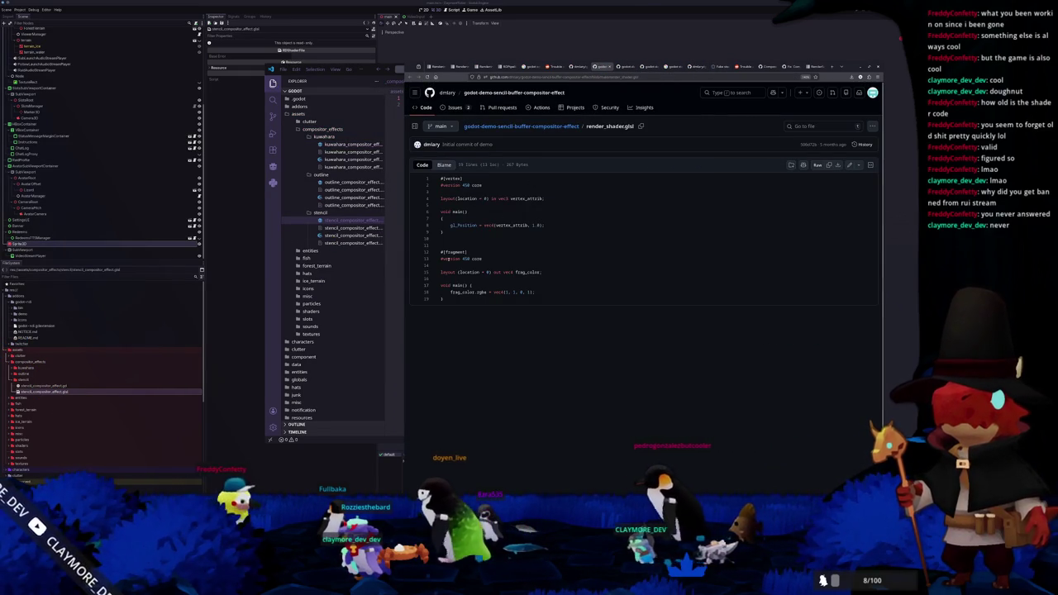
{"action": "key", "text": "ctrl+a"}
{"action": "right_click", "coordinate": [453, 179]}
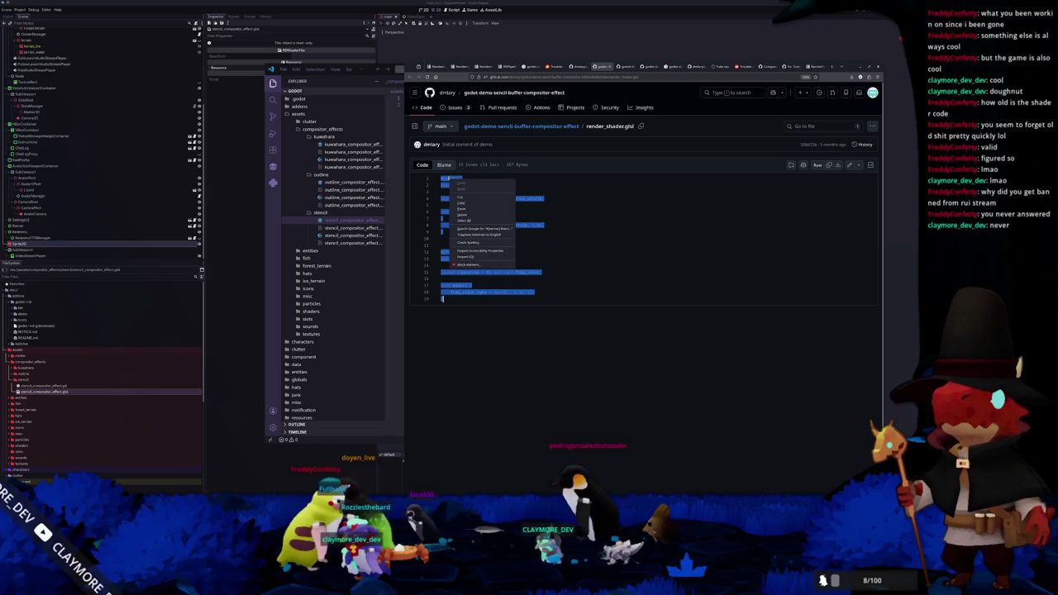
{"action": "left_click", "coordinate": [460, 204]}
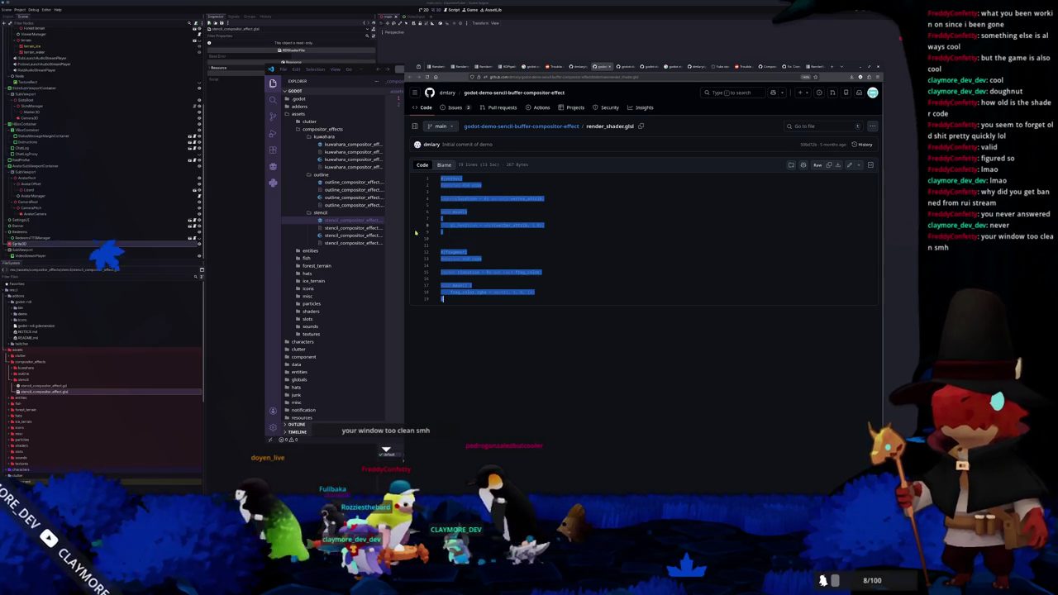
{"action": "left_click", "coordinate": [339, 235]}
{"action": "key", "text": "ctrl+v"}
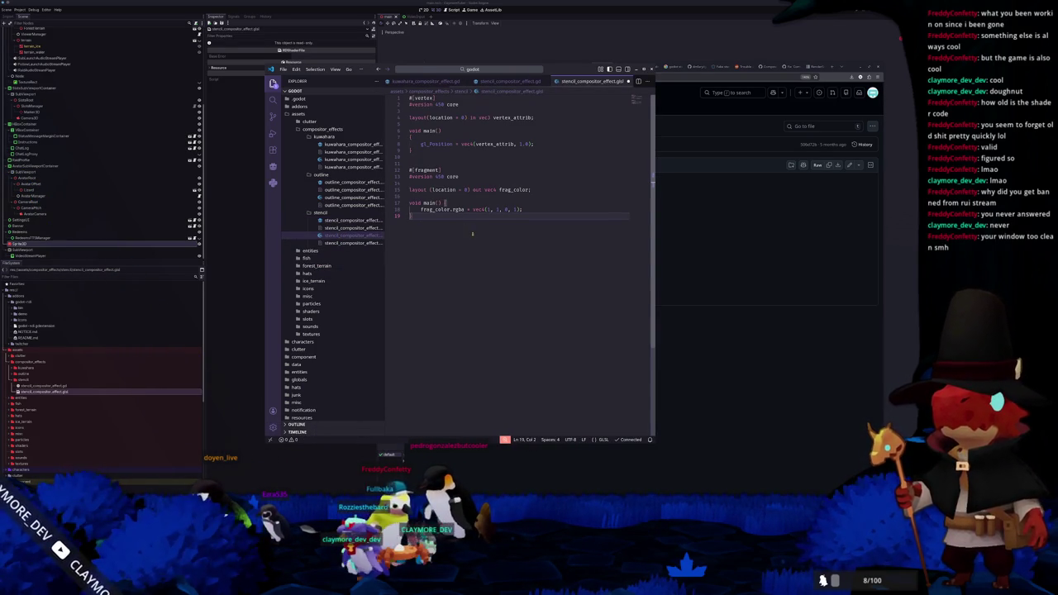
{"action": "left_click", "coordinate": [730, 249]}
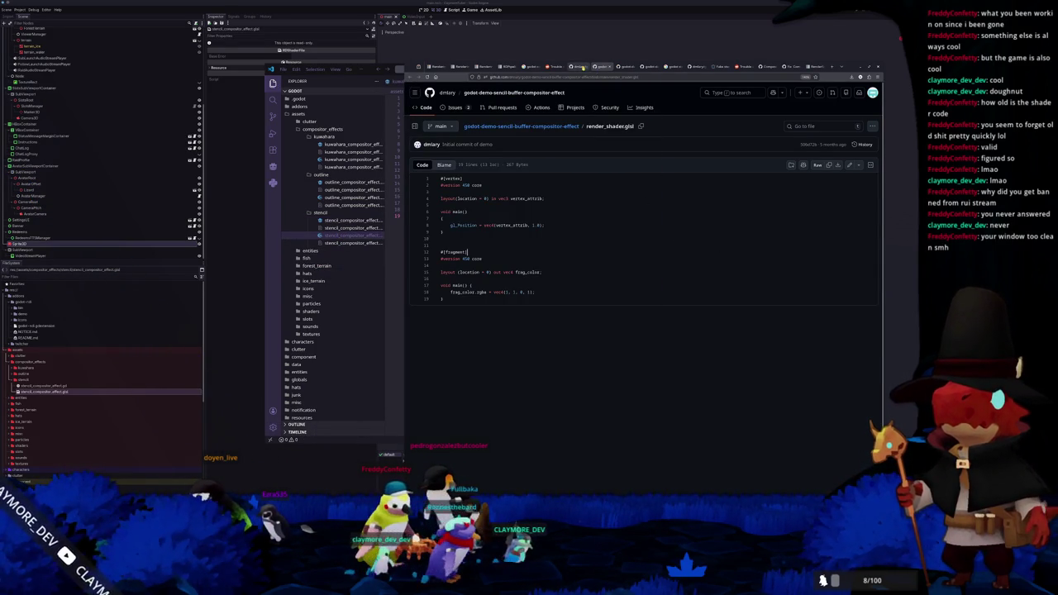
Step: Paste the demo's render_pipeline_compositor_effect.gd code over stencil_compositor_effect.gd, then return to Godot
{"action": "left_click", "coordinate": [623, 66]}
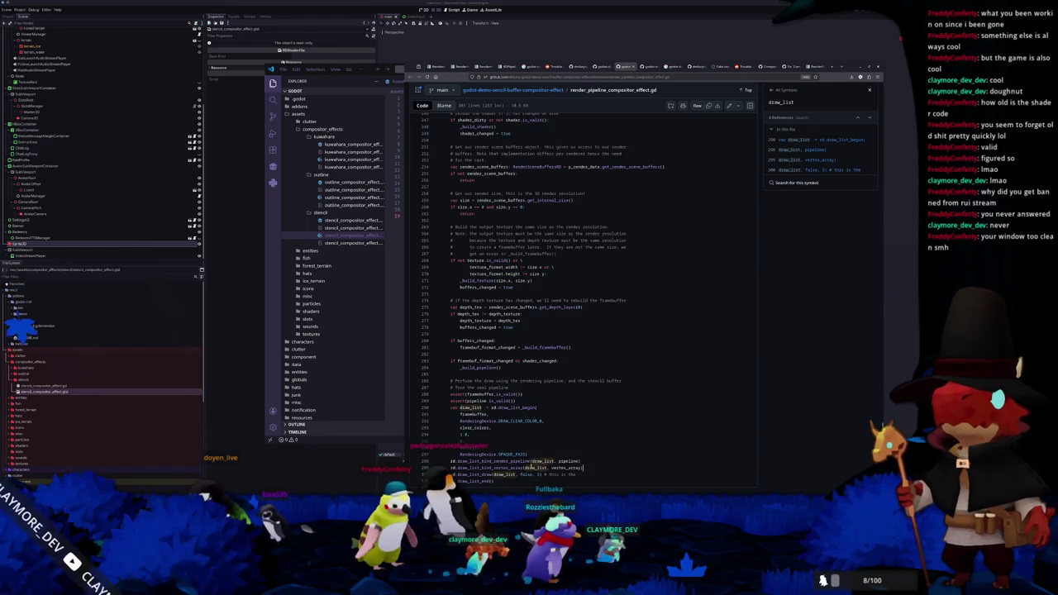
{"action": "mouse_move", "coordinate": [582, 468]}
{"action": "left_mouse_down"}
{"action": "mouse_move", "coordinate": [496, 371]}
{"action": "mouse_move", "coordinate": [479, 182]}
{"action": "mouse_move", "coordinate": [483, 249]}
{"action": "mouse_move", "coordinate": [463, 198]}
{"action": "mouse_move", "coordinate": [440, 187]}
{"action": "mouse_move", "coordinate": [462, 178]}
{"action": "left_mouse_up"}
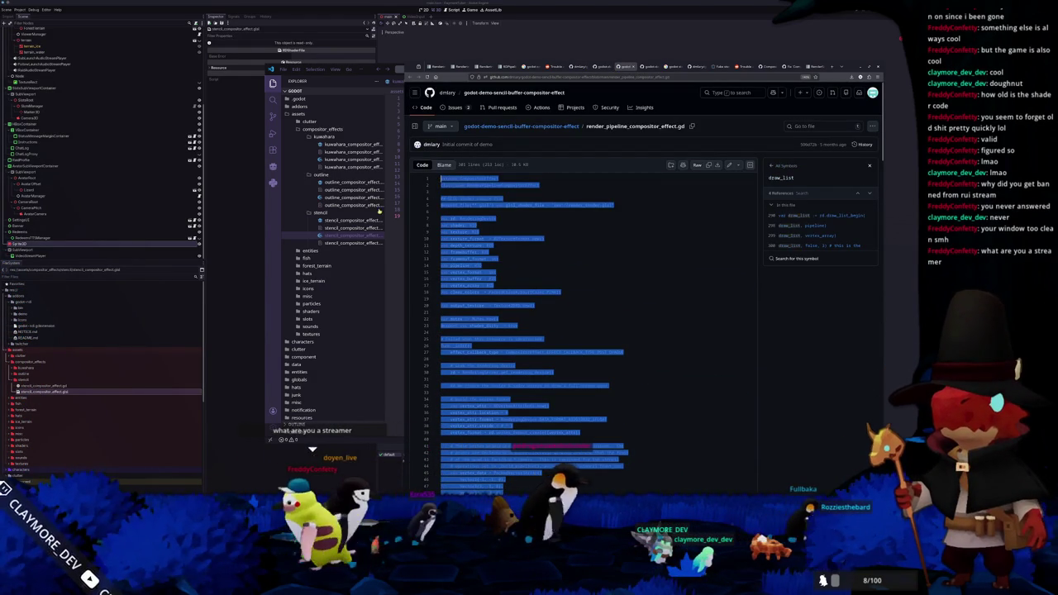
{"action": "left_click", "coordinate": [351, 219]}
{"action": "key", "text": "ctrl+v"}
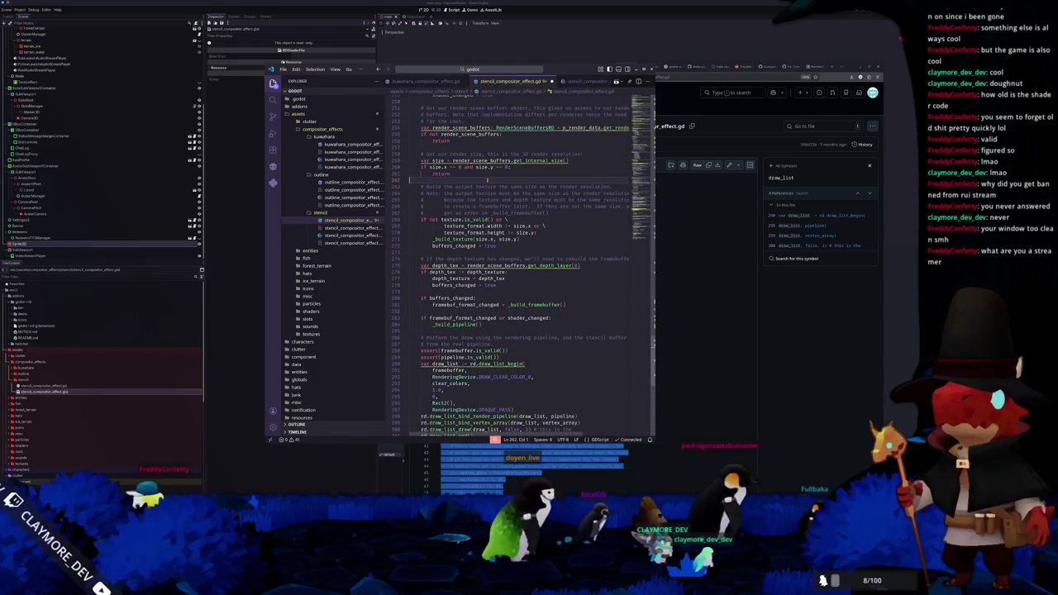
{"action": "scroll", "coordinate": [442, 355], "scroll_direction": "down", "scroll_amount": 5}
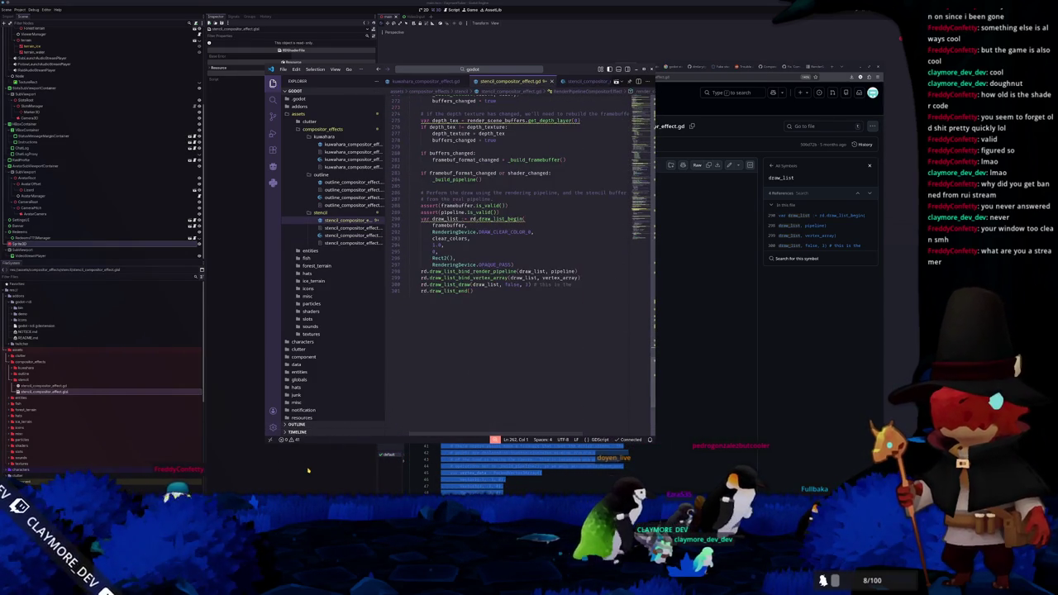
{"action": "left_click", "coordinate": [310, 469]}
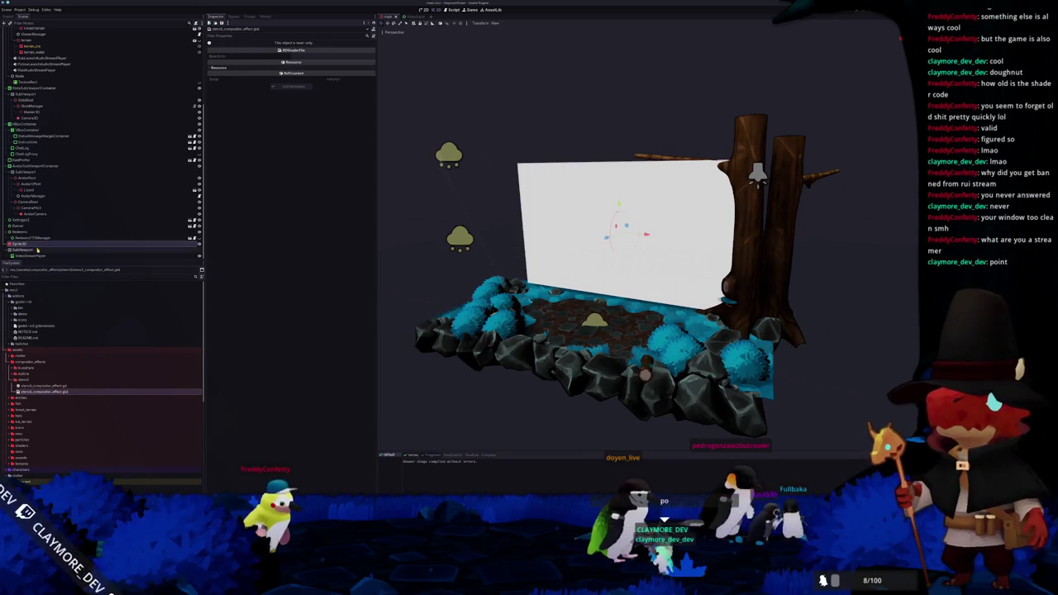
Step: Select WorldEnvironment and add a new render pipeline effect to its Compositor Effects
{"action": "left_click", "coordinate": [37, 249]}
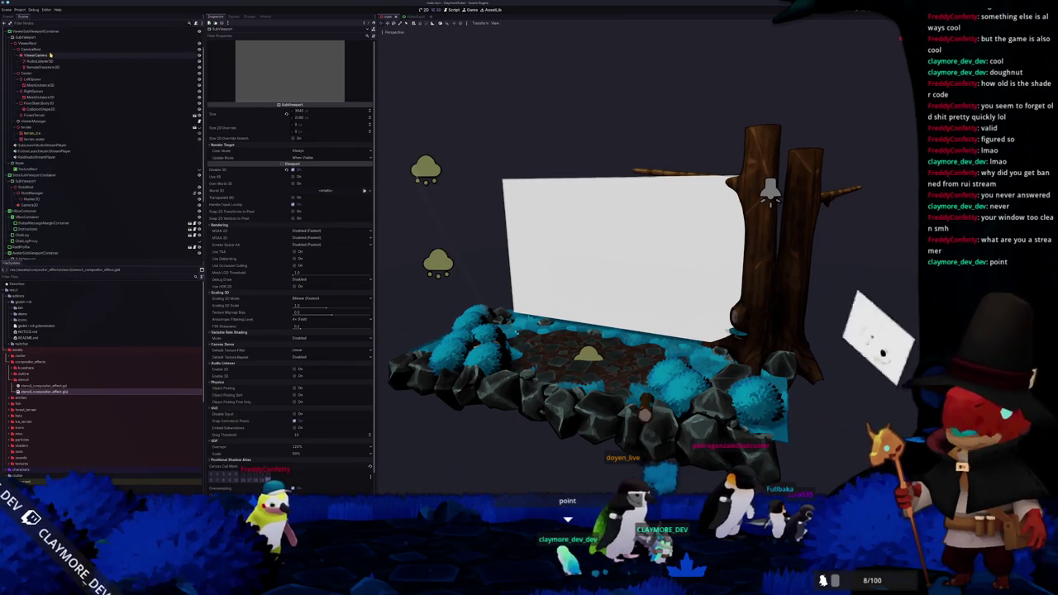
{"action": "left_click", "coordinate": [542, 223]}
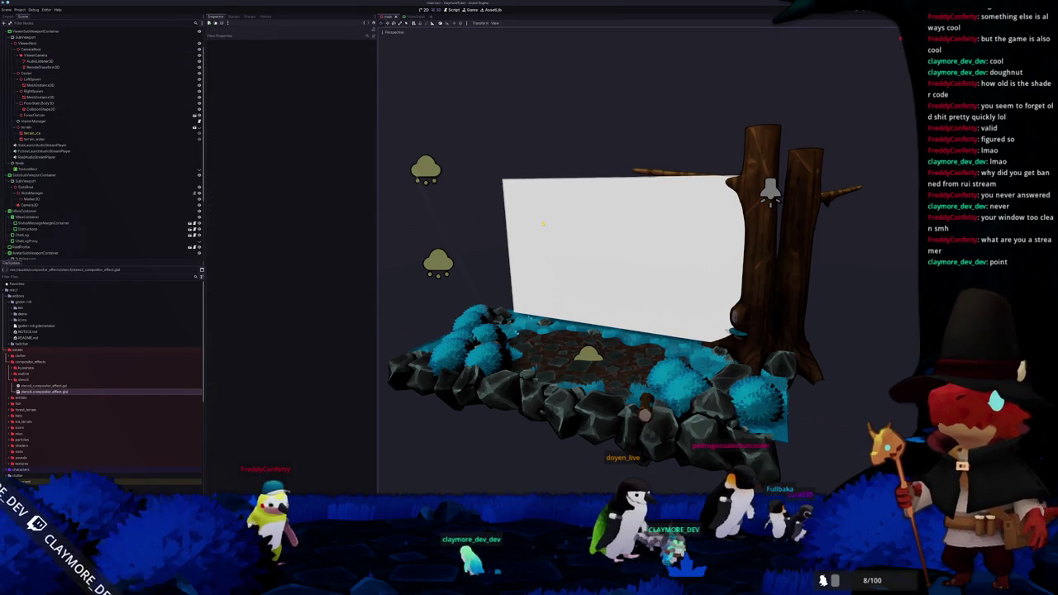
{"action": "left_click", "coordinate": [542, 223]}
{"action": "scroll", "coordinate": [124, 115], "scroll_direction": "up", "scroll_amount": 5}
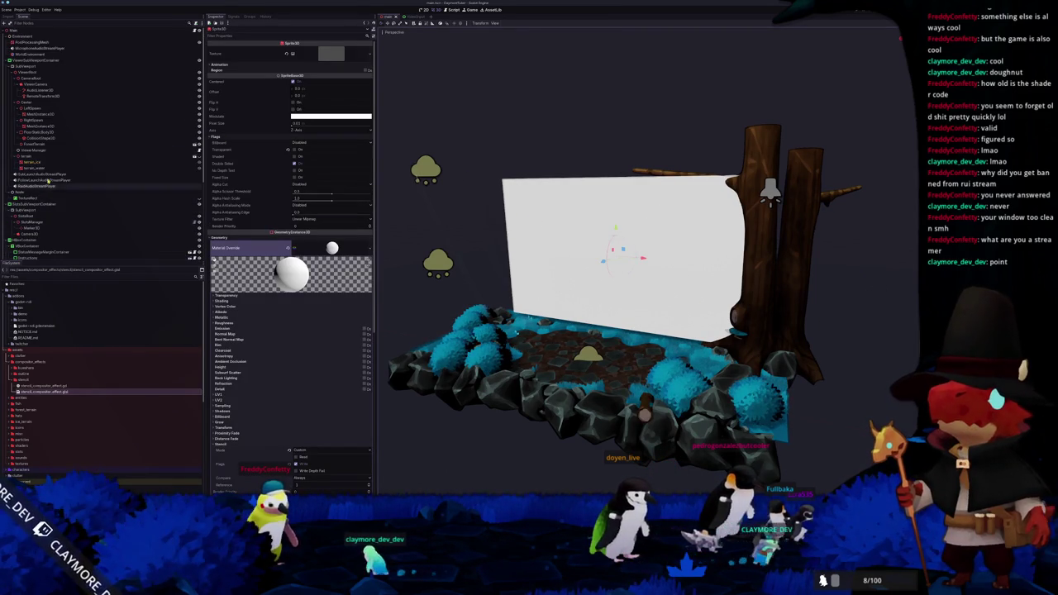
{"action": "left_click", "coordinate": [47, 53]}
{"action": "left_click", "coordinate": [312, 98]}
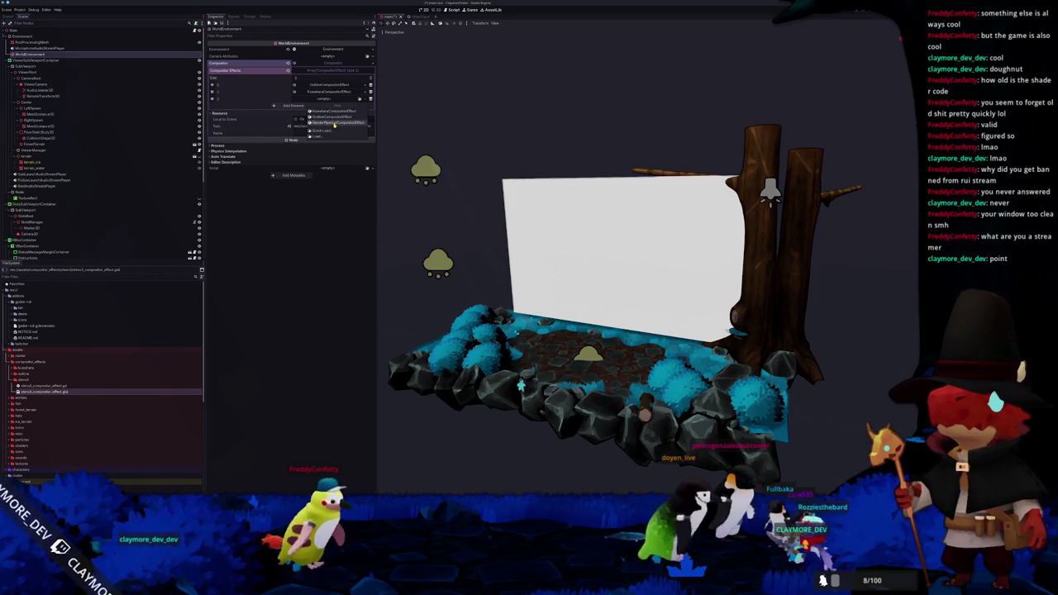
{"action": "left_click", "coordinate": [335, 122]}
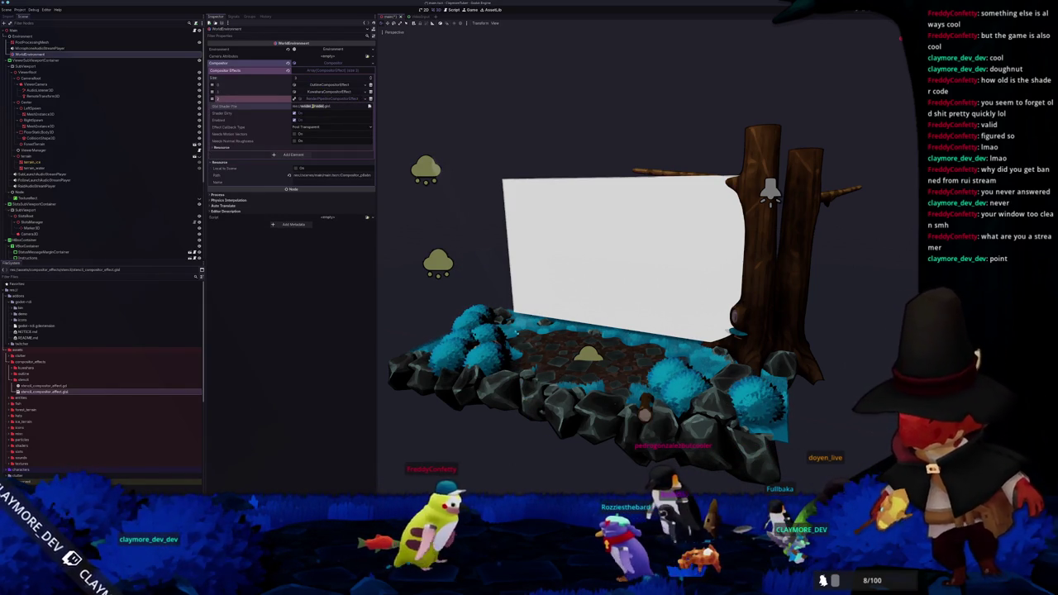
Step: Load stencil_compositor_effect.glsl from assets/compositor_effects as the new effect's GLSL shader
{"action": "key", "text": "Return"}
{"action": "left_click", "coordinate": [368, 108]}
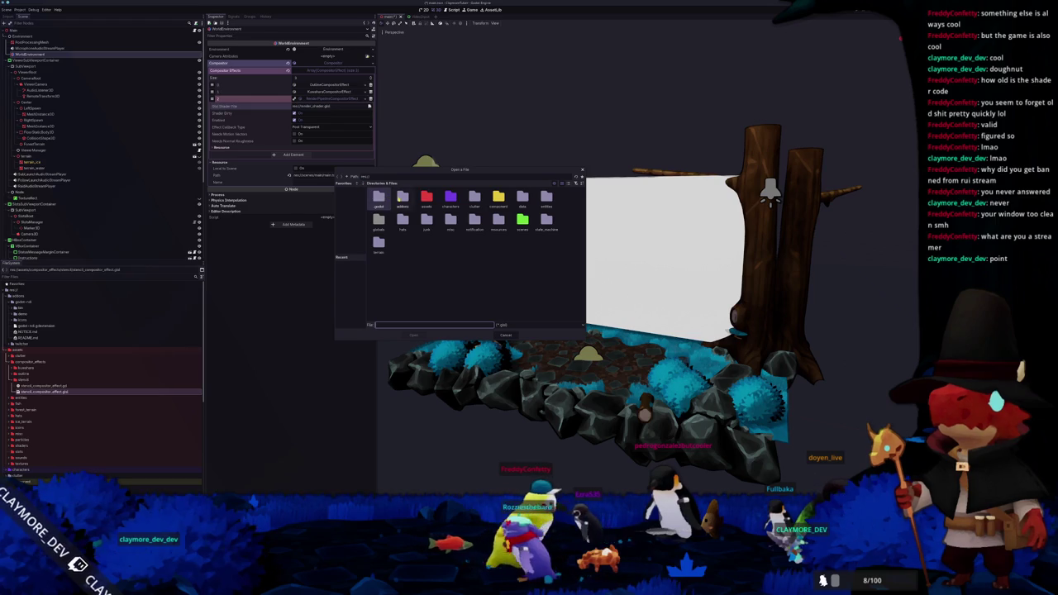
{"action": "double_click", "coordinate": [426, 197]}
{"action": "double_click", "coordinate": [402, 197]}
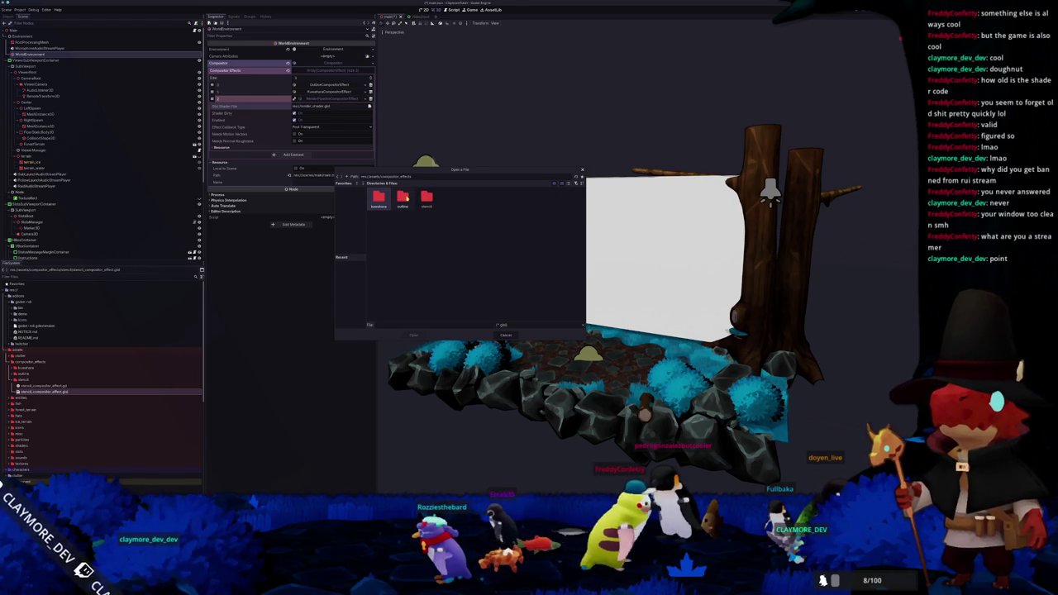
{"action": "double_click", "coordinate": [382, 201]}
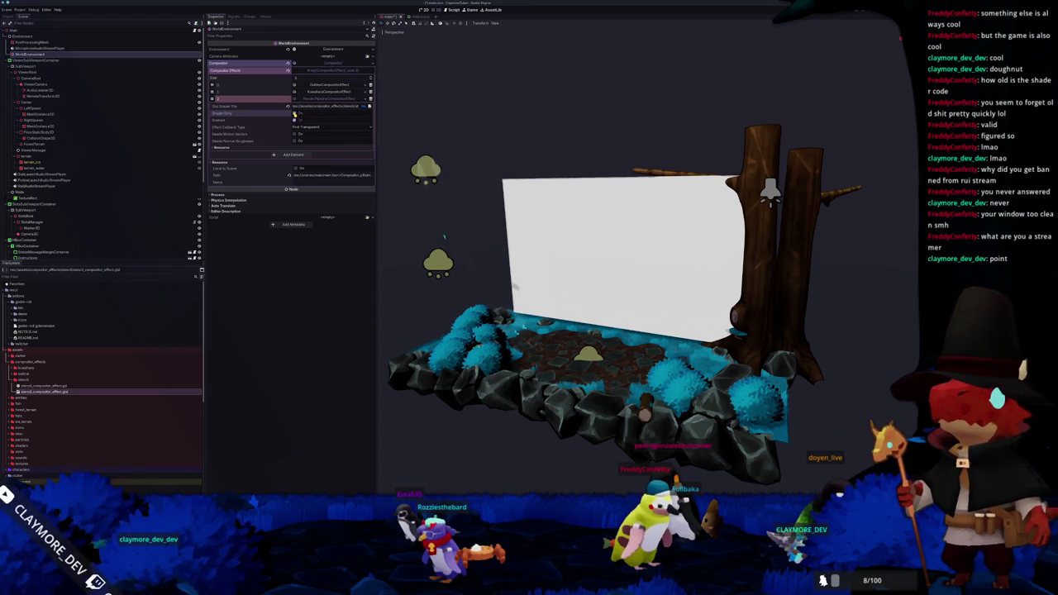
Step: Set the effect callback type to Post Opaque and enable resolved depth access
{"action": "left_click", "coordinate": [314, 127]}
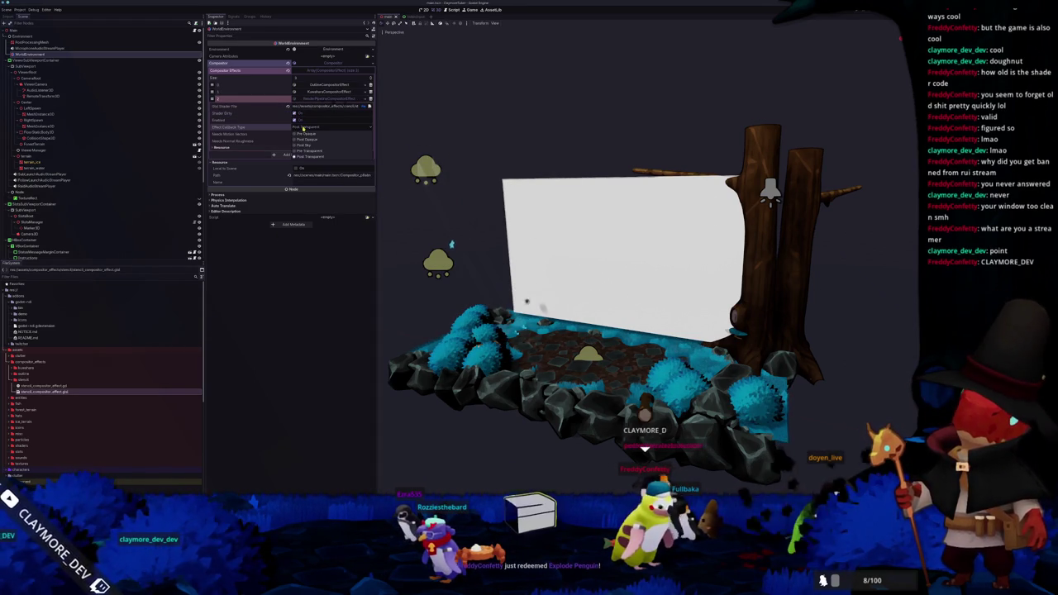
{"action": "left_click", "coordinate": [311, 141]}
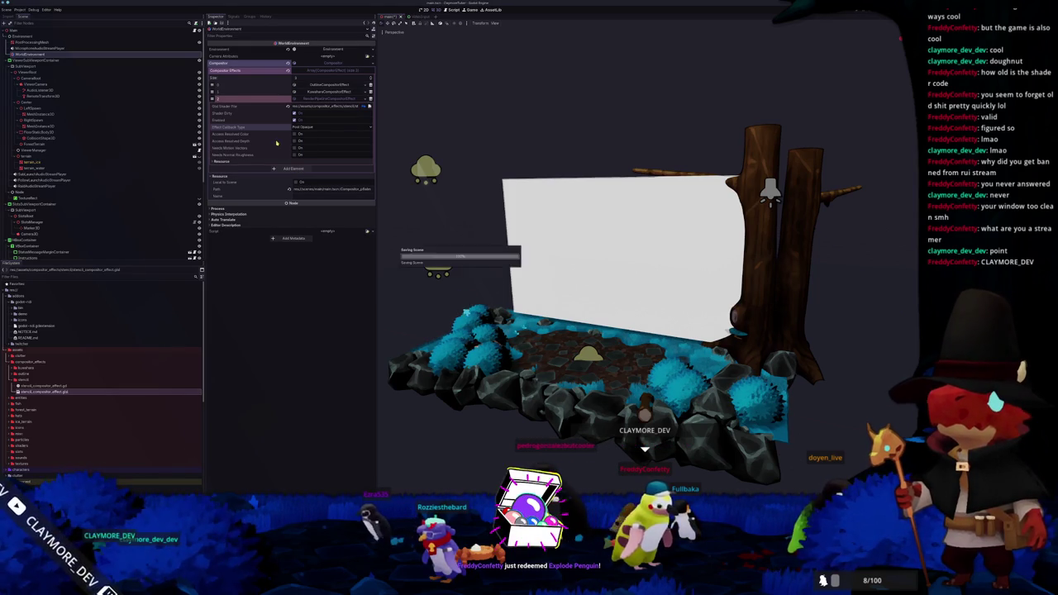
{"action": "left_click", "coordinate": [296, 141]}
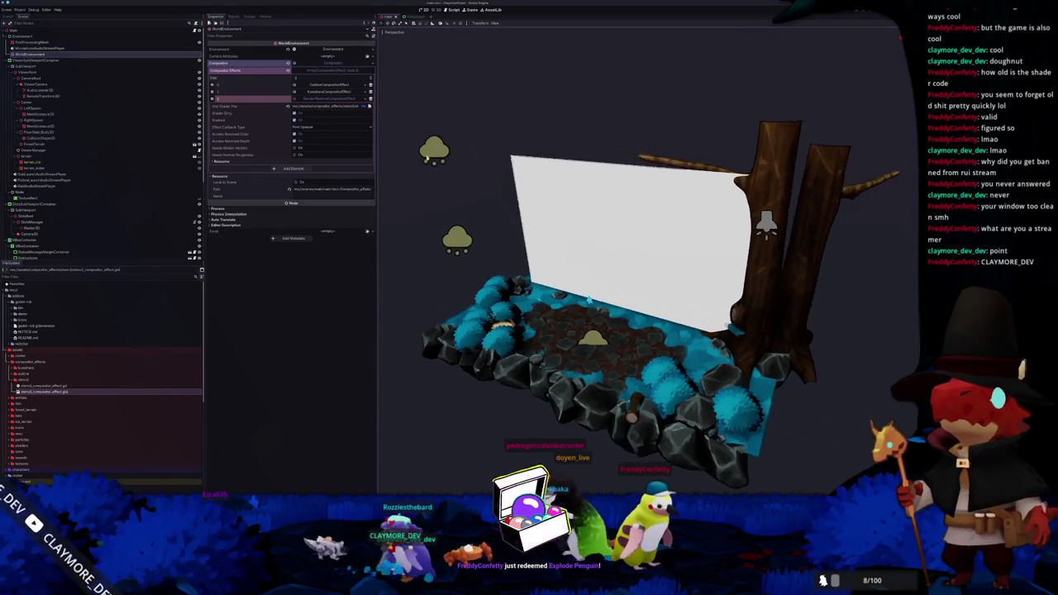
Step: Expand and collapse the other compositor effect entries, then show the Output log's parse errors
{"action": "left_click", "coordinate": [312, 94]}
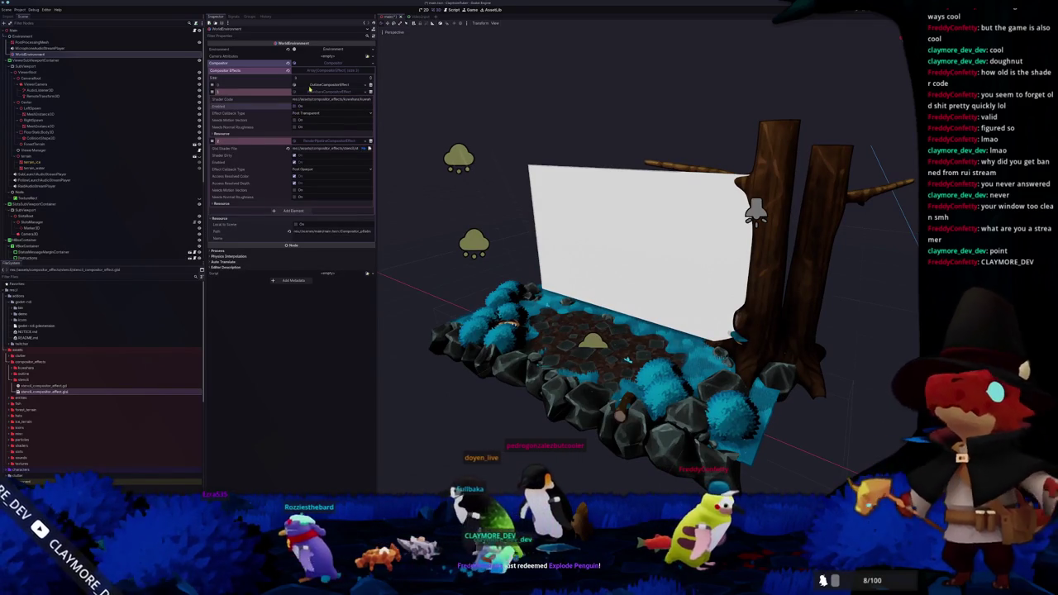
{"action": "left_click", "coordinate": [309, 86]}
{"action": "left_click", "coordinate": [299, 85]}
{"action": "left_click", "coordinate": [316, 92]}
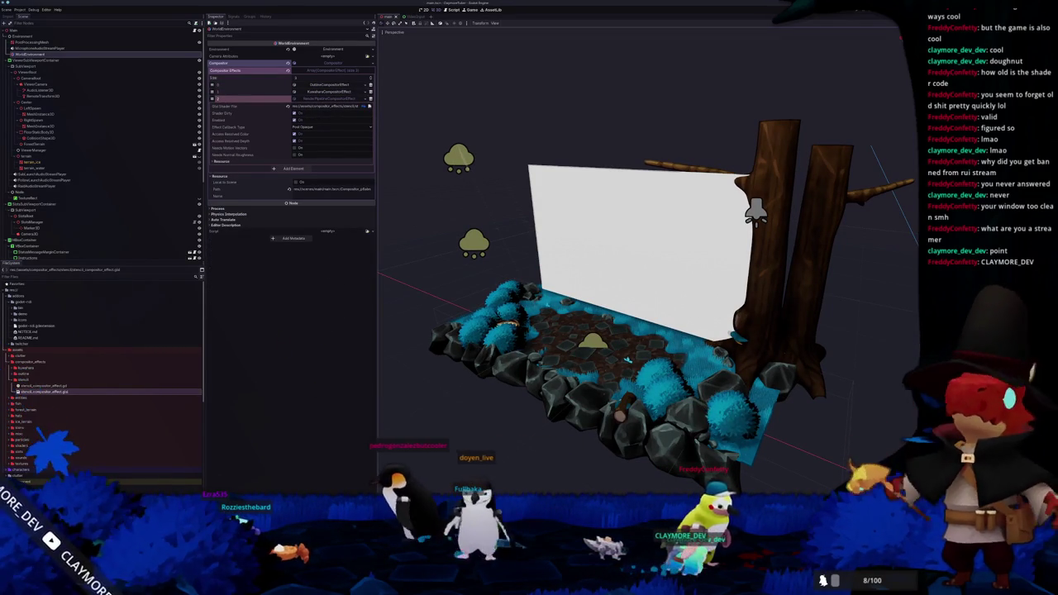
{"action": "left_click", "coordinate": [429, 486]}
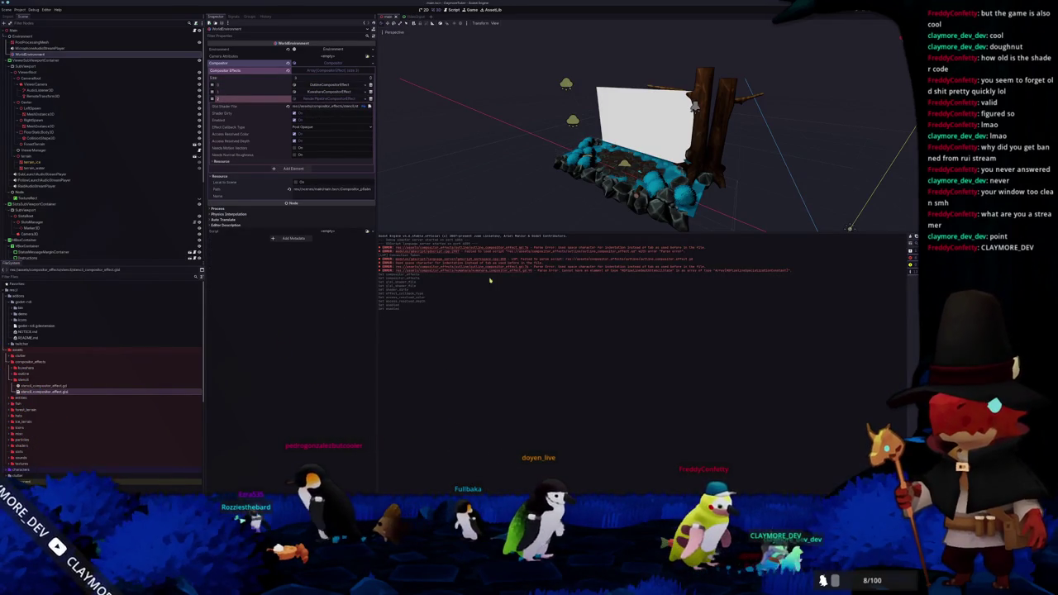